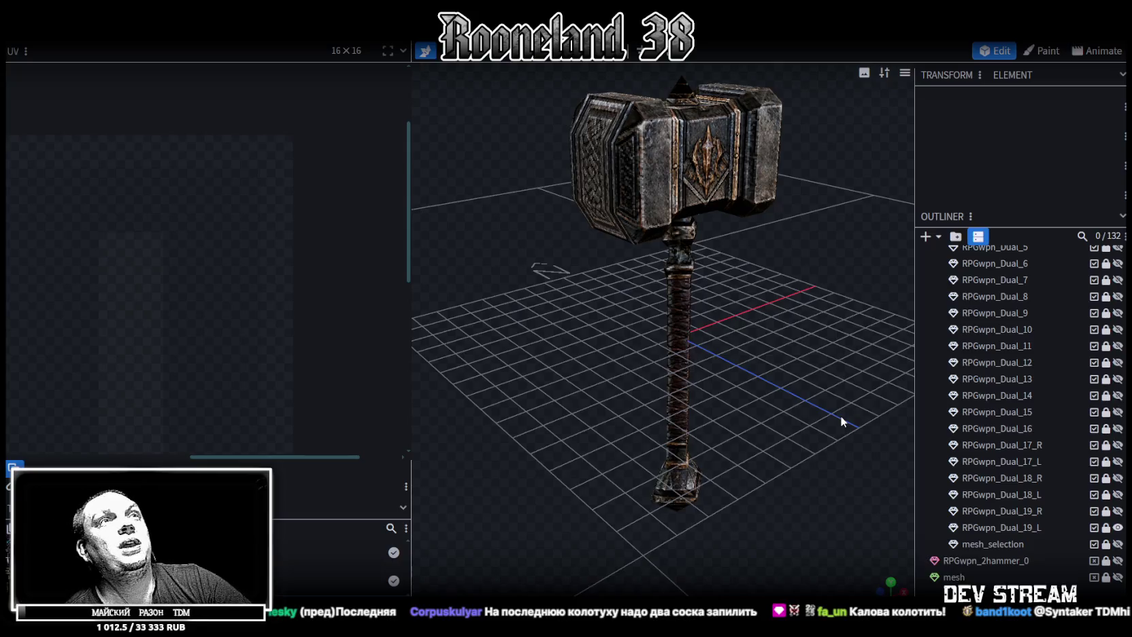
Orbit the hammer, then maximize the Nexus Mods page and go back to the first Hexen hammer image
{"action": "mouse_move", "coordinate": [841, 415]}
{"action": "left_mouse_down"}
{"action": "mouse_move", "coordinate": [835, 393]}
{"action": "mouse_move", "coordinate": [770, 385]}
{"action": "mouse_move", "coordinate": [787, 409]}
{"action": "mouse_move", "coordinate": [776, 429]}
{"action": "mouse_move", "coordinate": [722, 419]}
{"action": "mouse_move", "coordinate": [751, 400]}
{"action": "left_mouse_up"}
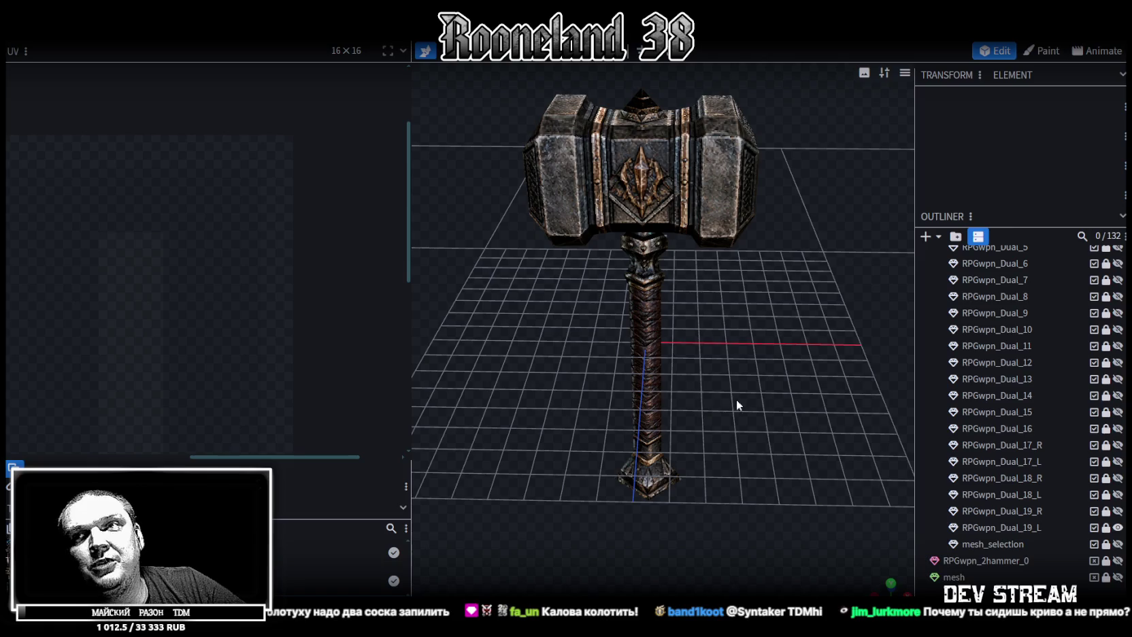
{"action": "scroll", "coordinate": [731, 396], "scroll_direction": "up", "scroll_amount": 2}
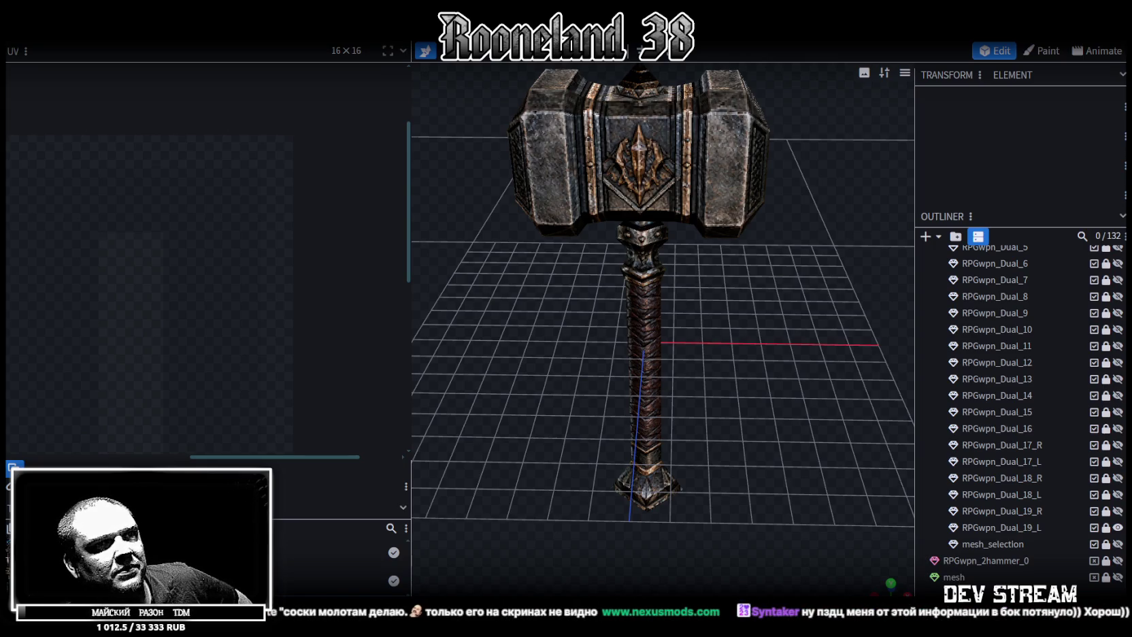
{"action": "key", "text": "alt+Tab"}
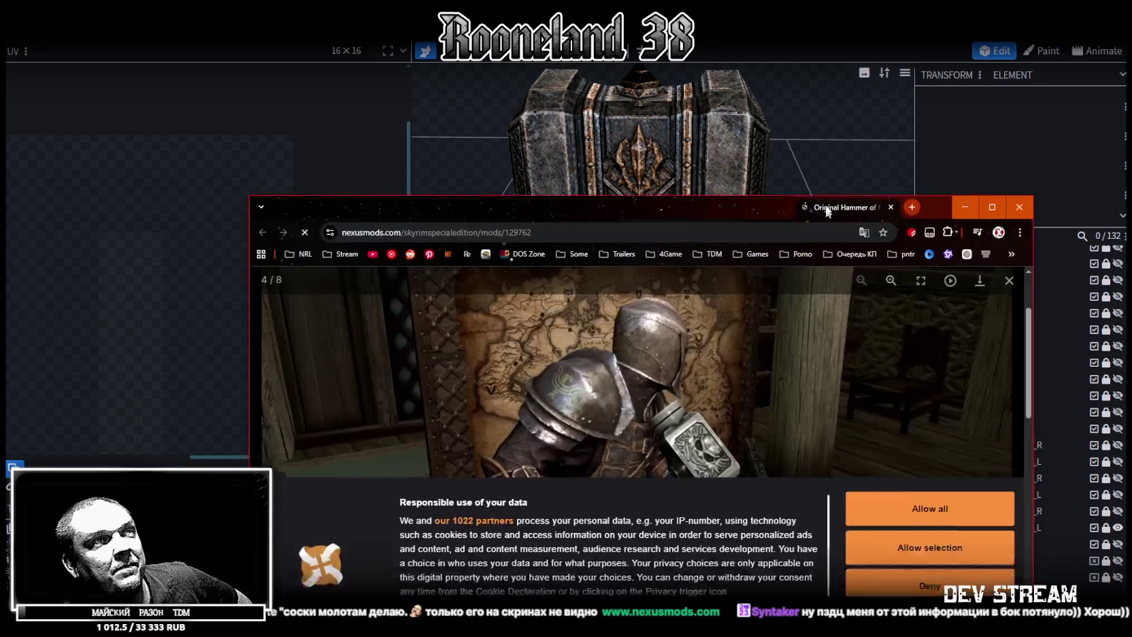
{"action": "left_click", "coordinate": [942, 87]}
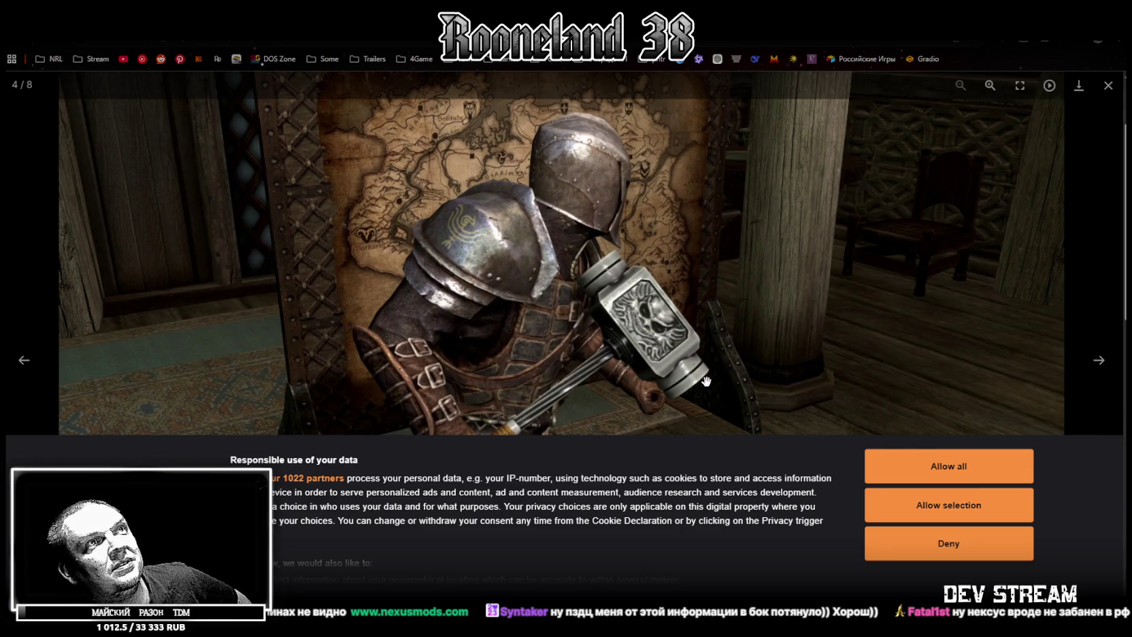
{"action": "left_click", "coordinate": [24, 360]}
{"action": "left_click", "coordinate": [27, 361]}
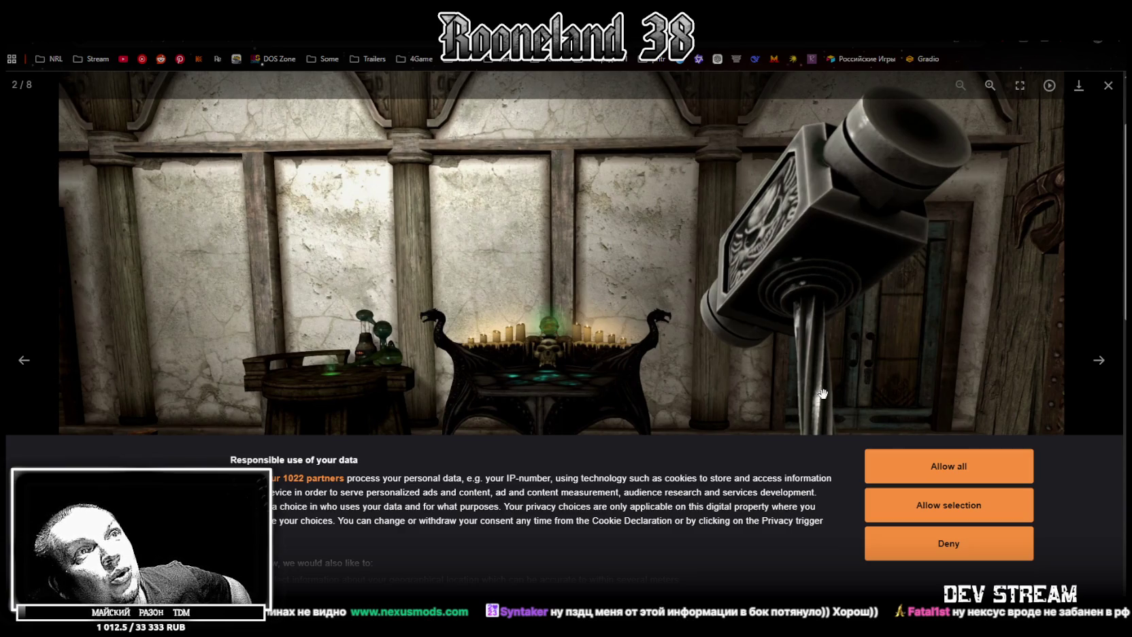
{"action": "left_click", "coordinate": [25, 360]}
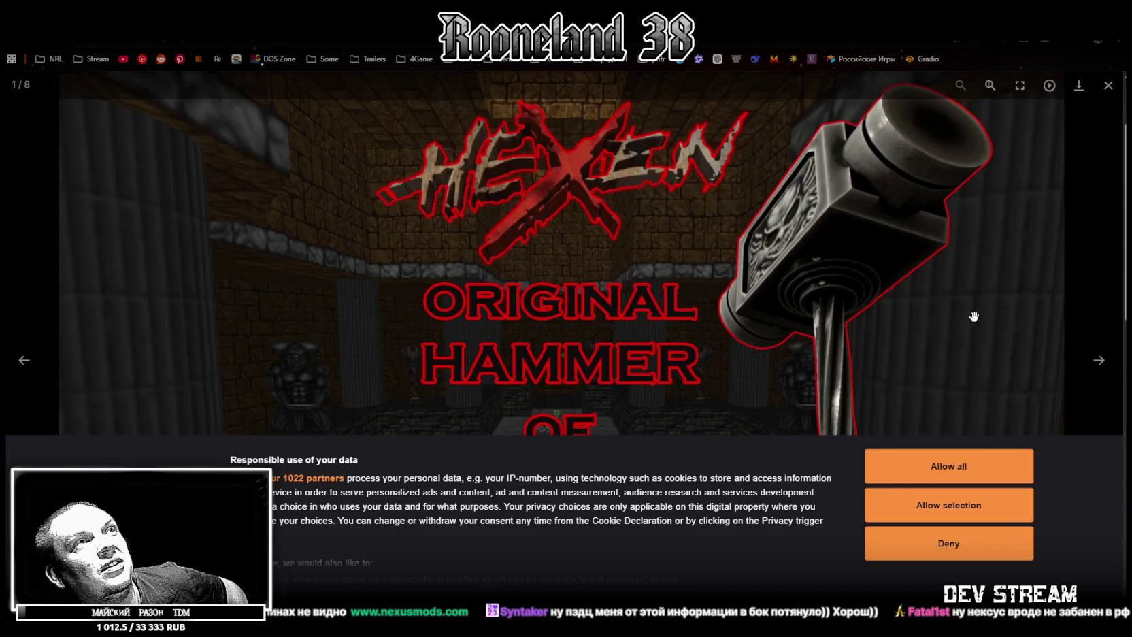
Advance through the gallery to the armour-and-hammer and knight-beside-map screenshots, then return to Blockbench
{"action": "left_click", "coordinate": [1099, 363]}
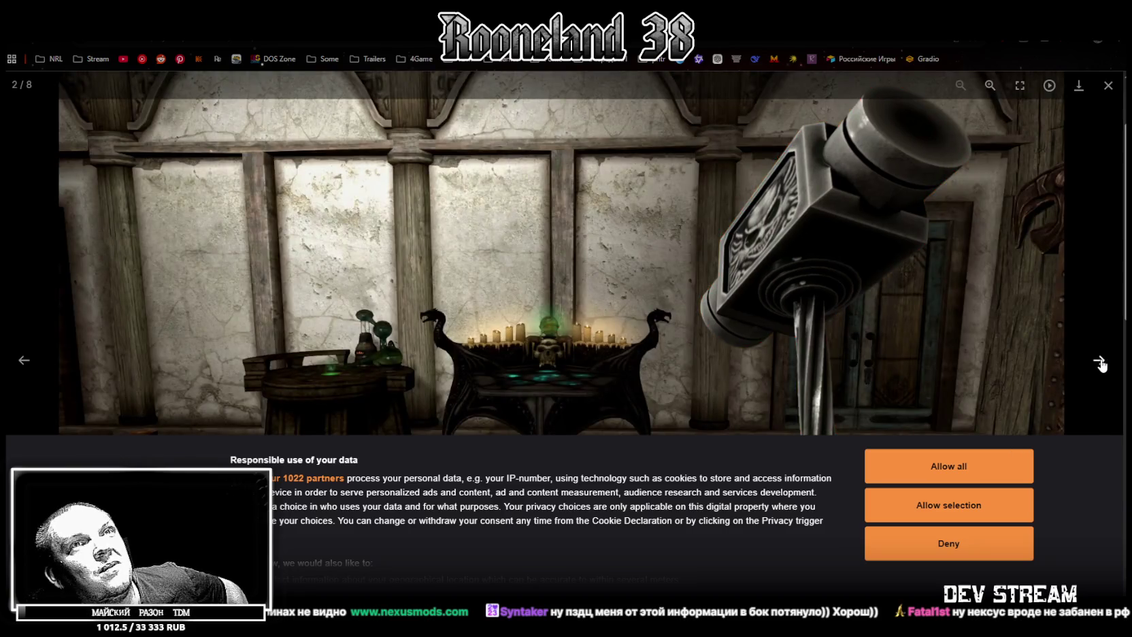
{"action": "left_click", "coordinate": [1101, 365]}
{"action": "left_click", "coordinate": [1101, 365]}
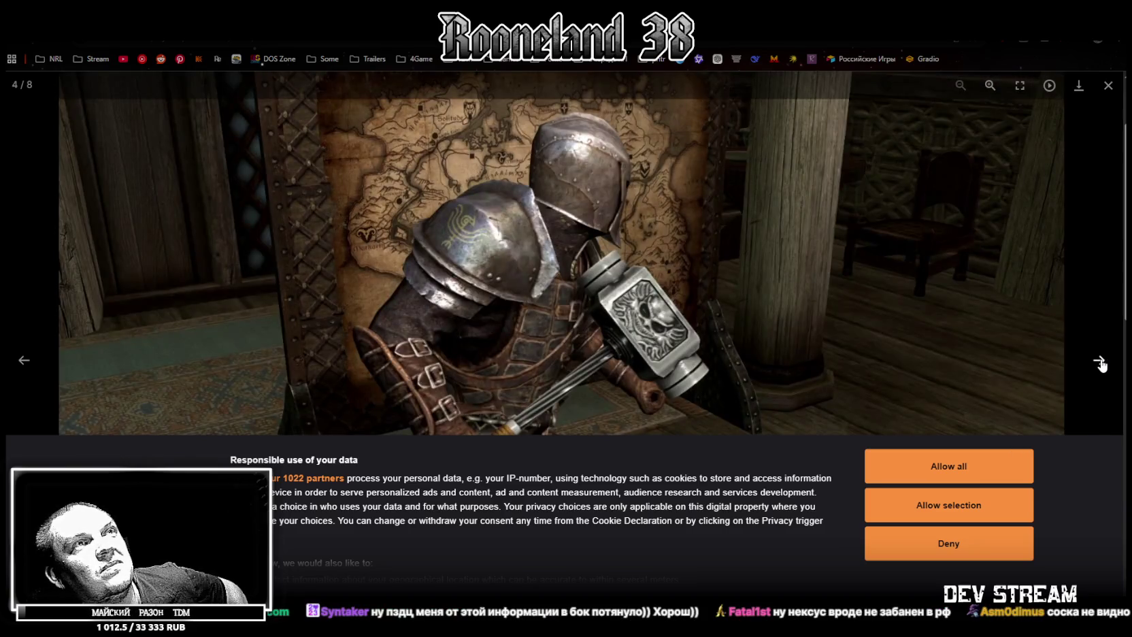
{"action": "left_click", "coordinate": [1102, 364]}
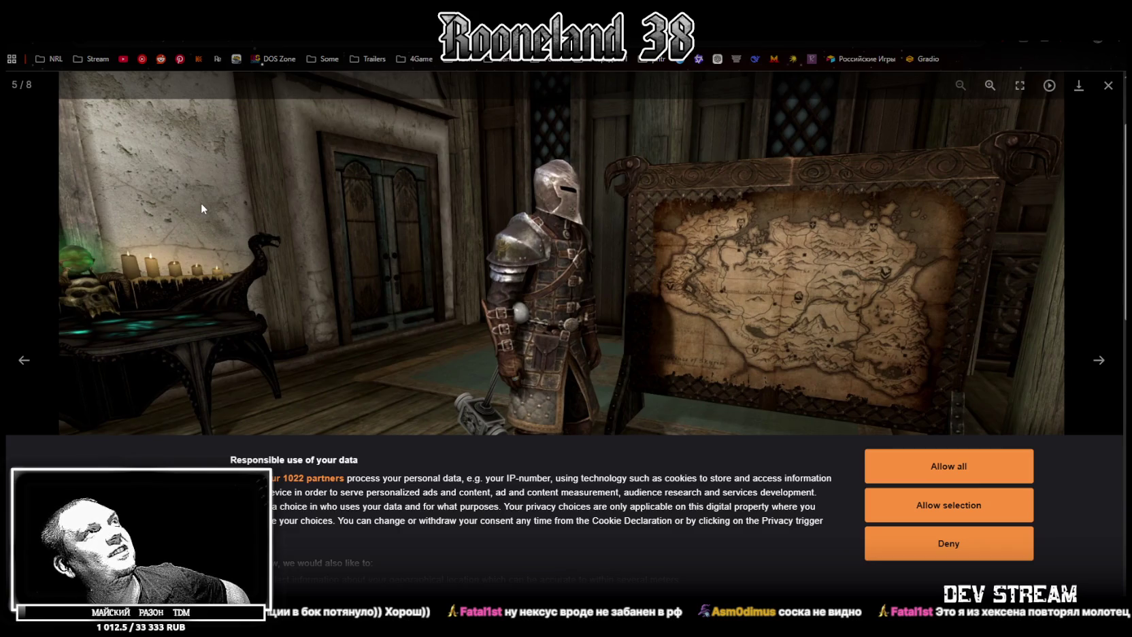
{"action": "key", "text": "alt+Tab"}
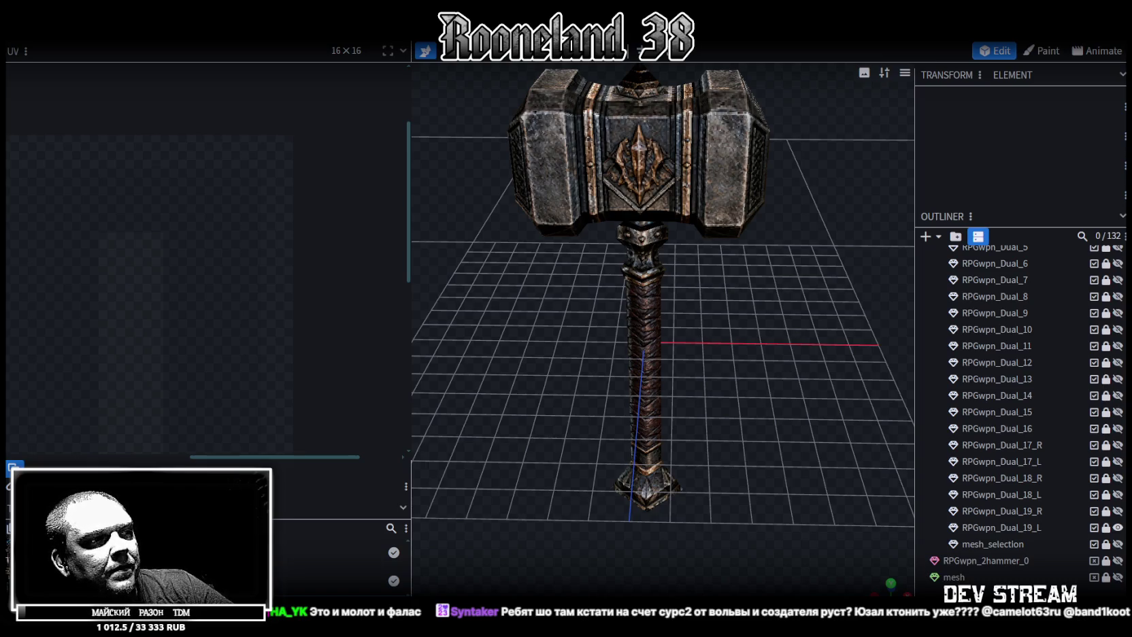
Revisit the hammer-on-map gallery image, then come back to Blockbench
{"action": "key", "text": "alt+Tab"}
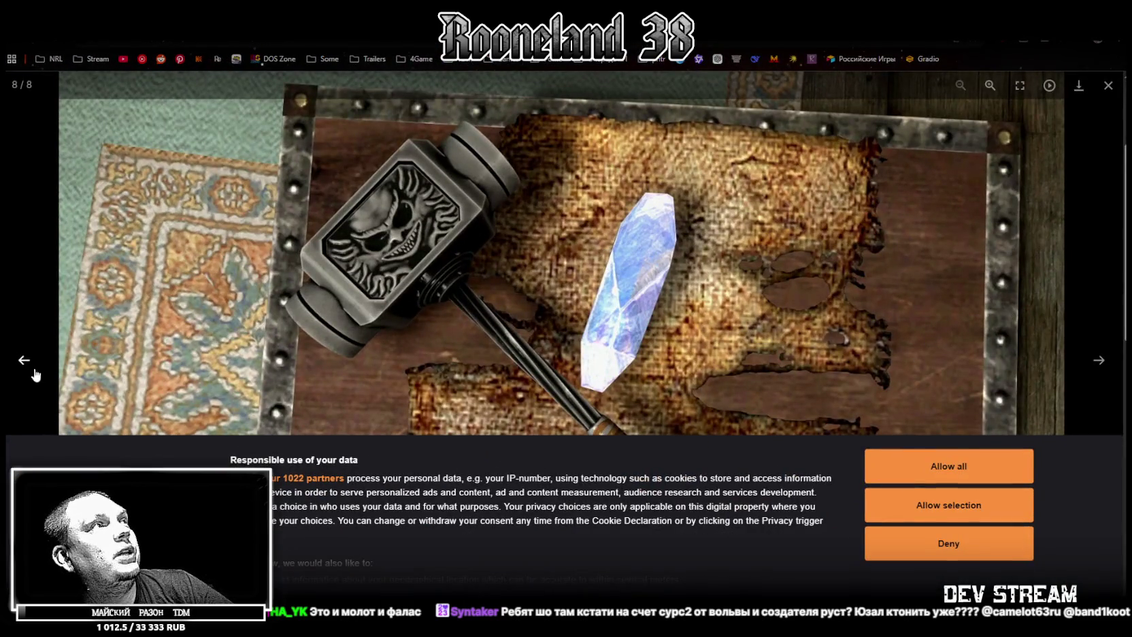
{"action": "left_click", "coordinate": [24, 360]}
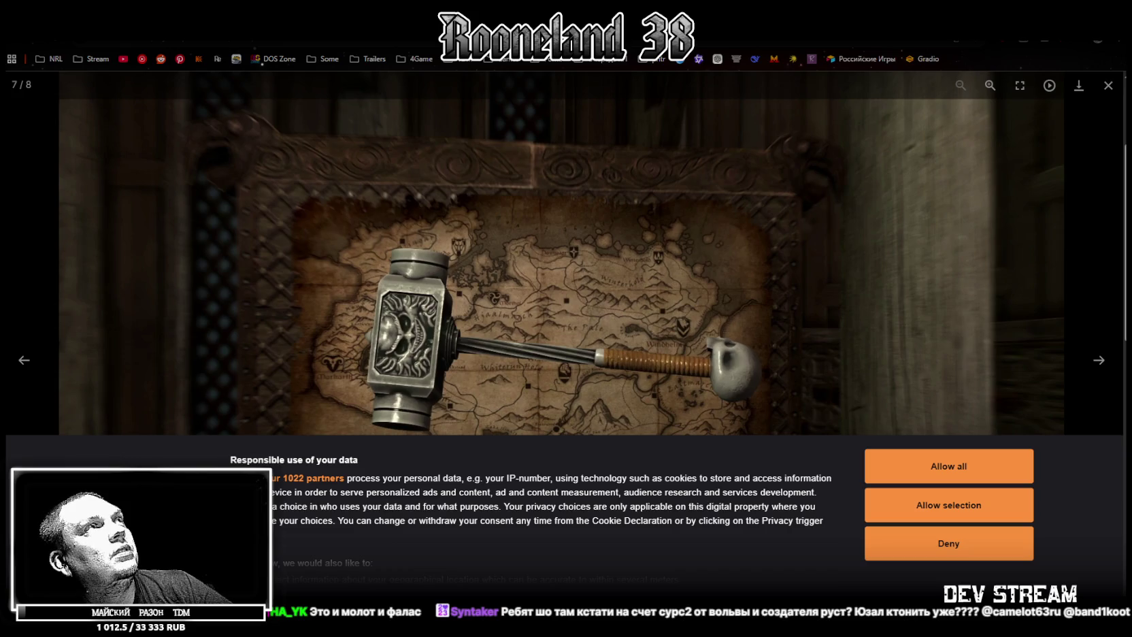
{"action": "key", "text": "alt+Tab"}
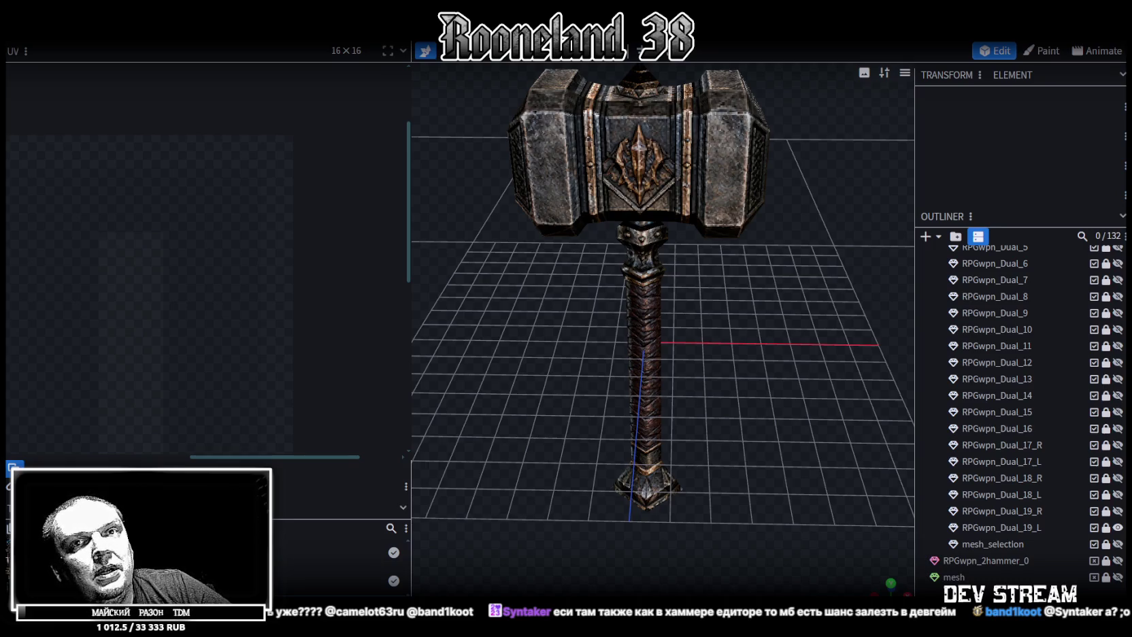
{"action": "mouse_move", "coordinate": [732, 443]}
{"action": "left_mouse_down"}
{"action": "mouse_move", "coordinate": [725, 351]}
{"action": "mouse_move", "coordinate": [654, 351]}
{"action": "mouse_move", "coordinate": [712, 431]}
{"action": "mouse_move", "coordinate": [646, 238]}
{"action": "mouse_move", "coordinate": [723, 410]}
{"action": "mouse_move", "coordinate": [729, 378]}
{"action": "mouse_move", "coordinate": [701, 372]}
{"action": "left_mouse_up"}
{"action": "mouse_move", "coordinate": [610, 288]}
{"action": "left_mouse_down"}
{"action": "mouse_move", "coordinate": [692, 343]}
{"action": "mouse_move", "coordinate": [848, 337]}
{"action": "mouse_move", "coordinate": [682, 340]}
{"action": "mouse_move", "coordinate": [799, 320]}
{"action": "mouse_move", "coordinate": [811, 300]}
{"action": "mouse_move", "coordinate": [783, 340]}
{"action": "mouse_move", "coordinate": [763, 270]}
{"action": "mouse_move", "coordinate": [700, 304]}
{"action": "mouse_move", "coordinate": [665, 272]}
{"action": "mouse_move", "coordinate": [569, 417]}
{"action": "mouse_move", "coordinate": [626, 407]}
{"action": "mouse_move", "coordinate": [696, 371]}
{"action": "mouse_move", "coordinate": [755, 370]}
{"action": "mouse_move", "coordinate": [660, 323]}
{"action": "mouse_move", "coordinate": [701, 349]}
{"action": "mouse_move", "coordinate": [687, 348]}
{"action": "left_mouse_up"}
{"action": "scroll", "coordinate": [692, 343], "scroll_direction": "up", "scroll_amount": 3}
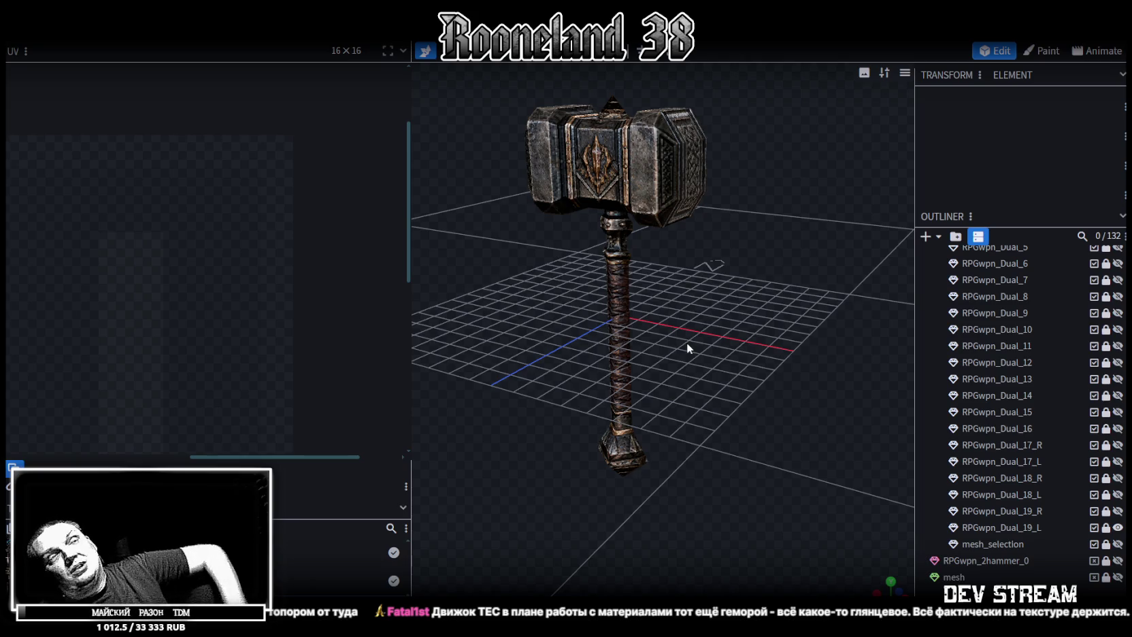
{"action": "scroll", "coordinate": [574, 355], "scroll_direction": "down", "scroll_amount": 2}
{"action": "mouse_move", "coordinate": [741, 334]}
{"action": "left_mouse_down"}
{"action": "mouse_move", "coordinate": [659, 283]}
{"action": "mouse_move", "coordinate": [701, 358]}
{"action": "mouse_move", "coordinate": [648, 219]}
{"action": "left_mouse_up"}
{"action": "mouse_move", "coordinate": [689, 331]}
{"action": "left_mouse_down"}
{"action": "mouse_move", "coordinate": [551, 367]}
{"action": "mouse_move", "coordinate": [745, 343]}
{"action": "mouse_move", "coordinate": [759, 298]}
{"action": "mouse_move", "coordinate": [716, 285]}
{"action": "mouse_move", "coordinate": [637, 352]}
{"action": "mouse_move", "coordinate": [714, 394]}
{"action": "mouse_move", "coordinate": [716, 428]}
{"action": "mouse_move", "coordinate": [699, 406]}
{"action": "mouse_move", "coordinate": [666, 403]}
{"action": "mouse_move", "coordinate": [428, 413]}
{"action": "mouse_move", "coordinate": [635, 372]}
{"action": "mouse_move", "coordinate": [725, 418]}
{"action": "mouse_move", "coordinate": [688, 414]}
{"action": "mouse_move", "coordinate": [668, 386]}
{"action": "mouse_move", "coordinate": [716, 404]}
{"action": "left_mouse_up"}
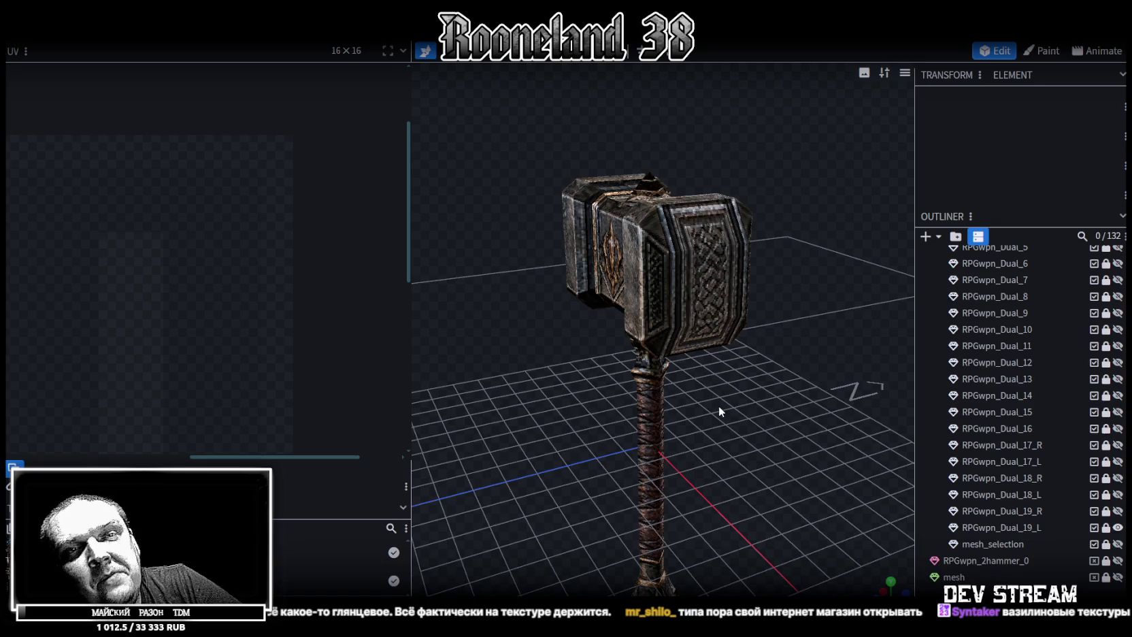
{"action": "scroll", "coordinate": [719, 405], "scroll_direction": "down", "scroll_amount": 3}
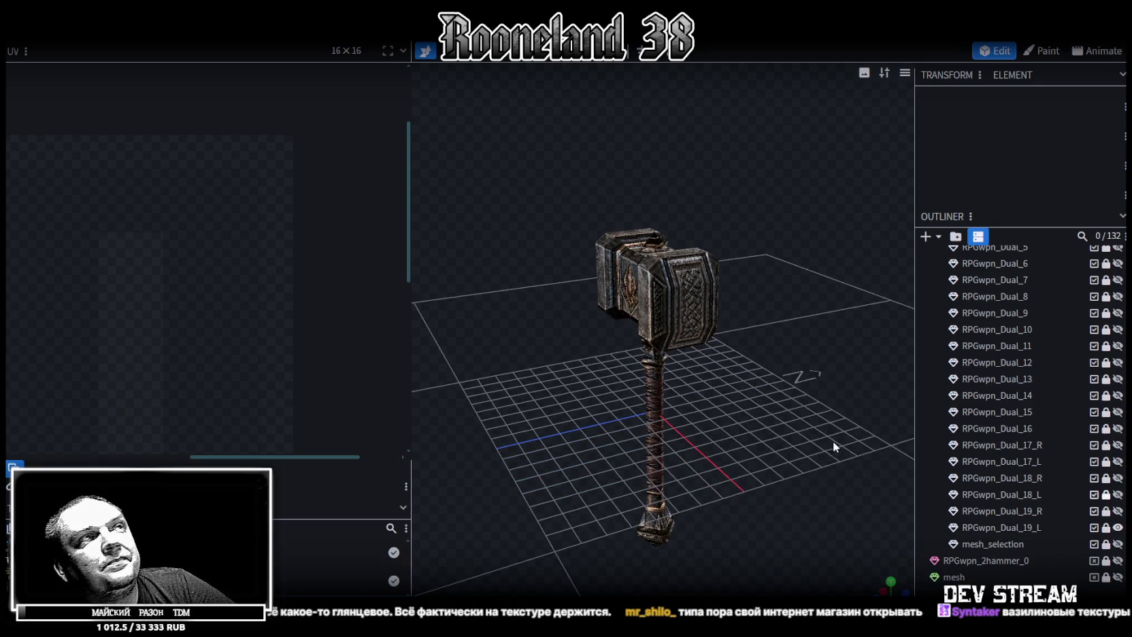
Show and select the mesh_selection atlas plane and hide RPGwpn_Dual_19_L
{"action": "left_click", "coordinate": [1118, 544]}
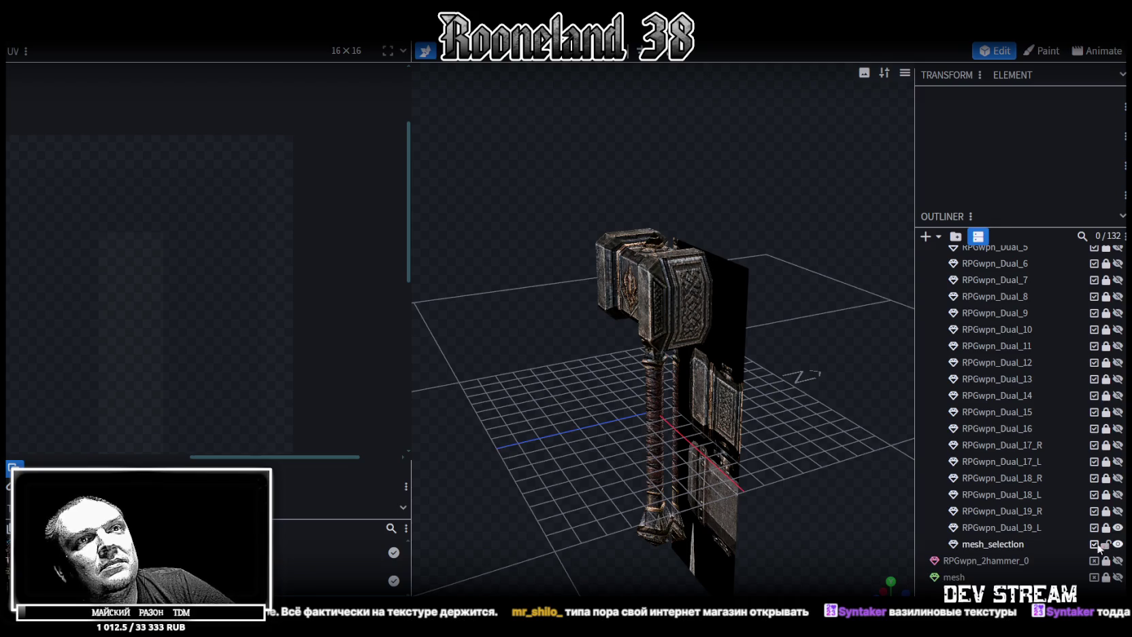
{"action": "left_click", "coordinate": [1002, 546]}
{"action": "left_click_drag", "start_coordinate": [792, 464], "coordinate": [901, 443]}
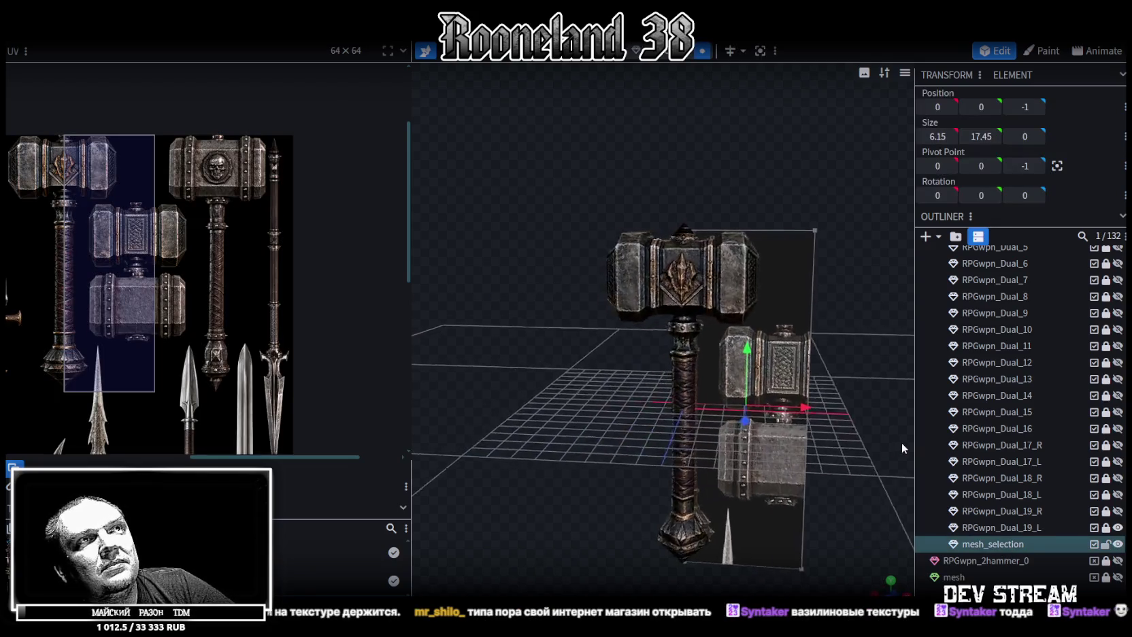
{"action": "left_click", "coordinate": [1118, 527]}
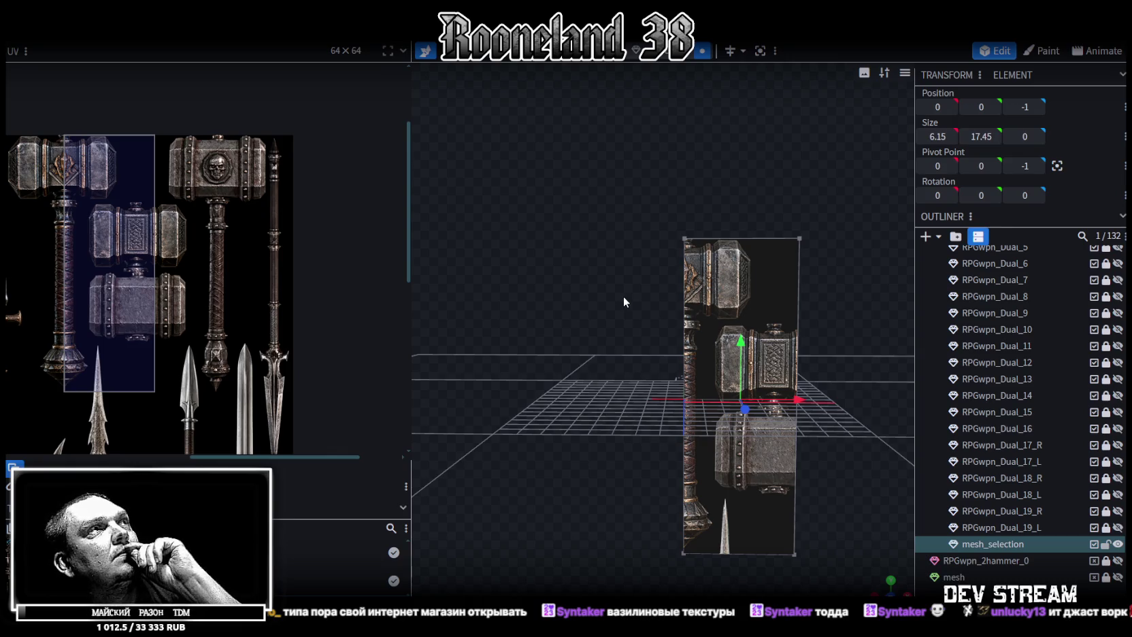
{"action": "scroll", "coordinate": [623, 299], "scroll_direction": "down", "scroll_amount": 1}
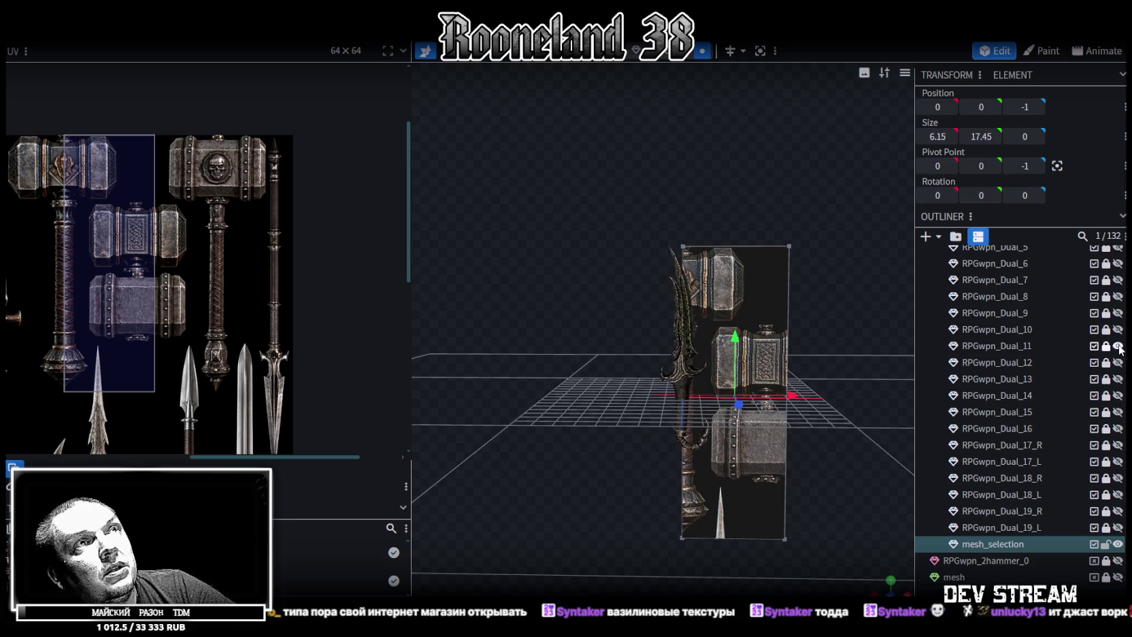
{"action": "scroll", "coordinate": [1119, 315], "scroll_direction": "up", "scroll_amount": 3}
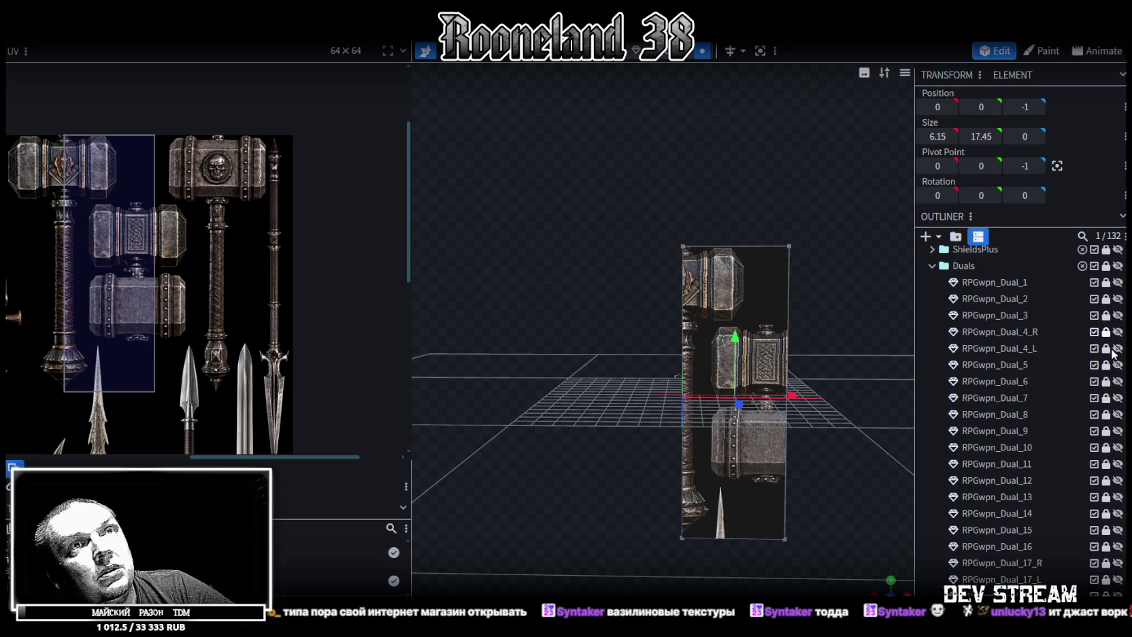
Check hammers Dual_5 through Dual_7, leaving RPGwpn_Dual_8 visible and selected
{"action": "left_click", "coordinate": [1118, 365]}
{"action": "scroll", "coordinate": [847, 409], "scroll_direction": "up", "scroll_amount": 3}
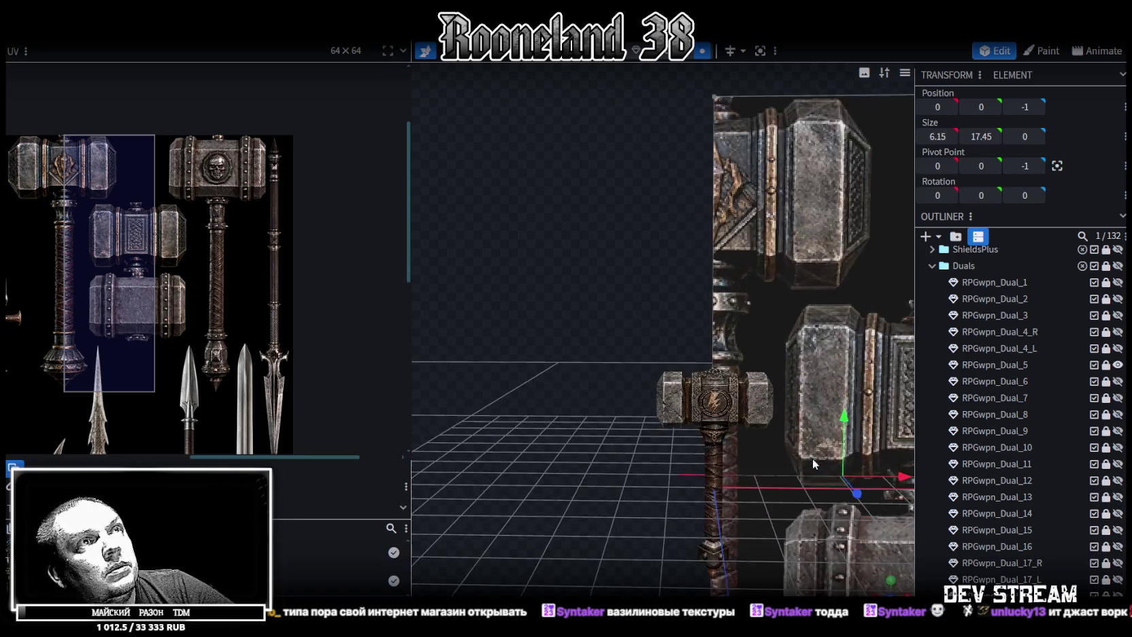
{"action": "scroll", "coordinate": [812, 458], "scroll_direction": "up", "scroll_amount": 3}
{"action": "scroll", "coordinate": [772, 376], "scroll_direction": "up", "scroll_amount": 3}
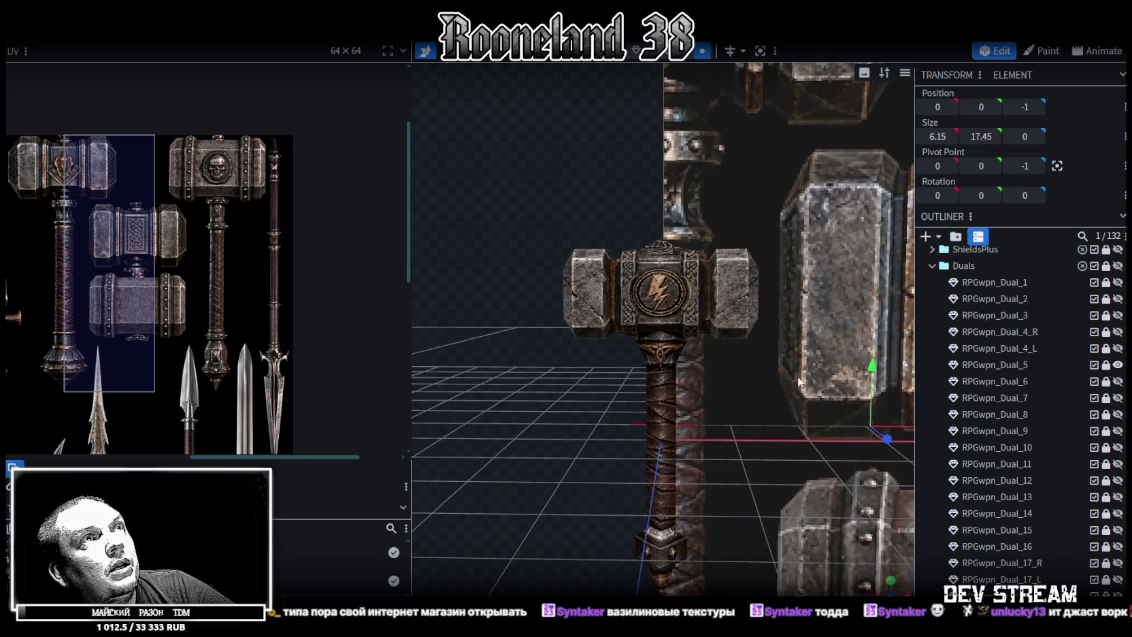
{"action": "left_click", "coordinate": [1118, 364]}
{"action": "left_click", "coordinate": [1118, 381]}
{"action": "left_click", "coordinate": [1118, 381]}
{"action": "left_click", "coordinate": [1118, 397]}
{"action": "left_click", "coordinate": [1118, 397]}
{"action": "left_click", "coordinate": [1118, 414]}
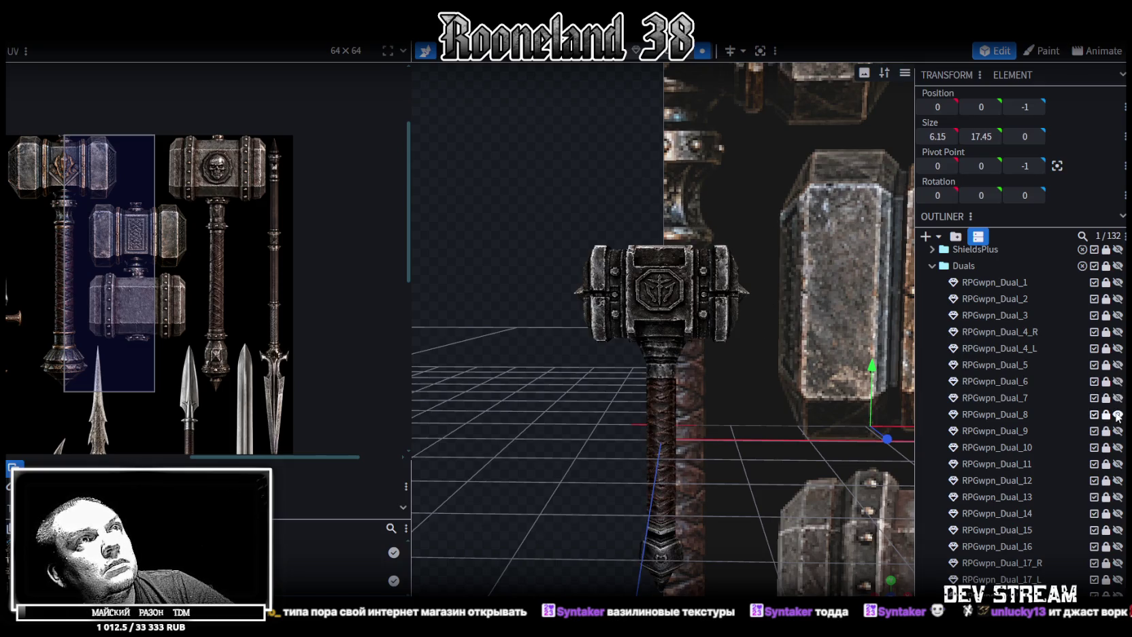
{"action": "scroll", "coordinate": [839, 365], "scroll_direction": "up", "scroll_amount": 2}
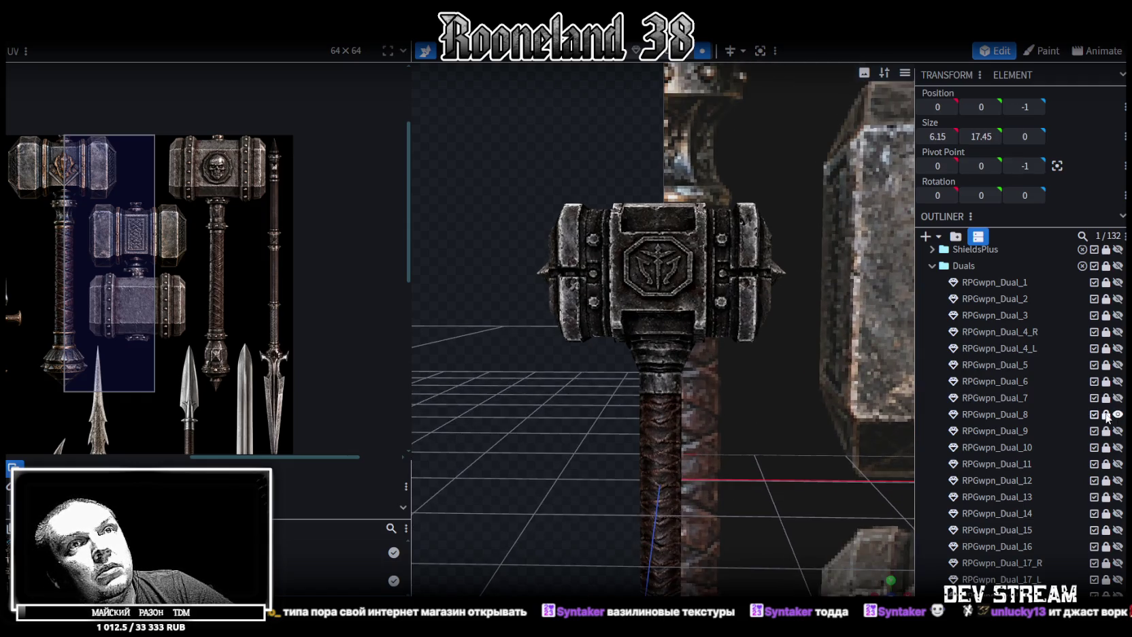
{"action": "left_click", "coordinate": [1012, 414]}
Duplicate the RPGwpn_Dual_8 hammer and place the copy at the end of the Duals list
{"action": "key", "text": "ctrl+d"}
{"action": "left_click_drag", "start_coordinate": [1012, 415], "coordinate": [1008, 413]}
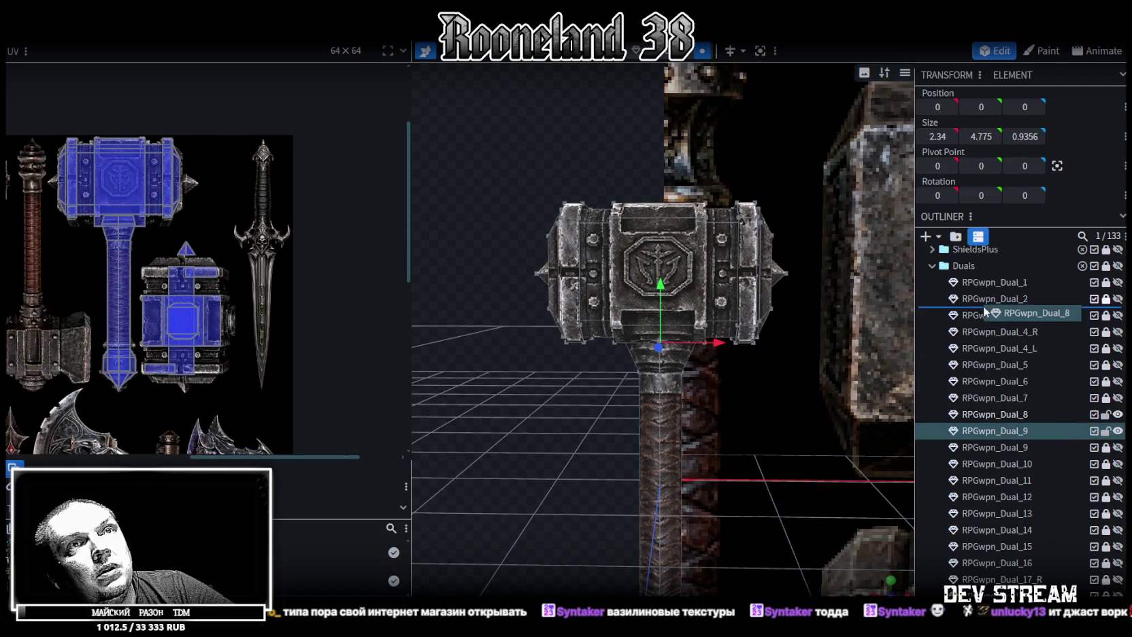
{"action": "left_click_drag", "start_coordinate": [1009, 413], "coordinate": [982, 267]}
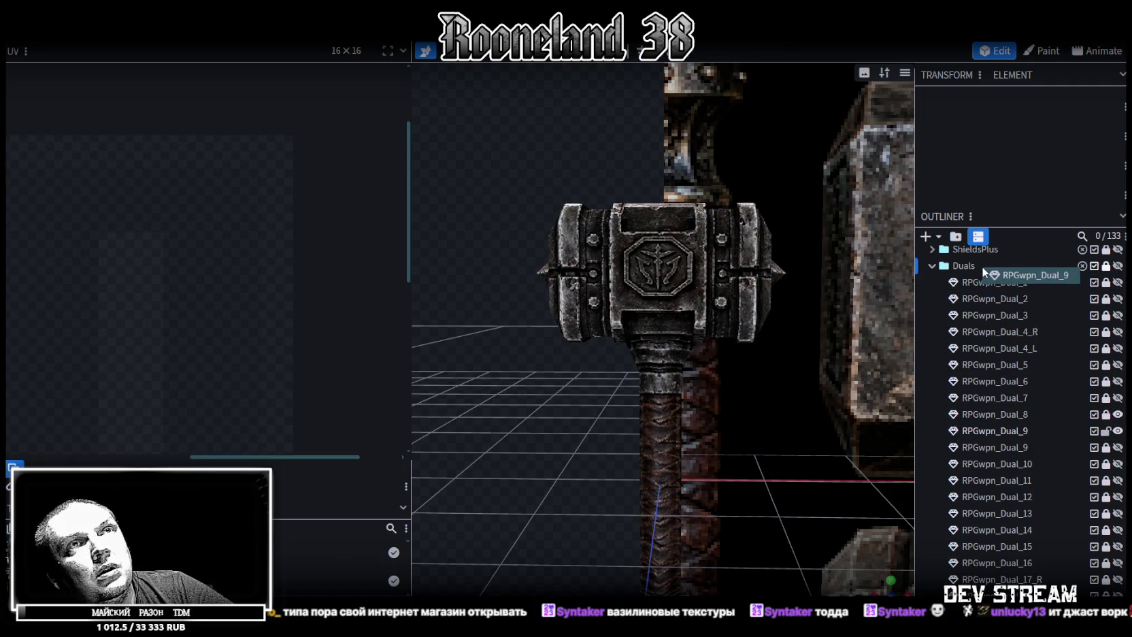
{"action": "scroll", "coordinate": [1014, 428], "scroll_direction": "down", "scroll_amount": 3}
{"action": "left_click_drag", "start_coordinate": [993, 488], "coordinate": [1030, 470]}
{"action": "left_click", "coordinate": [1030, 472]}
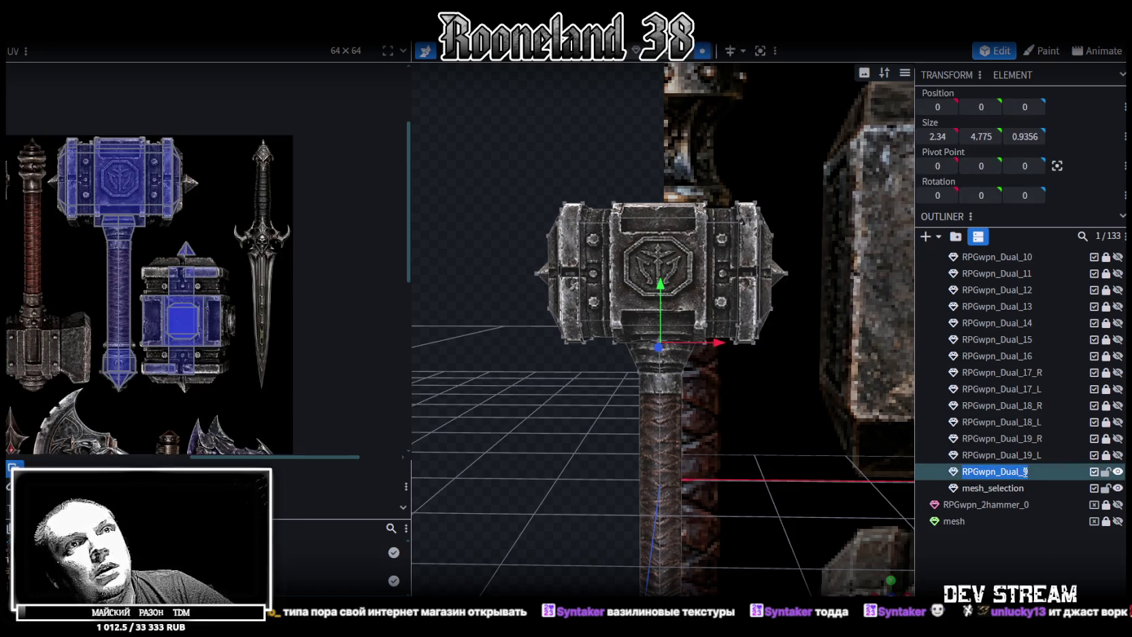
Rename the copy to RPGwpn_Dual_20_R and toggle its visibility to confirm it
{"action": "key", "text": "BackSpace"}
{"action": "type", "text": "20"}
{"action": "key", "text": "Return"}
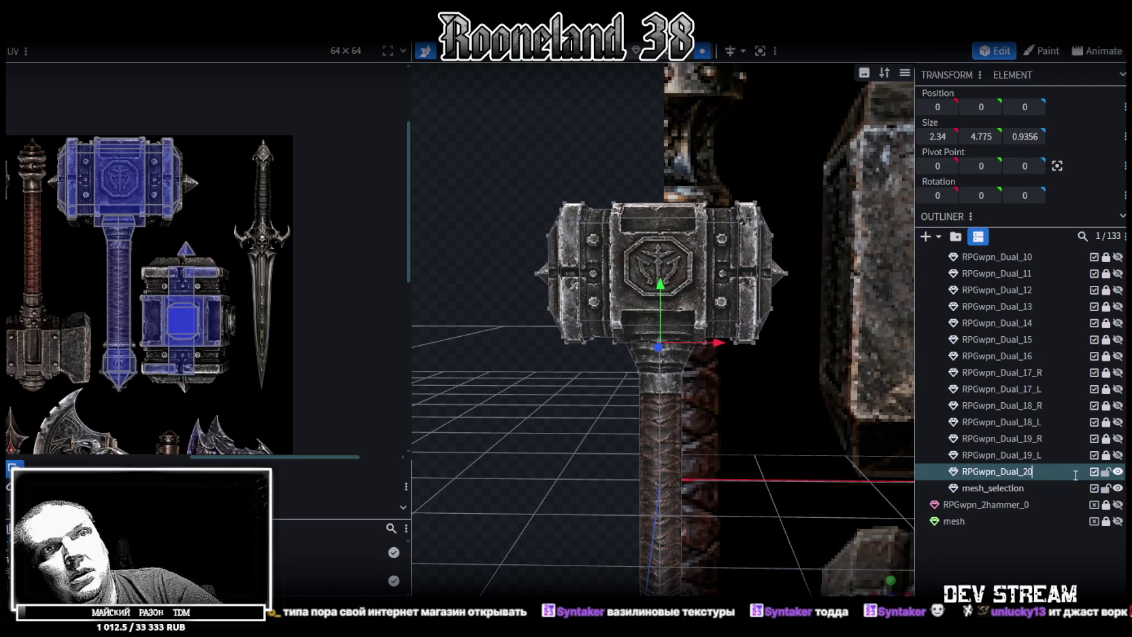
{"action": "type", "text": "_R"}
{"action": "key", "text": "Return"}
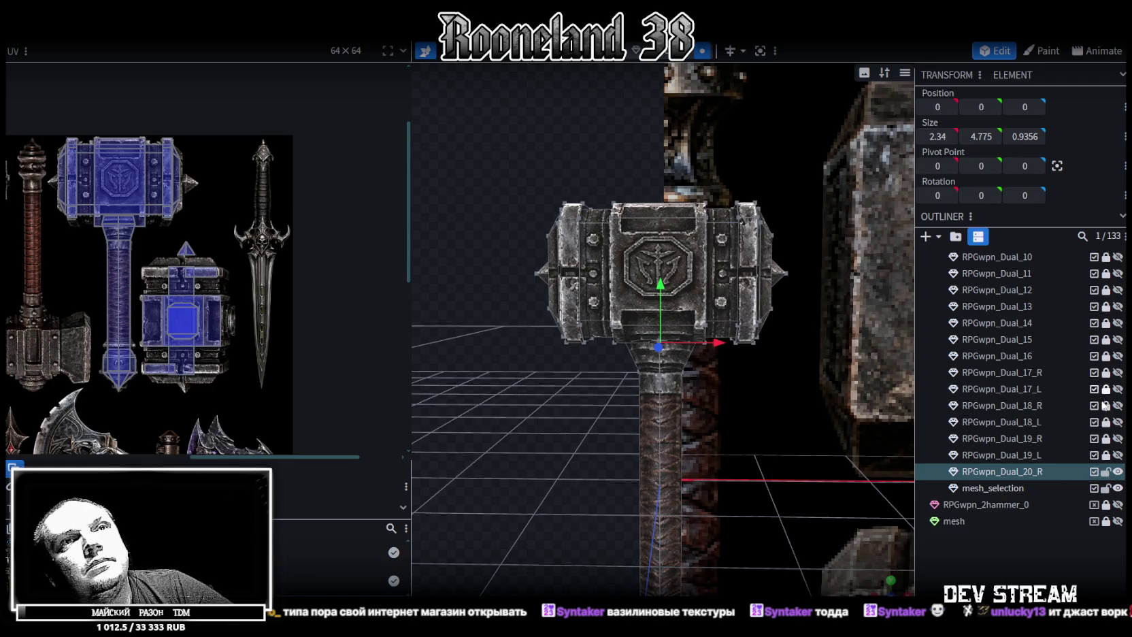
{"action": "left_click", "coordinate": [1118, 472]}
{"action": "left_click", "coordinate": [1118, 472]}
Zoom the UV editor until the whole weapon atlas is visible
{"action": "scroll", "coordinate": [1119, 470], "scroll_direction": "up", "scroll_amount": 3}
{"action": "scroll", "coordinate": [1121, 464], "scroll_direction": "up", "scroll_amount": 1}
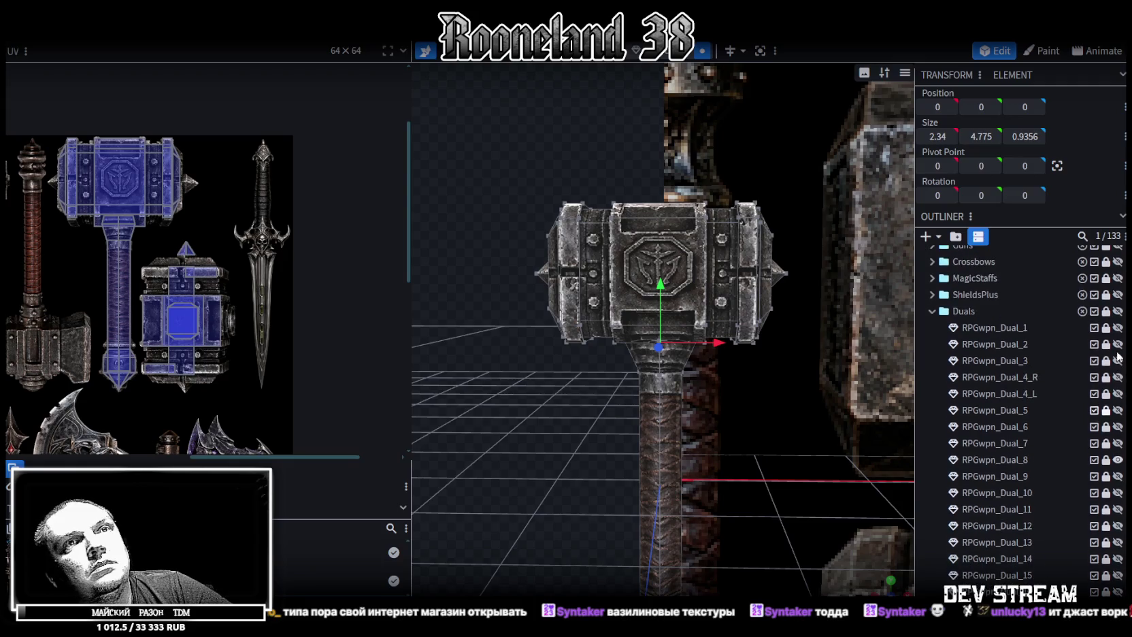
{"action": "scroll", "coordinate": [1079, 443], "scroll_direction": "down", "scroll_amount": 4}
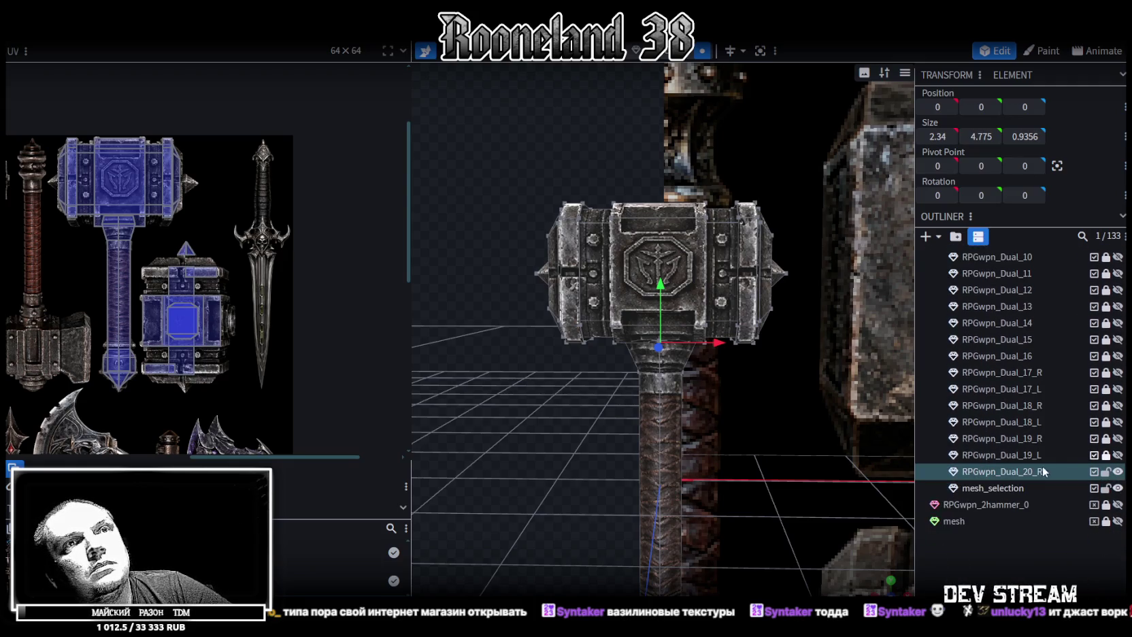
{"action": "scroll", "coordinate": [219, 254], "scroll_direction": "down", "scroll_amount": 3}
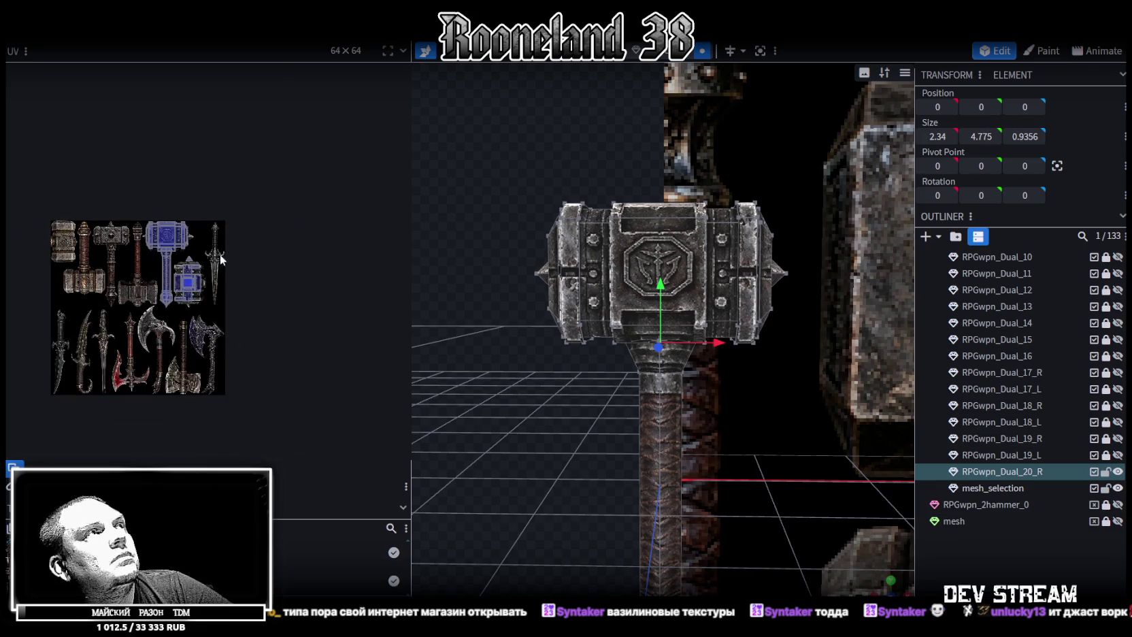
Assign PRG_wpn7.png to the RPGwpn_Dual_20_R mesh and bring its UV islands into view
{"action": "left_click", "coordinate": [737, 290]}
{"action": "double_click", "coordinate": [737, 286]}
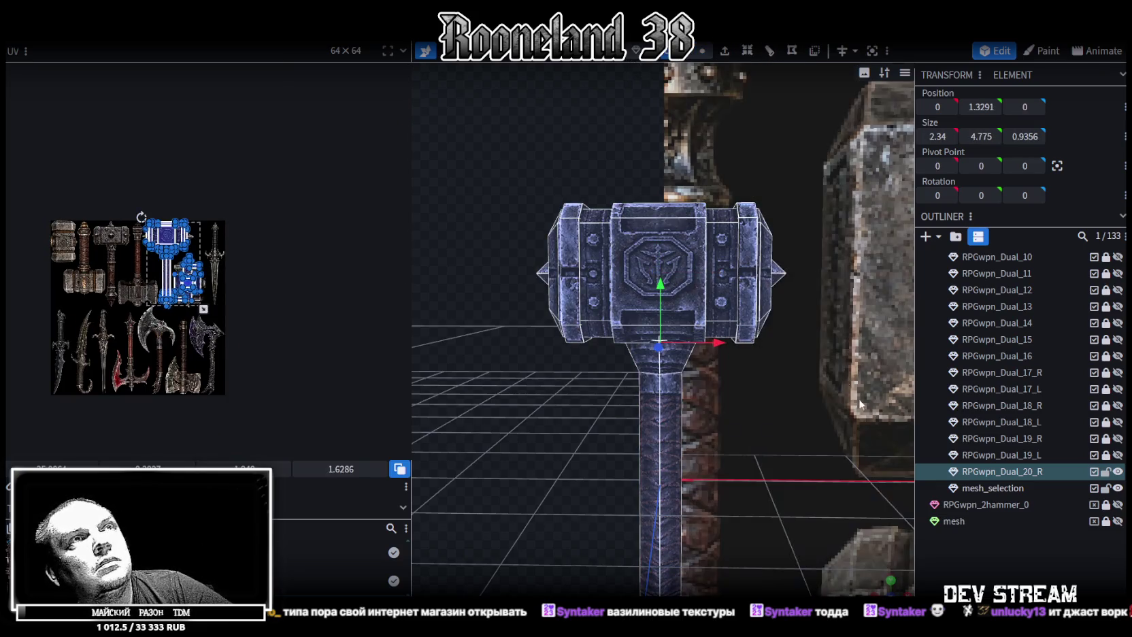
{"action": "right_click", "coordinate": [987, 471]}
{"action": "left_click", "coordinate": [958, 543]}
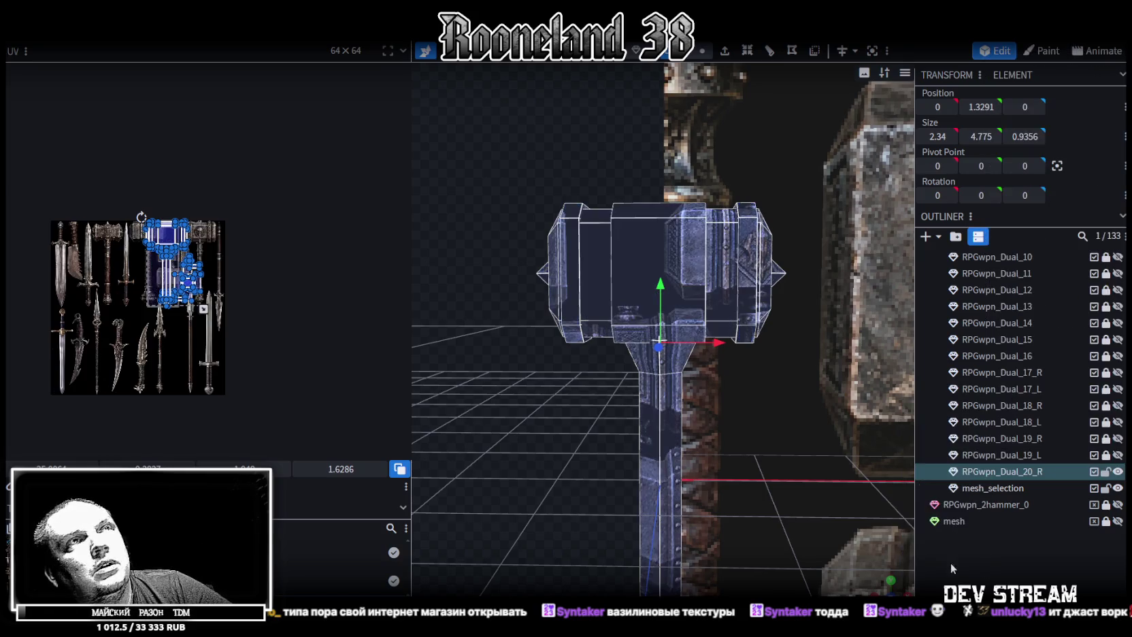
{"action": "scroll", "coordinate": [285, 314], "scroll_direction": "up", "scroll_amount": 3}
{"action": "scroll", "coordinate": [214, 287], "scroll_direction": "up", "scroll_amount": 2}
{"action": "middle_click_drag", "start_coordinate": [213, 287], "coordinate": [214, 387]}
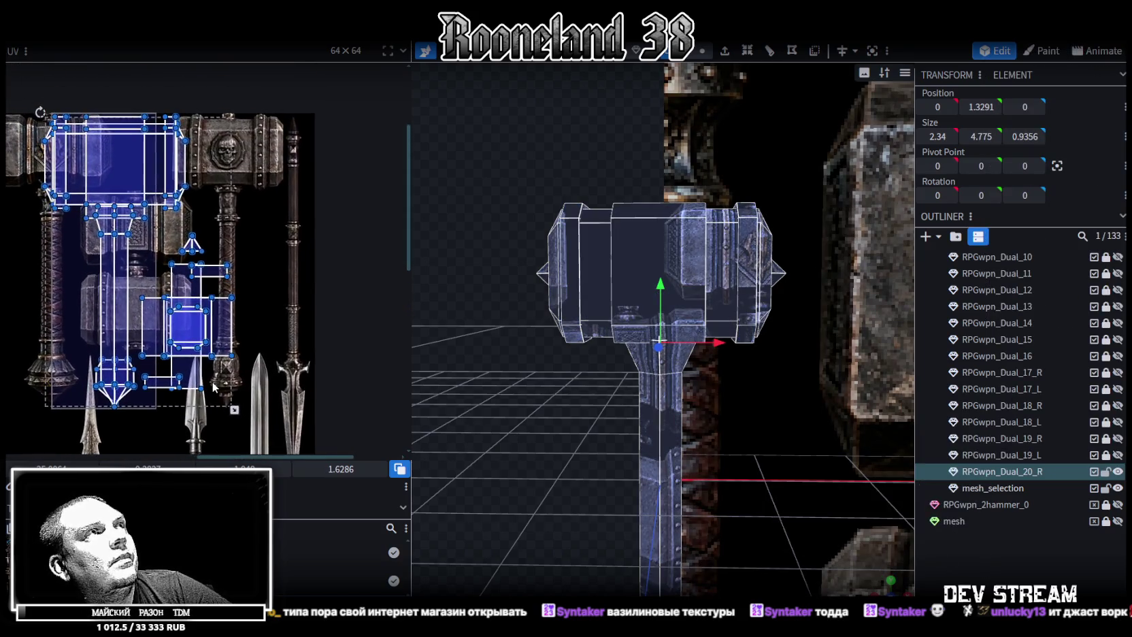
{"action": "scroll", "coordinate": [449, 325], "scroll_direction": "up", "scroll_amount": 2}
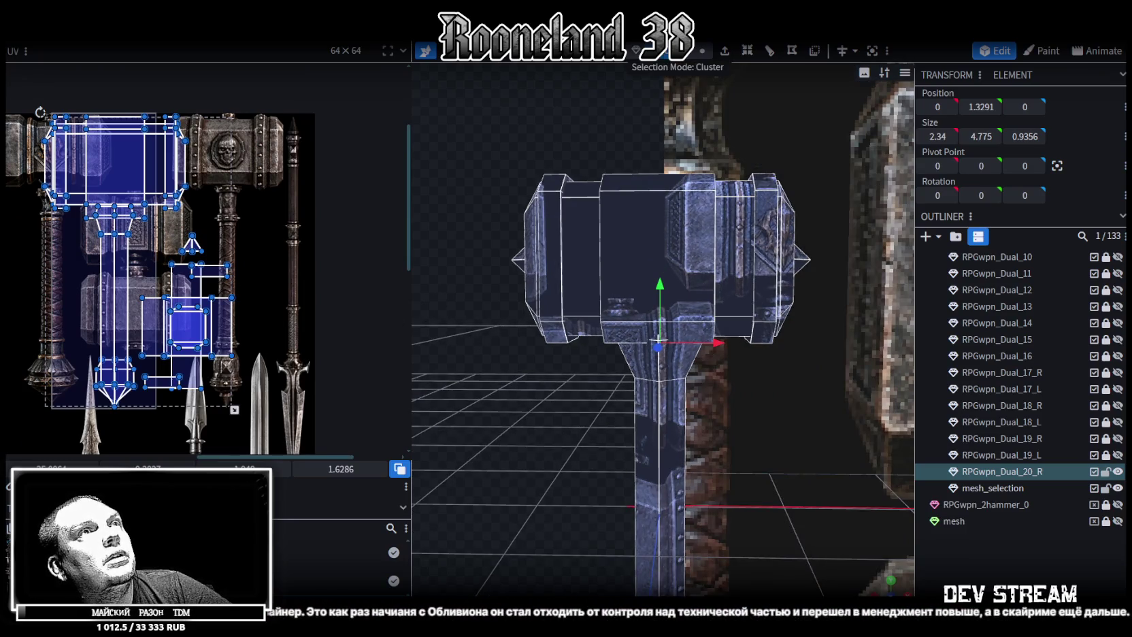
Inspect the head's front cube and the mesh_selection element, then reselect the RPGwpn_Dual_20_R mesh
{"action": "left_click", "coordinate": [667, 208]}
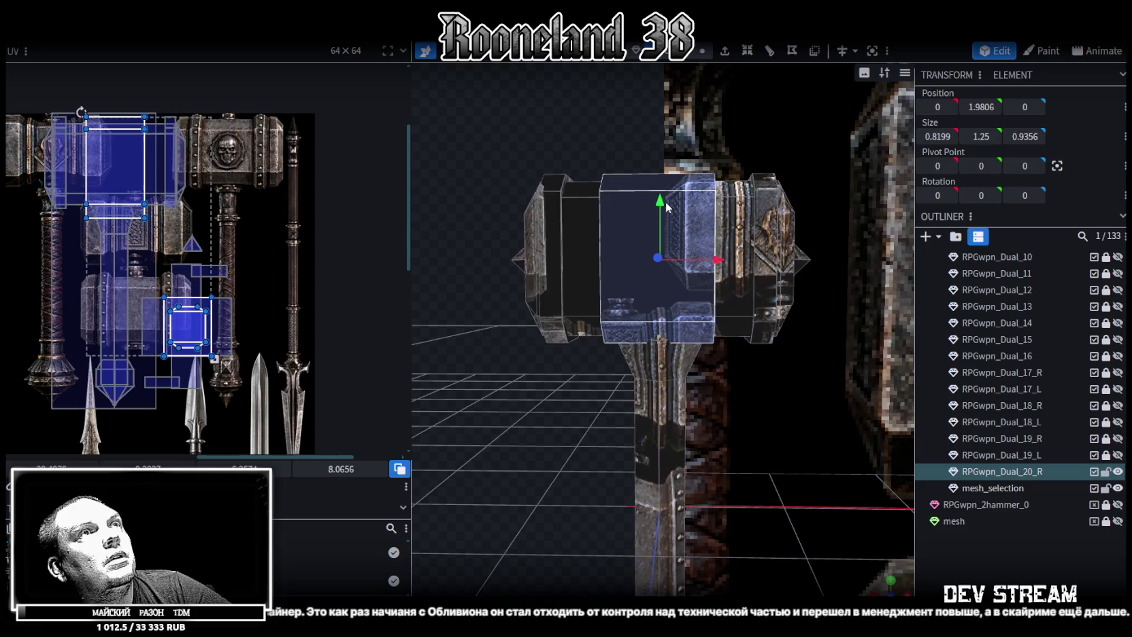
{"action": "left_click", "coordinate": [604, 155]}
{"action": "left_click", "coordinate": [661, 261]}
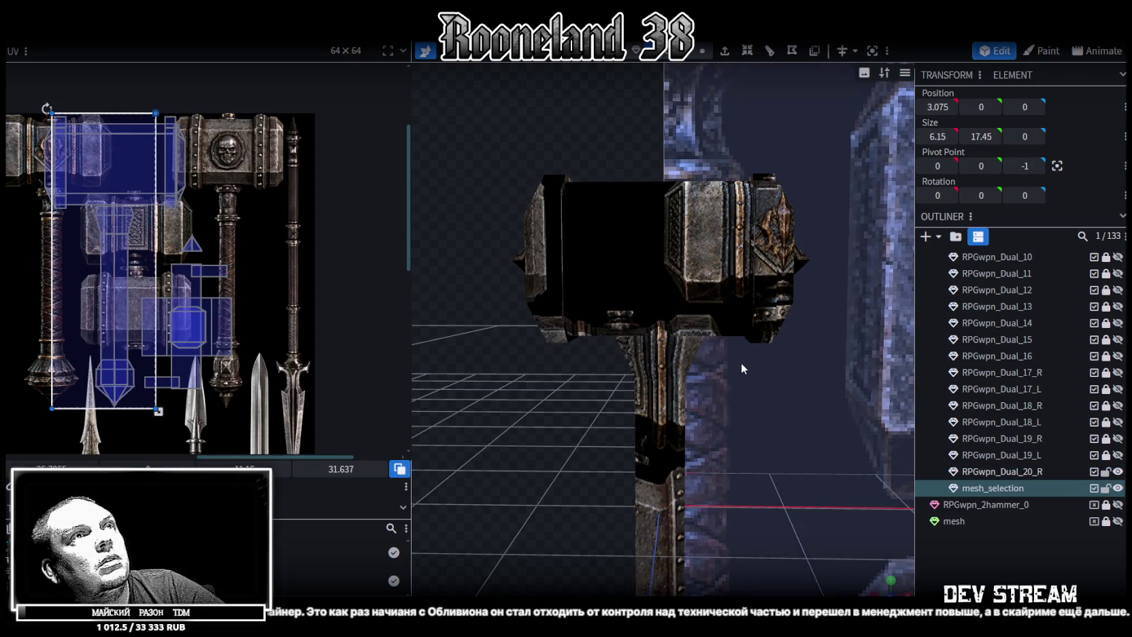
{"action": "scroll", "coordinate": [587, 375], "scroll_direction": "down", "scroll_amount": 3}
{"action": "scroll", "coordinate": [587, 375], "scroll_direction": "down", "scroll_amount": 3}
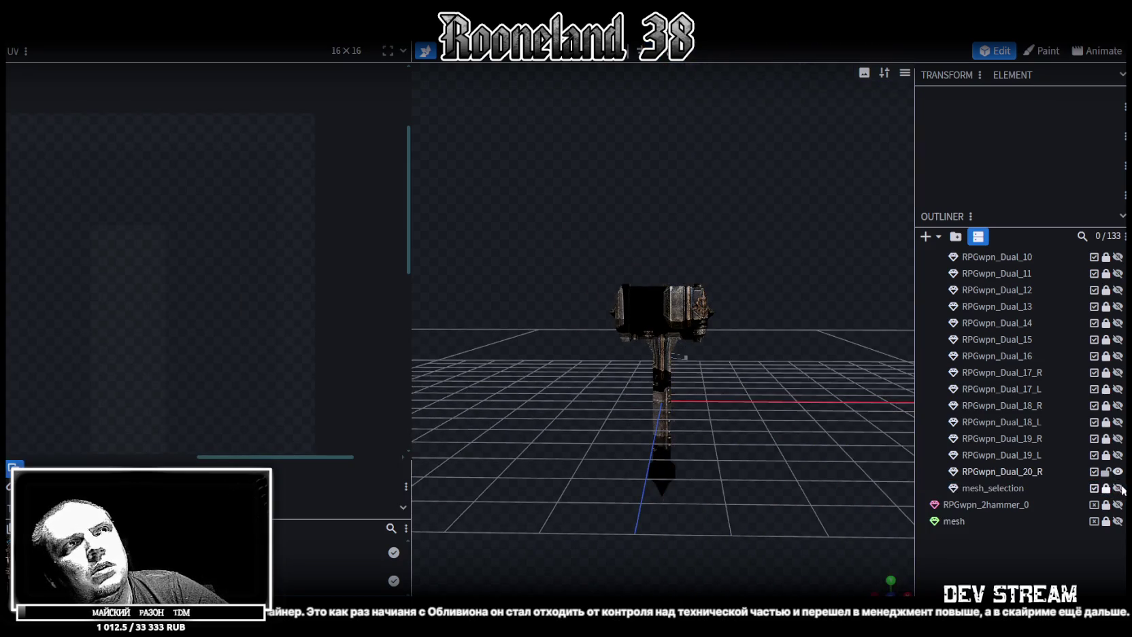
{"action": "scroll", "coordinate": [684, 347], "scroll_direction": "up", "scroll_amount": 3}
{"action": "left_click", "coordinate": [653, 291]}
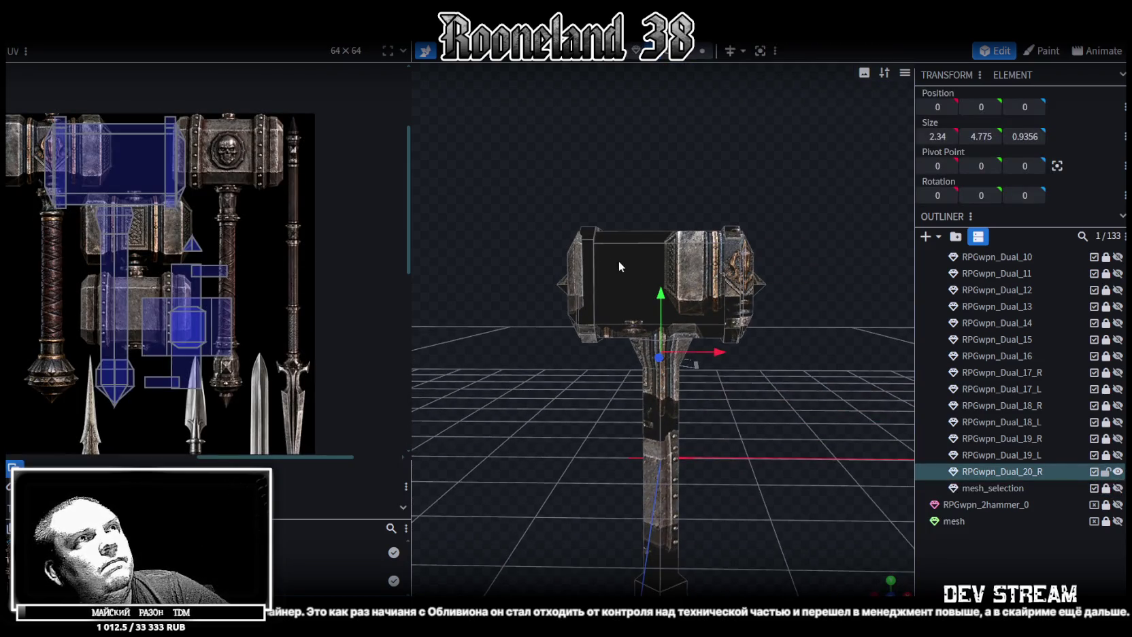
{"action": "scroll", "coordinate": [592, 272], "scroll_direction": "up", "scroll_amount": 2}
Centre the hammer head in the view and select its left end-cap band
{"action": "right_click_drag", "start_coordinate": [555, 279], "coordinate": [613, 345]}
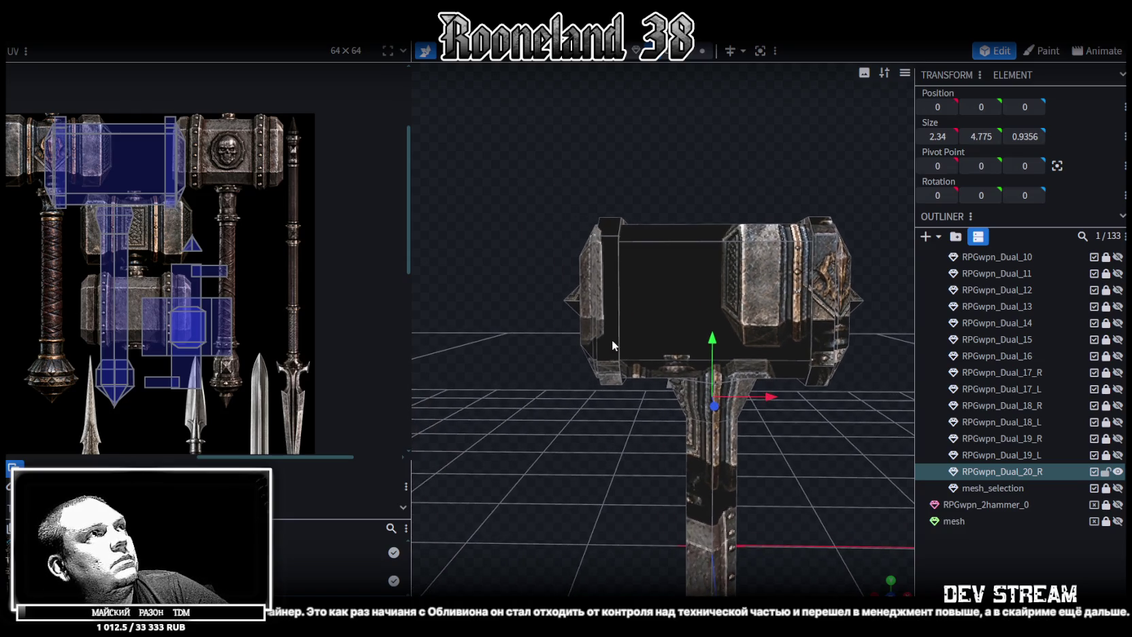
{"action": "scroll", "coordinate": [203, 139], "scroll_direction": "up", "scroll_amount": 3}
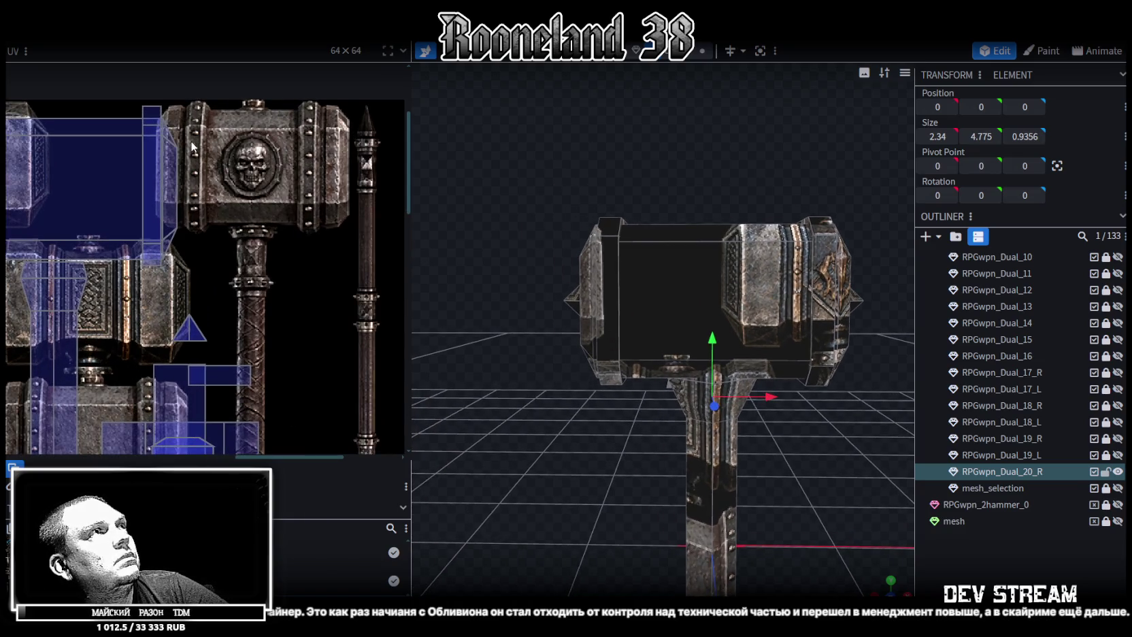
{"action": "scroll", "coordinate": [325, 310], "scroll_direction": "down", "scroll_amount": 2}
{"action": "scroll", "coordinate": [318, 202], "scroll_direction": "down", "scroll_amount": 2}
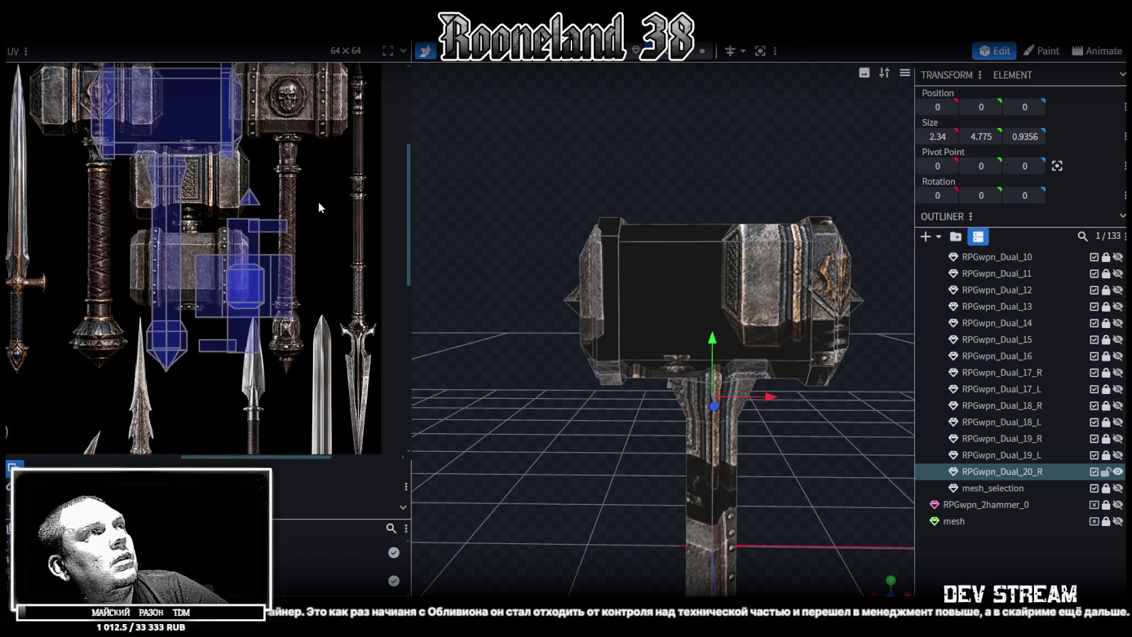
{"action": "scroll", "coordinate": [319, 201], "scroll_direction": "up", "scroll_amount": 1}
{"action": "left_click", "coordinate": [621, 273]}
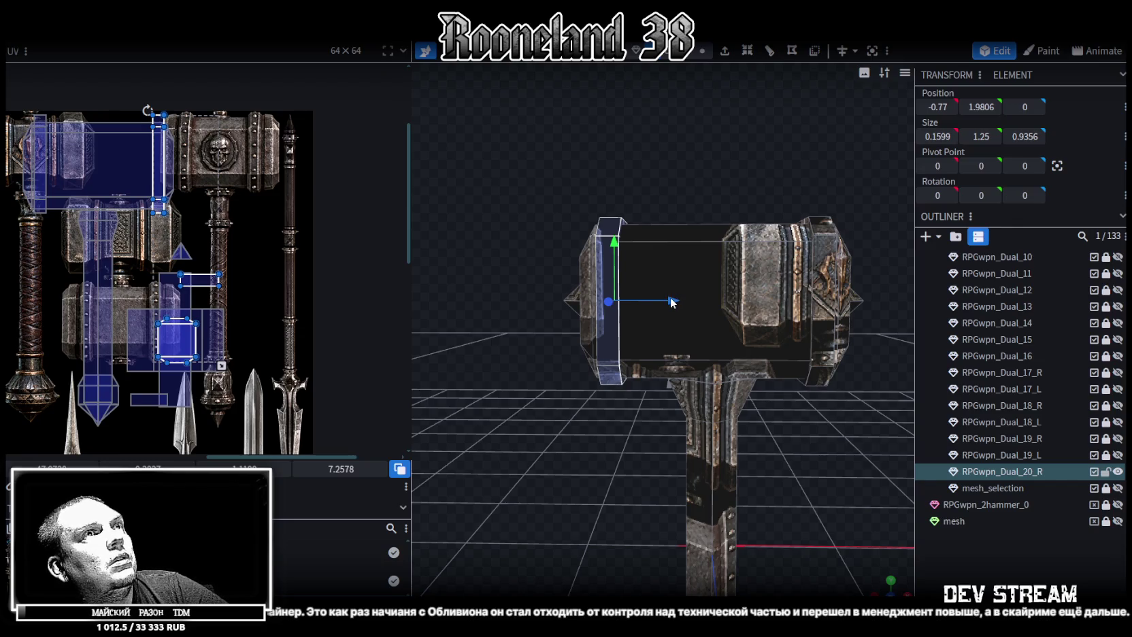
Move the left and right end-cap bands along X to -0.62 and 0.62, undoing one test move
{"action": "left_click_drag", "start_coordinate": [671, 303], "coordinate": [686, 300]}
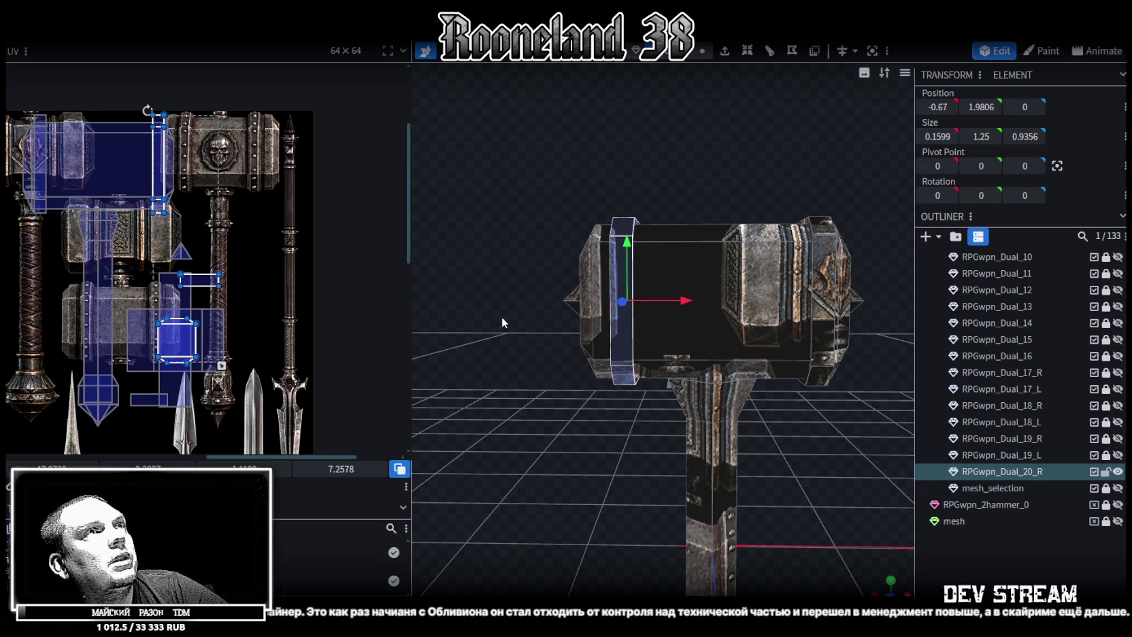
{"action": "key", "text": "ctrl+z"}
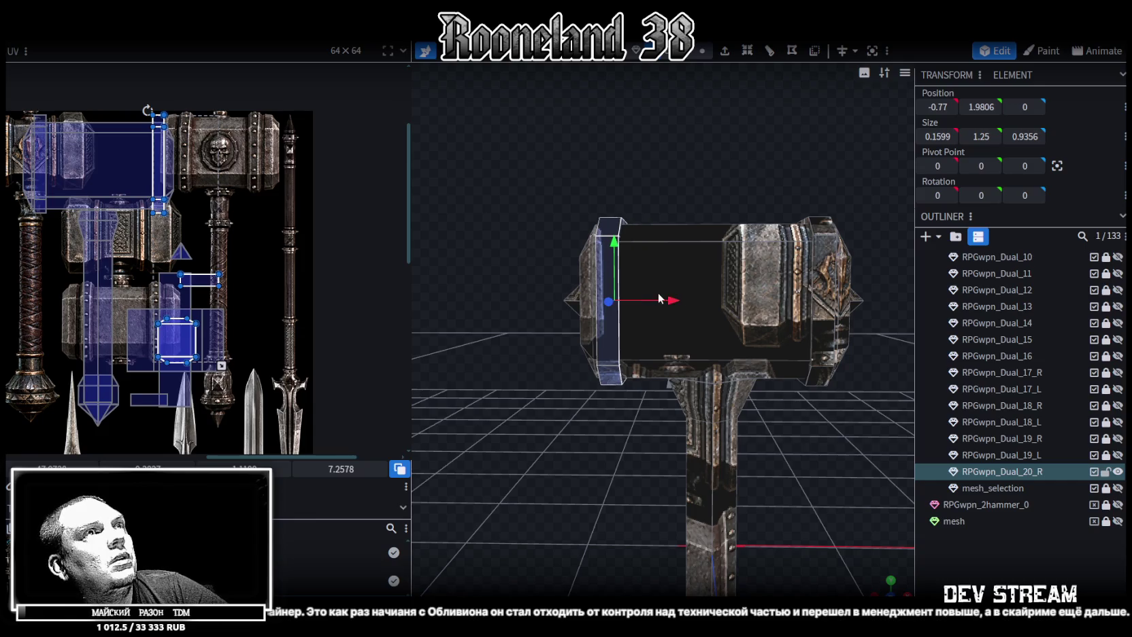
{"action": "left_click_drag", "start_coordinate": [674, 304], "coordinate": [688, 302]}
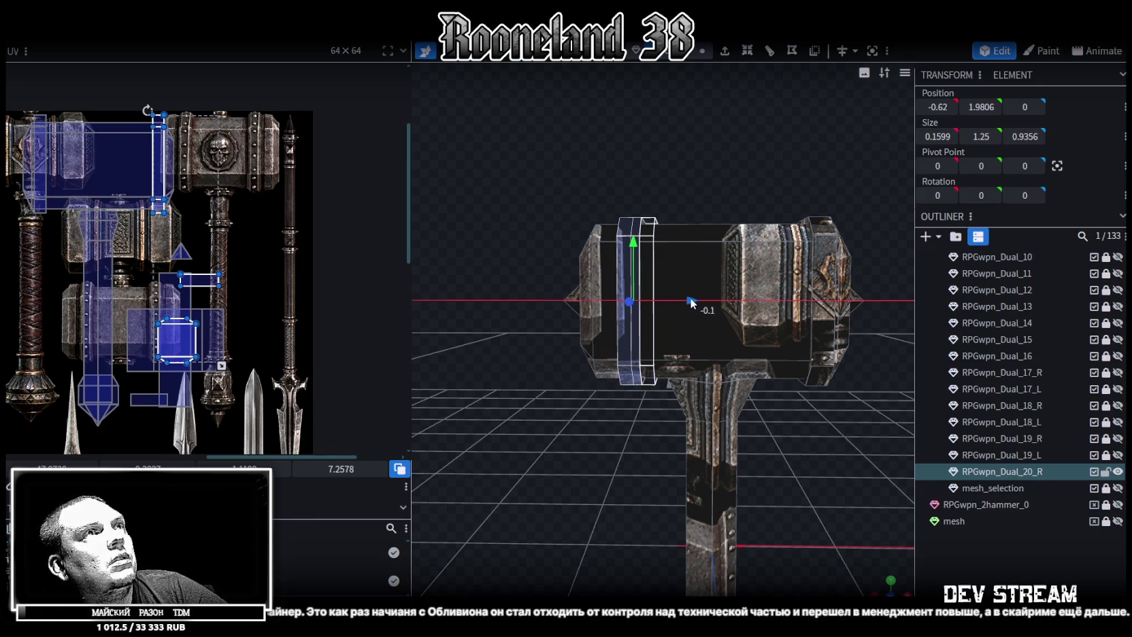
{"action": "left_click", "coordinate": [763, 285]}
{"action": "left_click_drag", "start_coordinate": [814, 301], "coordinate": [813, 313]}
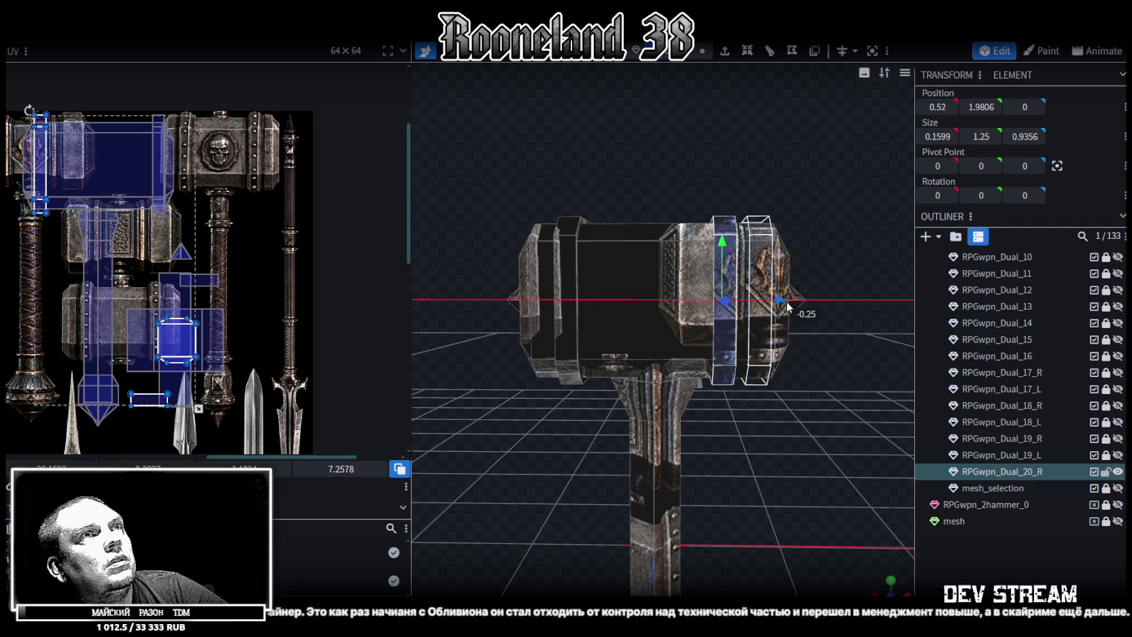
{"action": "left_click_drag", "start_coordinate": [858, 343], "coordinate": [855, 350]}
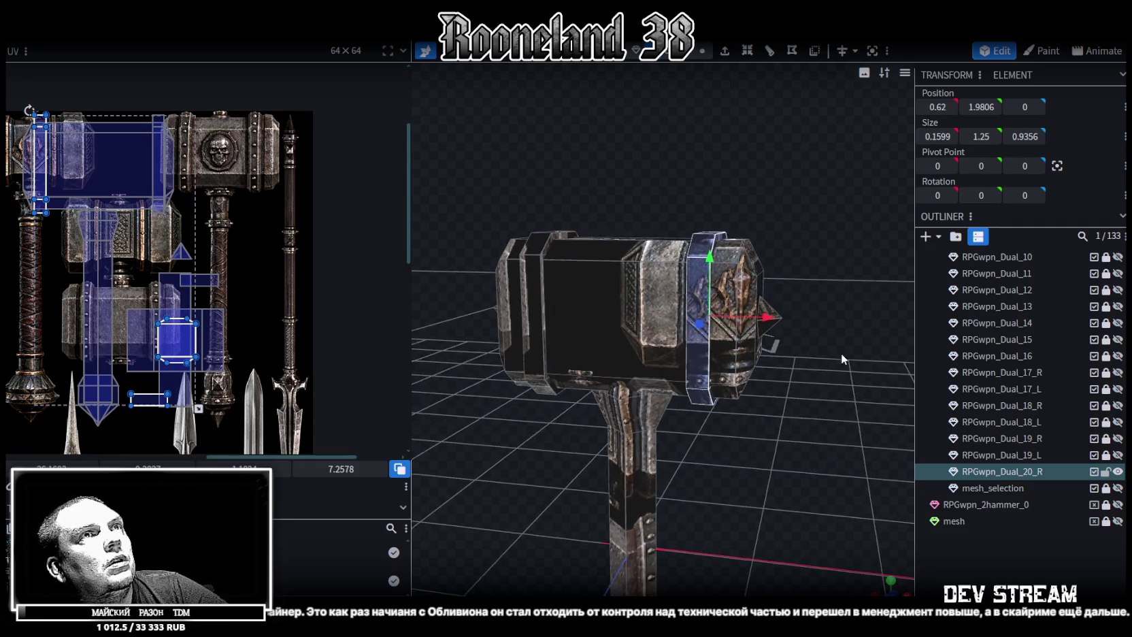
{"action": "left_click", "coordinate": [783, 300]}
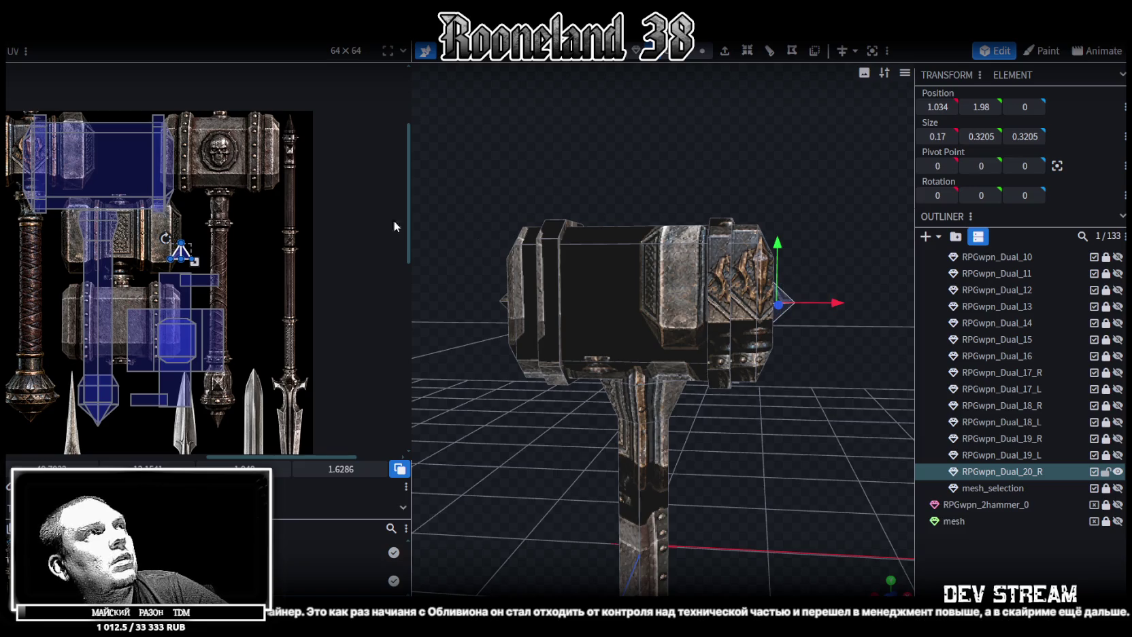
Scale a triangular spike face's UV down to a small patch of the atlas
{"action": "scroll", "coordinate": [148, 155], "scroll_direction": "down", "scroll_amount": 3}
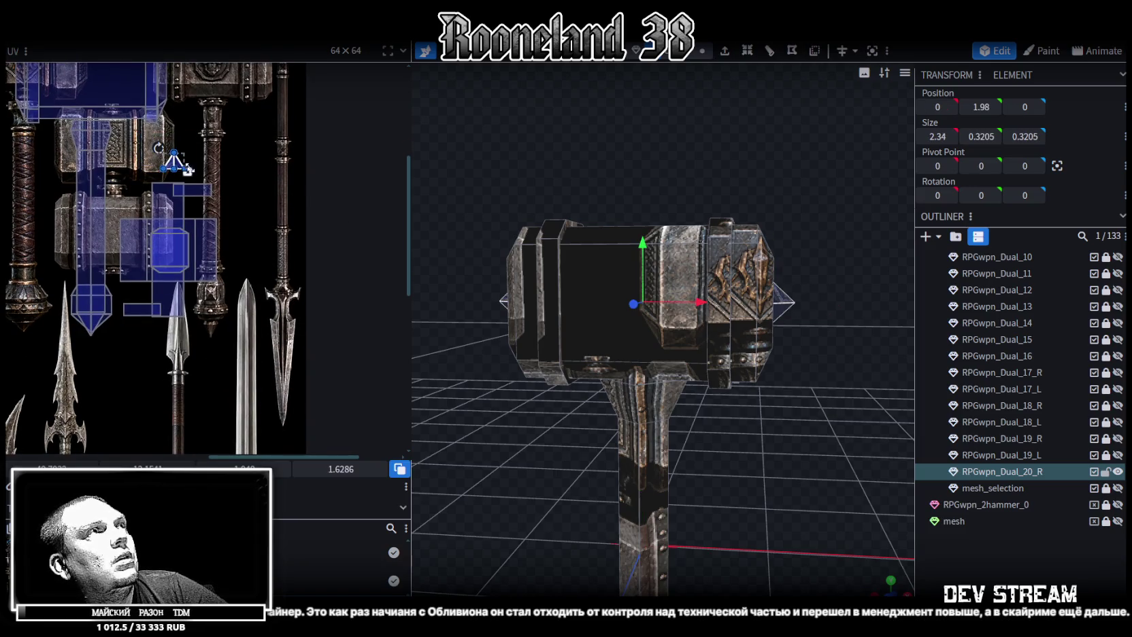
{"action": "left_click", "coordinate": [215, 310]}
{"action": "scroll", "coordinate": [219, 324], "scroll_direction": "up", "scroll_amount": 5}
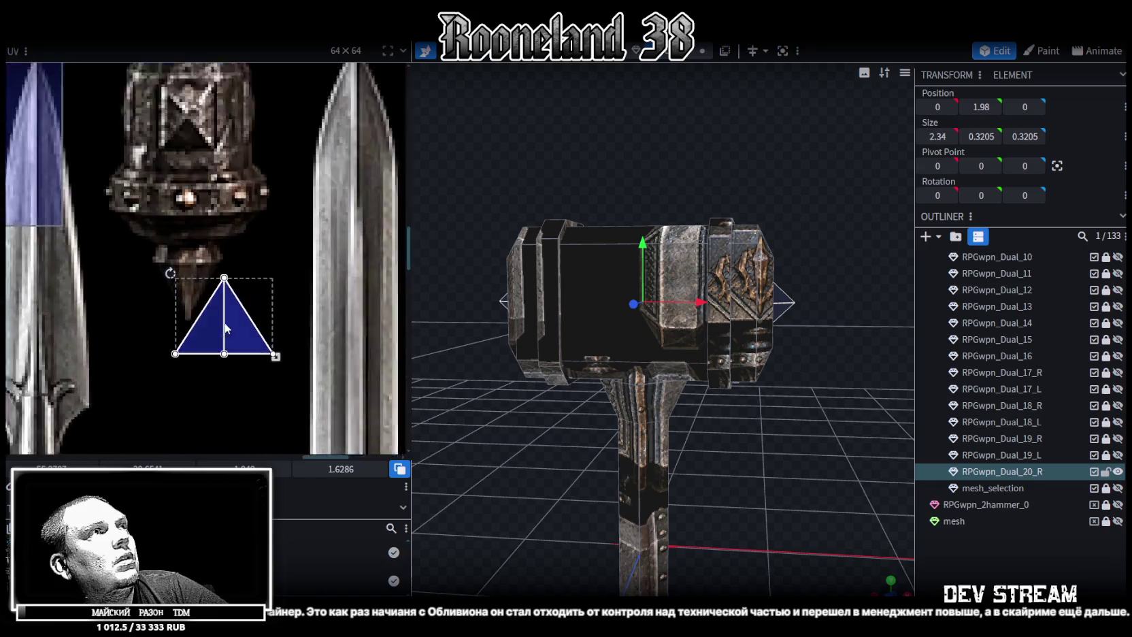
{"action": "left_click", "coordinate": [190, 269]}
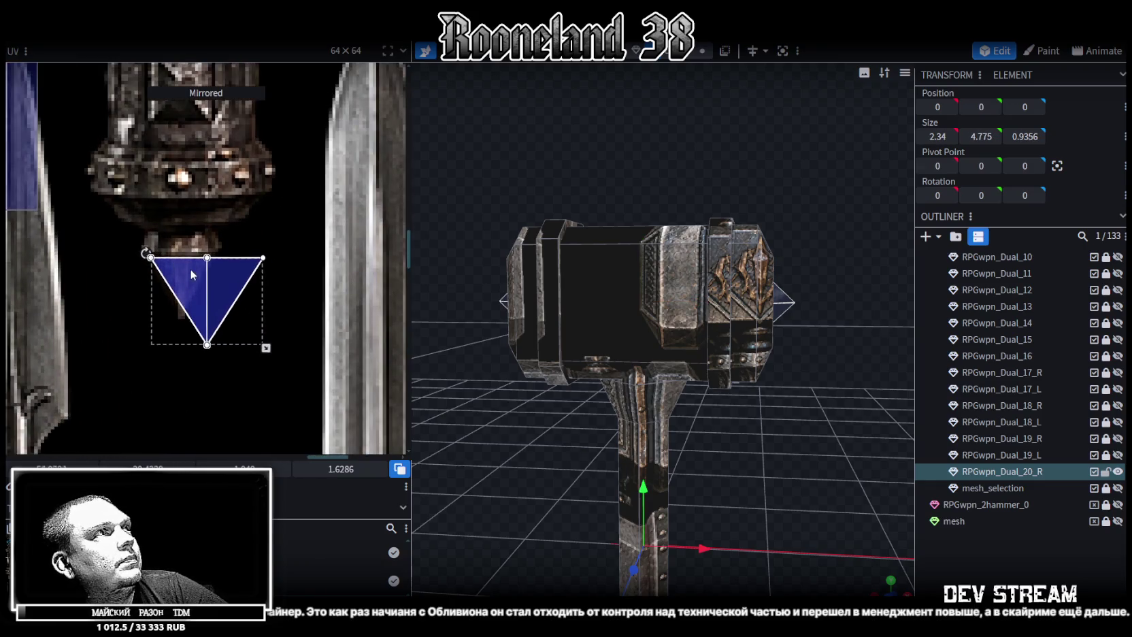
{"action": "left_click_drag", "start_coordinate": [261, 341], "coordinate": [223, 318]}
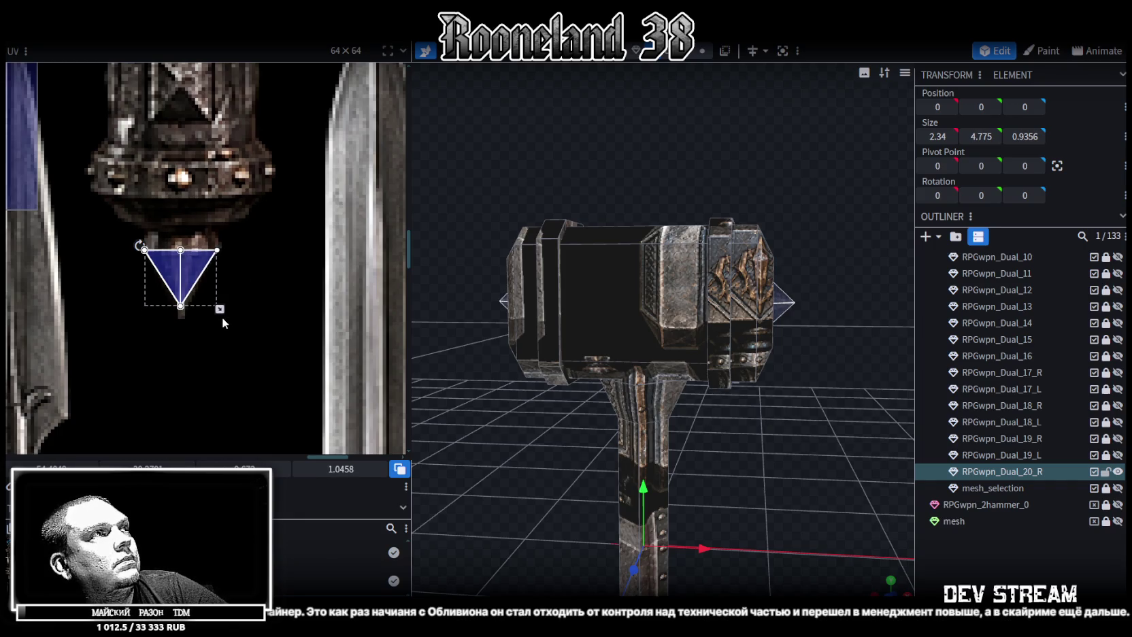
{"action": "scroll", "coordinate": [221, 316], "scroll_direction": "down", "scroll_amount": 3}
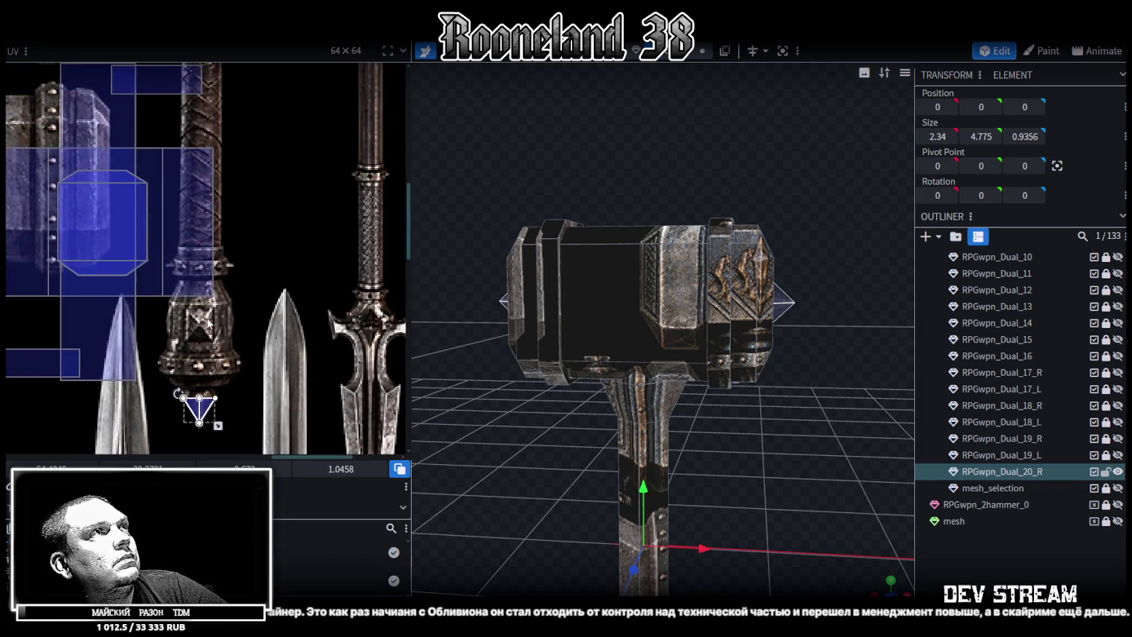
{"action": "scroll", "coordinate": [208, 322], "scroll_direction": "down", "scroll_amount": 3}
Select the hammer's right-side and left-side spikes
{"action": "mouse_move", "coordinate": [861, 286]}
{"action": "left_mouse_down"}
{"action": "mouse_move", "coordinate": [843, 289]}
{"action": "mouse_move", "coordinate": [893, 246]}
{"action": "mouse_move", "coordinate": [863, 256]}
{"action": "left_mouse_up"}
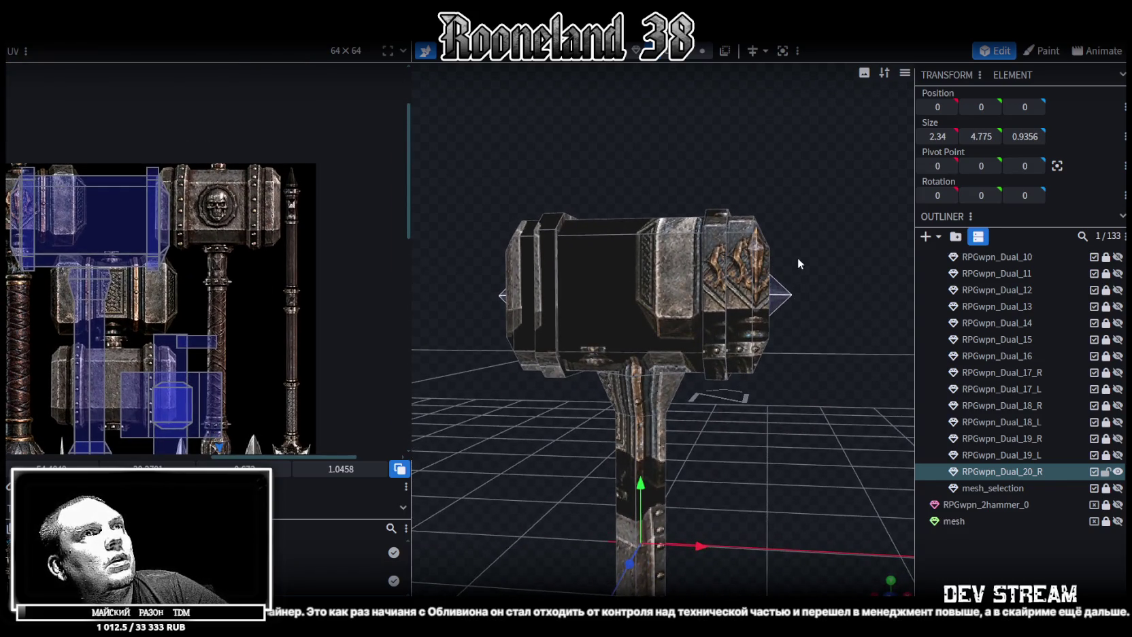
{"action": "left_click", "coordinate": [783, 300]}
{"action": "mouse_move", "coordinate": [519, 401]}
{"action": "left_mouse_down"}
{"action": "mouse_move", "coordinate": [604, 319]}
{"action": "mouse_move", "coordinate": [575, 263]}
{"action": "mouse_move", "coordinate": [638, 316]}
{"action": "mouse_move", "coordinate": [631, 199]}
{"action": "mouse_move", "coordinate": [669, 439]}
{"action": "left_mouse_up"}
Select the handle's bottom cube and zoom in close on the handle base
{"action": "scroll", "coordinate": [256, 269], "scroll_direction": "down", "scroll_amount": 2}
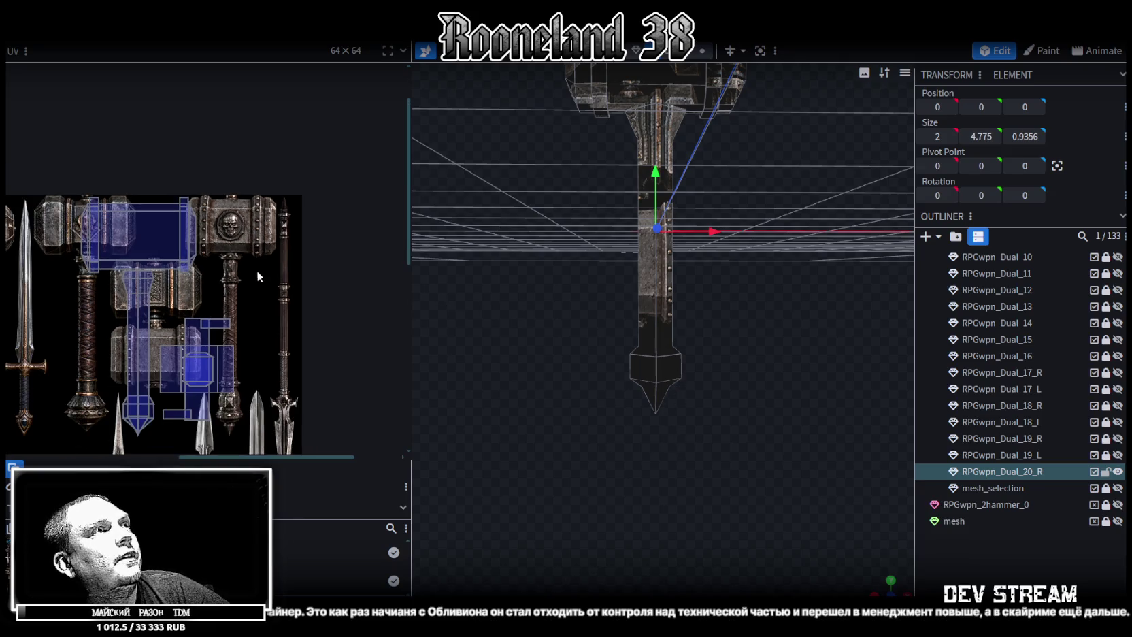
{"action": "left_click", "coordinate": [661, 371]}
{"action": "scroll", "coordinate": [704, 416], "scroll_direction": "up", "scroll_amount": 4}
{"action": "scroll", "coordinate": [704, 414], "scroll_direction": "up", "scroll_amount": 1}
{"action": "scroll", "coordinate": [708, 413], "scroll_direction": "up", "scroll_amount": 1}
{"action": "scroll", "coordinate": [708, 413], "scroll_direction": "up", "scroll_amount": 1}
{"action": "scroll", "coordinate": [707, 417], "scroll_direction": "up", "scroll_amount": 1}
{"action": "scroll", "coordinate": [706, 419], "scroll_direction": "up", "scroll_amount": 1}
{"action": "left_click_drag", "start_coordinate": [707, 417], "coordinate": [707, 421]}
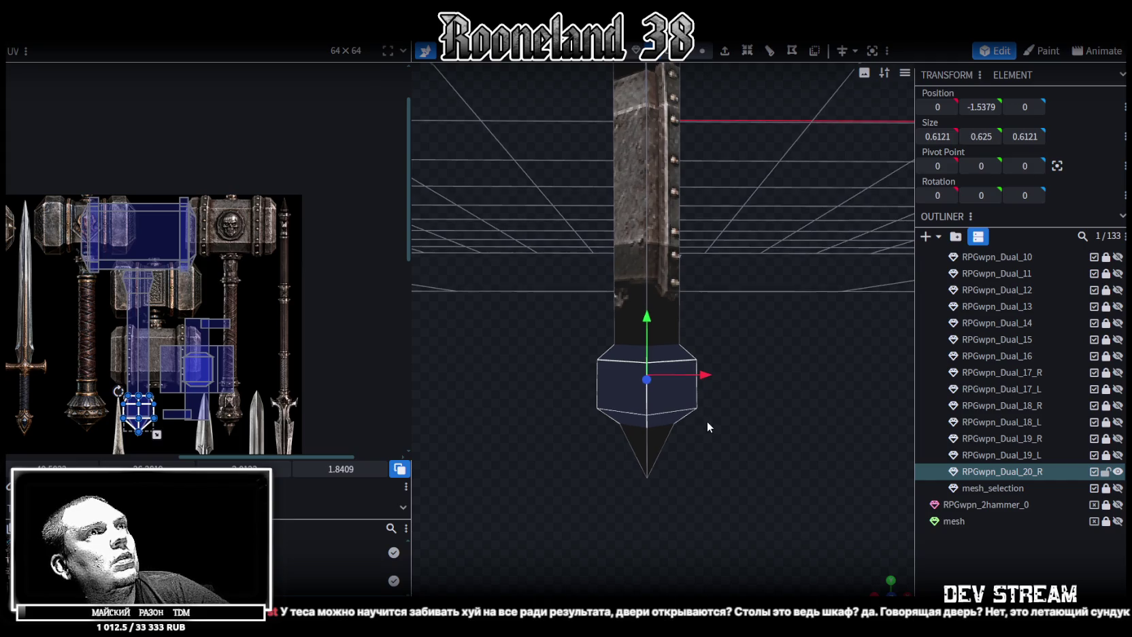
{"action": "scroll", "coordinate": [738, 277], "scroll_direction": "up", "scroll_amount": 3}
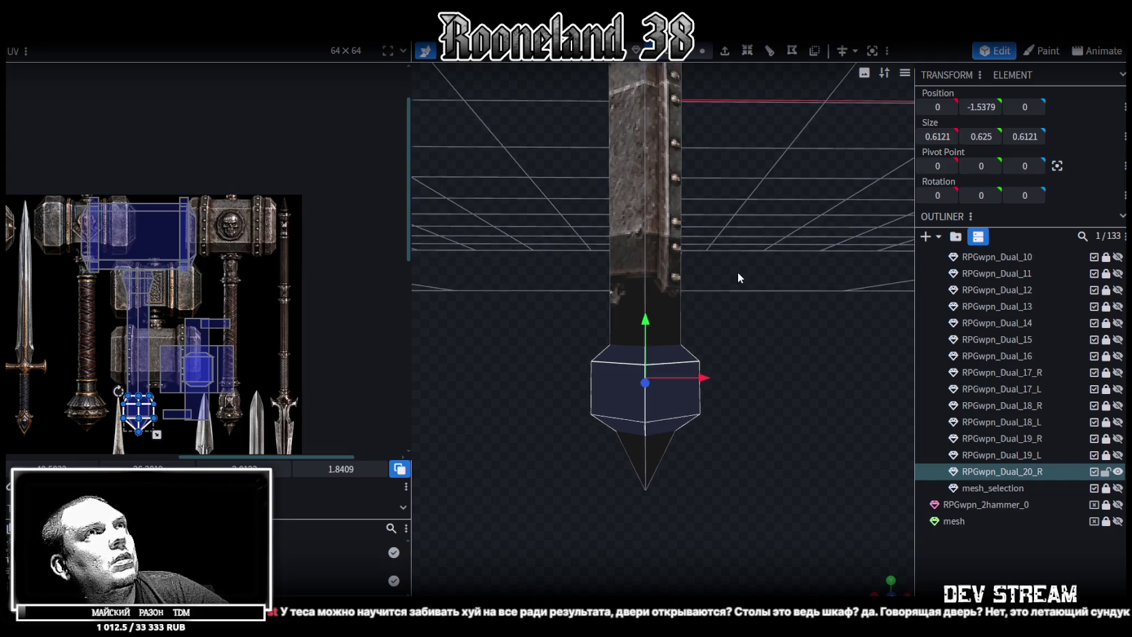
In edge mode, pick a vertical edge of the bottom collar to loop-cut across
{"action": "left_click", "coordinate": [688, 54]}
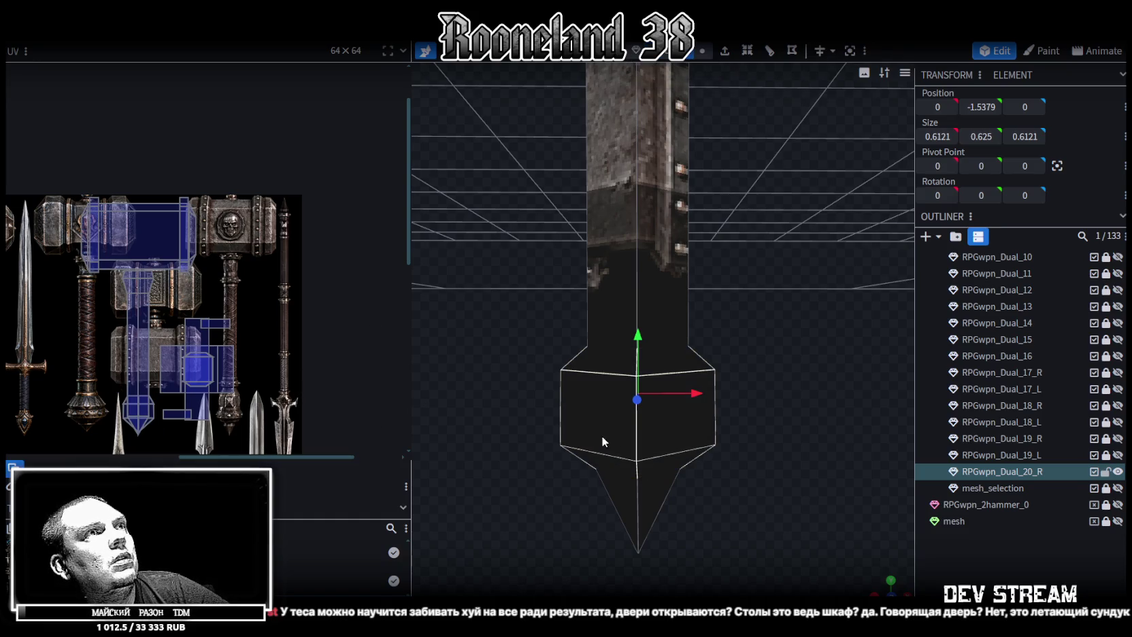
{"action": "left_click", "coordinate": [636, 429]}
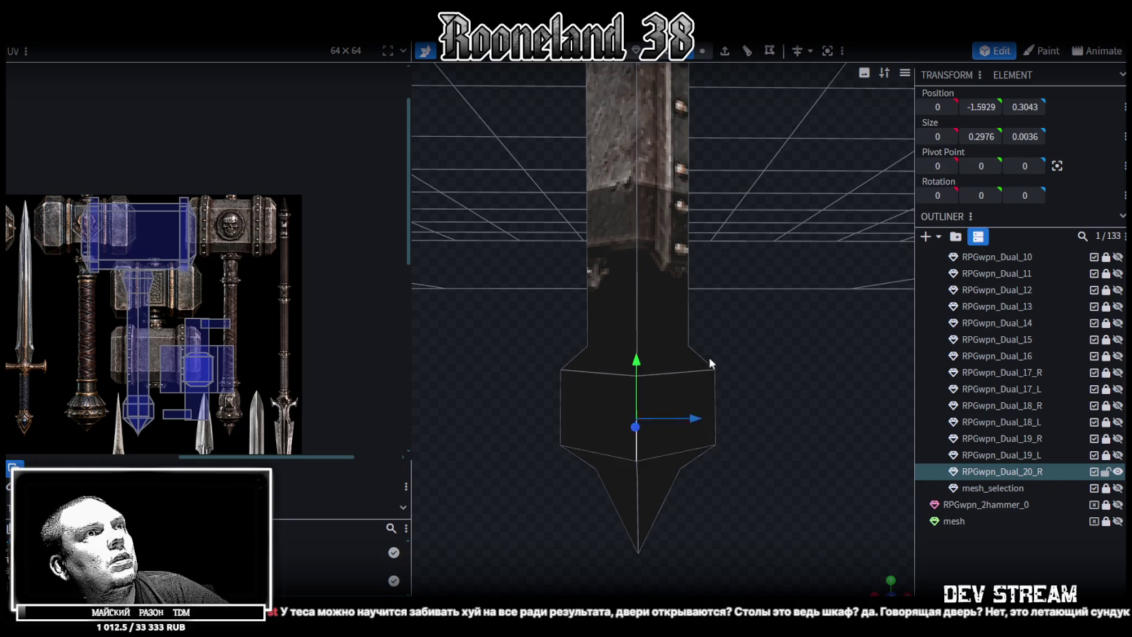
{"action": "left_click", "coordinate": [748, 53]}
{"action": "scroll", "coordinate": [738, 232], "scroll_direction": "down", "scroll_amount": 2}
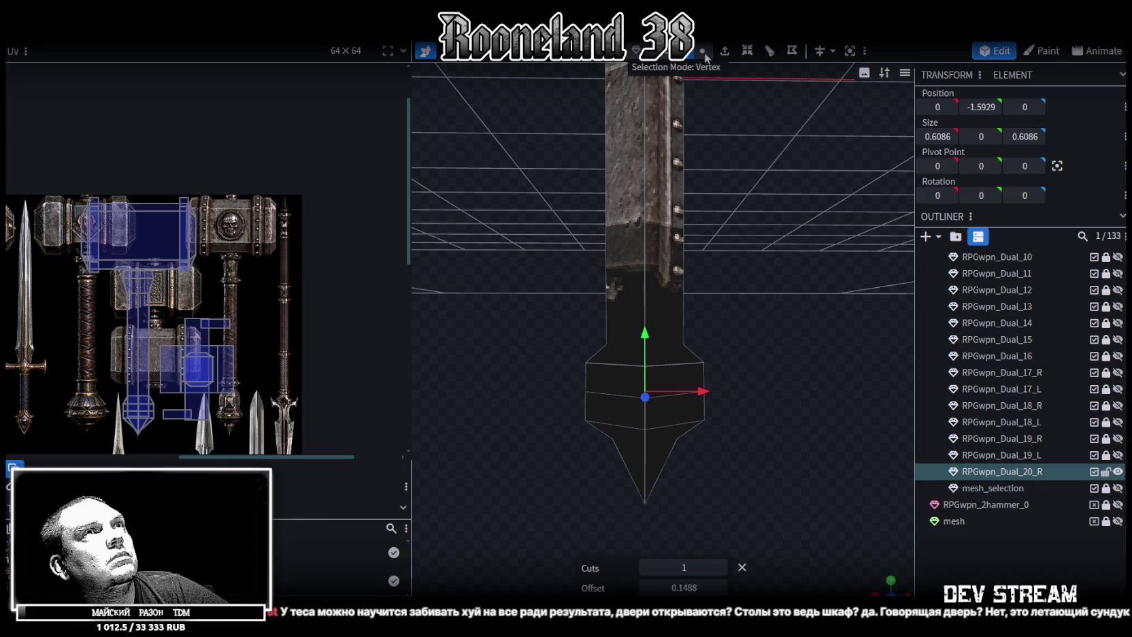
Raise the collar's top edge loop by 0.2
{"action": "left_click_drag", "start_coordinate": [550, 379], "coordinate": [784, 279]}
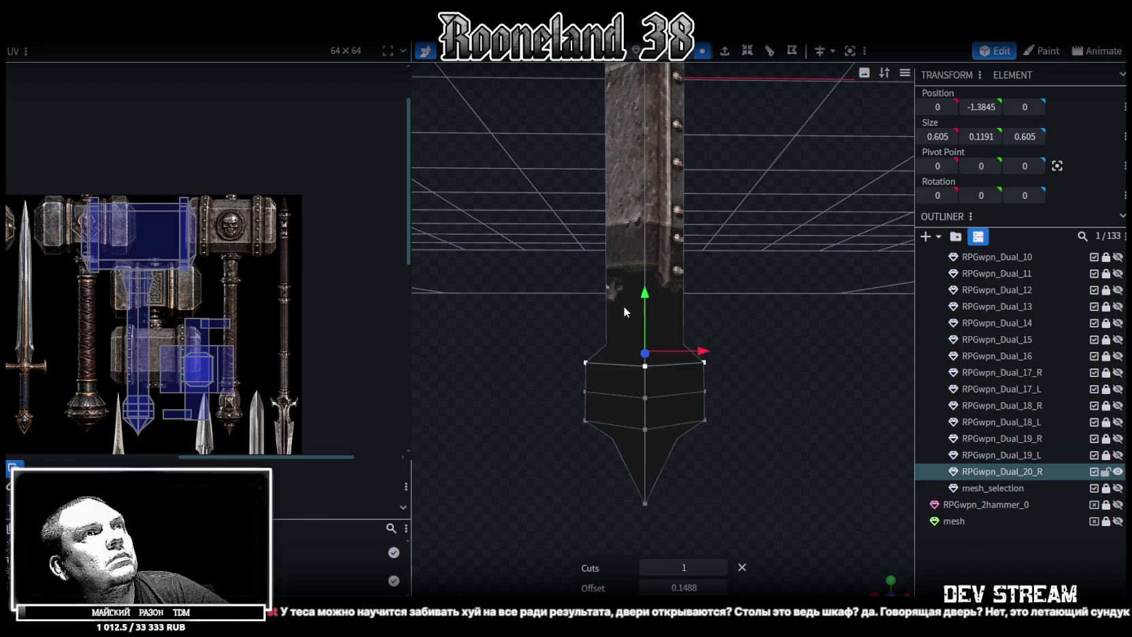
{"action": "left_click_drag", "start_coordinate": [645, 297], "coordinate": [643, 249]}
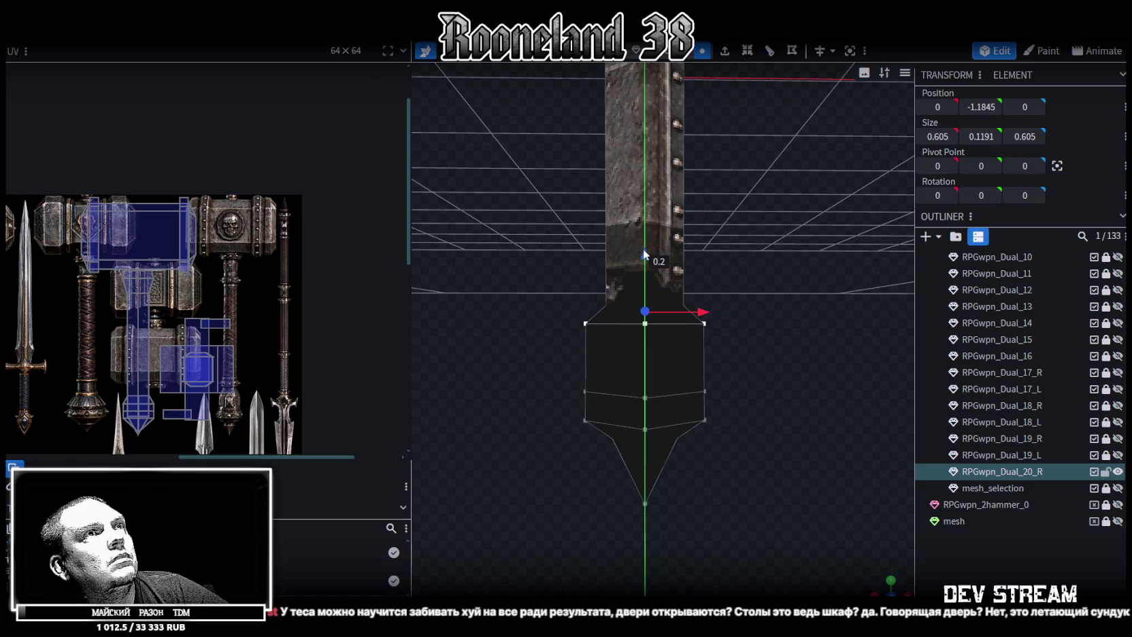
{"action": "scroll", "coordinate": [643, 248], "scroll_direction": "up", "scroll_amount": 1}
Resize the collar's lower section to 0.4086, then flatten it in vertex mode into a thin ring
{"action": "left_click", "coordinate": [624, 343]}
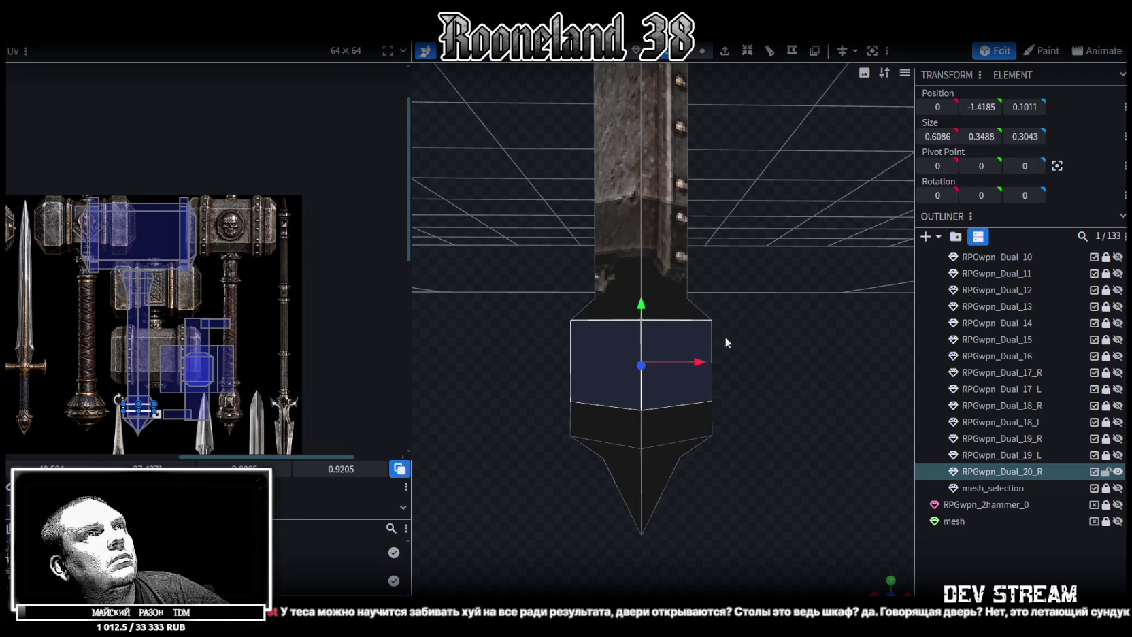
{"action": "mouse_move", "coordinate": [725, 337]}
{"action": "left_mouse_down"}
{"action": "mouse_move", "coordinate": [579, 343]}
{"action": "mouse_move", "coordinate": [677, 332]}
{"action": "left_mouse_up"}
{"action": "mouse_move", "coordinate": [540, 405]}
{"action": "left_mouse_down"}
{"action": "mouse_move", "coordinate": [803, 409]}
{"action": "mouse_move", "coordinate": [681, 446]}
{"action": "left_mouse_up"}
{"action": "key", "text": "s"}
{"action": "left_click_drag", "start_coordinate": [623, 421], "coordinate": [603, 430]}
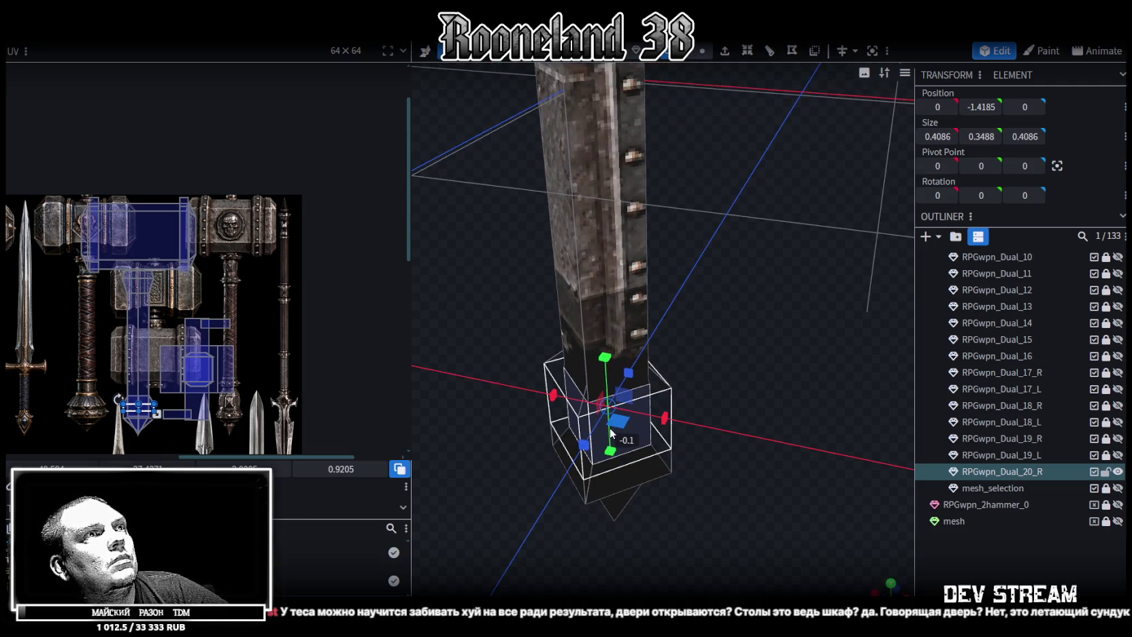
{"action": "left_click_drag", "start_coordinate": [754, 446], "coordinate": [725, 522]}
{"action": "mouse_move", "coordinate": [630, 434]}
{"action": "left_mouse_down"}
{"action": "mouse_move", "coordinate": [520, 427]}
{"action": "mouse_move", "coordinate": [533, 398]}
{"action": "left_mouse_up"}
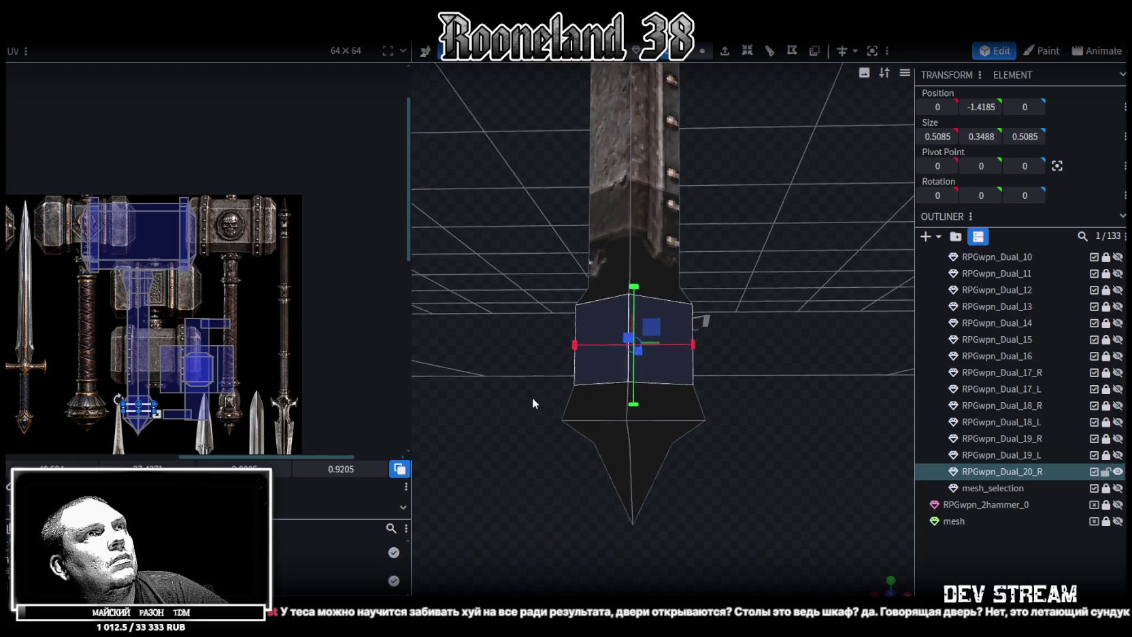
{"action": "left_click", "coordinate": [702, 51]}
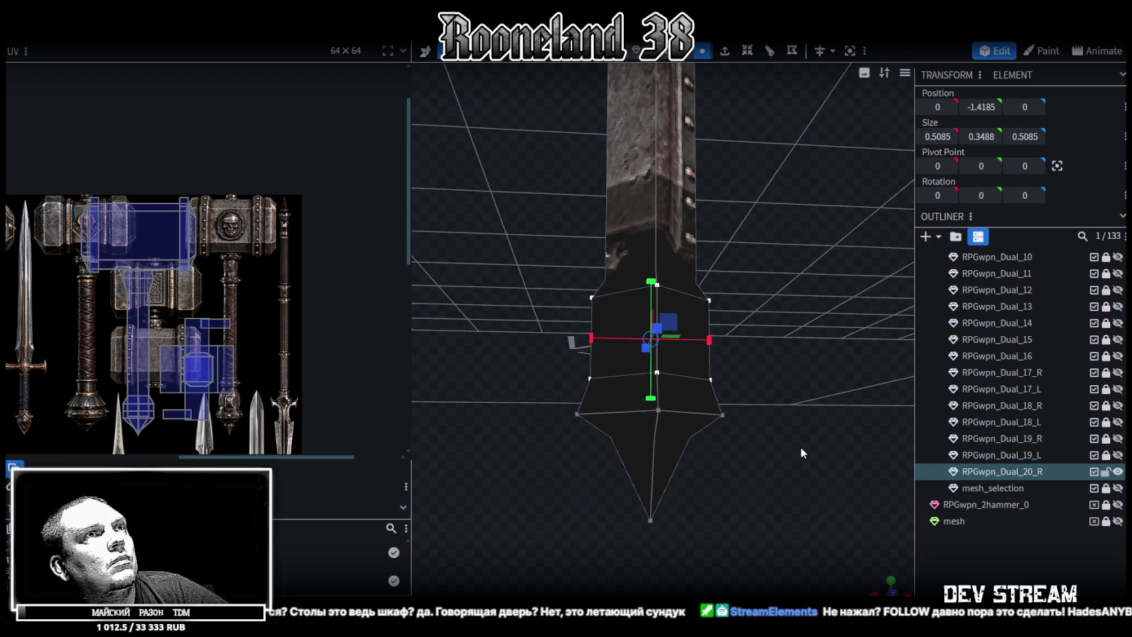
{"action": "mouse_move", "coordinate": [524, 394]}
{"action": "left_mouse_down"}
{"action": "mouse_move", "coordinate": [825, 431]}
{"action": "mouse_move", "coordinate": [754, 487]}
{"action": "mouse_move", "coordinate": [580, 474]}
{"action": "left_mouse_up"}
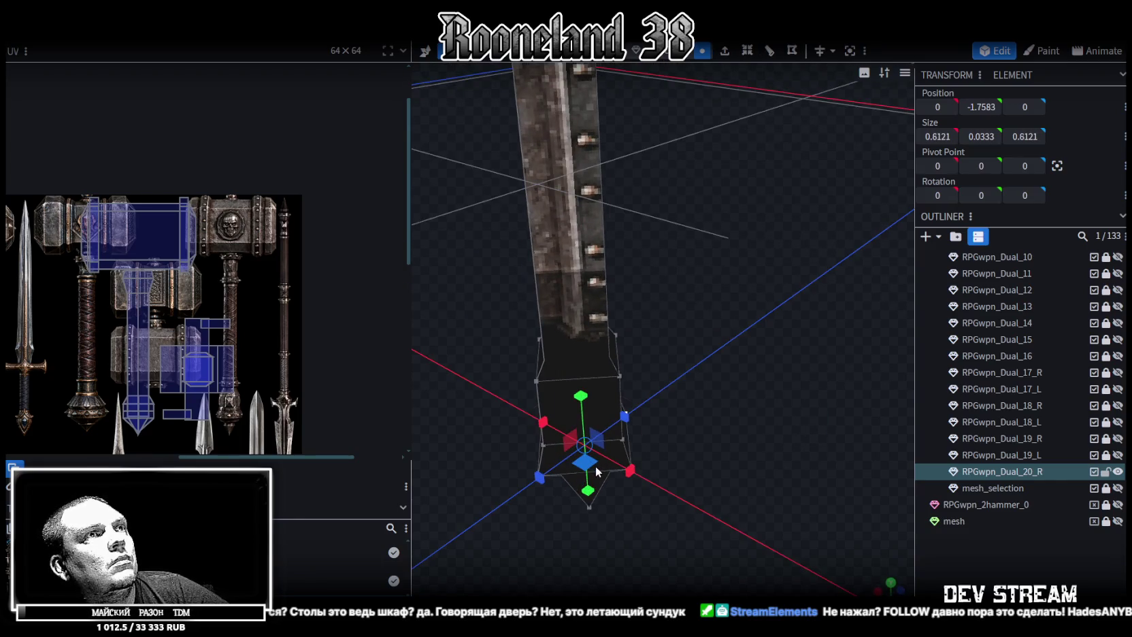
Select the flange's edge ring and widen it from 0.6121 to 0.7121
{"action": "mouse_move", "coordinate": [596, 471]}
{"action": "left_mouse_down"}
{"action": "mouse_move", "coordinate": [649, 481]}
{"action": "mouse_move", "coordinate": [782, 427]}
{"action": "mouse_move", "coordinate": [741, 279]}
{"action": "left_mouse_up"}
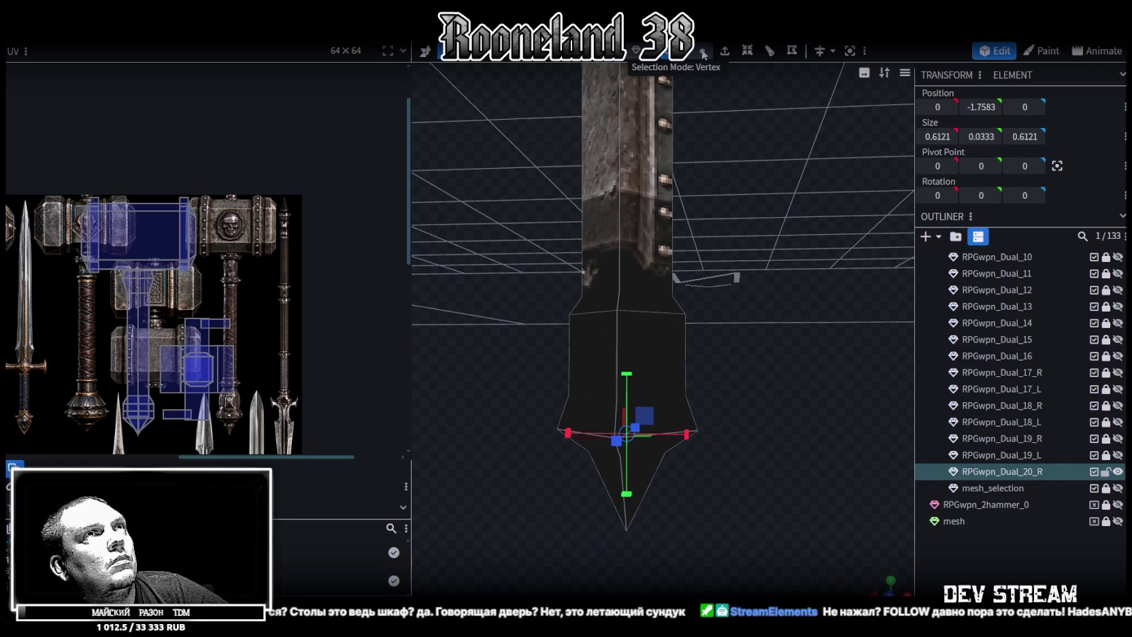
{"action": "left_click", "coordinate": [705, 431]}
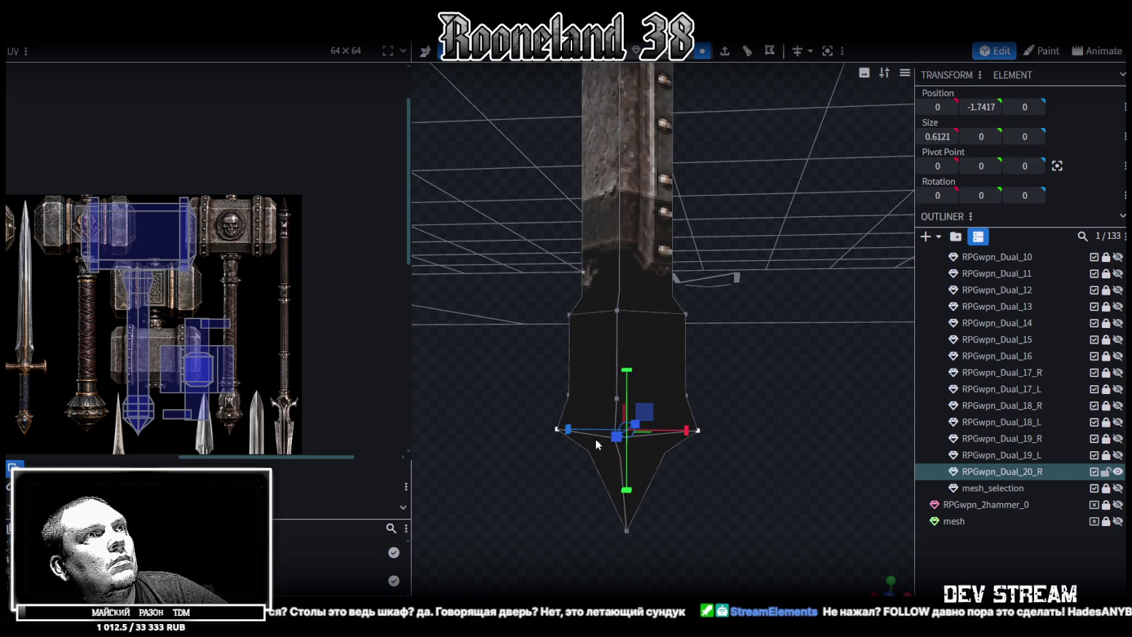
{"action": "left_click_drag", "start_coordinate": [757, 439], "coordinate": [644, 456]}
{"action": "left_click", "coordinate": [623, 416]}
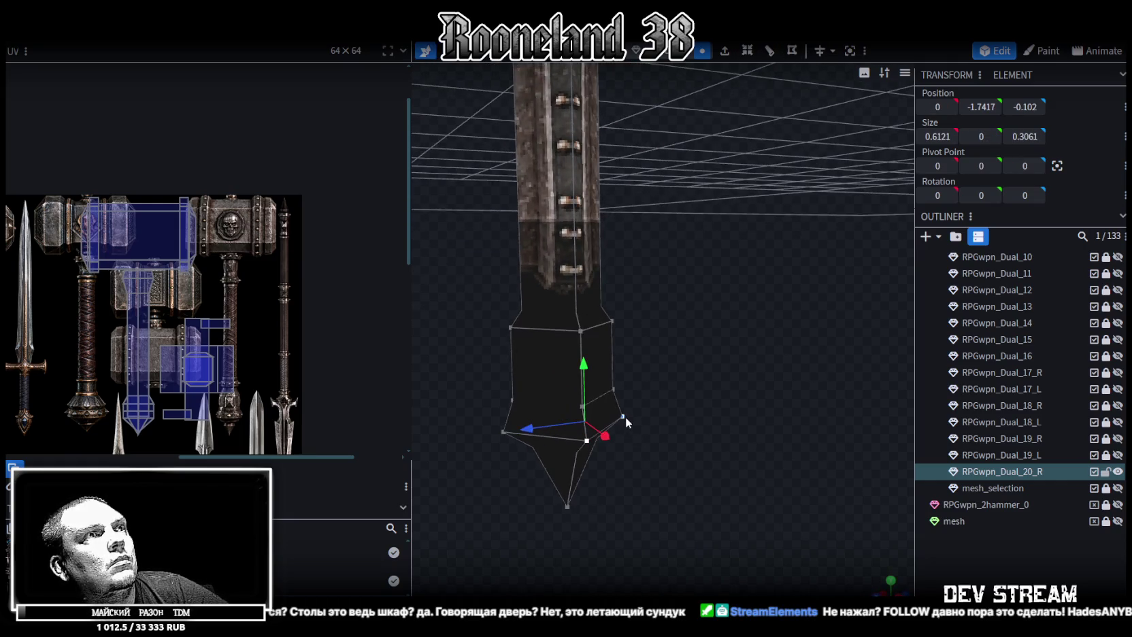
{"action": "left_click_drag", "start_coordinate": [623, 416], "coordinate": [622, 440]}
{"action": "left_click", "coordinate": [538, 444], "text": "shift"}
{"action": "left_click_drag", "start_coordinate": [537, 444], "coordinate": [765, 462]}
{"action": "key", "text": "s"}
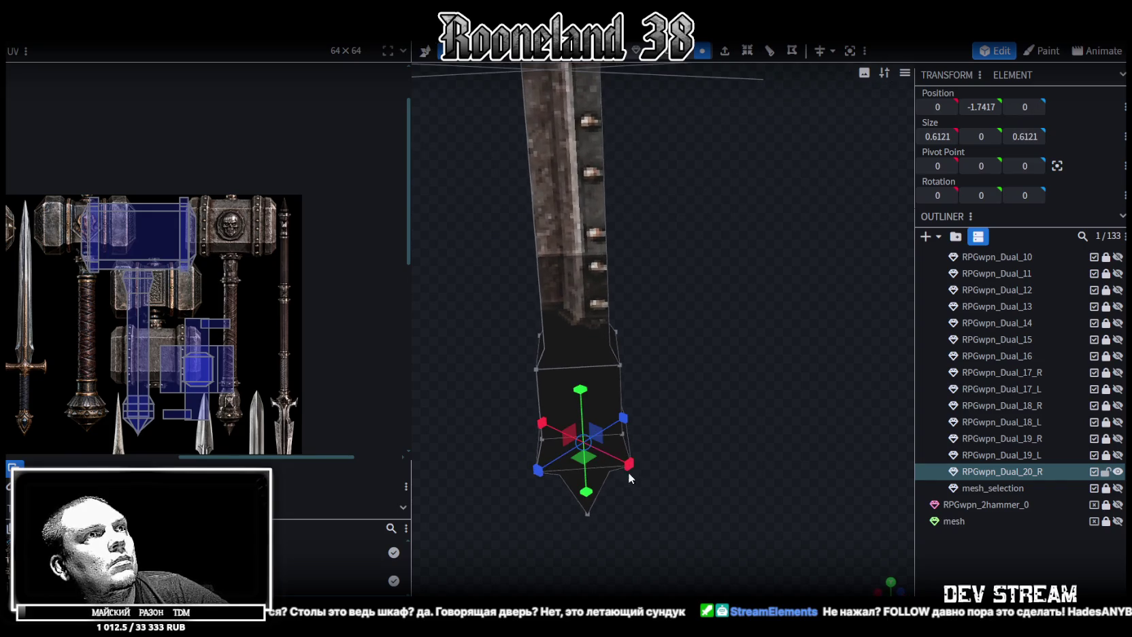
{"action": "mouse_move", "coordinate": [601, 485]}
{"action": "left_mouse_down"}
{"action": "mouse_move", "coordinate": [555, 462]}
{"action": "mouse_move", "coordinate": [504, 316]}
{"action": "left_mouse_up"}
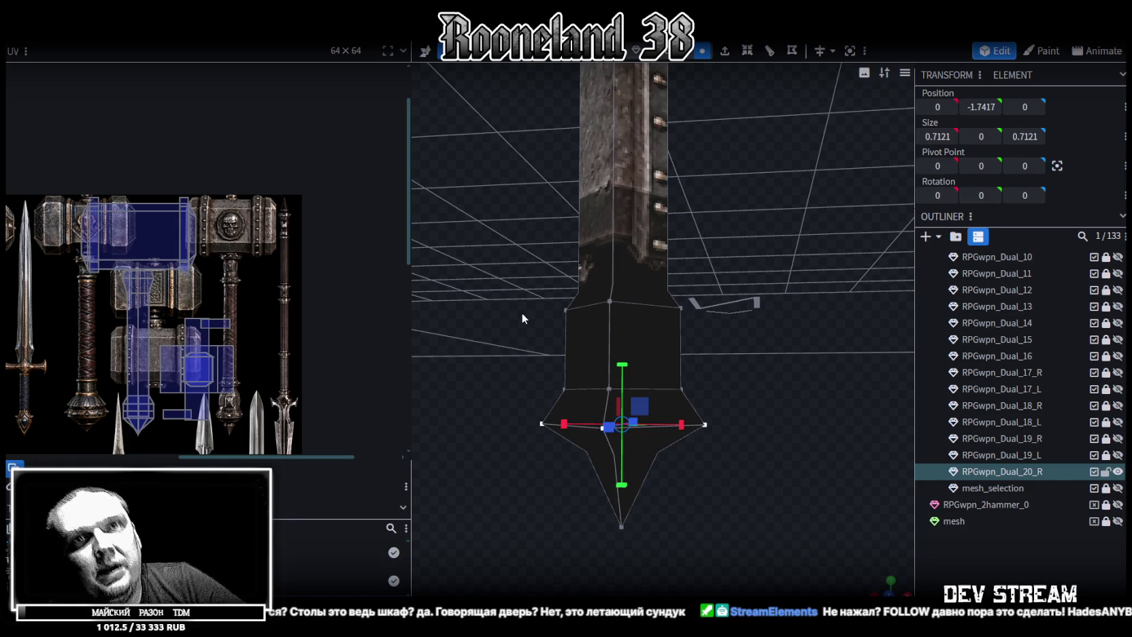
{"action": "mouse_move", "coordinate": [561, 338]}
{"action": "left_mouse_down"}
{"action": "mouse_move", "coordinate": [592, 350]}
{"action": "mouse_move", "coordinate": [566, 374]}
{"action": "mouse_move", "coordinate": [517, 301]}
{"action": "mouse_move", "coordinate": [496, 300]}
{"action": "mouse_move", "coordinate": [500, 323]}
{"action": "left_mouse_up"}
Copy the eight flange faces and lift the copy up to the collar's top
{"action": "left_click_drag", "start_coordinate": [717, 422], "coordinate": [835, 400]}
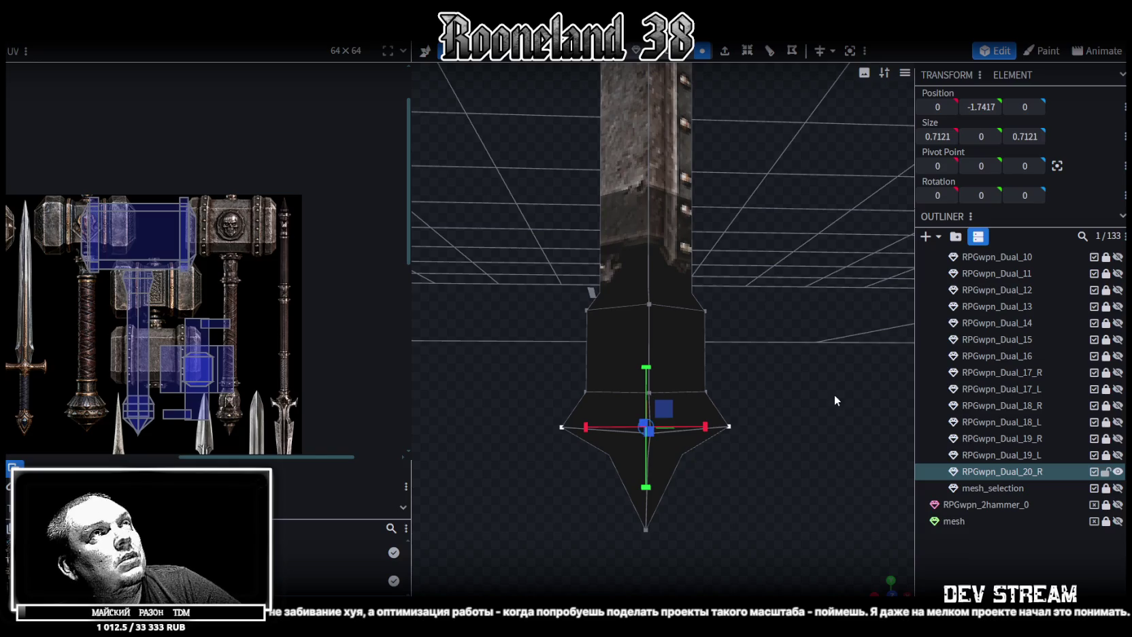
{"action": "left_click", "coordinate": [716, 422]}
{"action": "left_click", "coordinate": [584, 413], "text": "shift"}
{"action": "mouse_move", "coordinate": [593, 439]}
{"action": "left_mouse_down"}
{"action": "mouse_move", "coordinate": [779, 431]}
{"action": "mouse_move", "coordinate": [764, 448]}
{"action": "left_mouse_up"}
{"action": "left_click", "coordinate": [754, 425]}
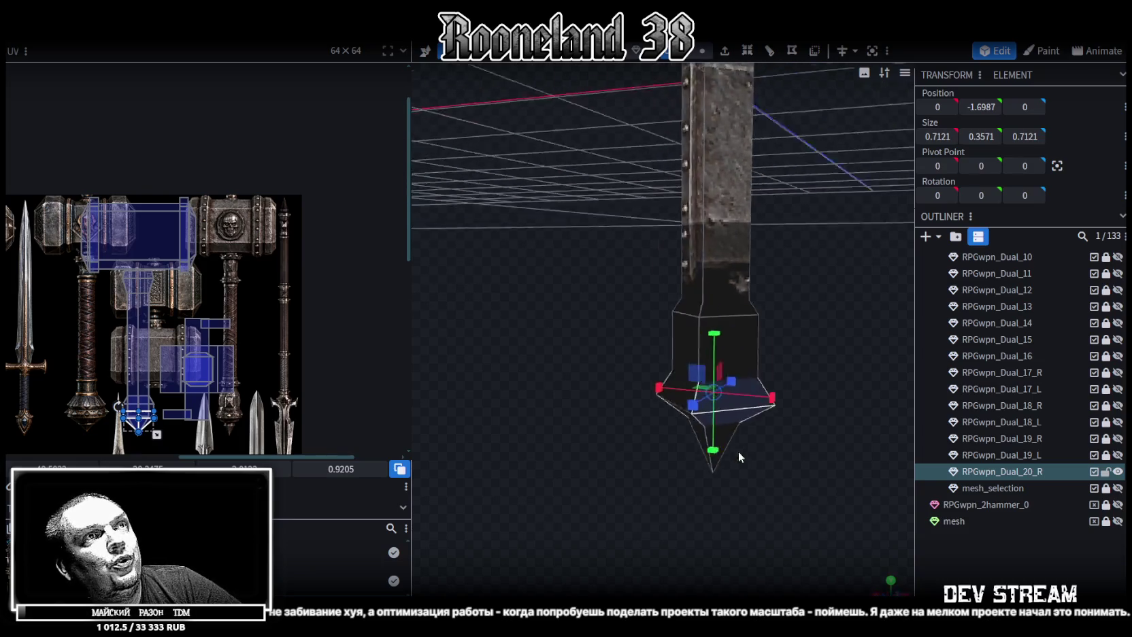
{"action": "mouse_move", "coordinate": [690, 411]}
{"action": "left_mouse_down"}
{"action": "mouse_move", "coordinate": [594, 325]}
{"action": "mouse_move", "coordinate": [525, 321]}
{"action": "mouse_move", "coordinate": [495, 338]}
{"action": "mouse_move", "coordinate": [599, 341]}
{"action": "left_mouse_up"}
{"action": "key", "text": "ctrl+c"}
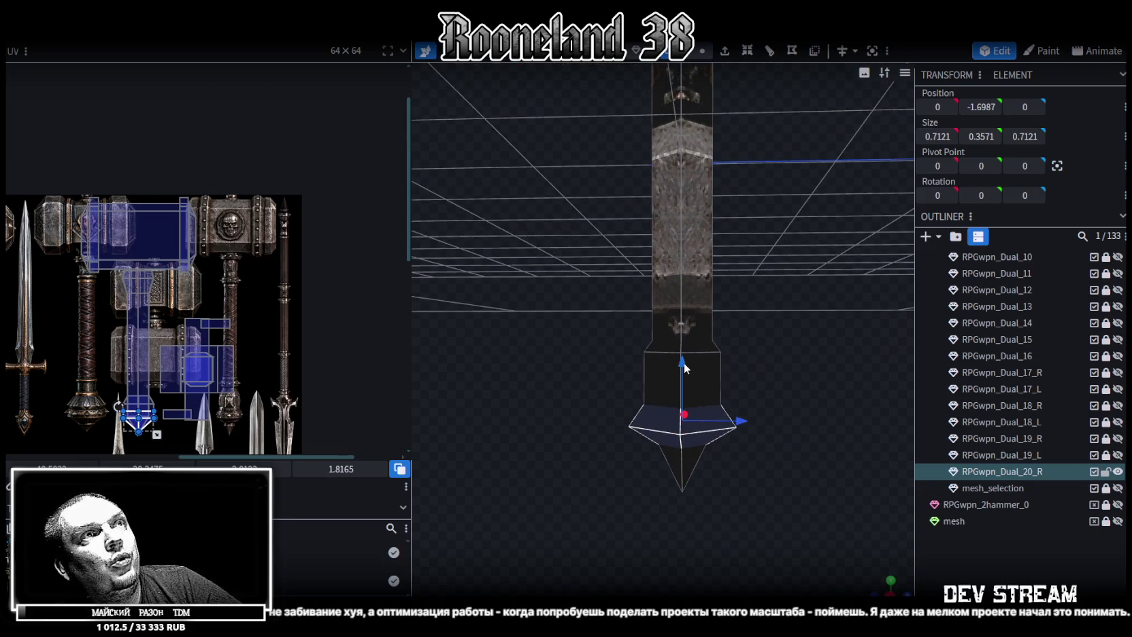
{"action": "left_click_drag", "start_coordinate": [686, 368], "coordinate": [676, 259]}
Select the upper flange's top vertex ring and bring up its mesh editing actions
{"action": "mouse_move", "coordinate": [776, 232]}
{"action": "left_mouse_down"}
{"action": "mouse_move", "coordinate": [775, 271]}
{"action": "mouse_move", "coordinate": [786, 249]}
{"action": "mouse_move", "coordinate": [805, 302]}
{"action": "mouse_move", "coordinate": [796, 250]}
{"action": "left_mouse_up"}
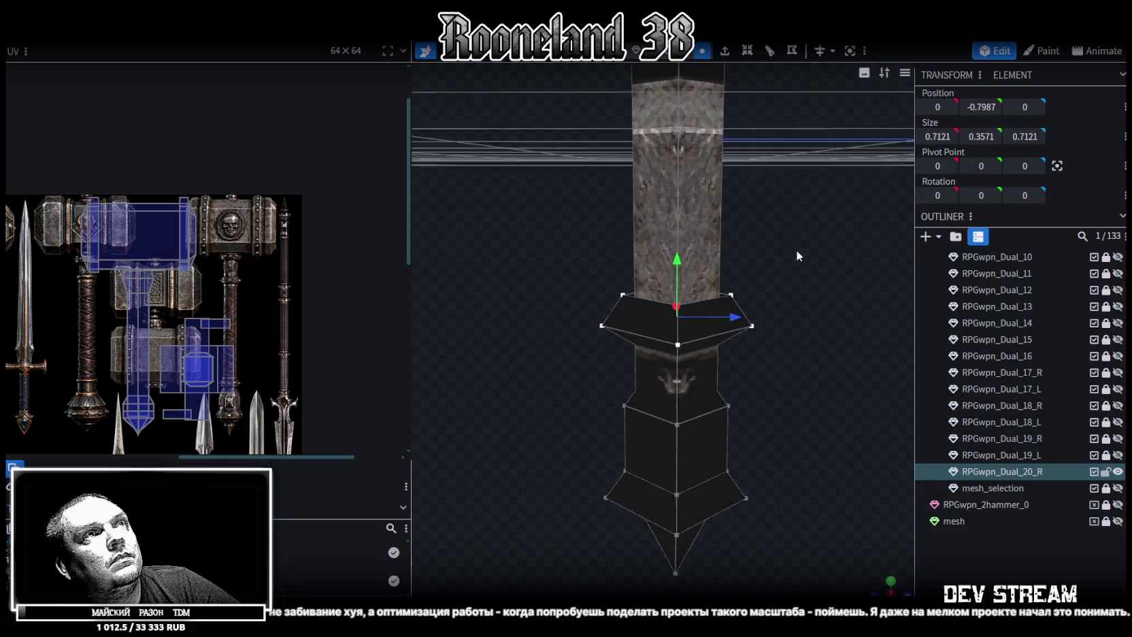
{"action": "mouse_move", "coordinate": [602, 243]}
{"action": "left_mouse_down", "text": "ctrl"}
{"action": "mouse_move", "coordinate": [793, 304]}
{"action": "mouse_move", "coordinate": [775, 328]}
{"action": "left_mouse_up", "text": "ctrl"}
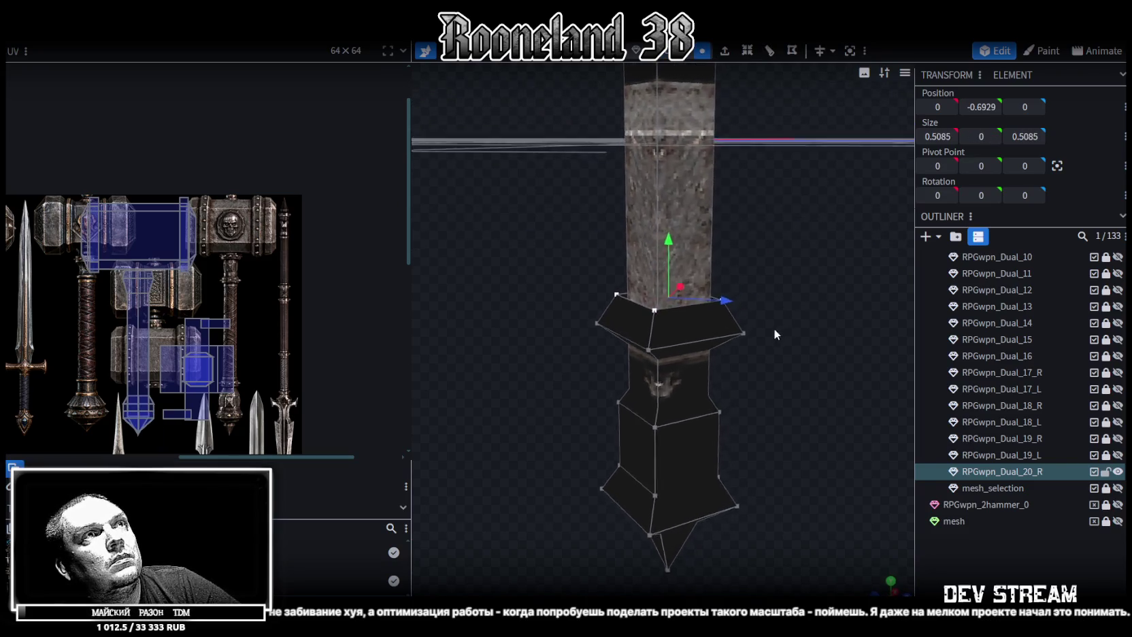
{"action": "scroll", "coordinate": [660, 292], "scroll_direction": "up", "scroll_amount": 2}
{"action": "right_click", "coordinate": [660, 292]}
{"action": "mouse_move", "coordinate": [706, 329]}
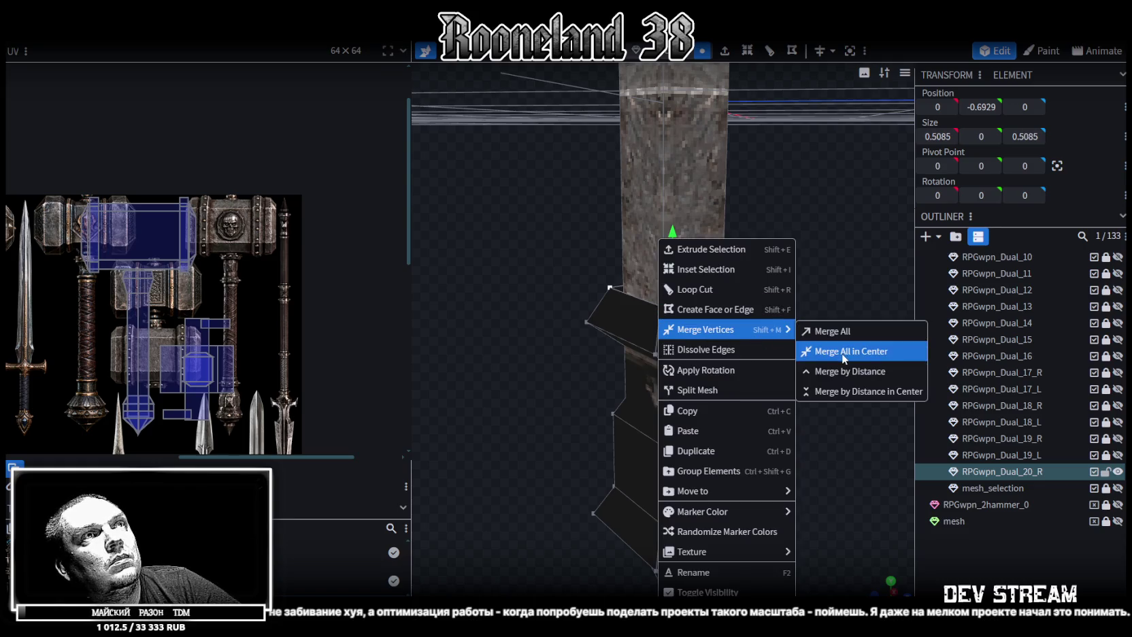
Merge the upper flange's top ring into one centre point, then lower the flange 0.2 to Y -1.0516
{"action": "left_click", "coordinate": [843, 353]}
{"action": "left_click_drag", "start_coordinate": [843, 354], "coordinate": [821, 323]}
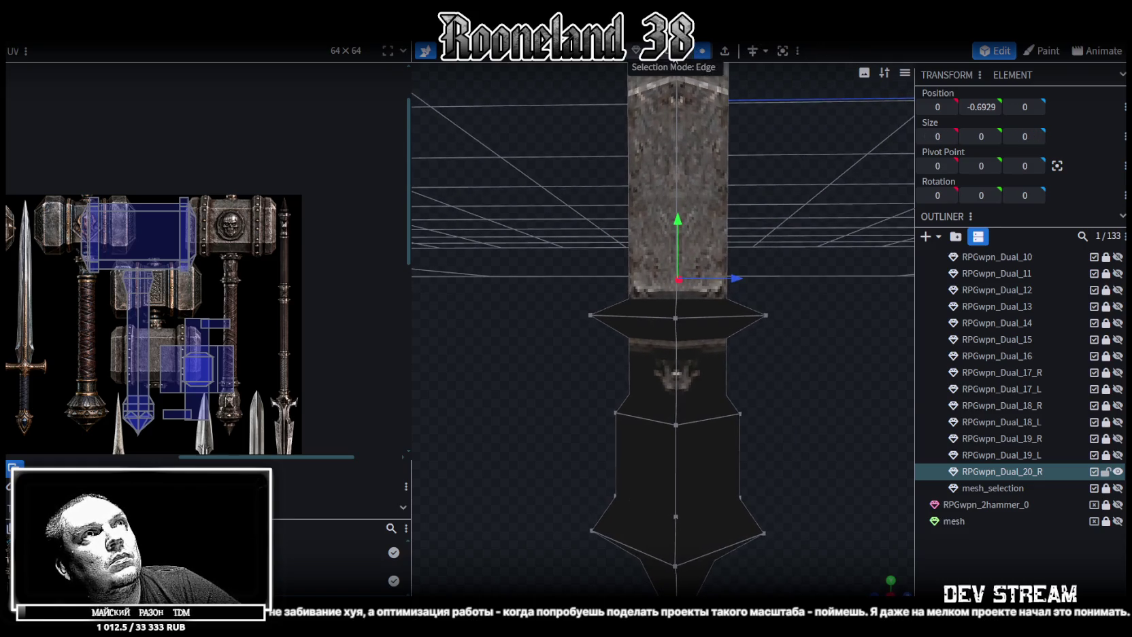
{"action": "left_click", "coordinate": [739, 331]}
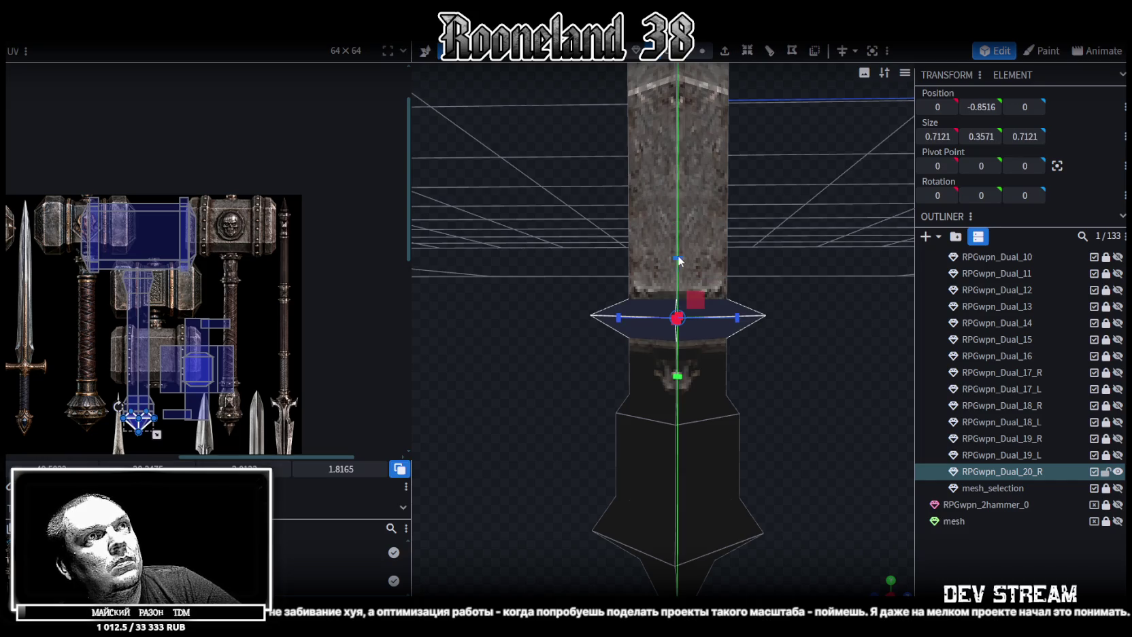
{"action": "left_click_drag", "start_coordinate": [680, 262], "coordinate": [680, 246]}
{"action": "left_click_drag", "start_coordinate": [776, 268], "coordinate": [708, 124]}
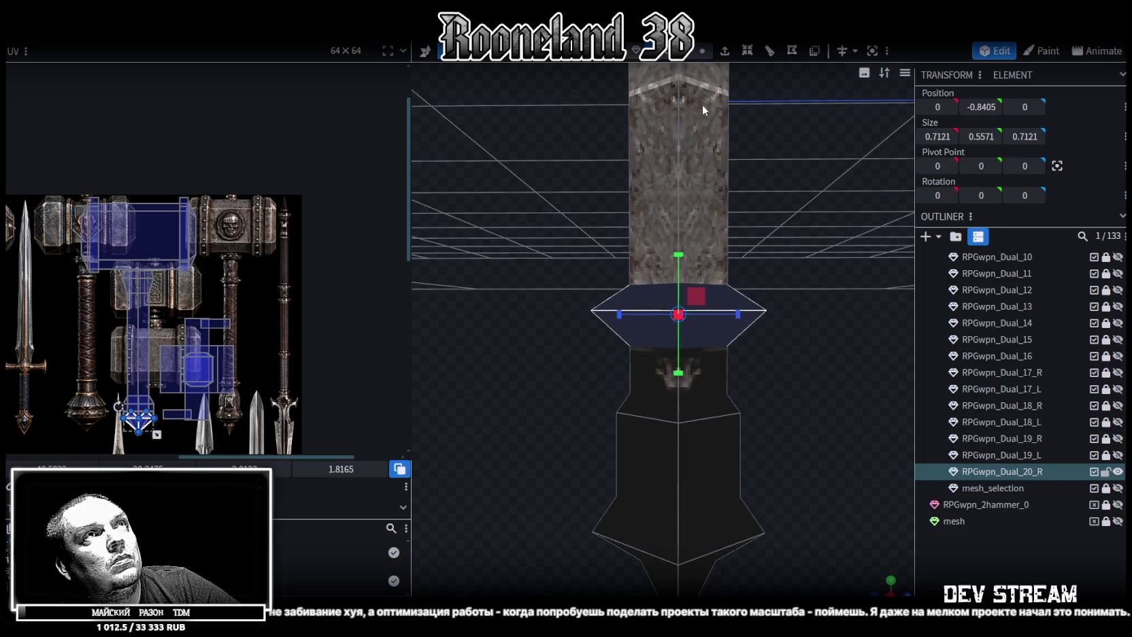
{"action": "left_click_drag", "start_coordinate": [725, 192], "coordinate": [781, 251]}
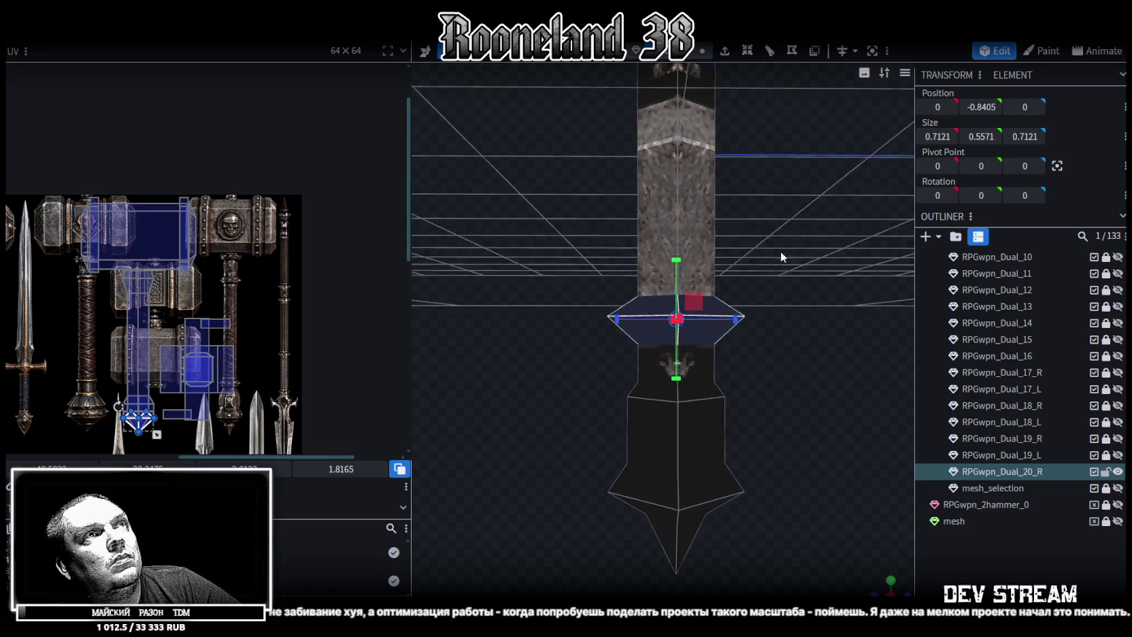
{"action": "left_click_drag", "start_coordinate": [676, 263], "coordinate": [774, 299]}
{"action": "key", "text": "v"}
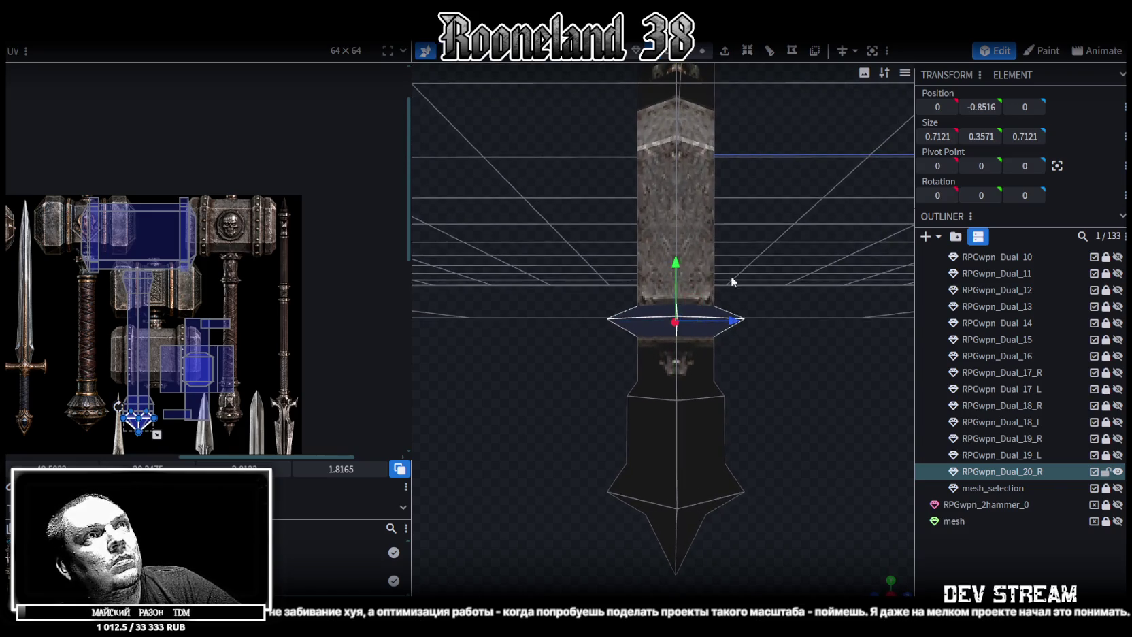
{"action": "mouse_move", "coordinate": [673, 264]}
{"action": "left_mouse_down"}
{"action": "mouse_move", "coordinate": [677, 306]}
{"action": "mouse_move", "coordinate": [736, 303]}
{"action": "mouse_move", "coordinate": [765, 343]}
{"action": "mouse_move", "coordinate": [756, 281]}
{"action": "mouse_move", "coordinate": [607, 331]}
{"action": "mouse_move", "coordinate": [677, 384]}
{"action": "mouse_move", "coordinate": [799, 371]}
{"action": "mouse_move", "coordinate": [677, 338]}
{"action": "mouse_move", "coordinate": [687, 319]}
{"action": "mouse_move", "coordinate": [879, 346]}
{"action": "mouse_move", "coordinate": [692, 374]}
{"action": "mouse_move", "coordinate": [818, 575]}
{"action": "left_mouse_up"}
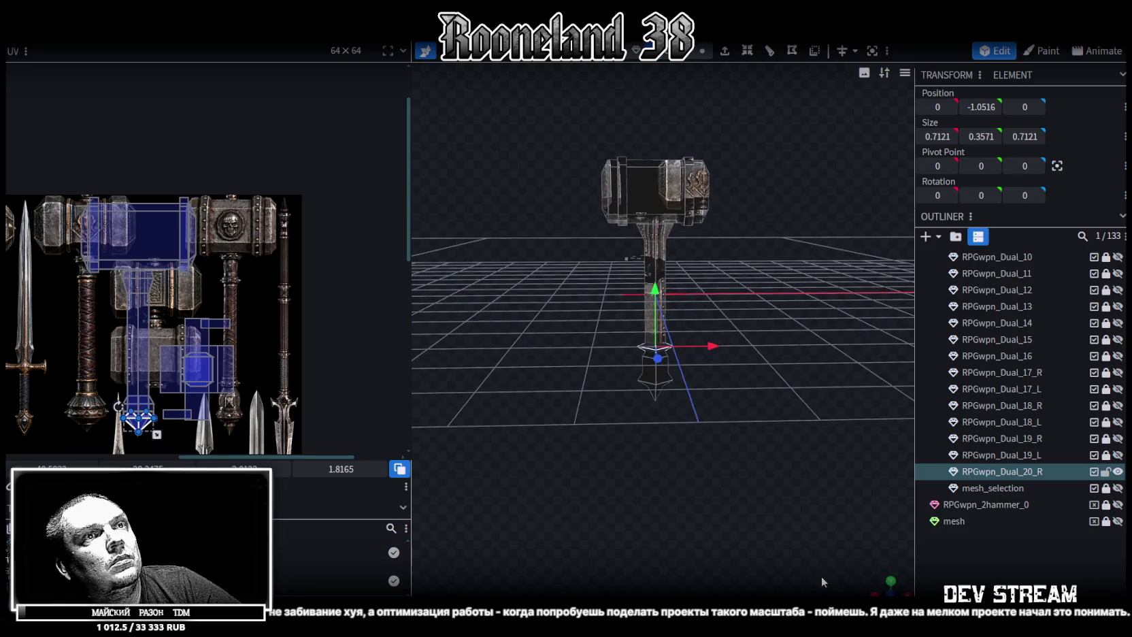
Raise the hammer head by one unit
{"action": "scroll", "coordinate": [726, 365], "scroll_direction": "up", "scroll_amount": 3}
{"action": "scroll", "coordinate": [735, 408], "scroll_direction": "up", "scroll_amount": 3}
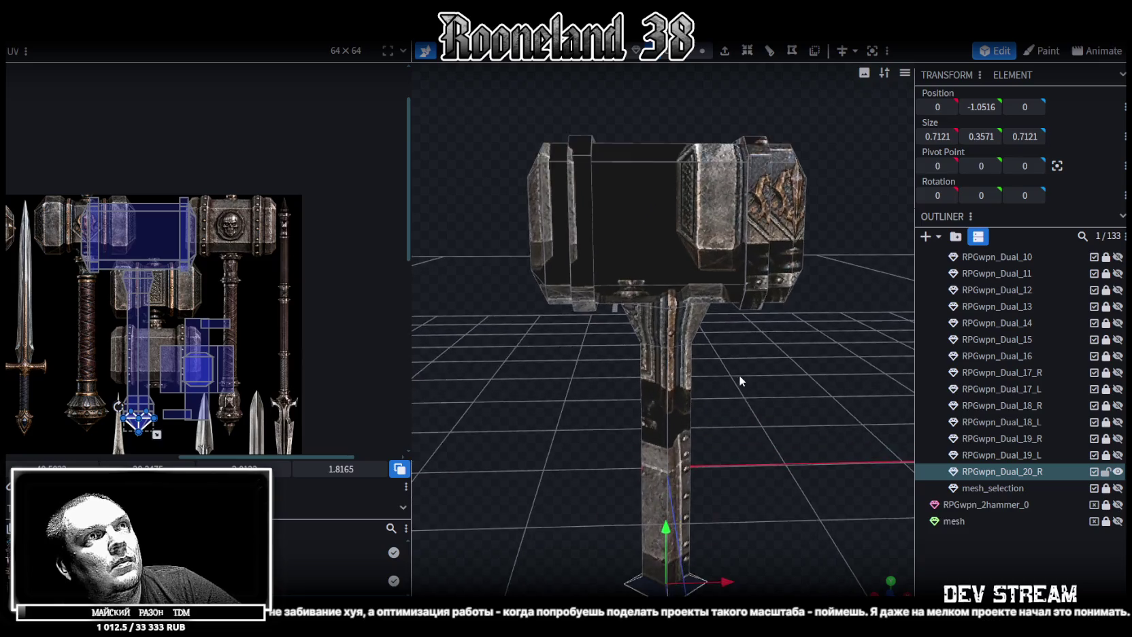
{"action": "scroll", "coordinate": [729, 358], "scroll_direction": "up", "scroll_amount": 3}
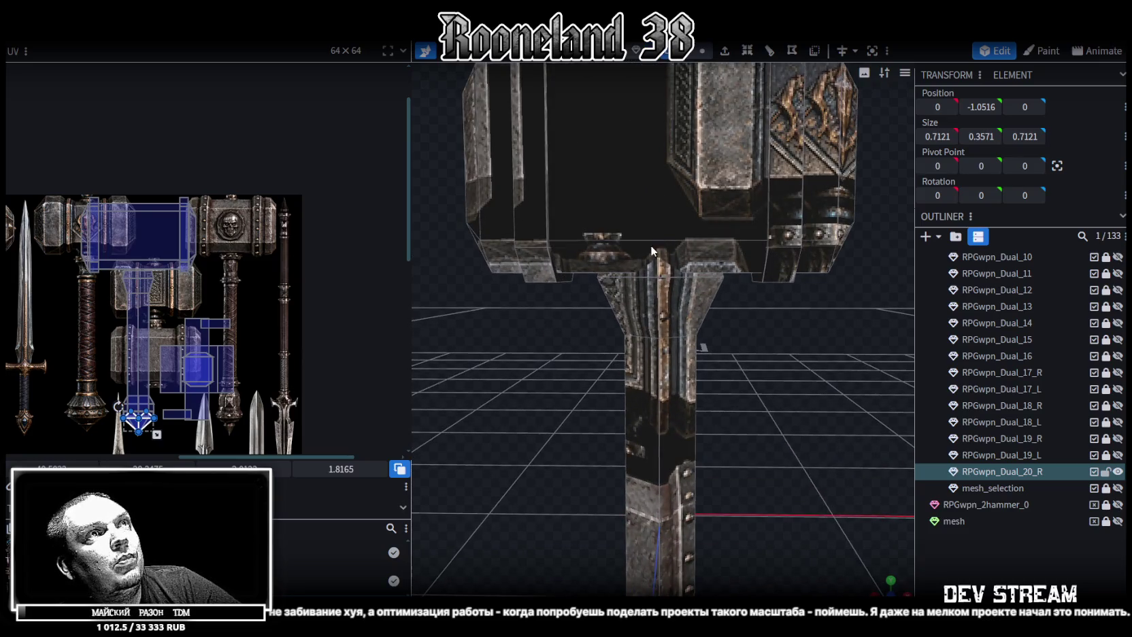
{"action": "scroll", "coordinate": [651, 251], "scroll_direction": "down", "scroll_amount": 3}
{"action": "left_click", "coordinate": [643, 182]}
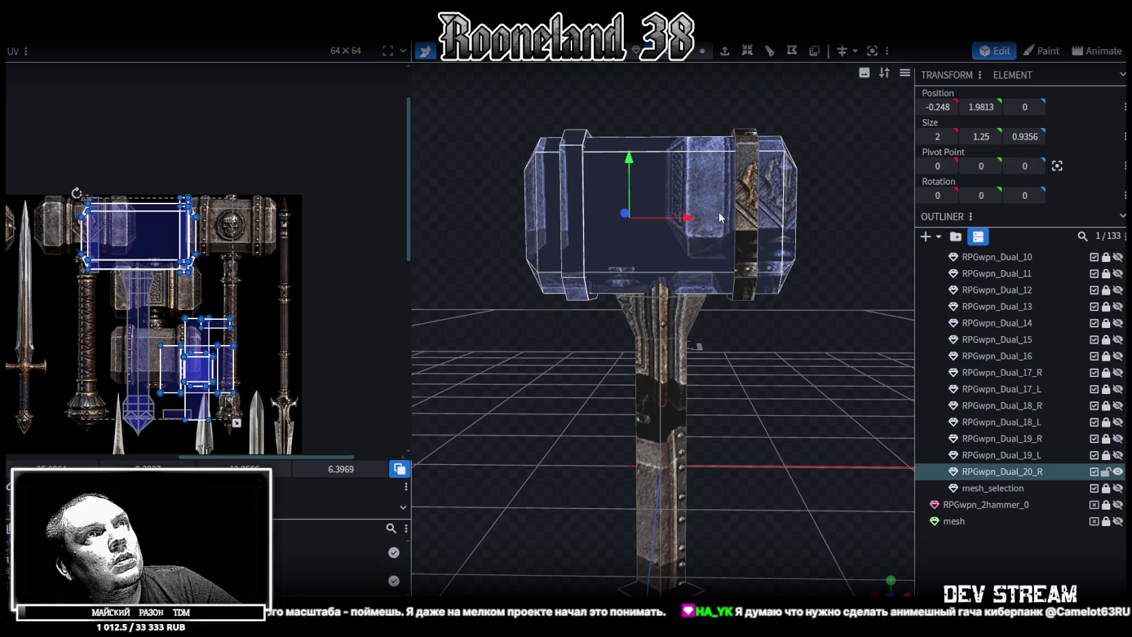
{"action": "scroll", "coordinate": [806, 389], "scroll_direction": "down", "scroll_amount": 2}
{"action": "right_click_drag", "start_coordinate": [806, 390], "coordinate": [656, 310]}
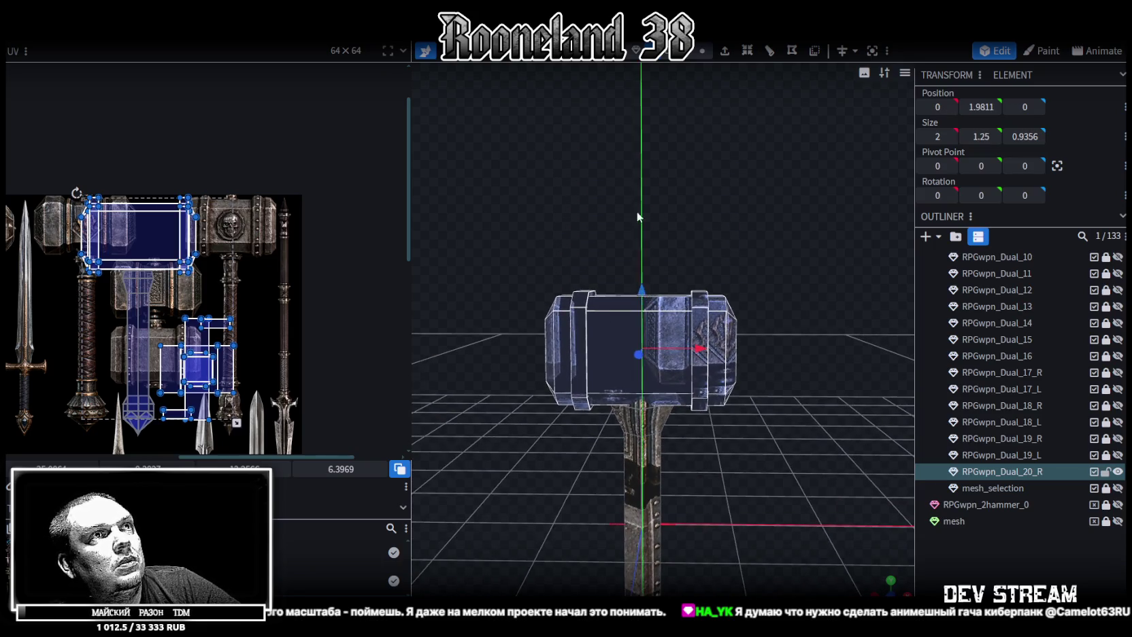
{"action": "key", "text": "Page_Up"}
Collapse the flared cap at the handle top by merging its vertices into a flat ring
{"action": "scroll", "coordinate": [729, 321], "scroll_direction": "up", "scroll_amount": 2}
{"action": "scroll", "coordinate": [729, 319], "scroll_direction": "up", "scroll_amount": 2}
{"action": "scroll", "coordinate": [728, 312], "scroll_direction": "up", "scroll_amount": 2}
{"action": "scroll", "coordinate": [728, 311], "scroll_direction": "down", "scroll_amount": 1}
{"action": "scroll", "coordinate": [727, 307], "scroll_direction": "down", "scroll_amount": 2}
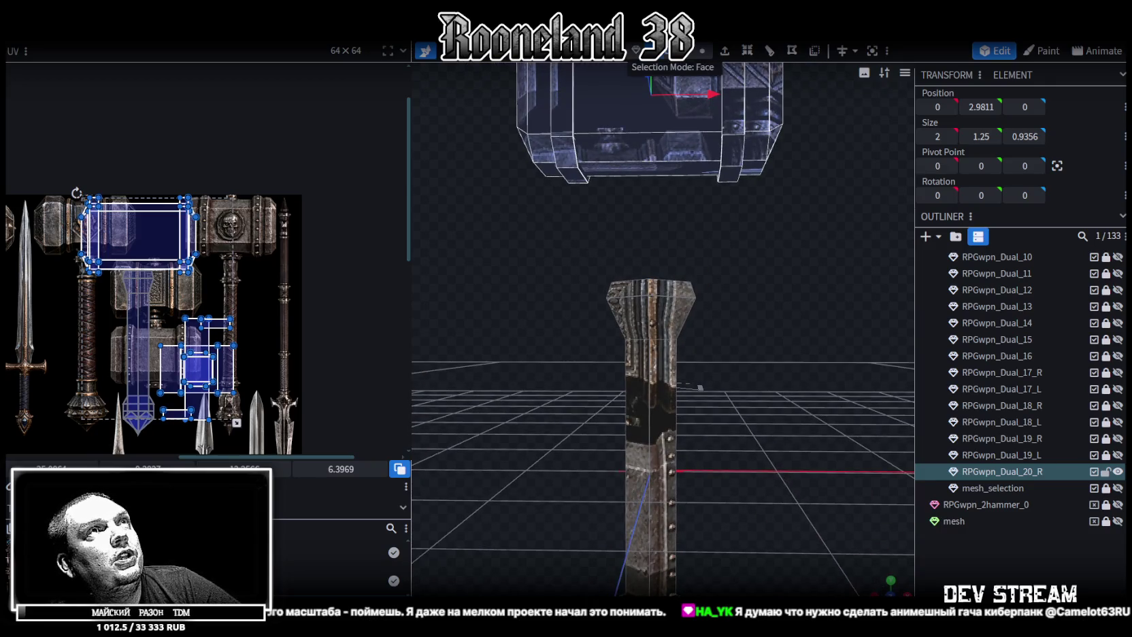
{"action": "left_click", "coordinate": [650, 291]}
{"action": "mouse_move", "coordinate": [767, 291]}
{"action": "left_mouse_down"}
{"action": "mouse_move", "coordinate": [760, 339]}
{"action": "mouse_move", "coordinate": [727, 401]}
{"action": "mouse_move", "coordinate": [741, 403]}
{"action": "mouse_move", "coordinate": [757, 365]}
{"action": "mouse_move", "coordinate": [755, 403]}
{"action": "mouse_move", "coordinate": [740, 415]}
{"action": "mouse_move", "coordinate": [749, 361]}
{"action": "left_mouse_up"}
{"action": "scroll", "coordinate": [614, 283], "scroll_direction": "up", "scroll_amount": 1}
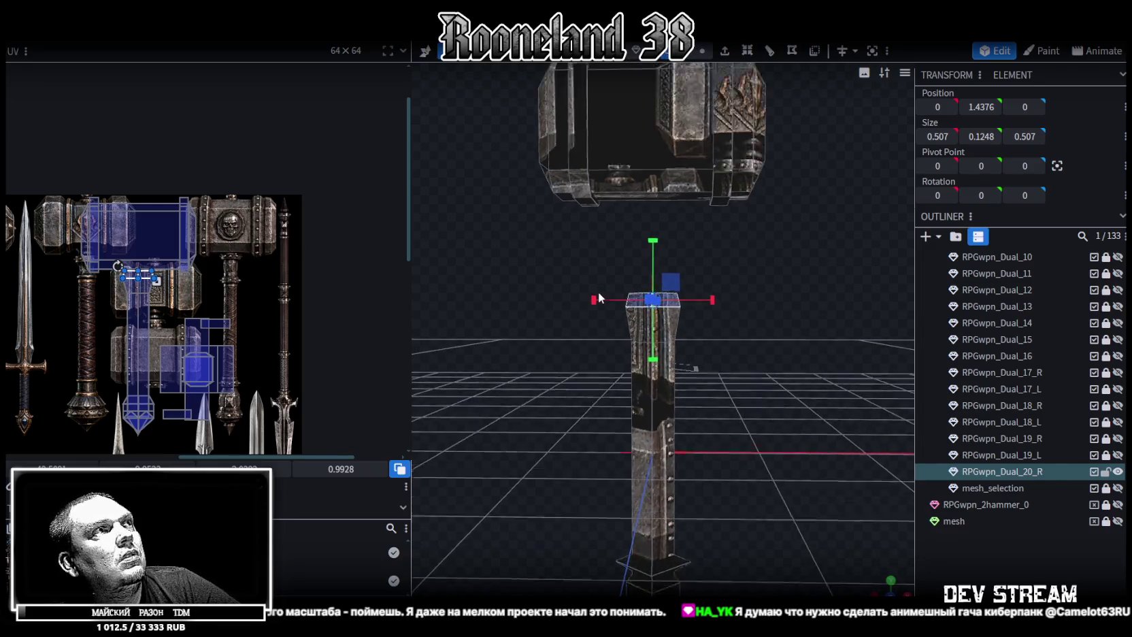
{"action": "scroll", "coordinate": [614, 283], "scroll_direction": "up", "scroll_amount": 1}
{"action": "left_click_drag", "start_coordinate": [566, 232], "coordinate": [726, 326]}
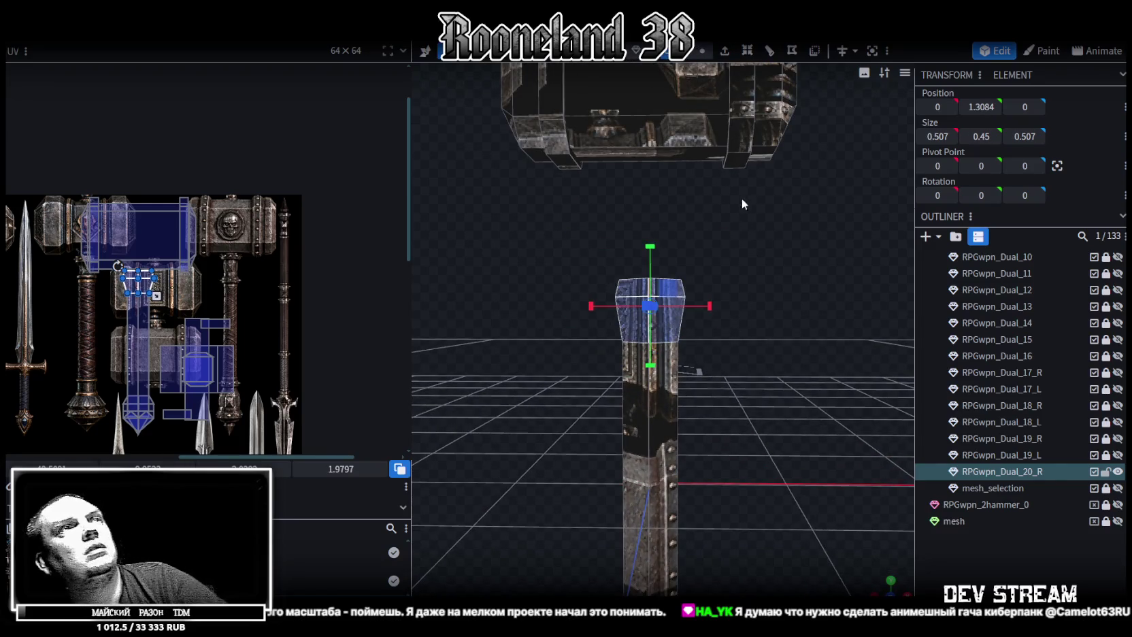
{"action": "key", "text": "Delete"}
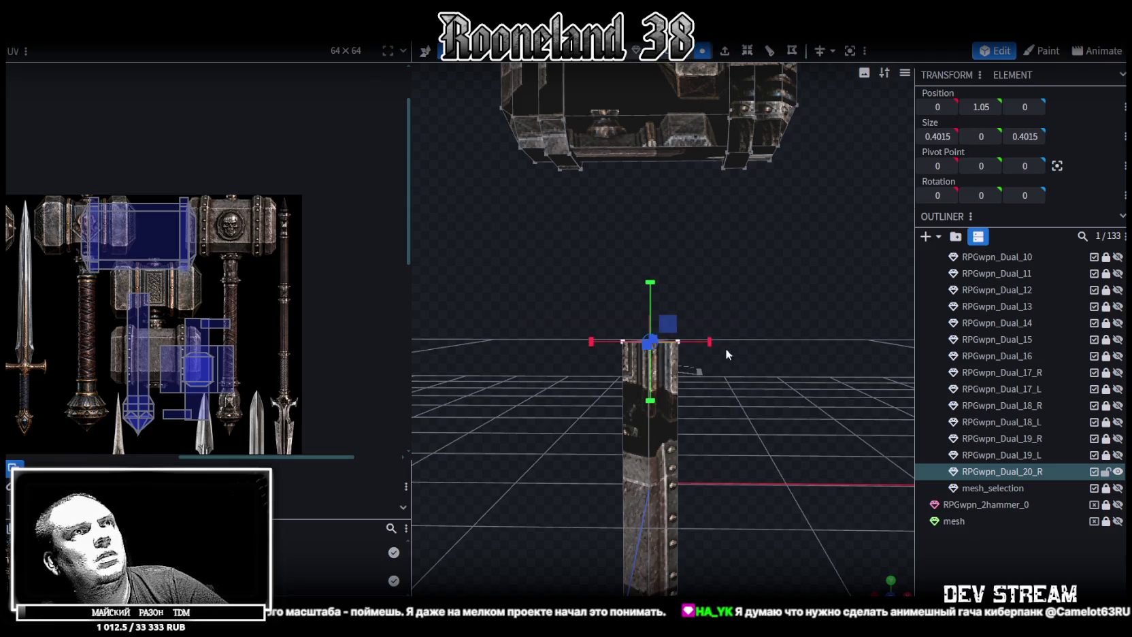
Move the handle's top ring up 0.5 to Position Y 1.55
{"action": "left_click_drag", "start_coordinate": [652, 288], "coordinate": [651, 198]}
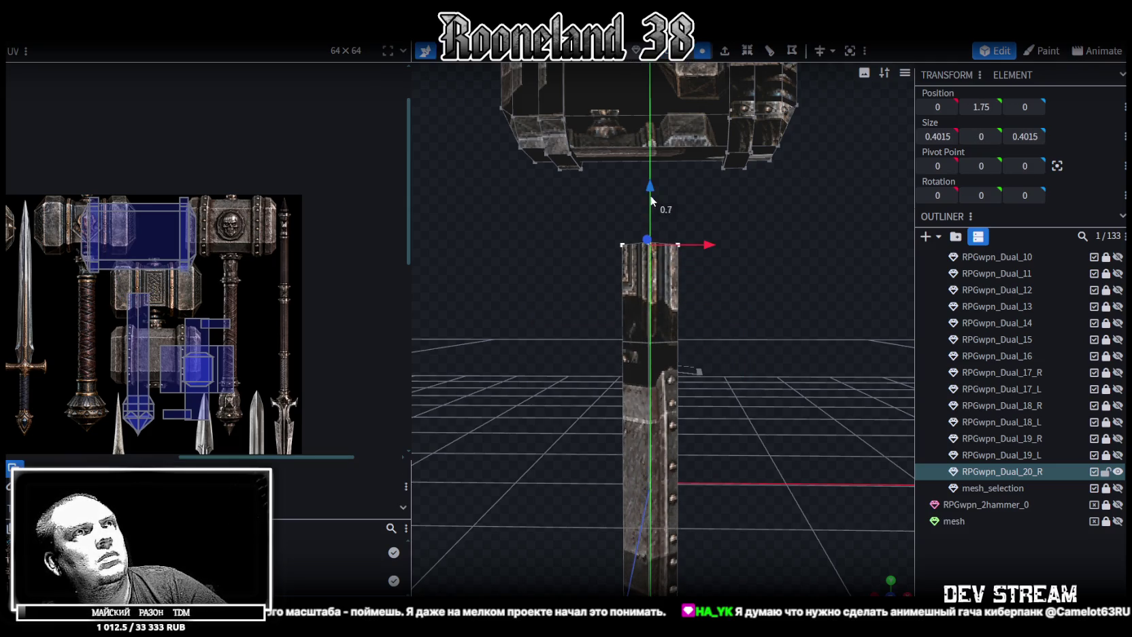
{"action": "mouse_move", "coordinate": [650, 187]}
{"action": "left_mouse_down"}
{"action": "mouse_move", "coordinate": [710, 470]}
{"action": "mouse_move", "coordinate": [694, 110]}
{"action": "left_mouse_up"}
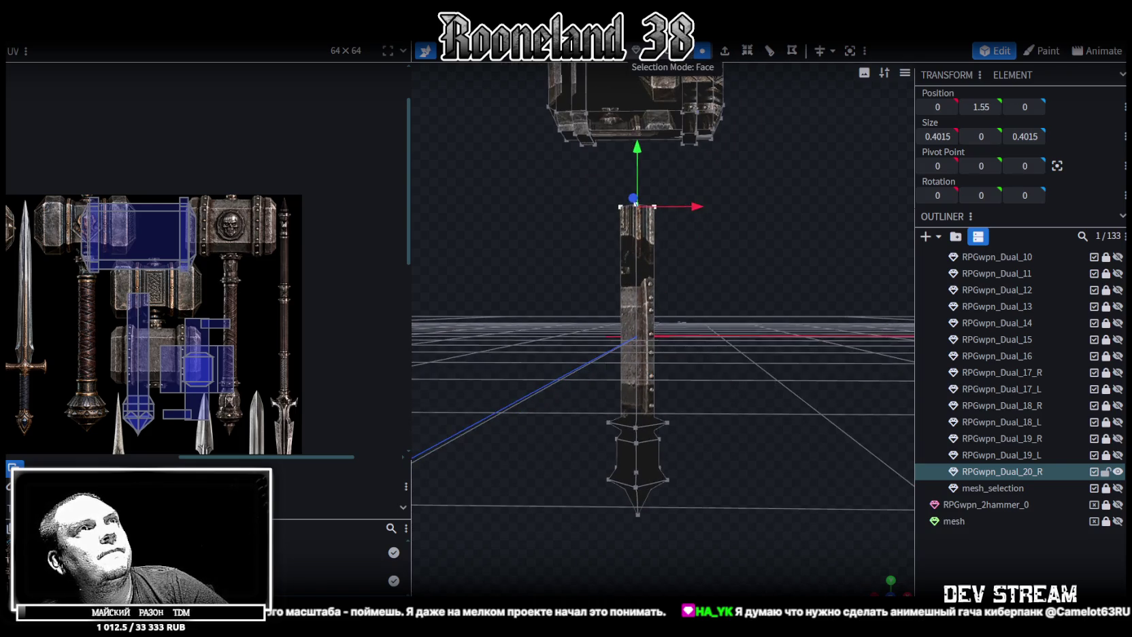
{"action": "left_click_drag", "start_coordinate": [544, 577], "coordinate": [731, 297], "text": "ctrl"}
{"action": "scroll", "coordinate": [667, 478], "scroll_direction": "down", "scroll_amount": 3}
{"action": "mouse_move", "coordinate": [667, 478]}
{"action": "left_mouse_down"}
{"action": "mouse_move", "coordinate": [730, 537]}
{"action": "mouse_move", "coordinate": [767, 507]}
{"action": "mouse_move", "coordinate": [862, 564]}
{"action": "left_mouse_up"}
Switch to front orthographic view and select the handle's UV island in the UV editor
{"action": "key", "text": "KP_1"}
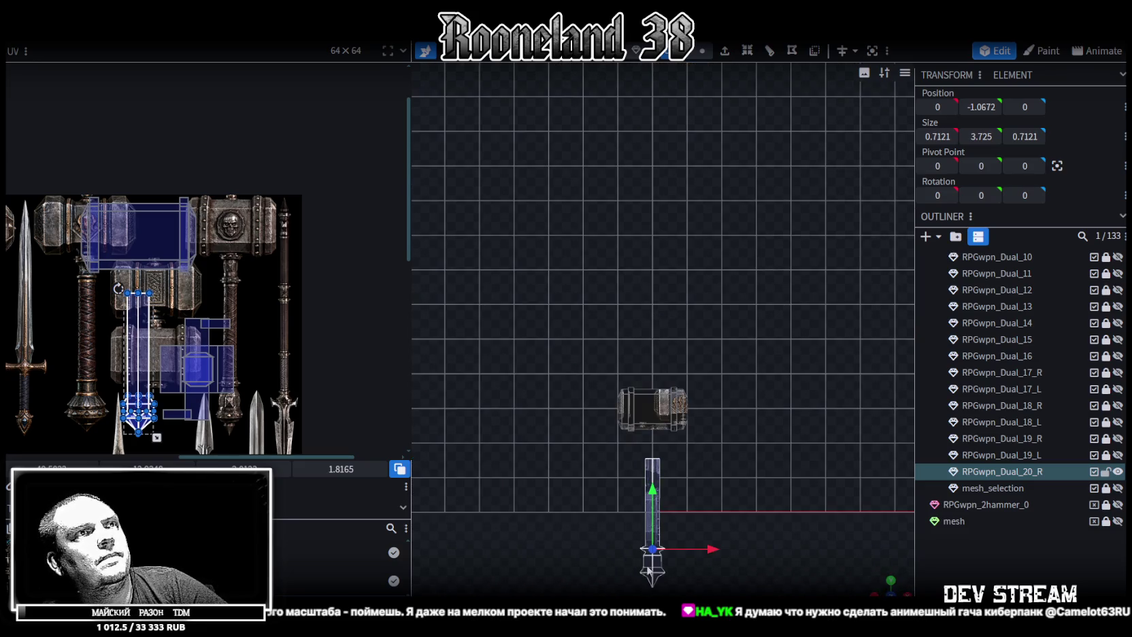
{"action": "key", "text": "Escape"}
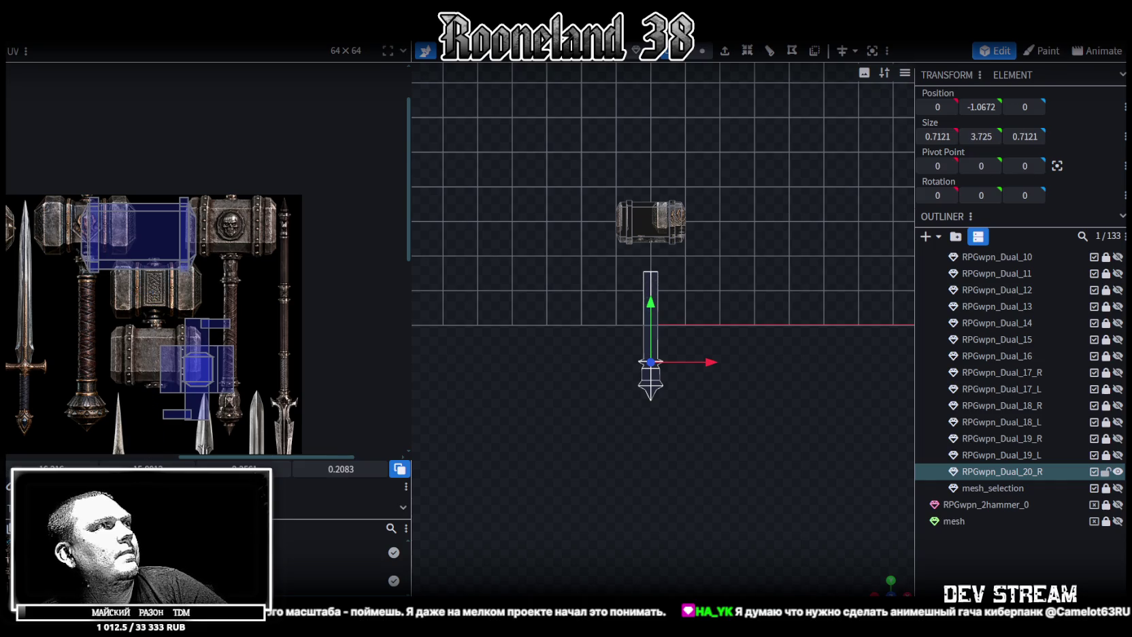
{"action": "scroll", "coordinate": [121, 352], "scroll_direction": "down", "scroll_amount": 2}
{"action": "scroll", "coordinate": [120, 352], "scroll_direction": "down", "scroll_amount": 2}
{"action": "scroll", "coordinate": [170, 361], "scroll_direction": "down", "scroll_amount": 1}
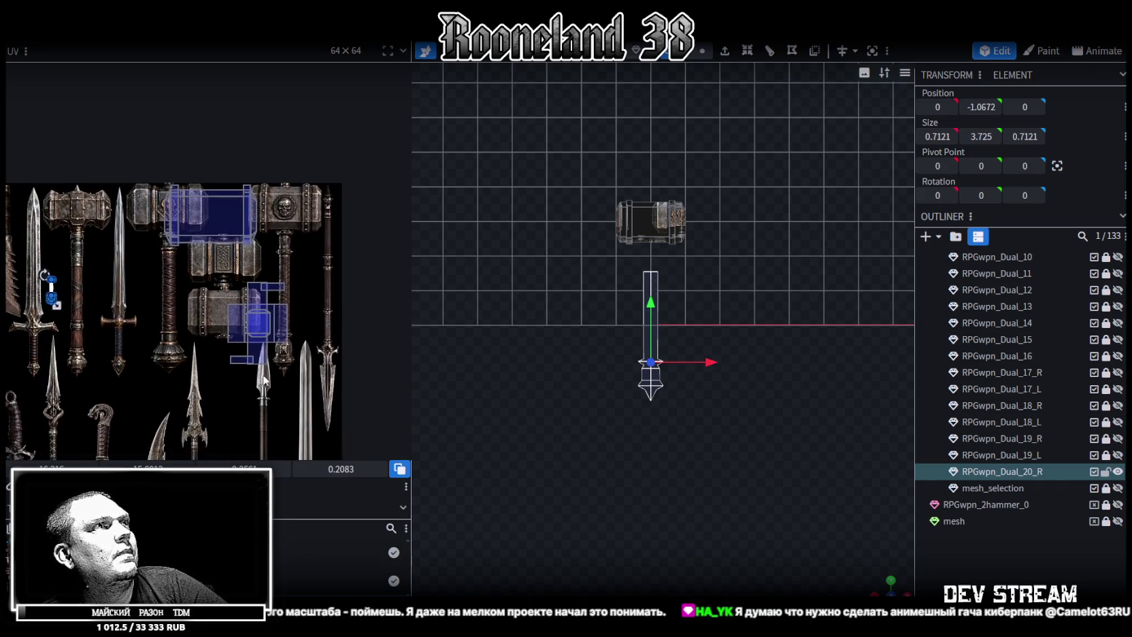
{"action": "left_click_drag", "start_coordinate": [218, 371], "coordinate": [313, 266]}
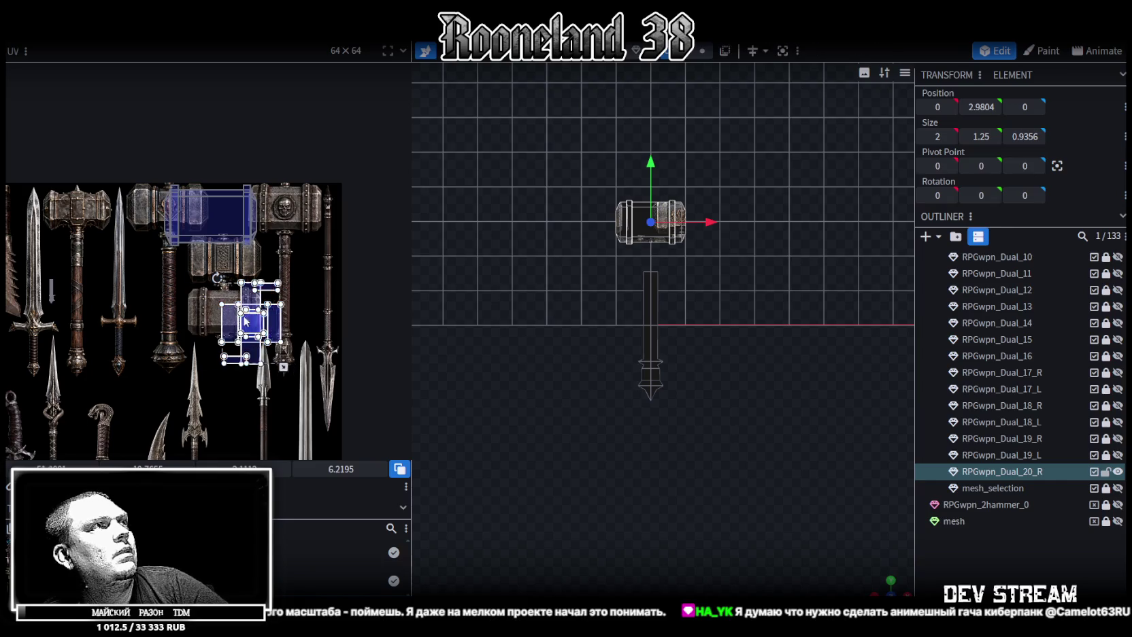
{"action": "left_click_drag", "start_coordinate": [257, 321], "coordinate": [167, 325]}
{"action": "left_click_drag", "start_coordinate": [18, 259], "coordinate": [75, 330]}
Move the handle's UV island onto the long handle strip of the atlas
{"action": "scroll", "coordinate": [56, 294], "scroll_direction": "up", "scroll_amount": 2}
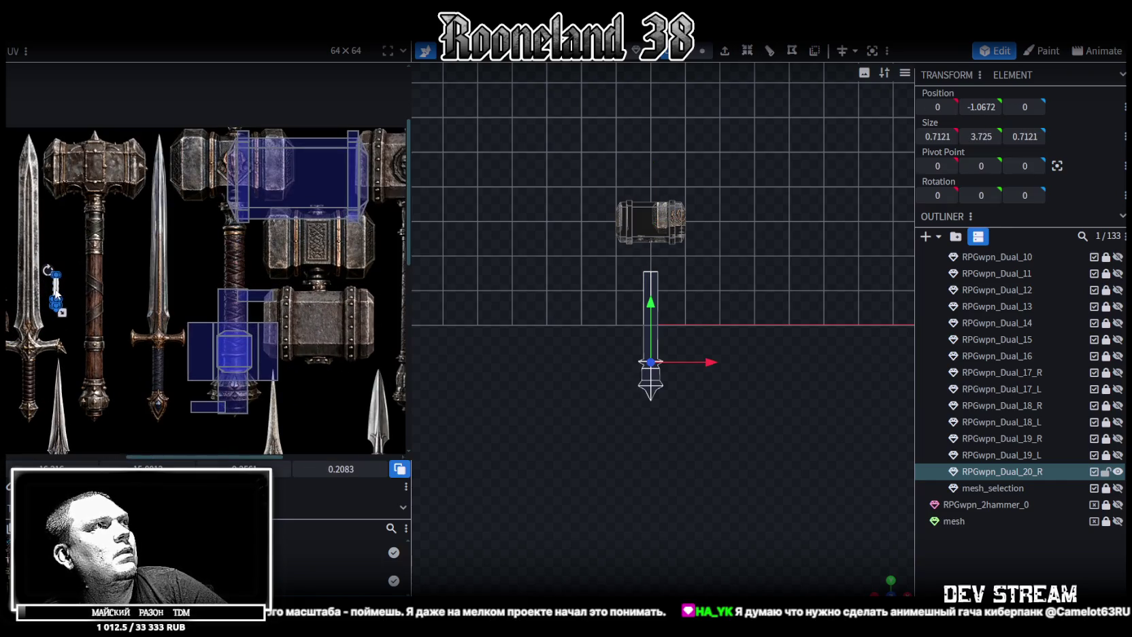
{"action": "scroll", "coordinate": [333, 284], "scroll_direction": "up", "scroll_amount": 1}
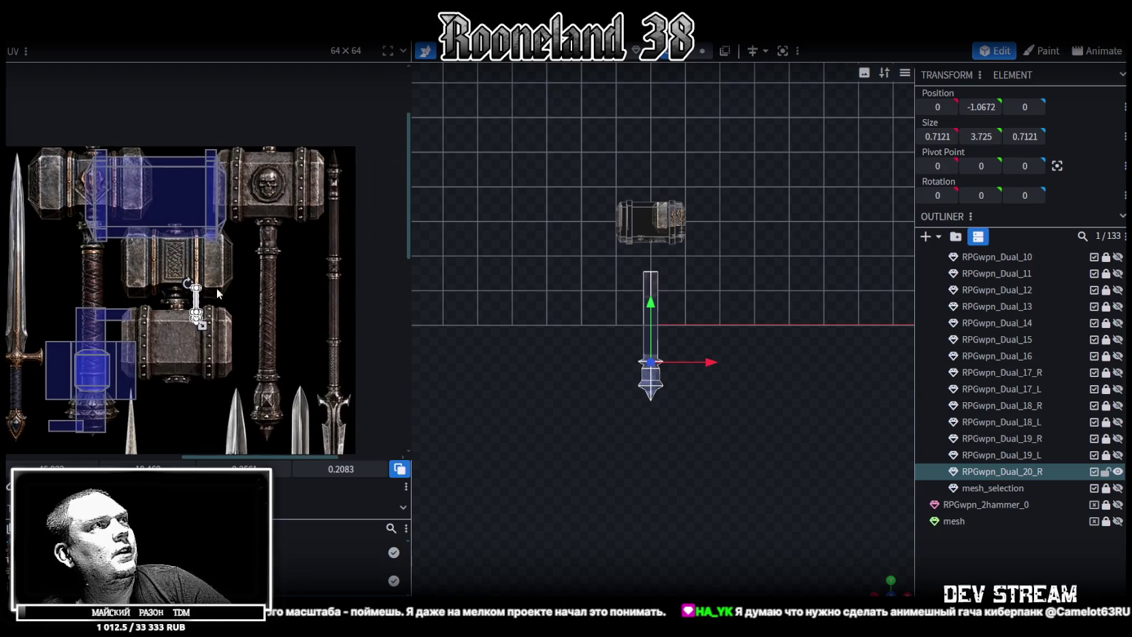
{"action": "scroll", "coordinate": [216, 287], "scroll_direction": "up", "scroll_amount": 1}
{"action": "left_click_drag", "start_coordinate": [189, 297], "coordinate": [306, 160]}
{"action": "scroll", "coordinate": [300, 162], "scroll_direction": "up", "scroll_amount": 3}
{"action": "left_click_drag", "start_coordinate": [292, 164], "coordinate": [284, 164]}
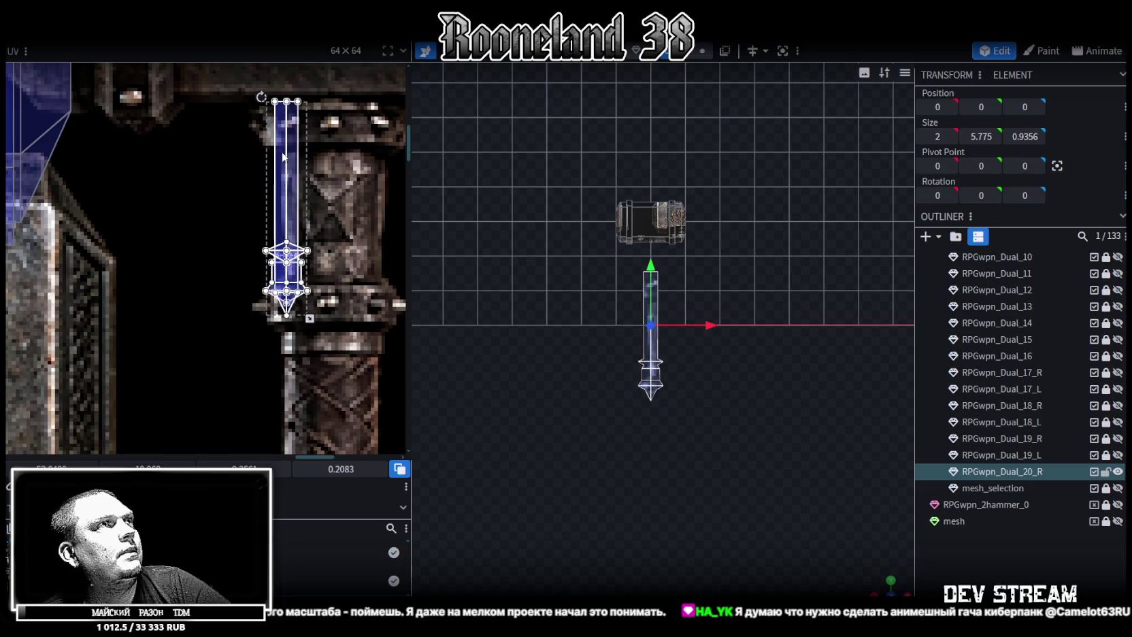
{"action": "scroll", "coordinate": [300, 163], "scroll_direction": "down", "scroll_amount": 2}
{"action": "scroll", "coordinate": [305, 164], "scroll_direction": "down", "scroll_amount": 1}
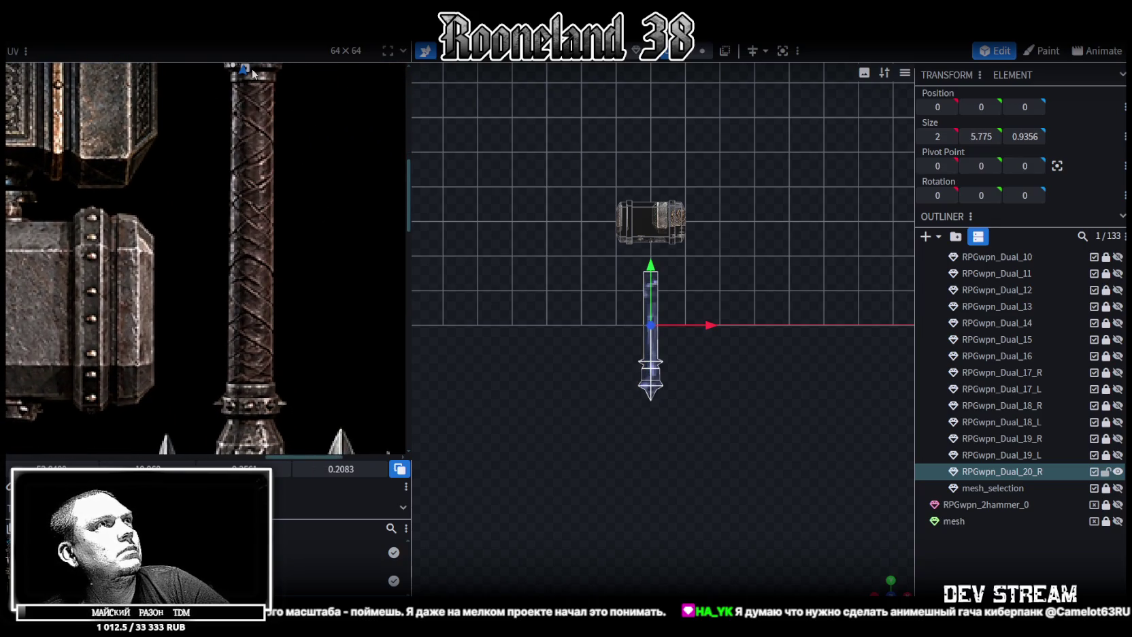
{"action": "middle_click_drag", "start_coordinate": [253, 73], "coordinate": [265, 112]}
{"action": "left_click_drag", "start_coordinate": [249, 94], "coordinate": [307, 275]}
Scale the handle's UV island along the grip and narrow it to the grip's width
{"action": "scroll", "coordinate": [355, 270], "scroll_direction": "down", "scroll_amount": 1}
{"action": "scroll", "coordinate": [347, 231], "scroll_direction": "down", "scroll_amount": 1}
{"action": "mouse_move", "coordinate": [344, 214]}
{"action": "middle_mouse_down"}
{"action": "mouse_move", "coordinate": [352, 252]}
{"action": "mouse_move", "coordinate": [345, 209]}
{"action": "mouse_move", "coordinate": [310, 155]}
{"action": "middle_mouse_up"}
{"action": "left_click_drag", "start_coordinate": [309, 291], "coordinate": [332, 419]}
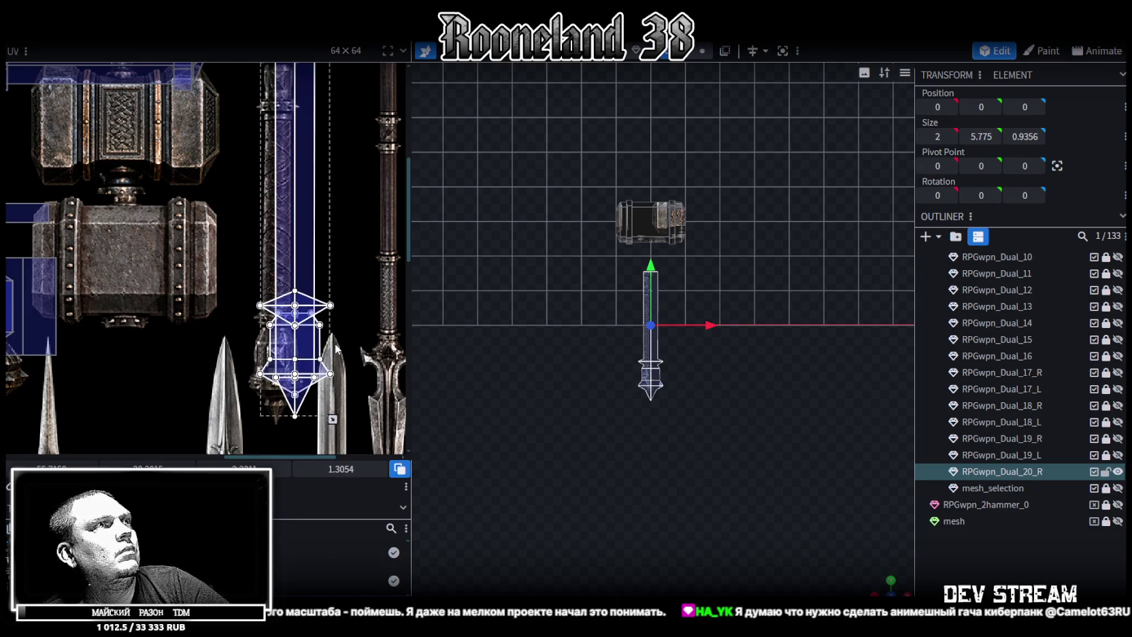
{"action": "scroll", "coordinate": [347, 349], "scroll_direction": "up", "scroll_amount": 2}
{"action": "left_click_drag", "start_coordinate": [306, 202], "coordinate": [288, 217]}
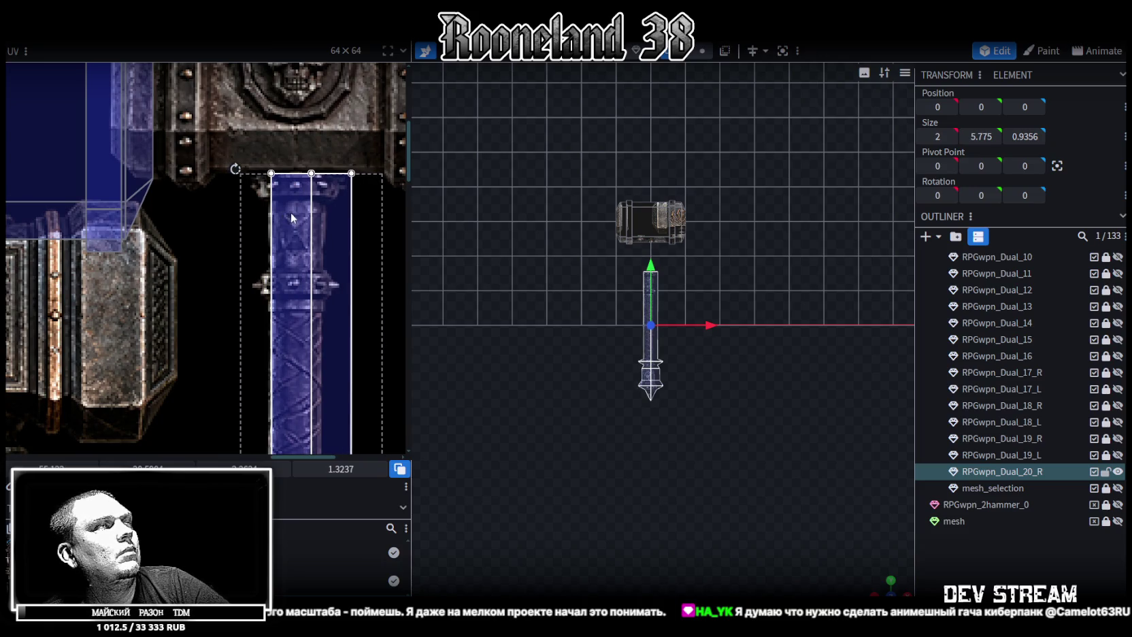
{"action": "scroll", "coordinate": [288, 210], "scroll_direction": "down", "scroll_amount": 5}
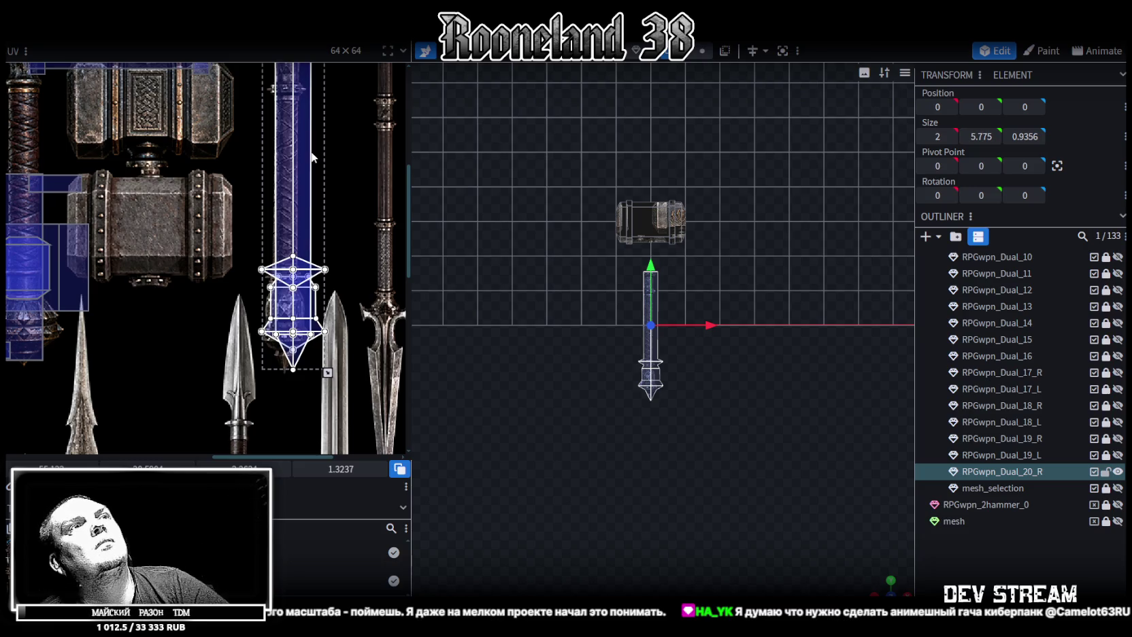
{"action": "scroll", "coordinate": [319, 377], "scroll_direction": "up", "scroll_amount": 3}
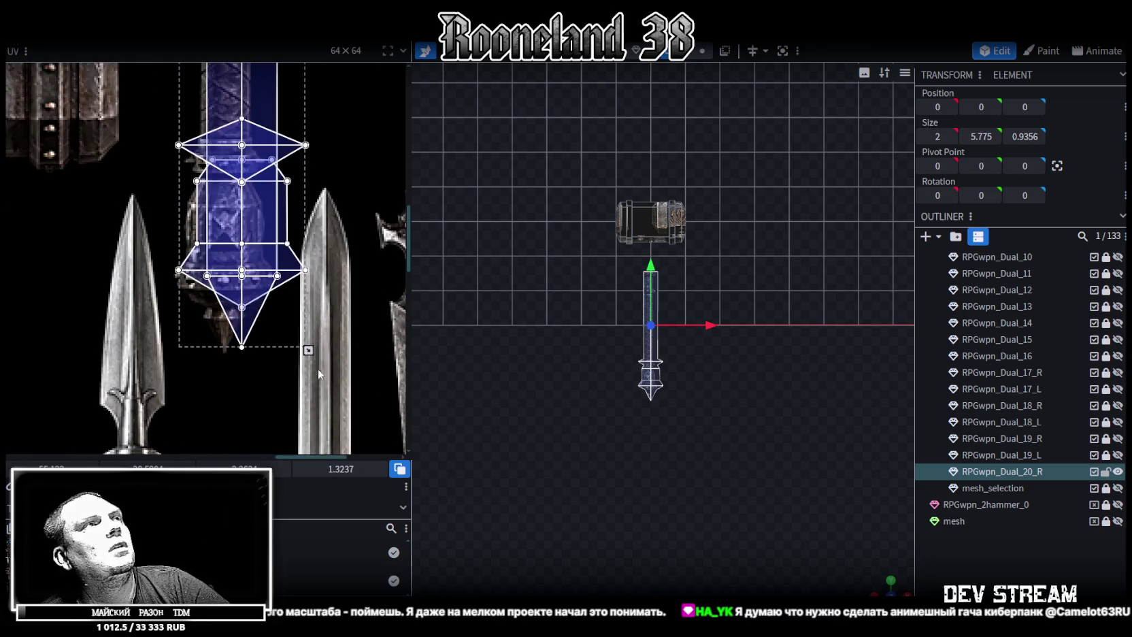
{"action": "left_click_drag", "start_coordinate": [309, 350], "coordinate": [272, 354]}
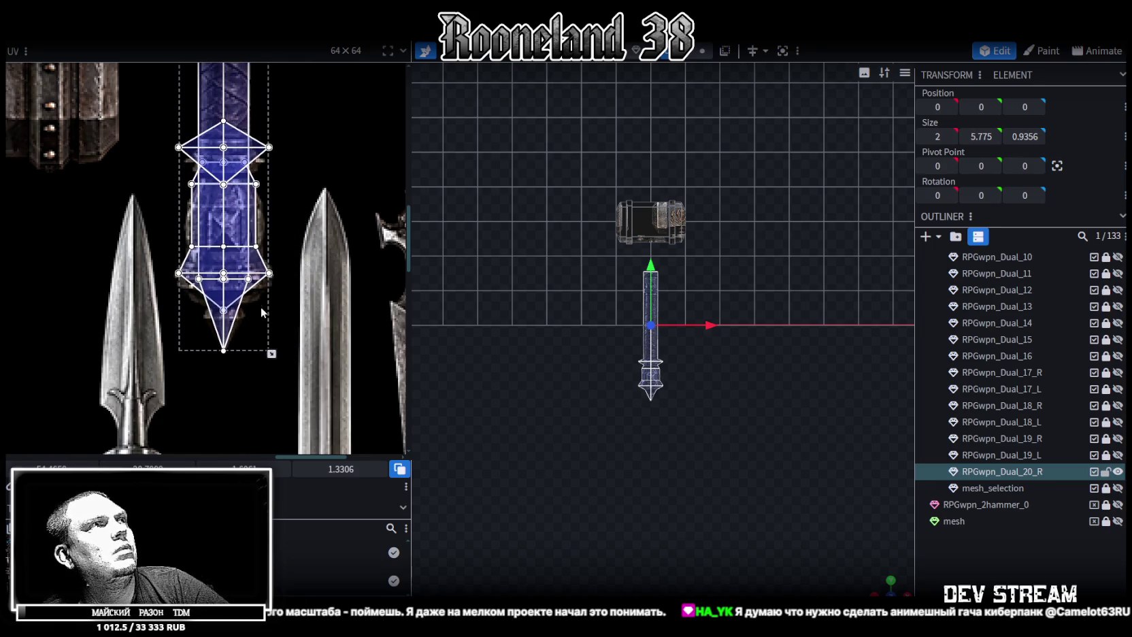
{"action": "scroll", "coordinate": [261, 312], "scroll_direction": "up", "scroll_amount": 3}
{"action": "scroll", "coordinate": [251, 294], "scroll_direction": "up", "scroll_amount": 2}
{"action": "left_click", "coordinate": [130, 267]}
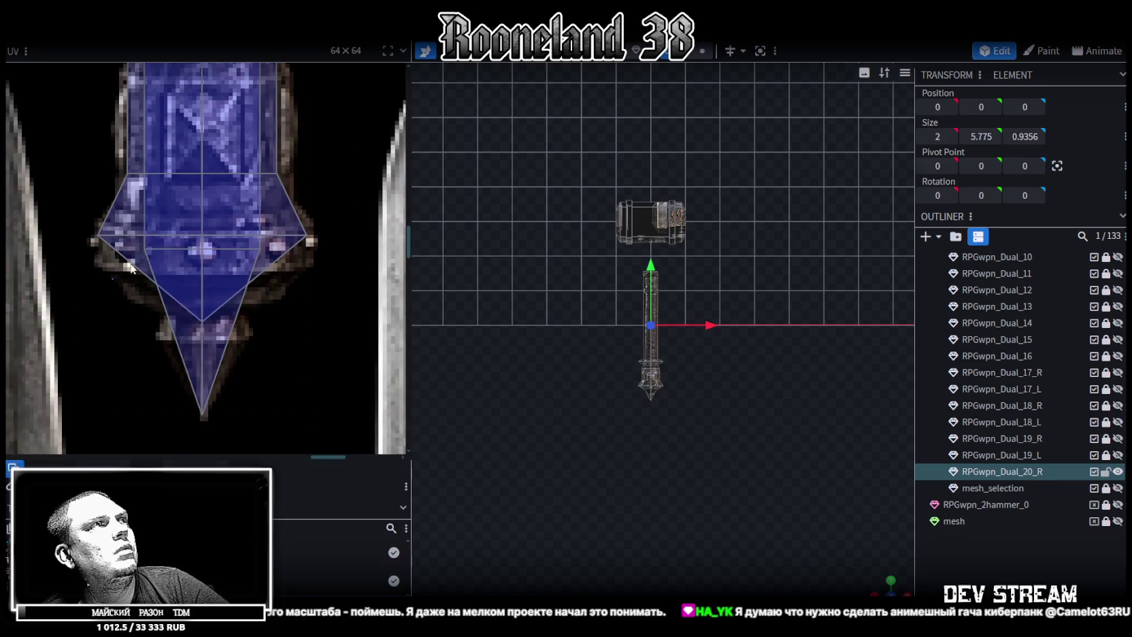
Stretch the pommel spike face's lower UV vertices downward
{"action": "left_click", "coordinate": [131, 268]}
{"action": "left_click_drag", "start_coordinate": [202, 248], "coordinate": [202, 305]}
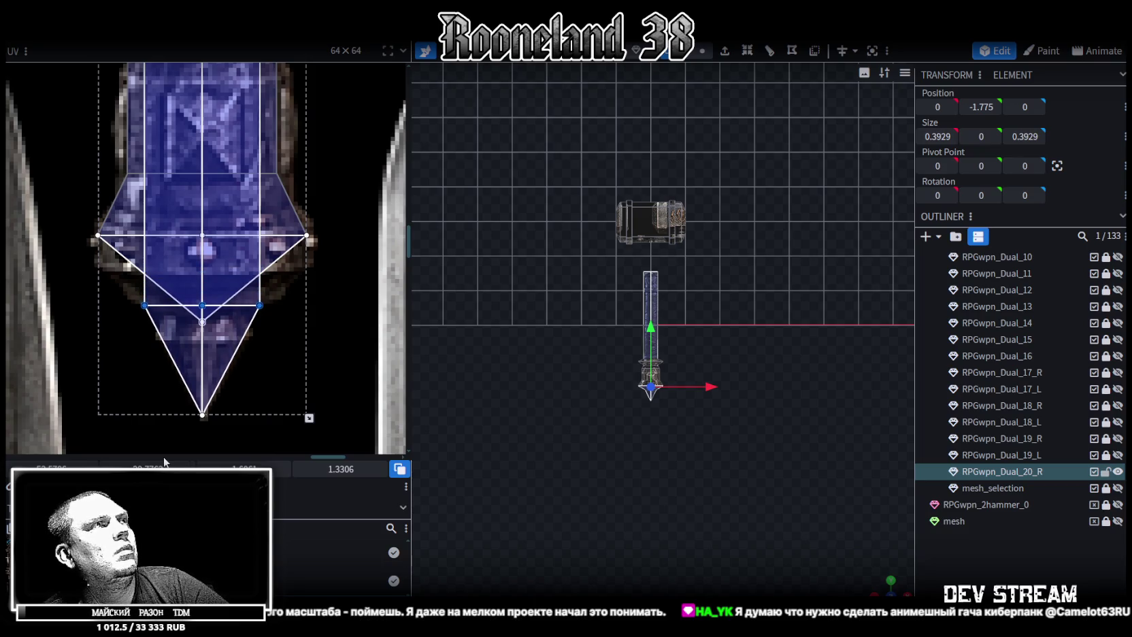
{"action": "scroll", "coordinate": [297, 328], "scroll_direction": "down", "scroll_amount": 3}
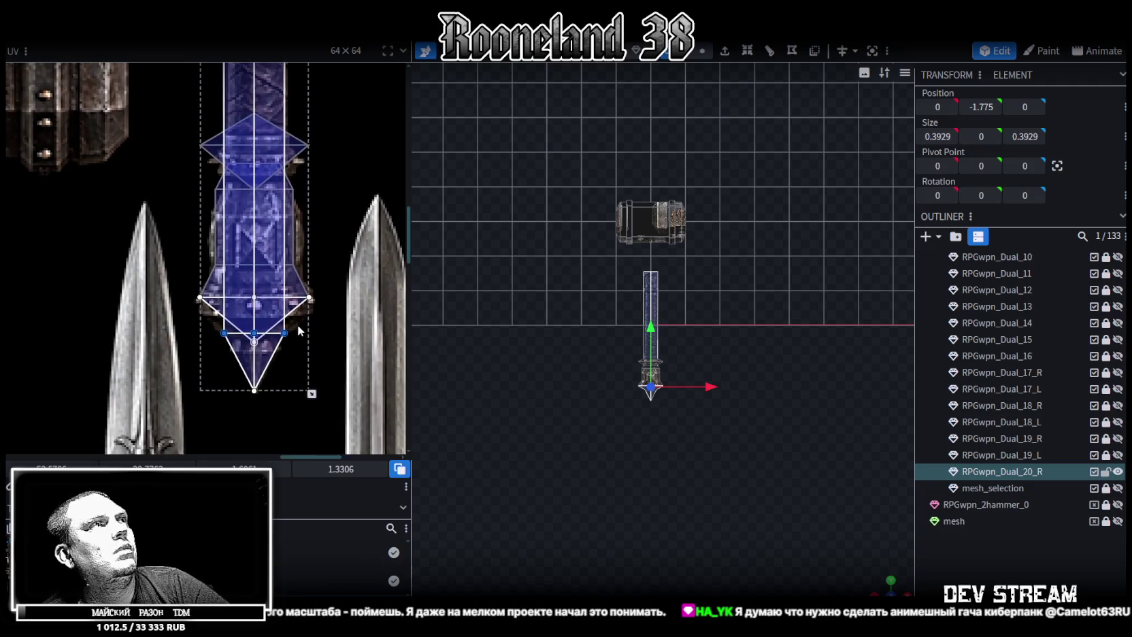
{"action": "scroll", "coordinate": [307, 311], "scroll_direction": "up", "scroll_amount": 3}
{"action": "scroll", "coordinate": [689, 347], "scroll_direction": "up", "scroll_amount": 2}
{"action": "scroll", "coordinate": [711, 259], "scroll_direction": "up", "scroll_amount": 2}
{"action": "scroll", "coordinate": [754, 273], "scroll_direction": "up", "scroll_amount": 2}
In vertex mode, raise the spike's tip vertex to shorten the spike
{"action": "right_click_drag", "start_coordinate": [754, 266], "coordinate": [722, 339]}
{"action": "left_click", "coordinate": [703, 50]}
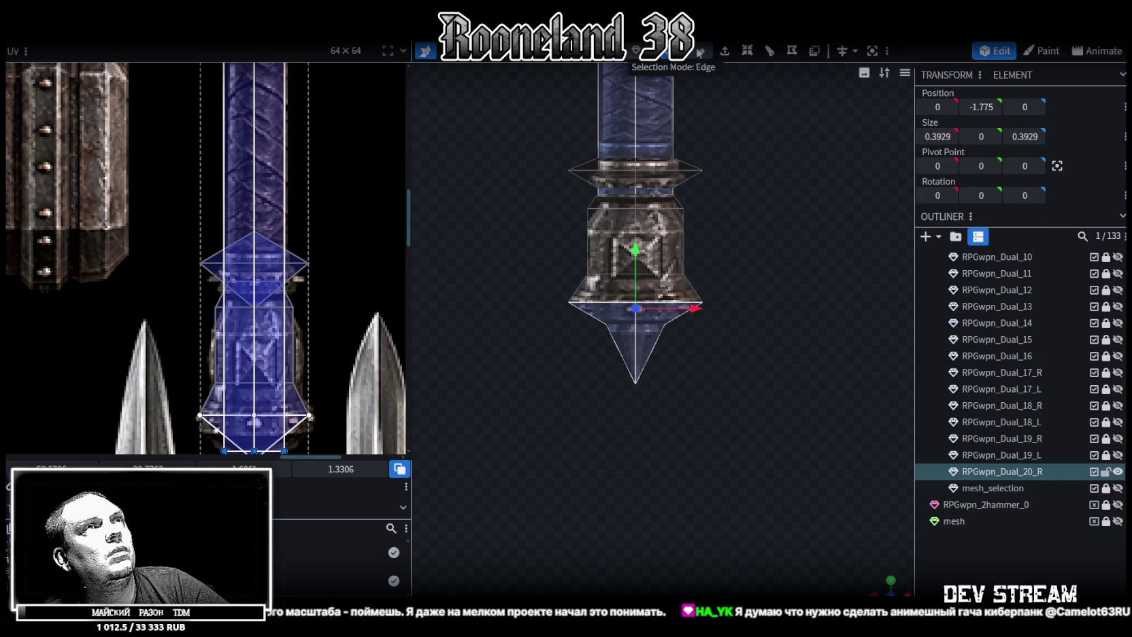
{"action": "left_click", "coordinate": [687, 344]}
{"action": "left_click", "coordinate": [636, 383]}
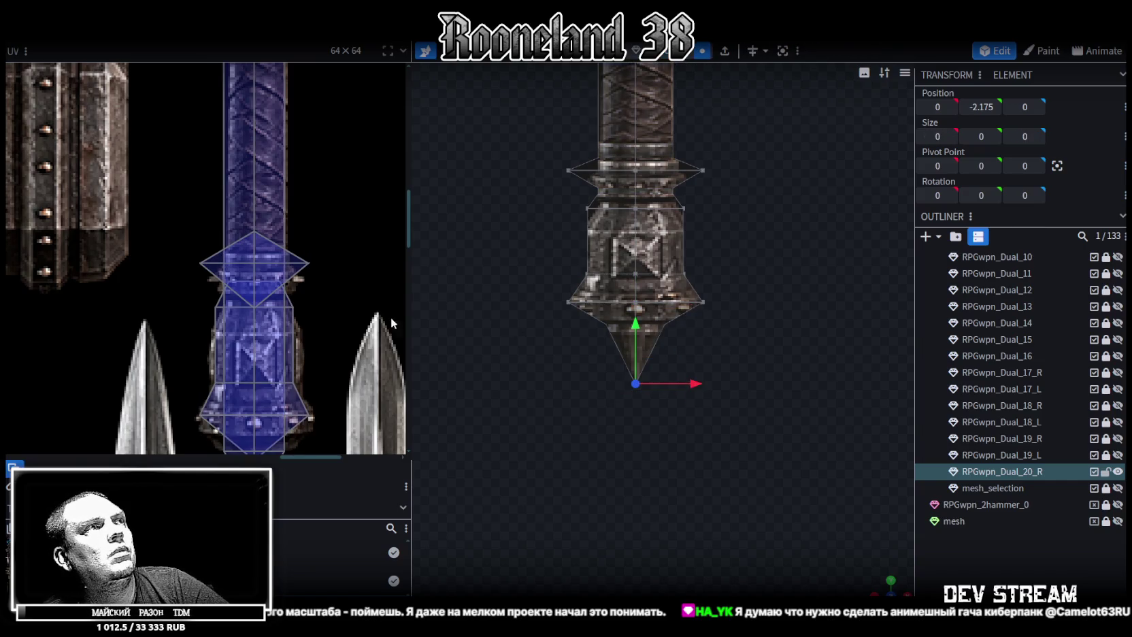
{"action": "scroll", "coordinate": [327, 272], "scroll_direction": "down", "scroll_amount": 3}
{"action": "left_click_drag", "start_coordinate": [638, 325], "coordinate": [699, 247]}
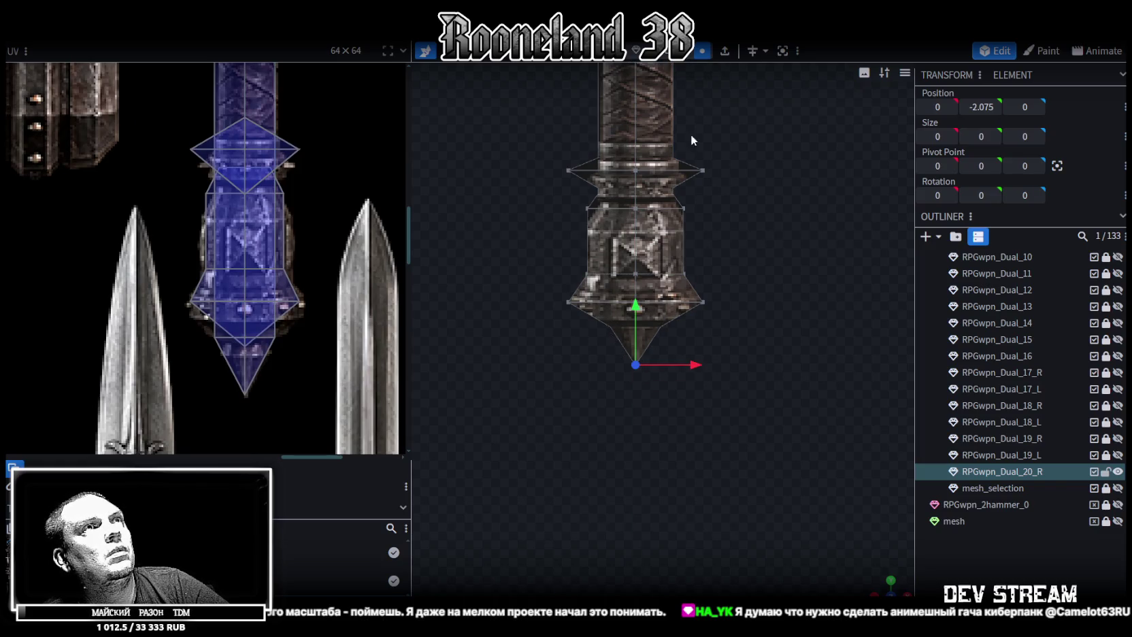
{"action": "scroll", "coordinate": [691, 135], "scroll_direction": "down", "scroll_amount": 2}
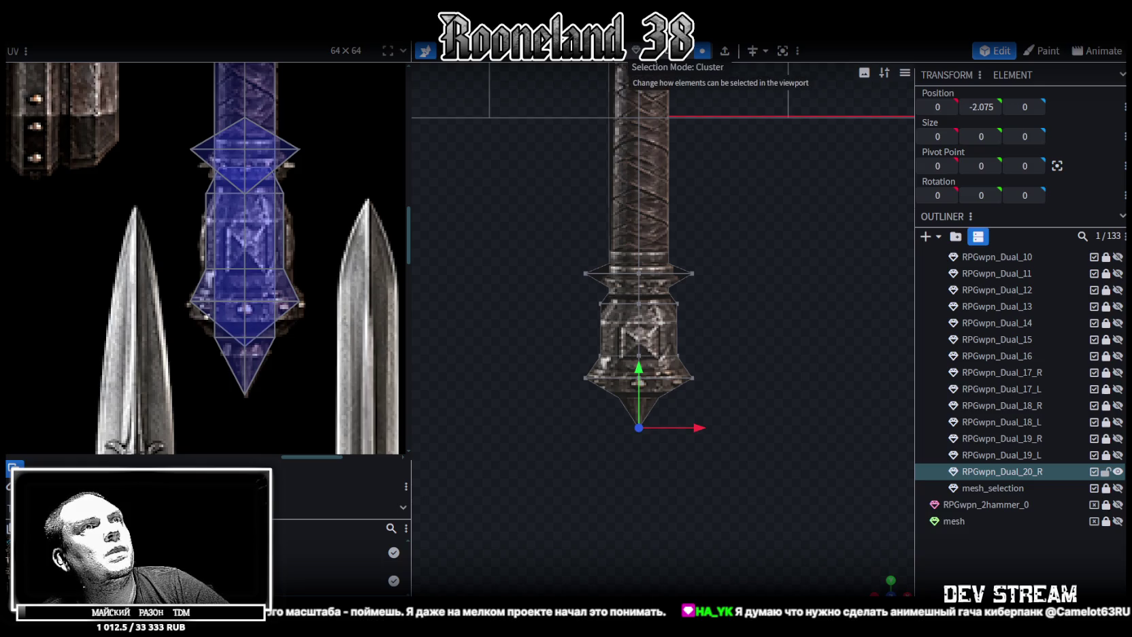
Shrink the flared ring's UV diamond and fit it onto the handle band
{"action": "left_click", "coordinate": [671, 276]}
{"action": "middle_click_drag", "start_coordinate": [337, 146], "coordinate": [334, 196]}
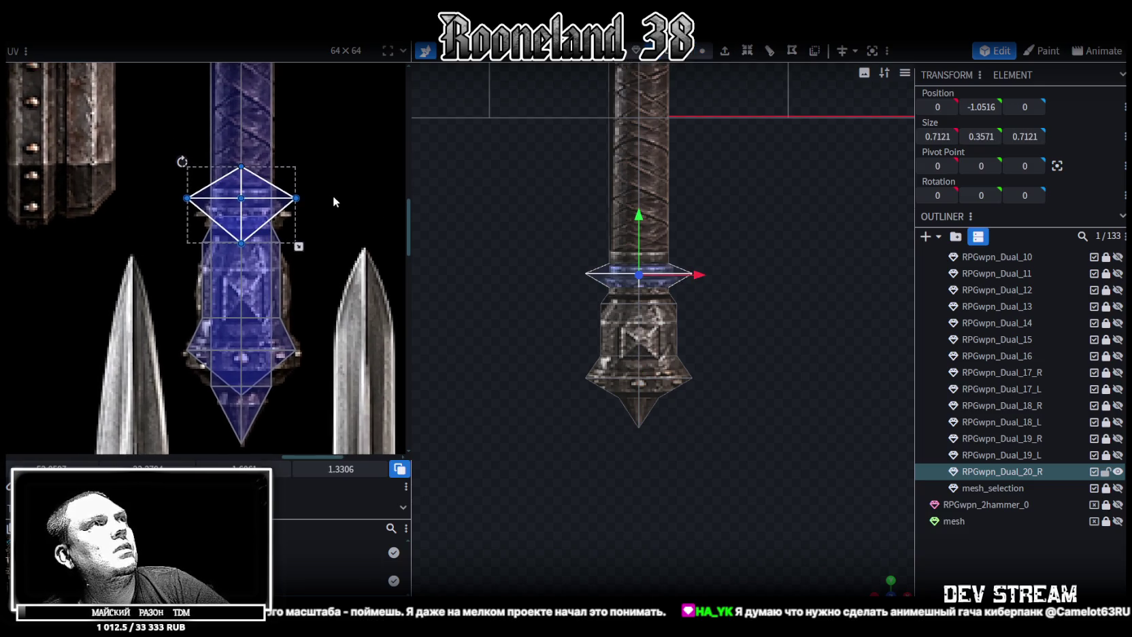
{"action": "scroll", "coordinate": [285, 245], "scroll_direction": "up", "scroll_amount": 2}
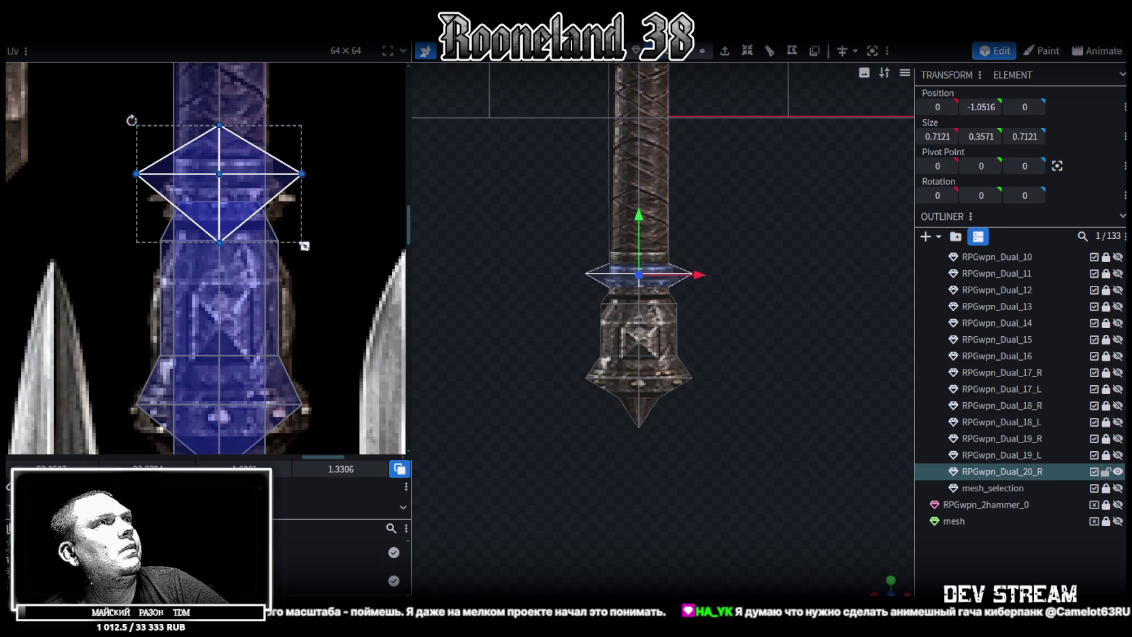
{"action": "left_click_drag", "start_coordinate": [305, 246], "coordinate": [287, 237]}
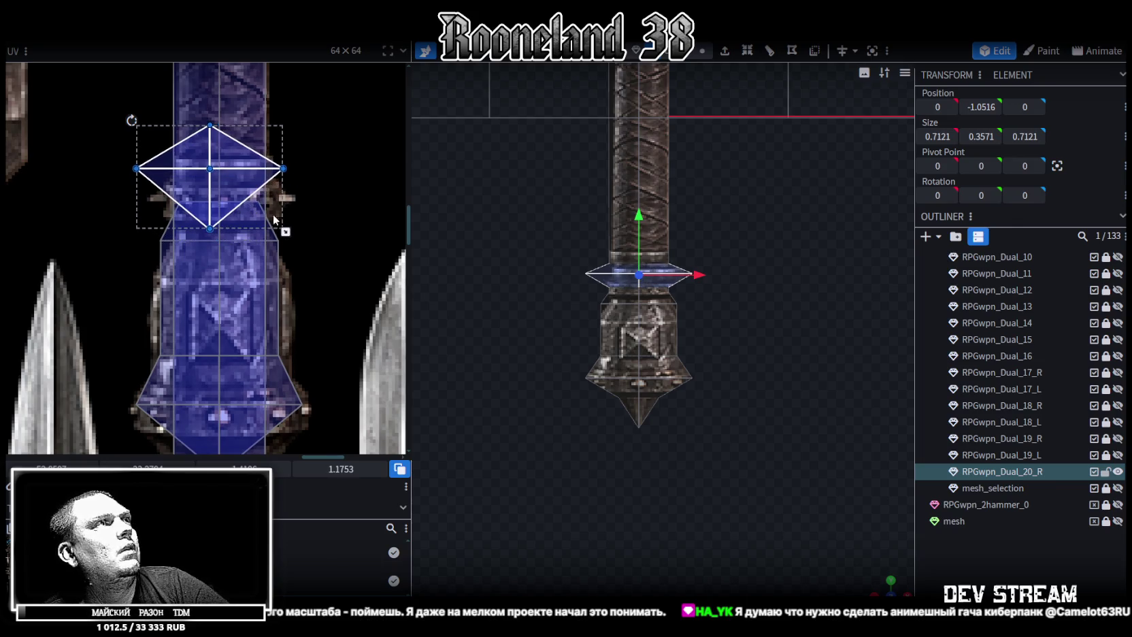
{"action": "left_click_drag", "start_coordinate": [246, 204], "coordinate": [251, 221]}
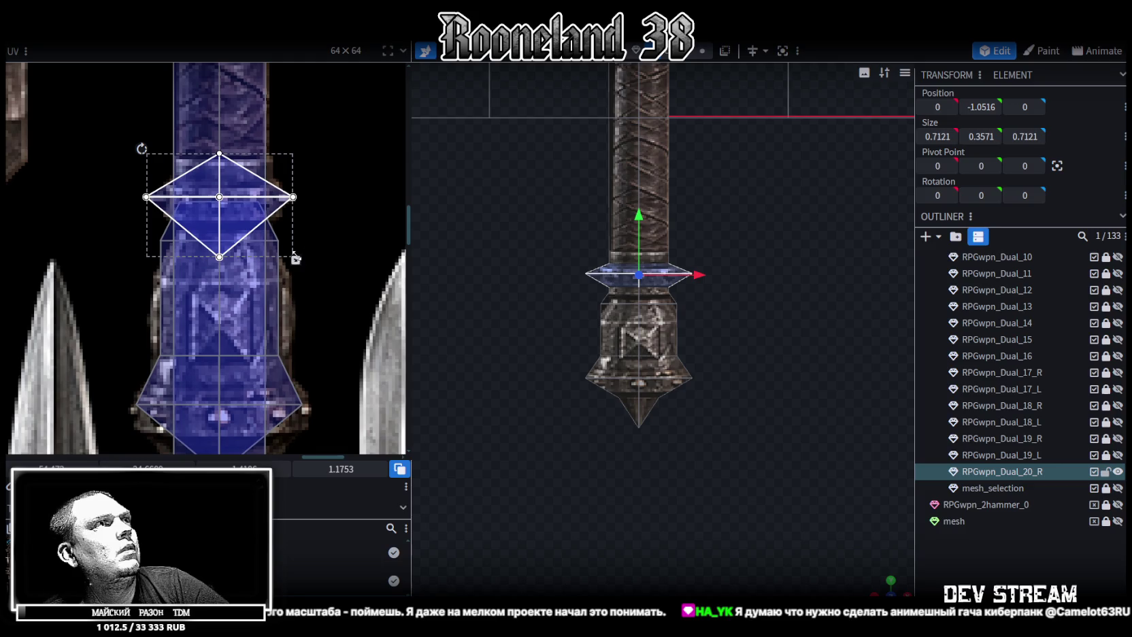
{"action": "left_click_drag", "start_coordinate": [293, 253], "coordinate": [285, 246]}
{"action": "left_click_drag", "start_coordinate": [242, 212], "coordinate": [243, 217]}
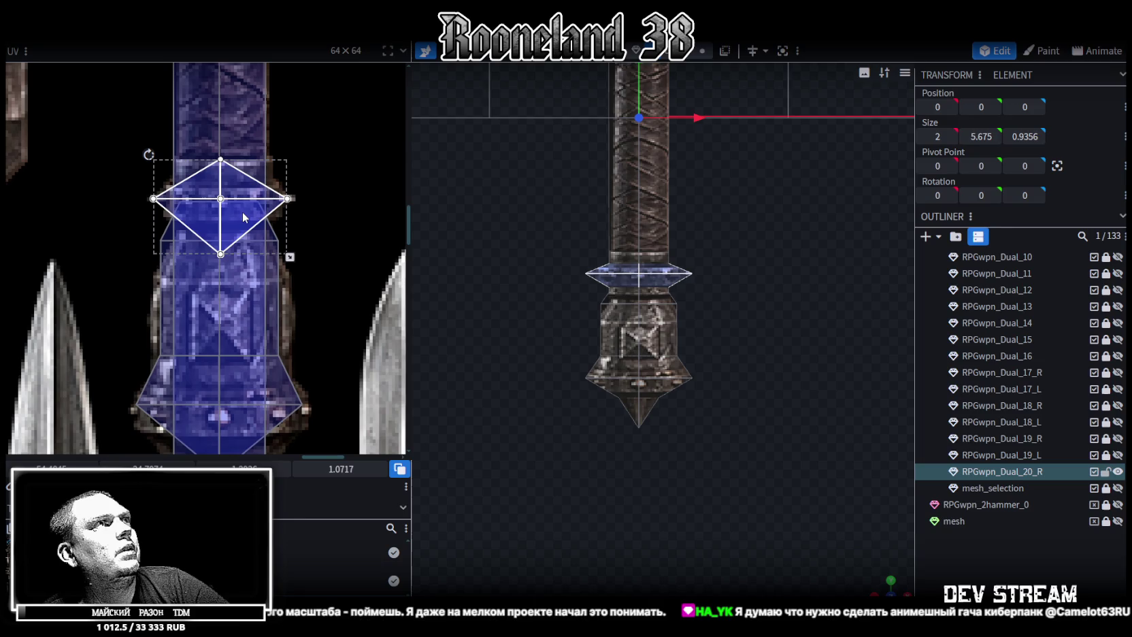
{"action": "scroll", "coordinate": [757, 298], "scroll_direction": "up", "scroll_amount": 2}
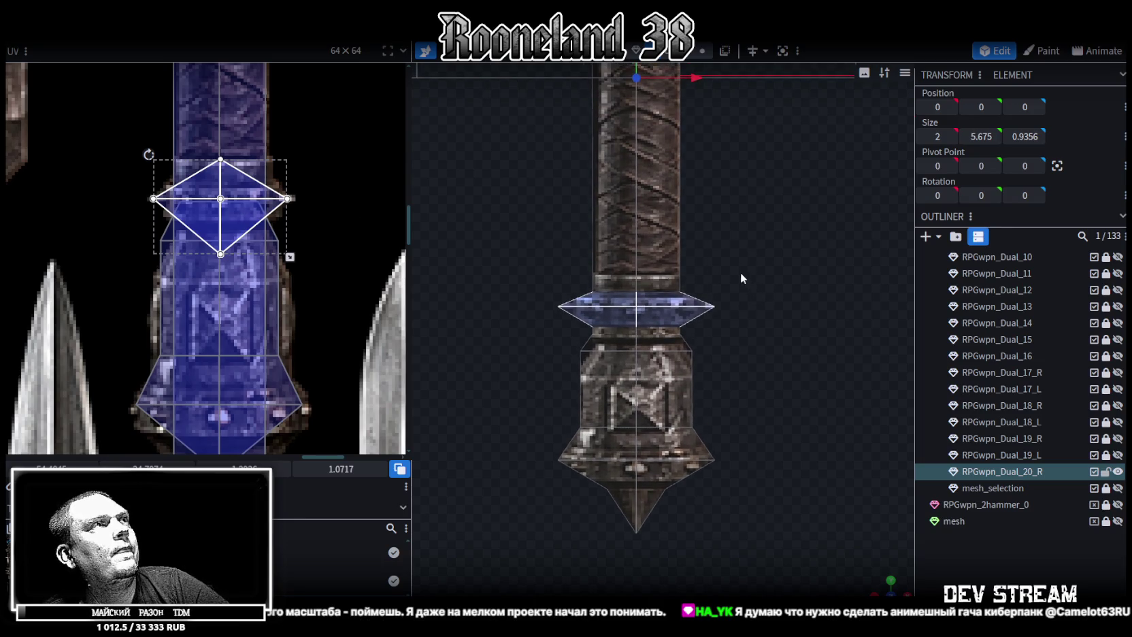
Move the thin flange ring down the handle to Position Y -1.0516
{"action": "right_click_drag", "start_coordinate": [716, 235], "coordinate": [685, 356]}
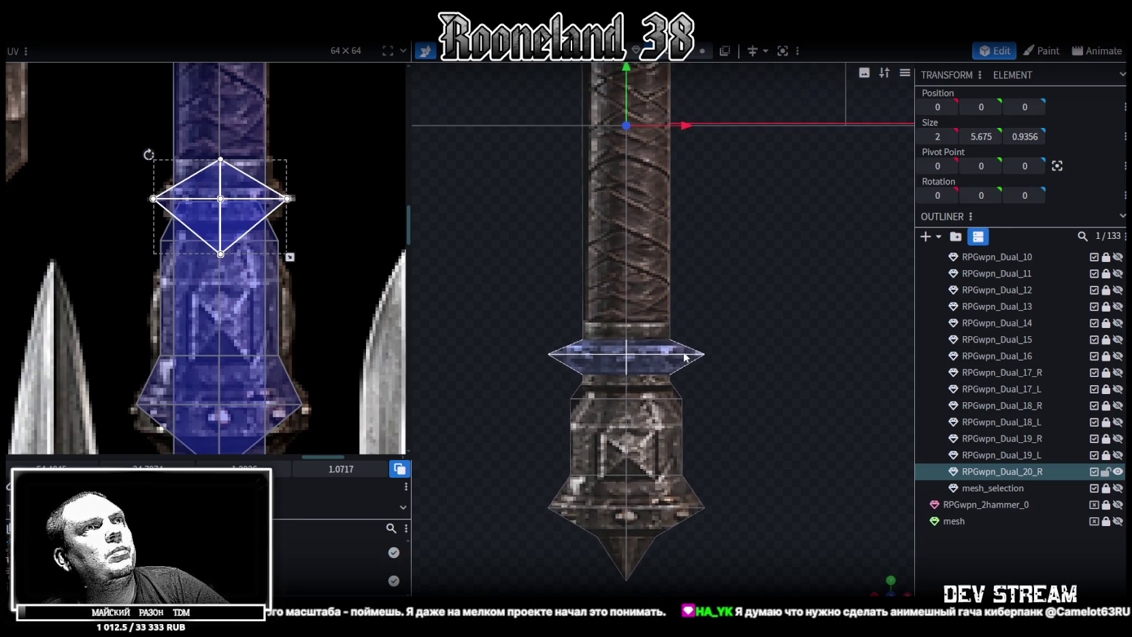
{"action": "left_click", "coordinate": [685, 356]}
{"action": "mouse_move", "coordinate": [626, 308]}
{"action": "left_mouse_down"}
{"action": "mouse_move", "coordinate": [638, 303]}
{"action": "mouse_move", "coordinate": [630, 261]}
{"action": "mouse_move", "coordinate": [632, 298]}
{"action": "left_mouse_up"}
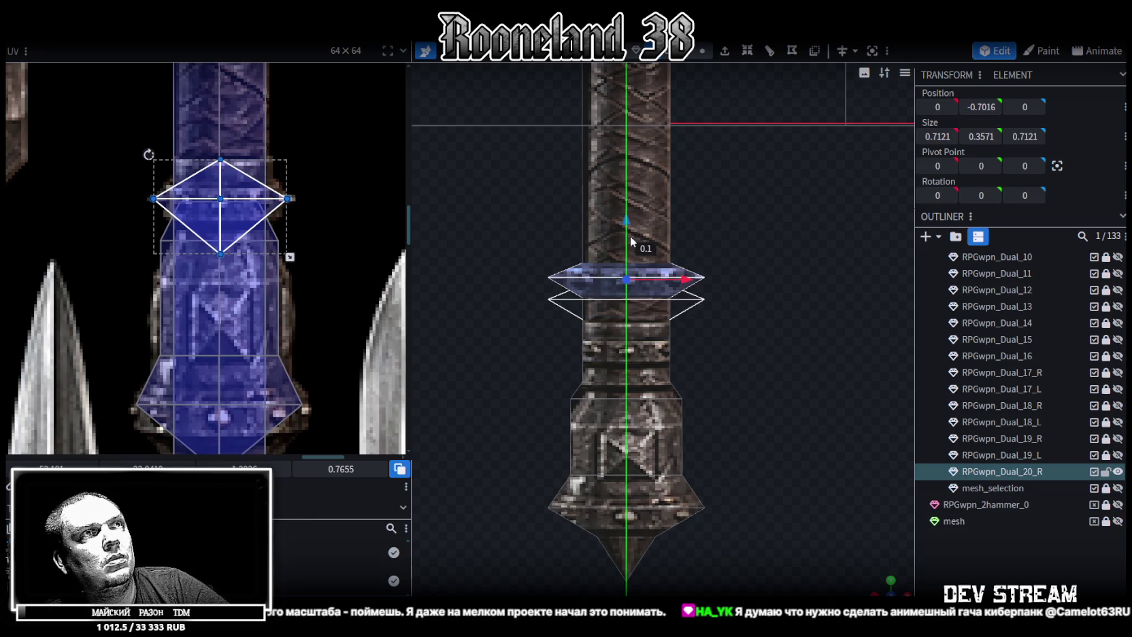
{"action": "left_click_drag", "start_coordinate": [633, 292], "coordinate": [652, 258]}
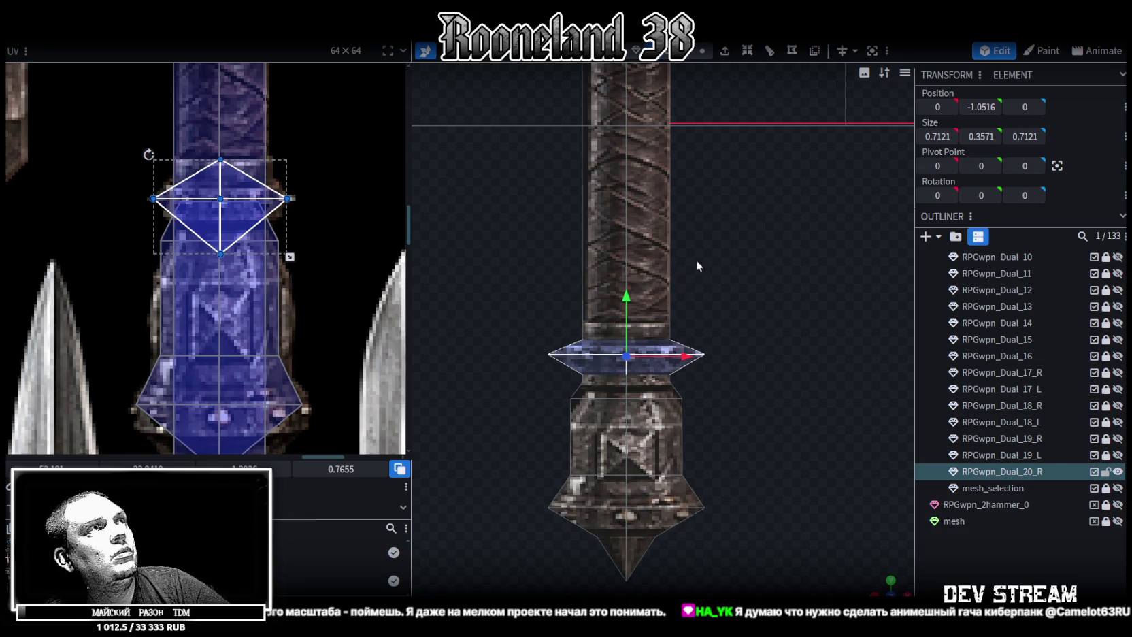
{"action": "scroll", "coordinate": [796, 294], "scroll_direction": "down", "scroll_amount": 2}
{"action": "scroll", "coordinate": [757, 394], "scroll_direction": "down", "scroll_amount": 2}
{"action": "scroll", "coordinate": [757, 391], "scroll_direction": "down", "scroll_amount": 1}
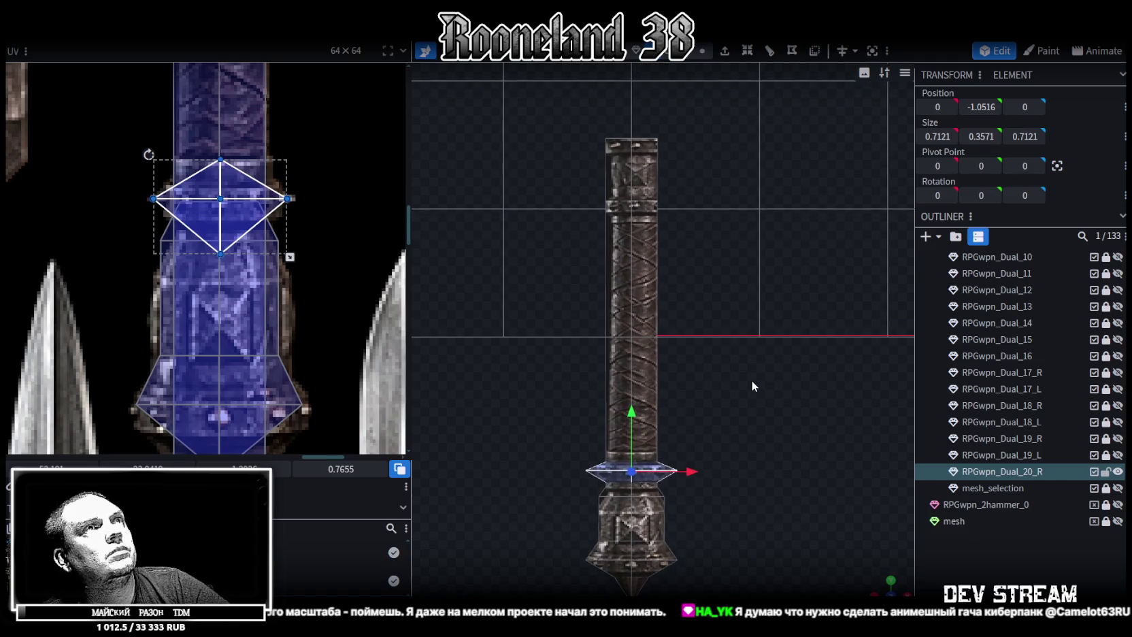
Select the handle shaft's top face and shift its UV right on the atlas
{"action": "scroll", "coordinate": [306, 223], "scroll_direction": "down", "scroll_amount": 2, "text": "ctrl"}
{"action": "scroll", "coordinate": [322, 162], "scroll_direction": "up", "scroll_amount": 3}
{"action": "scroll", "coordinate": [348, 354], "scroll_direction": "up", "scroll_amount": 1}
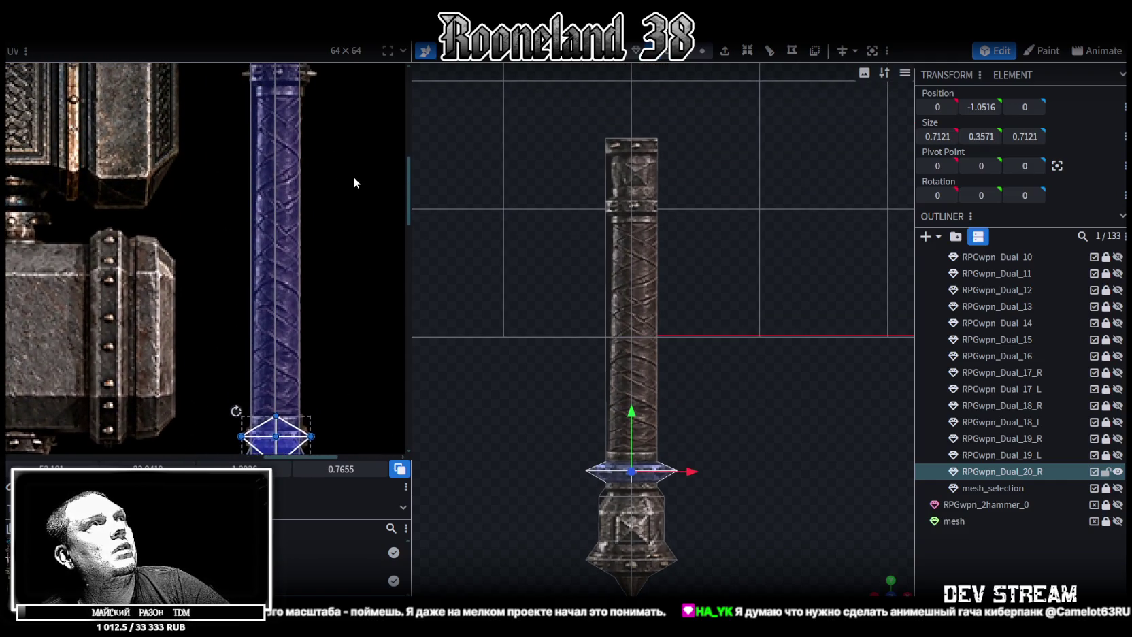
{"action": "scroll", "coordinate": [345, 258], "scroll_direction": "up", "scroll_amount": 2}
{"action": "scroll", "coordinate": [344, 258], "scroll_direction": "up", "scroll_amount": 2}
{"action": "scroll", "coordinate": [336, 132], "scroll_direction": "down", "scroll_amount": 2, "text": "ctrl"}
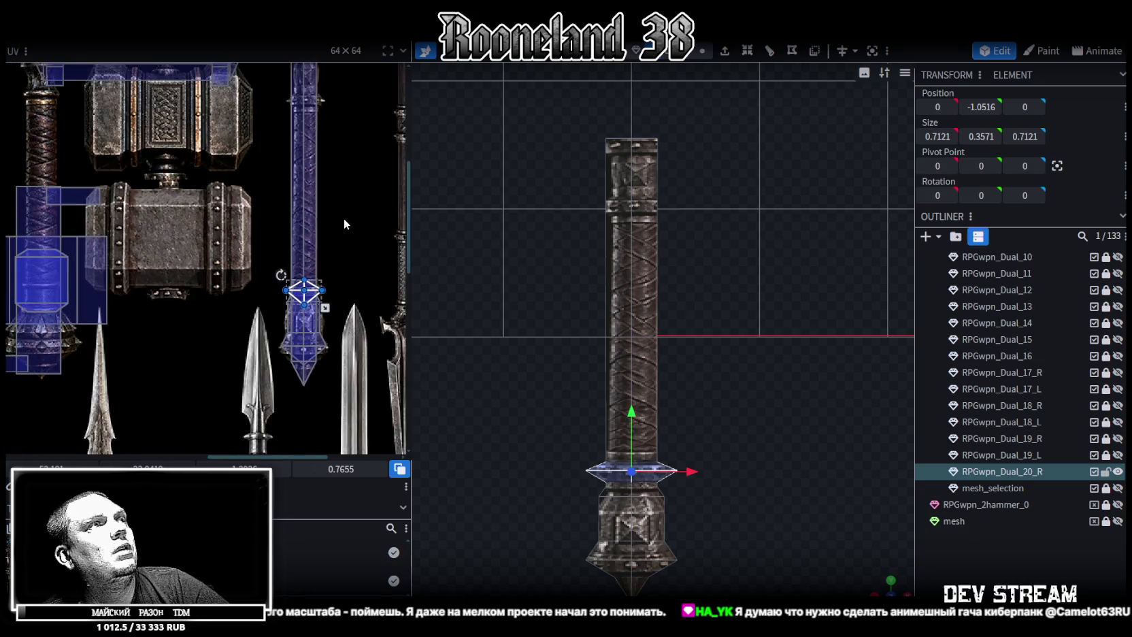
{"action": "scroll", "coordinate": [343, 218], "scroll_direction": "down", "scroll_amount": 1}
{"action": "key", "text": "ctrl+a"}
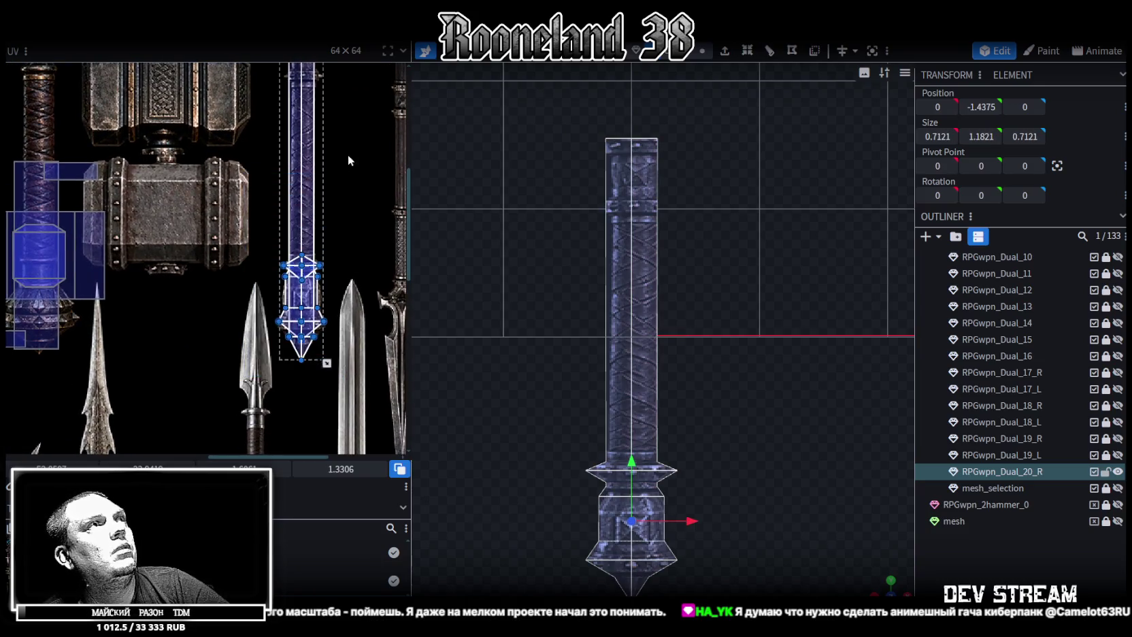
{"action": "scroll", "coordinate": [333, 151], "scroll_direction": "up", "scroll_amount": 2}
{"action": "scroll", "coordinate": [312, 155], "scroll_direction": "up", "scroll_amount": 3, "text": "ctrl"}
{"action": "scroll", "coordinate": [340, 203], "scroll_direction": "down", "scroll_amount": 1}
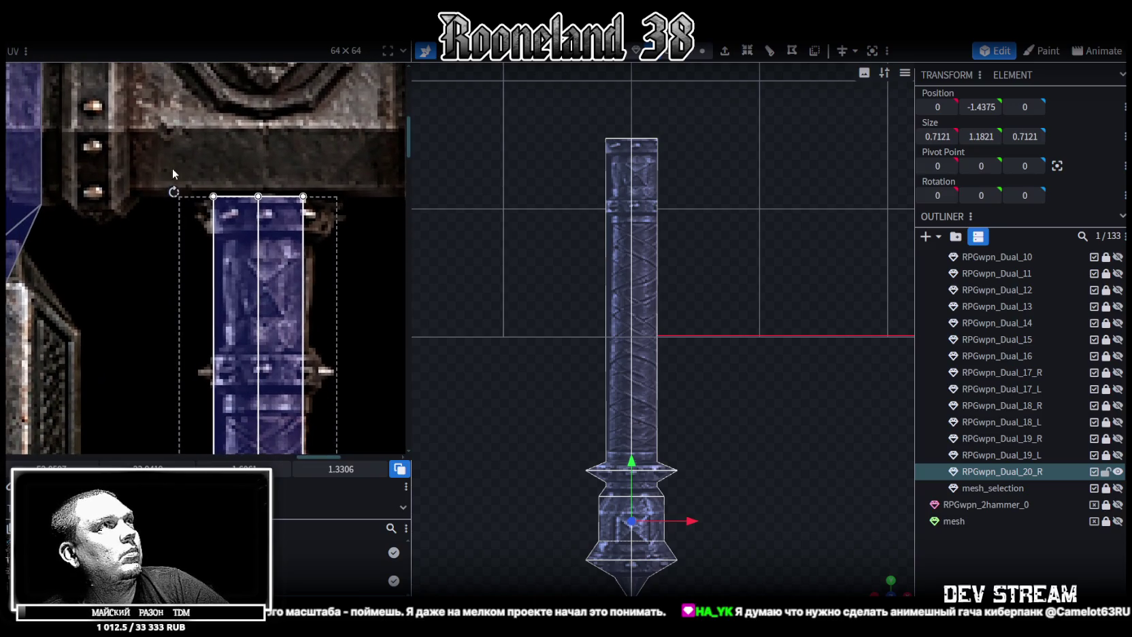
{"action": "left_click_drag", "start_coordinate": [172, 167], "coordinate": [303, 275]}
{"action": "left_click_drag", "start_coordinate": [259, 327], "coordinate": [270, 327]}
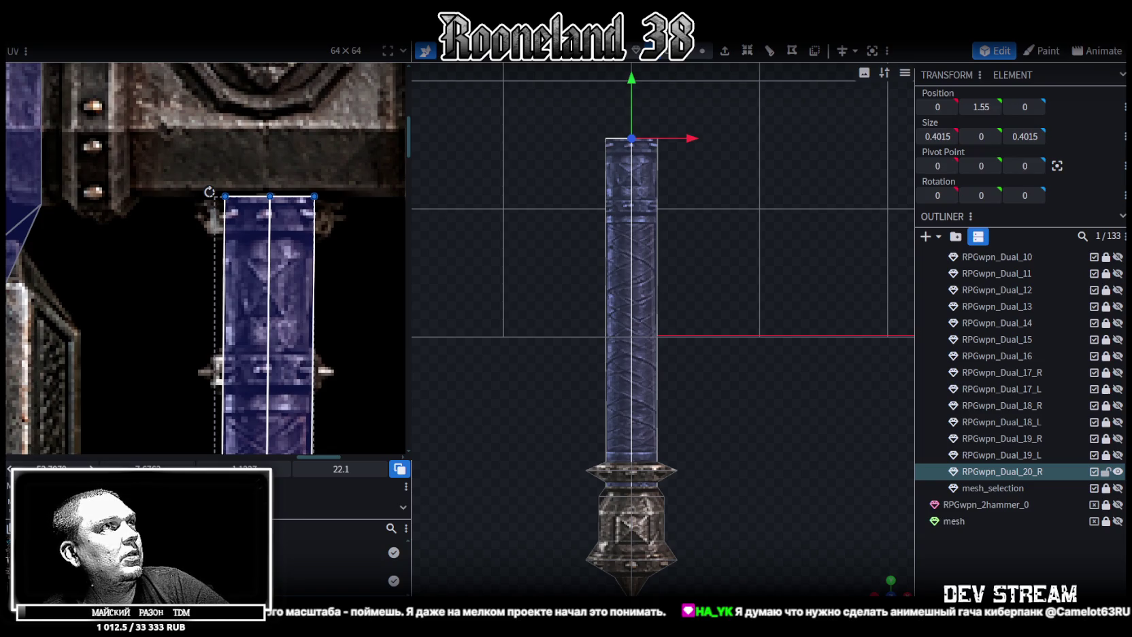
Select the handle's bottom end face and slim the shaft's X/Z to 0.3015
{"action": "scroll", "coordinate": [266, 353], "scroll_direction": "down", "scroll_amount": 2, "text": "ctrl"}
{"action": "scroll", "coordinate": [267, 352], "scroll_direction": "down", "scroll_amount": 1}
{"action": "scroll", "coordinate": [267, 353], "scroll_direction": "down", "scroll_amount": 3}
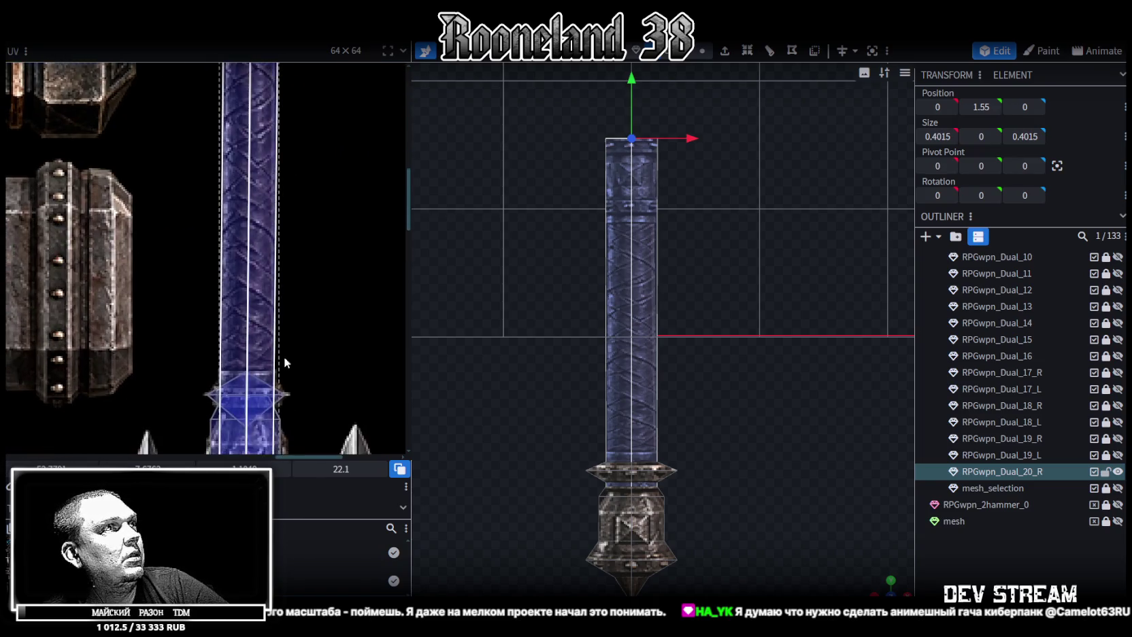
{"action": "scroll", "coordinate": [301, 177], "scroll_direction": "down", "scroll_amount": 2}
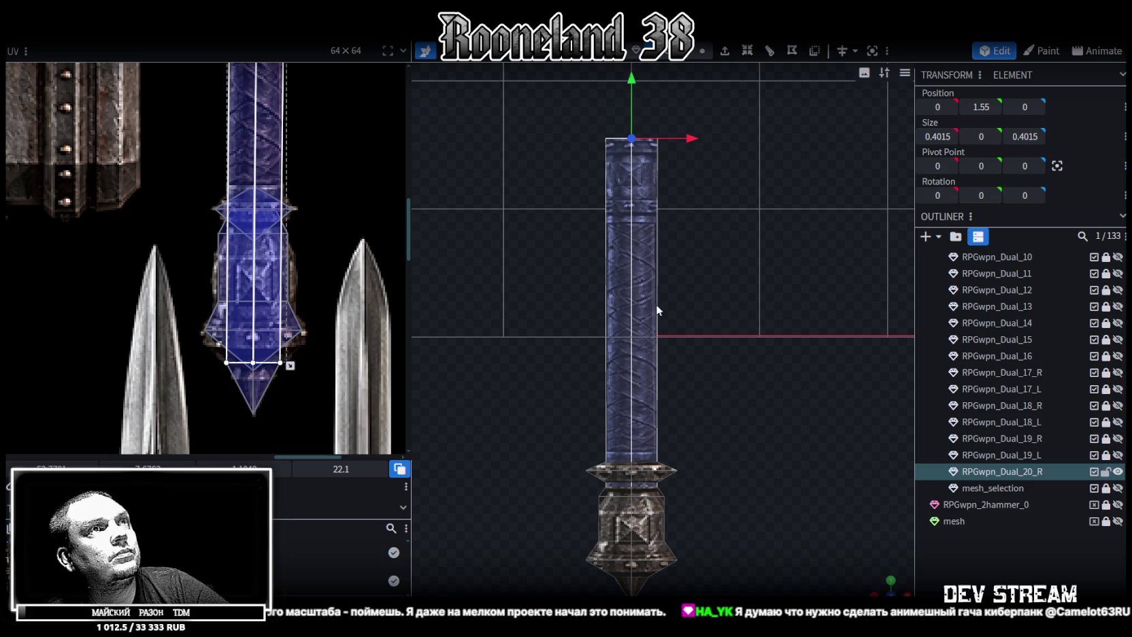
{"action": "left_click", "coordinate": [650, 359]}
{"action": "scroll", "coordinate": [670, 265], "scroll_direction": "down", "scroll_amount": 3}
{"action": "scroll", "coordinate": [600, 280], "scroll_direction": "down", "scroll_amount": 2}
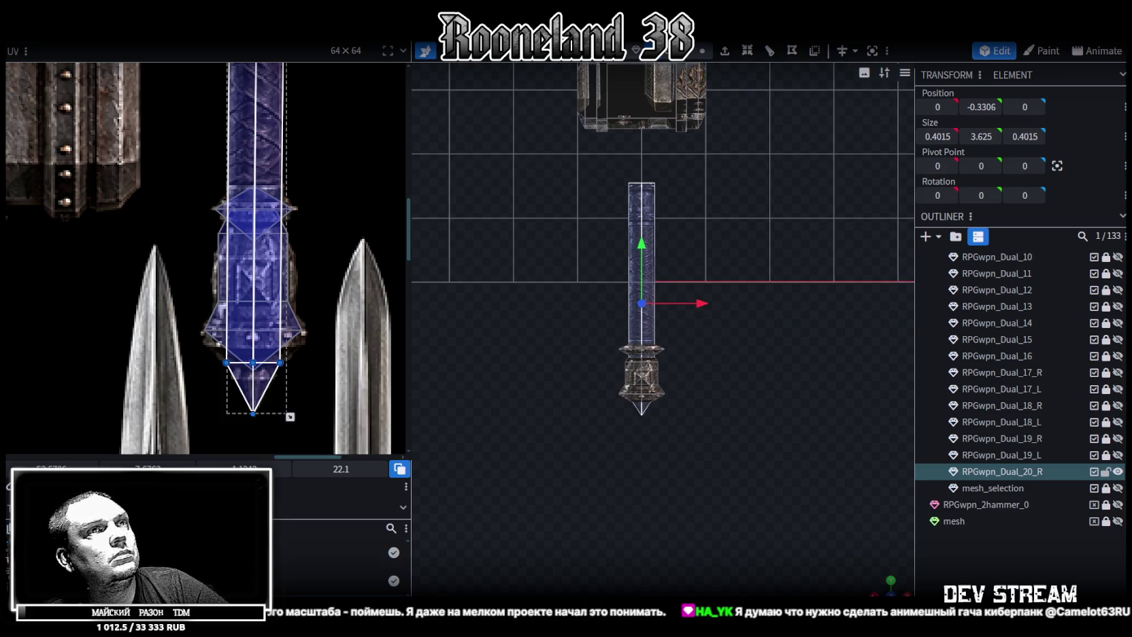
{"action": "left_click_drag", "start_coordinate": [880, 587], "coordinate": [726, 437]}
{"action": "scroll", "coordinate": [726, 437], "scroll_direction": "up", "scroll_amount": 3}
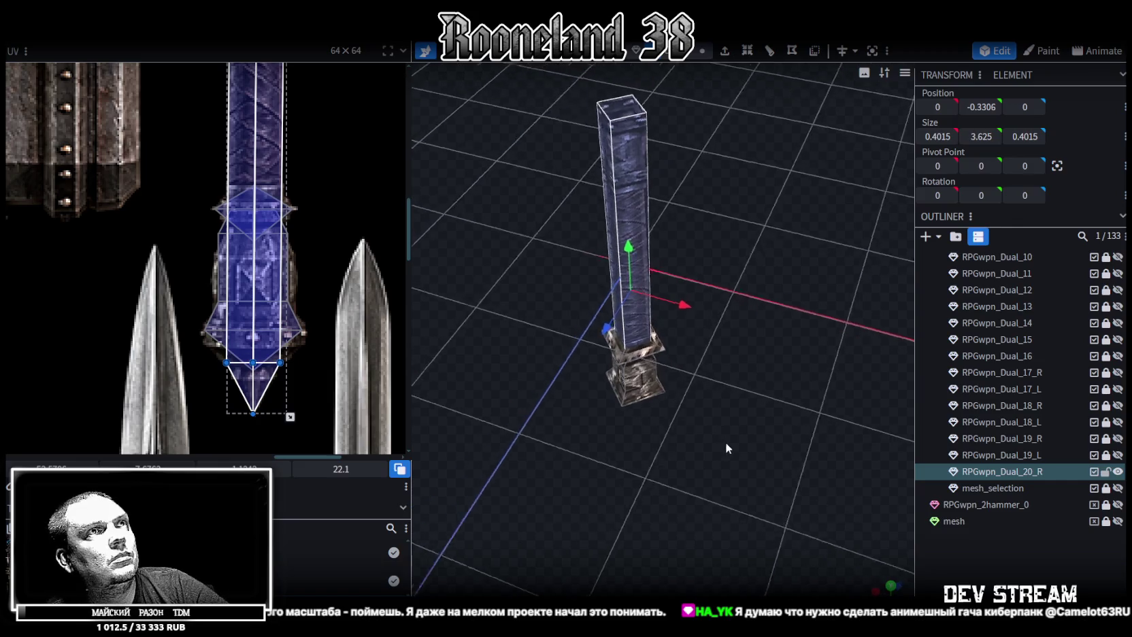
{"action": "scroll", "coordinate": [637, 286], "scroll_direction": "up", "scroll_amount": 3}
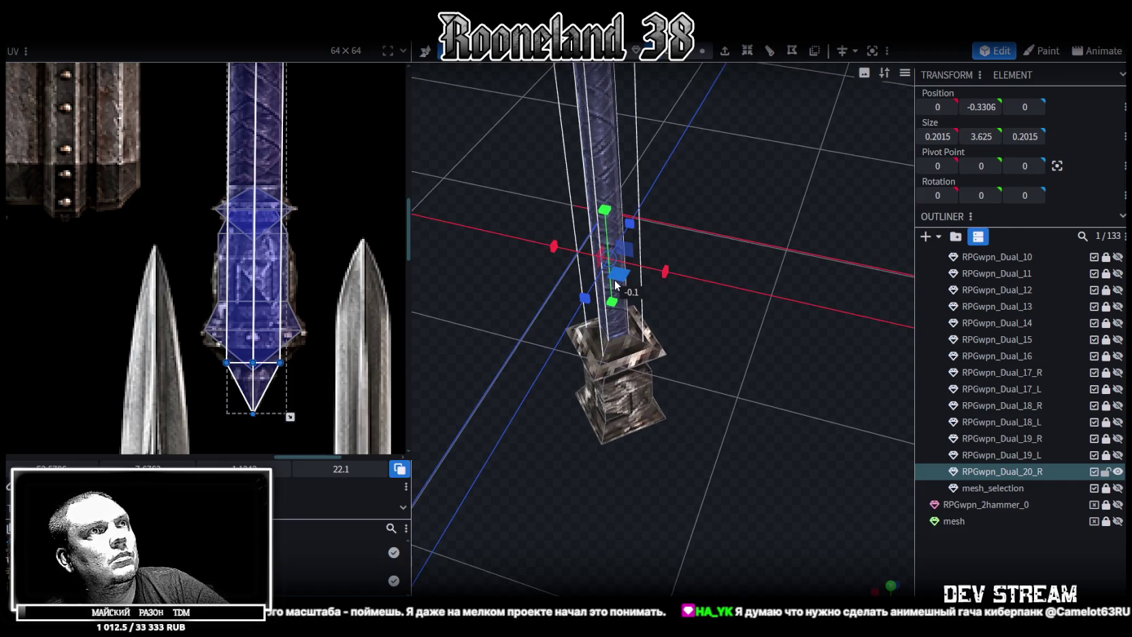
{"action": "mouse_move", "coordinate": [618, 284]}
{"action": "left_mouse_down"}
{"action": "mouse_move", "coordinate": [647, 293]}
{"action": "mouse_move", "coordinate": [584, 276]}
{"action": "left_mouse_up"}
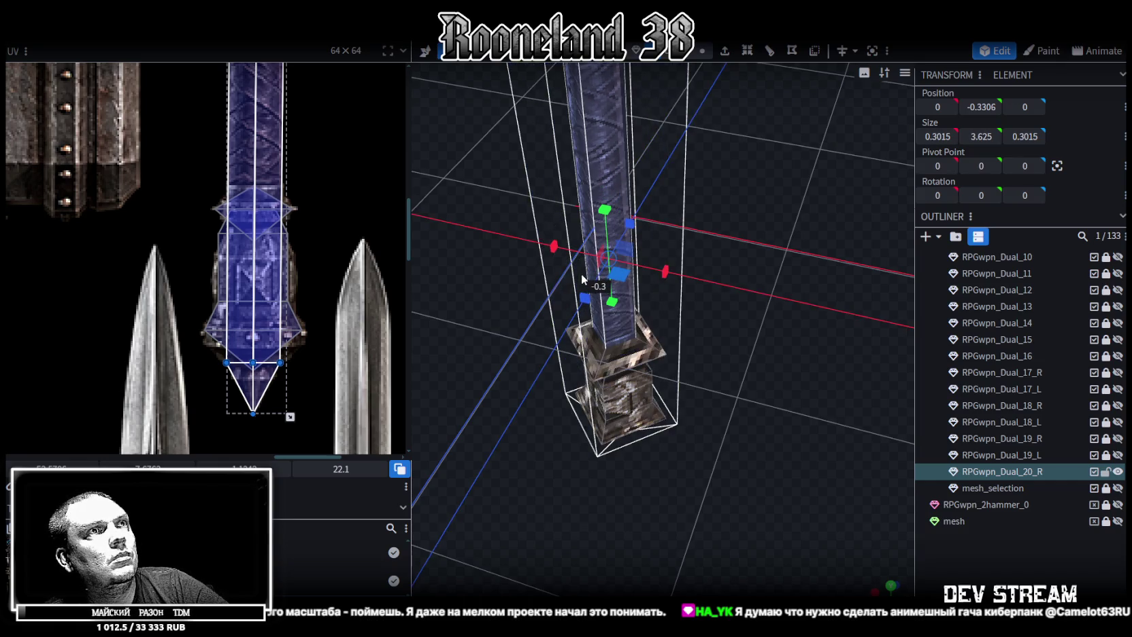
In front view, narrow the end face's UV area and nudge it slightly right
{"action": "key", "text": "KP_1"}
{"action": "scroll", "coordinate": [317, 377], "scroll_direction": "up", "scroll_amount": 2}
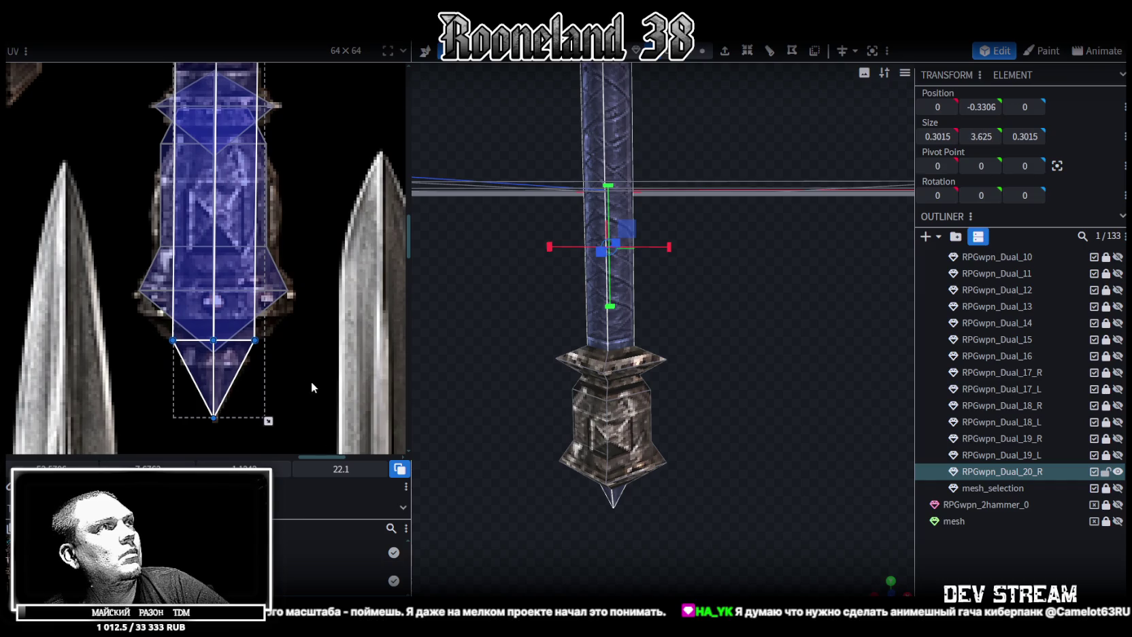
{"action": "left_click_drag", "start_coordinate": [269, 421], "coordinate": [257, 421]}
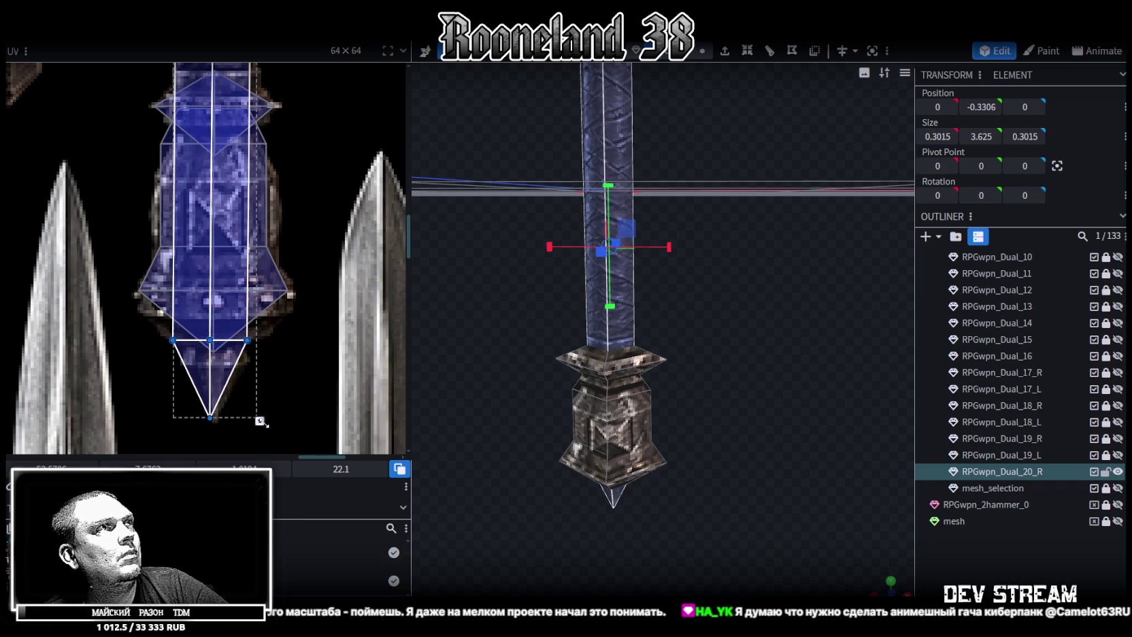
{"action": "left_click_drag", "start_coordinate": [227, 303], "coordinate": [233, 303]}
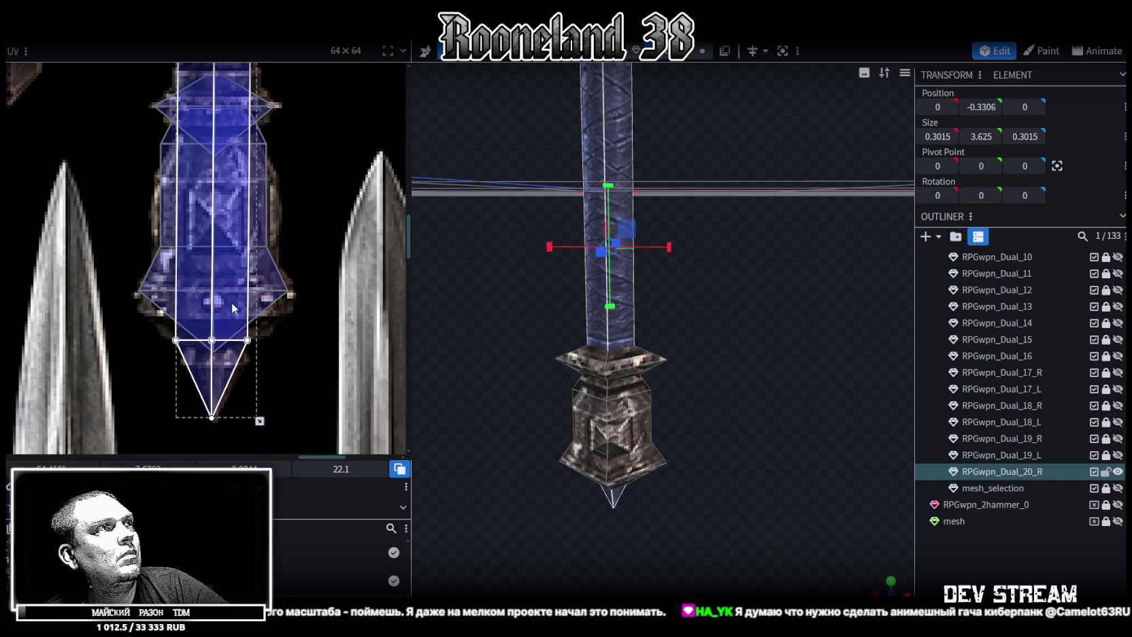
{"action": "left_click_drag", "start_coordinate": [711, 407], "coordinate": [635, 308]}
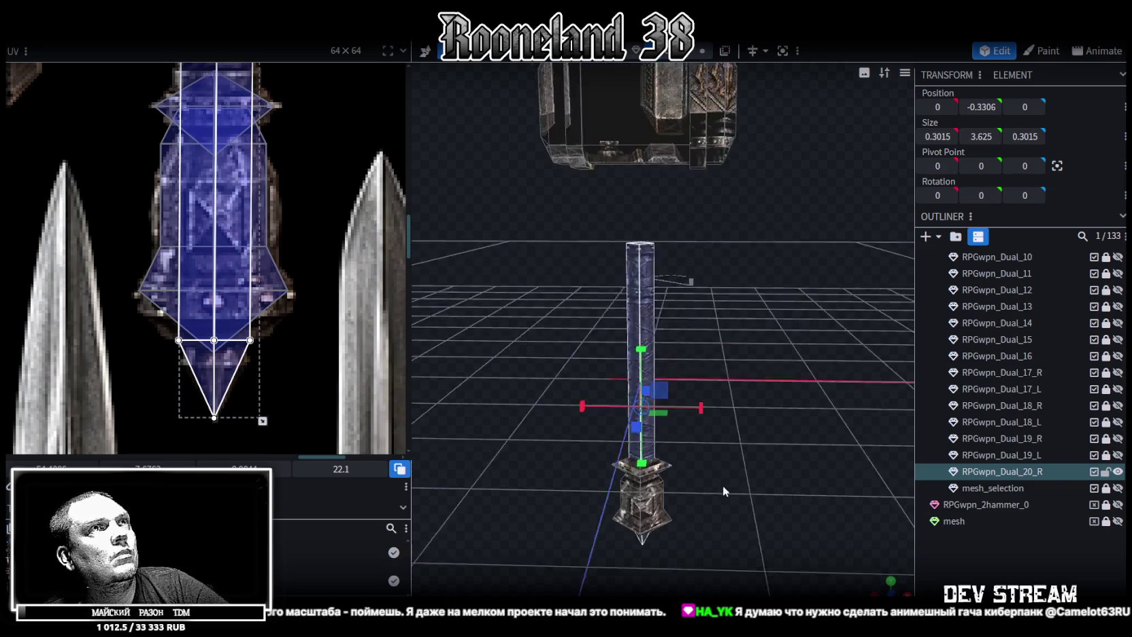
{"action": "scroll", "coordinate": [385, 227], "scroll_direction": "up", "scroll_amount": 5}
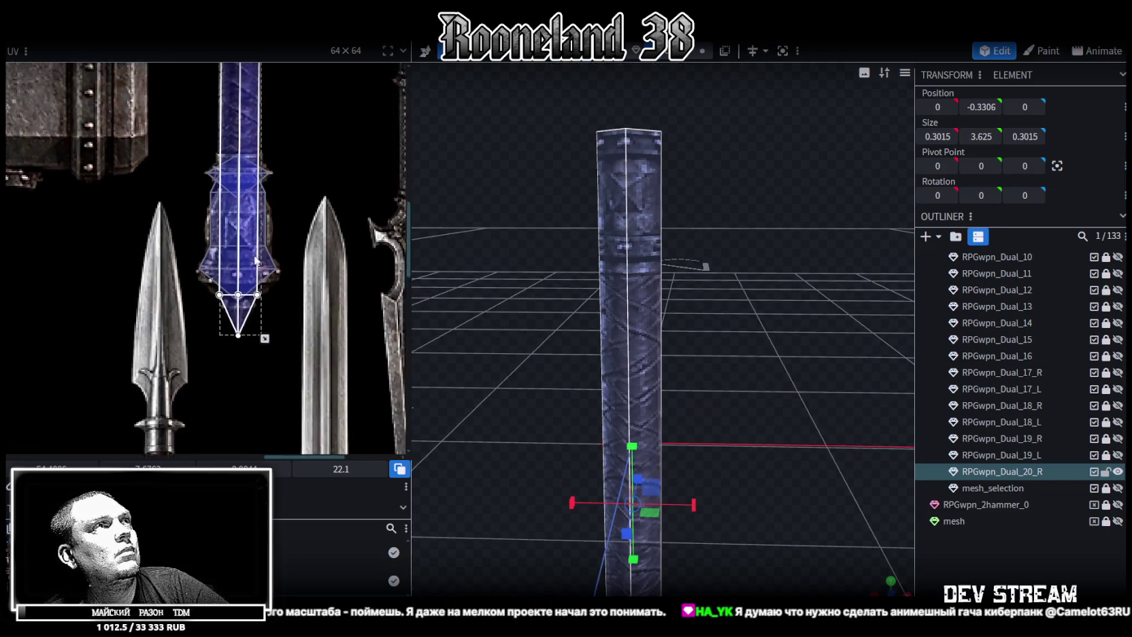
{"action": "scroll", "coordinate": [255, 368], "scroll_direction": "up", "scroll_amount": 5}
{"action": "scroll", "coordinate": [243, 196], "scroll_direction": "up", "scroll_amount": 2}
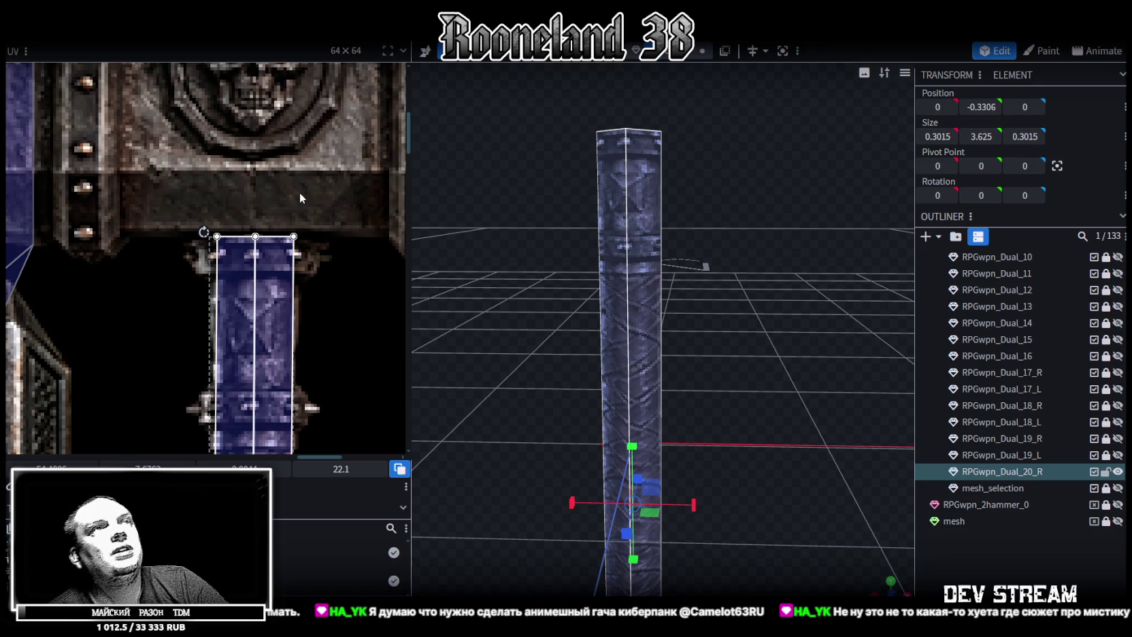
{"action": "scroll", "coordinate": [532, 190], "scroll_direction": "down", "scroll_amount": 2}
Select the pommel piece at the lower end of the hammer handle
{"action": "scroll", "coordinate": [341, 197], "scroll_direction": "down", "scroll_amount": 2}
{"action": "scroll", "coordinate": [358, 183], "scroll_direction": "down", "scroll_amount": 2}
{"action": "scroll", "coordinate": [378, 211], "scroll_direction": "down", "scroll_amount": 3, "text": "ctrl"}
{"action": "scroll", "coordinate": [390, 243], "scroll_direction": "down", "scroll_amount": 2}
{"action": "mouse_move", "coordinate": [805, 321]}
{"action": "left_mouse_down"}
{"action": "mouse_move", "coordinate": [806, 351]}
{"action": "mouse_move", "coordinate": [805, 300]}
{"action": "left_mouse_up"}
{"action": "scroll", "coordinate": [805, 307], "scroll_direction": "up", "scroll_amount": 2}
{"action": "scroll", "coordinate": [791, 281], "scroll_direction": "up", "scroll_amount": 3}
{"action": "scroll", "coordinate": [772, 332], "scroll_direction": "up", "scroll_amount": 2}
{"action": "scroll", "coordinate": [640, 384], "scroll_direction": "up", "scroll_amount": 1}
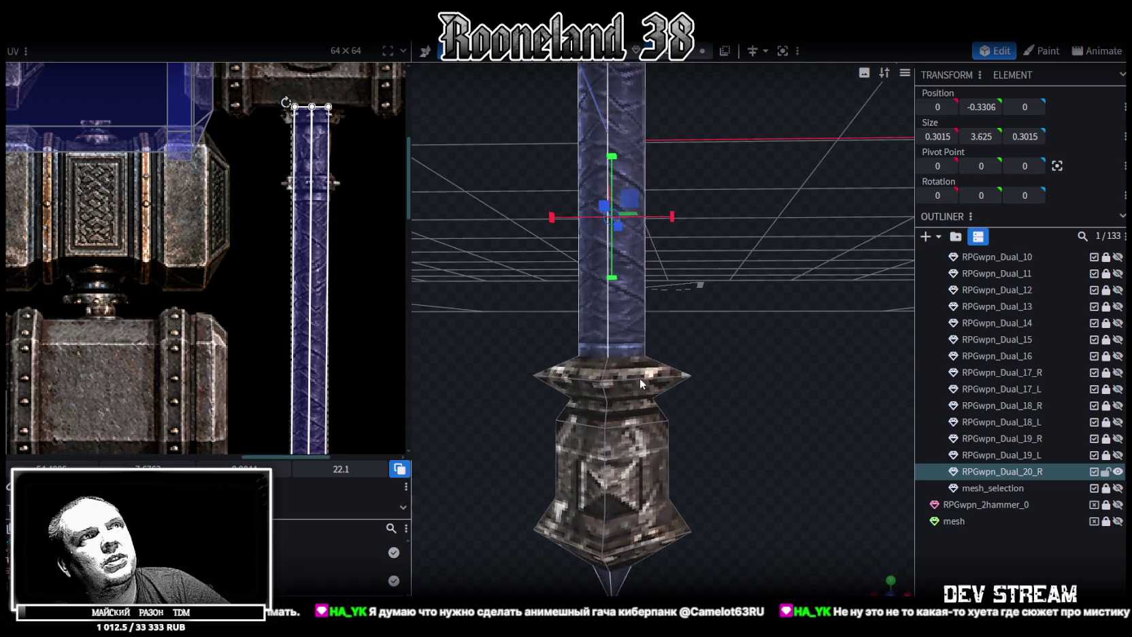
{"action": "left_click", "coordinate": [639, 383]}
{"action": "mouse_move", "coordinate": [750, 364]}
{"action": "left_mouse_down"}
{"action": "mouse_move", "coordinate": [708, 318]}
{"action": "mouse_move", "coordinate": [748, 332]}
{"action": "left_mouse_up"}
{"action": "scroll", "coordinate": [334, 302], "scroll_direction": "down", "scroll_amount": 3}
{"action": "scroll", "coordinate": [321, 215], "scroll_direction": "down", "scroll_amount": 2}
{"action": "scroll", "coordinate": [328, 281], "scroll_direction": "up", "scroll_amount": 5}
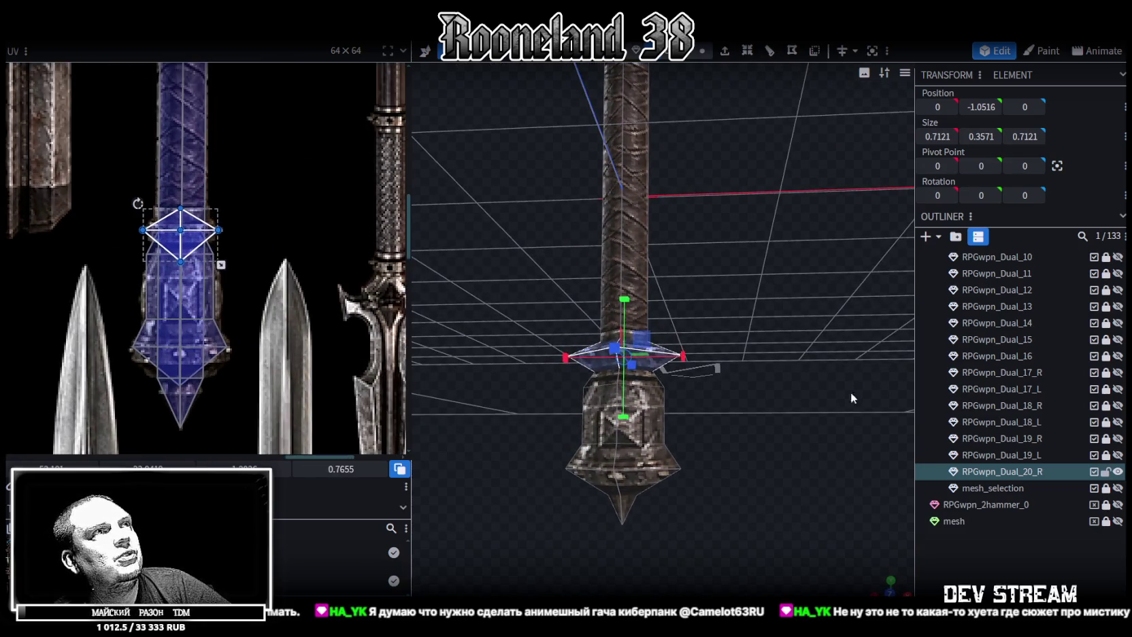
{"action": "mouse_move", "coordinate": [851, 392]}
{"action": "left_mouse_down"}
{"action": "mouse_move", "coordinate": [822, 337]}
{"action": "mouse_move", "coordinate": [701, 380]}
{"action": "left_mouse_up"}
{"action": "left_click", "coordinate": [676, 402]}
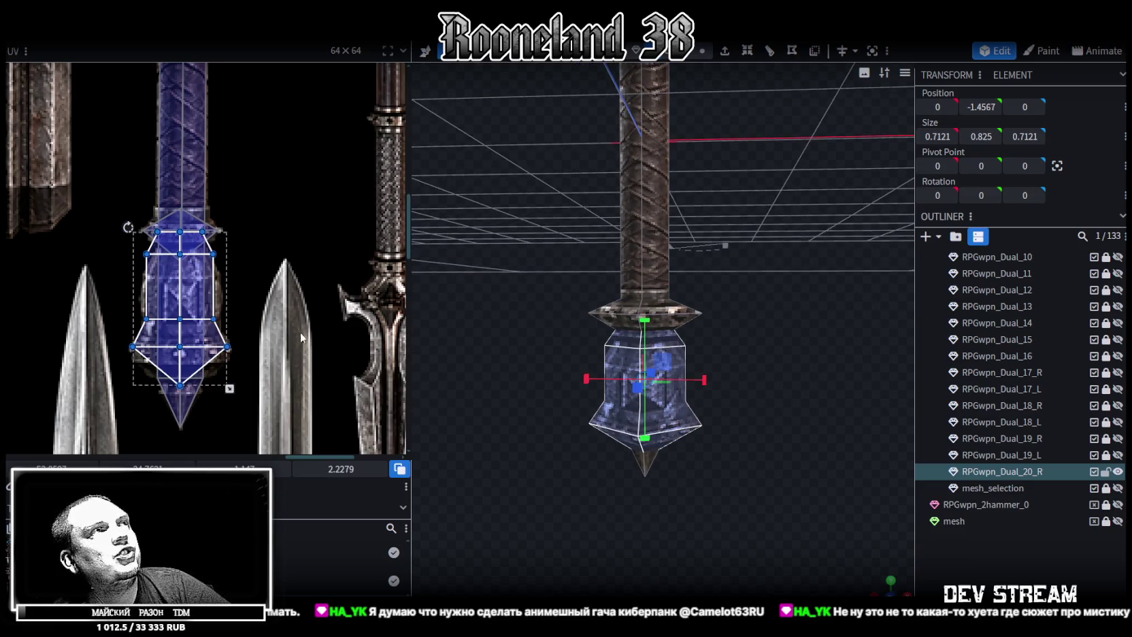
Move the pommel's UV island down the atlas and shorten it from the bottom
{"action": "scroll", "coordinate": [258, 327], "scroll_direction": "up", "scroll_amount": 1}
{"action": "scroll", "coordinate": [245, 313], "scroll_direction": "up", "scroll_amount": 1}
{"action": "scroll", "coordinate": [292, 292], "scroll_direction": "up", "scroll_amount": 1}
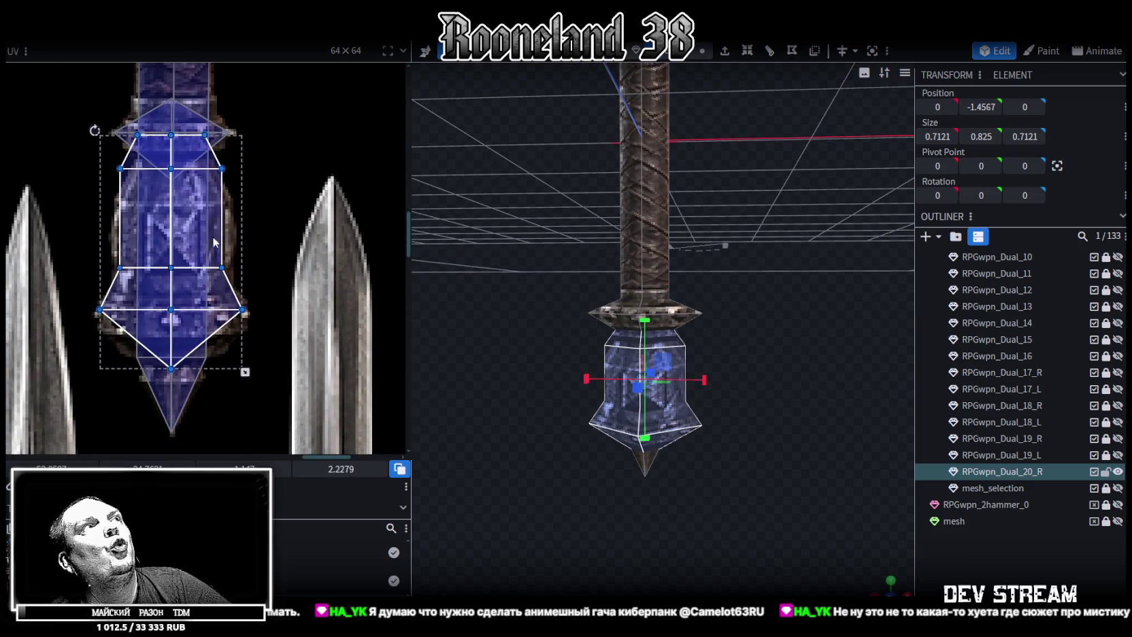
{"action": "left_click_drag", "start_coordinate": [195, 232], "coordinate": [199, 259]}
{"action": "left_click_drag", "start_coordinate": [247, 400], "coordinate": [248, 379]}
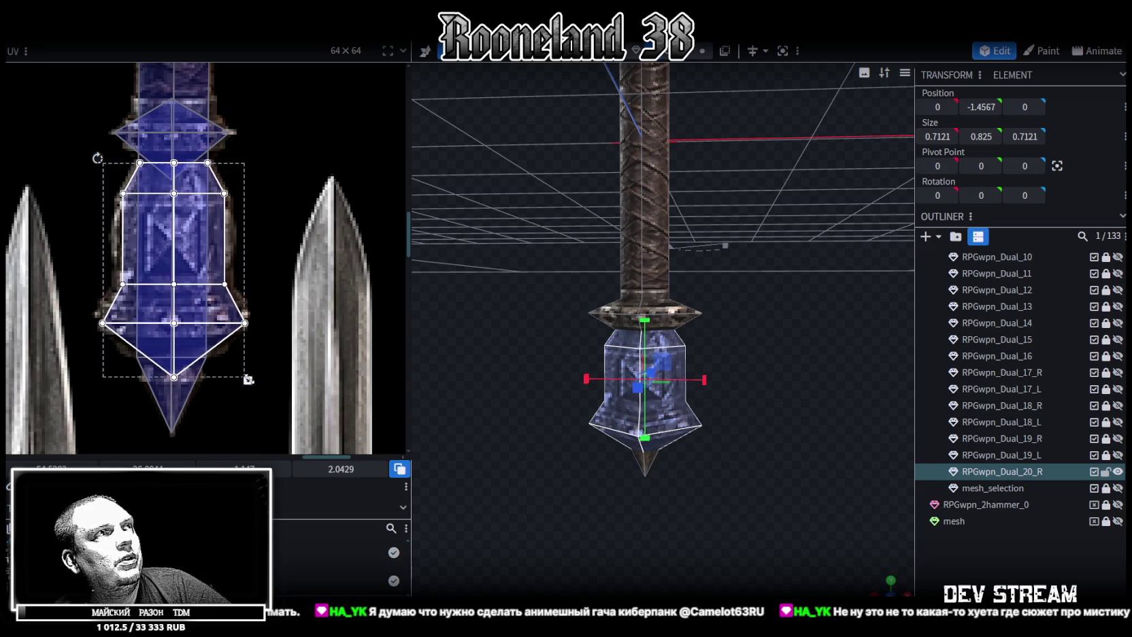
Shift the pommel's upper and lower edge-loop UVs down onto the blue rune-carved pommel area
{"action": "scroll", "coordinate": [110, 199], "scroll_direction": "up", "scroll_amount": 1}
{"action": "scroll", "coordinate": [85, 214], "scroll_direction": "up", "scroll_amount": 1}
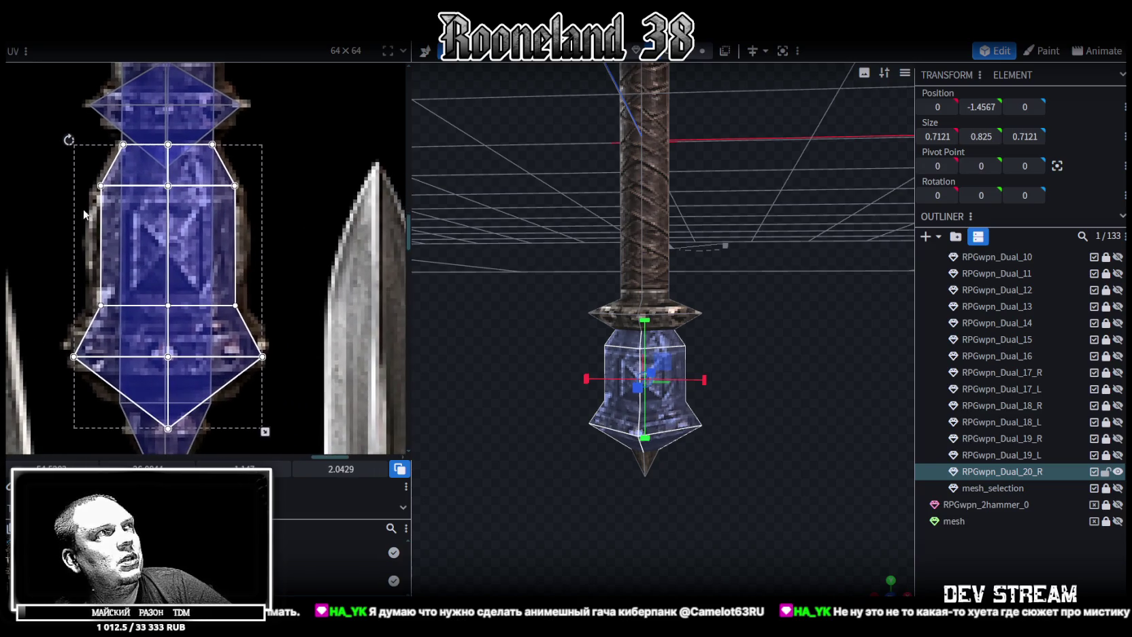
{"action": "left_click_drag", "start_coordinate": [81, 213], "coordinate": [303, 177]}
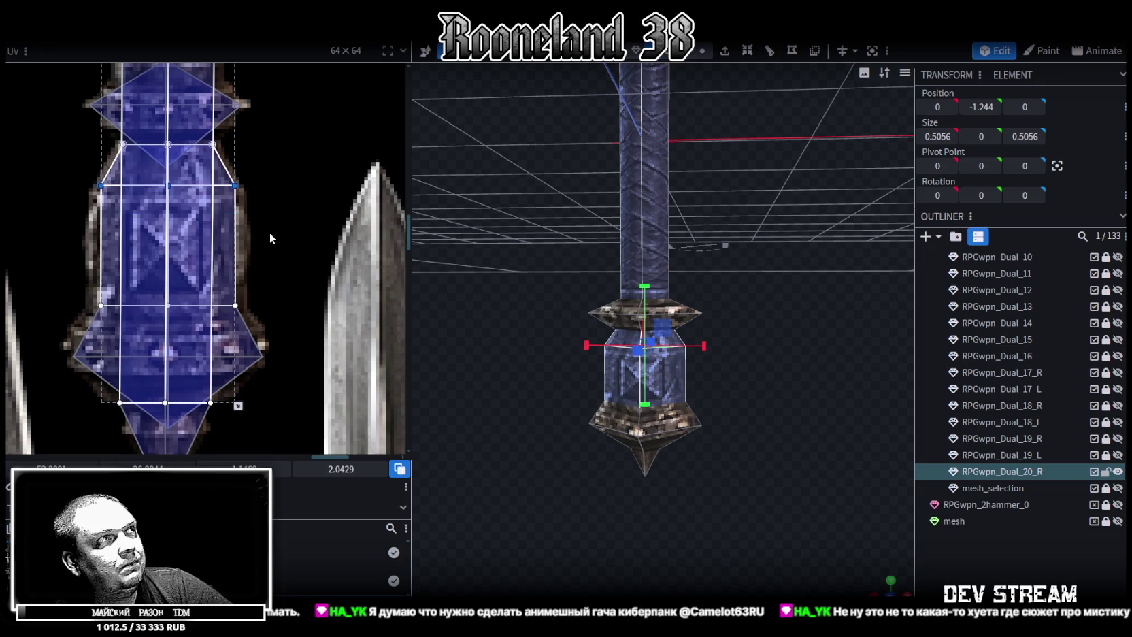
{"action": "left_click_drag", "start_coordinate": [148, 469], "coordinate": [44, 308]}
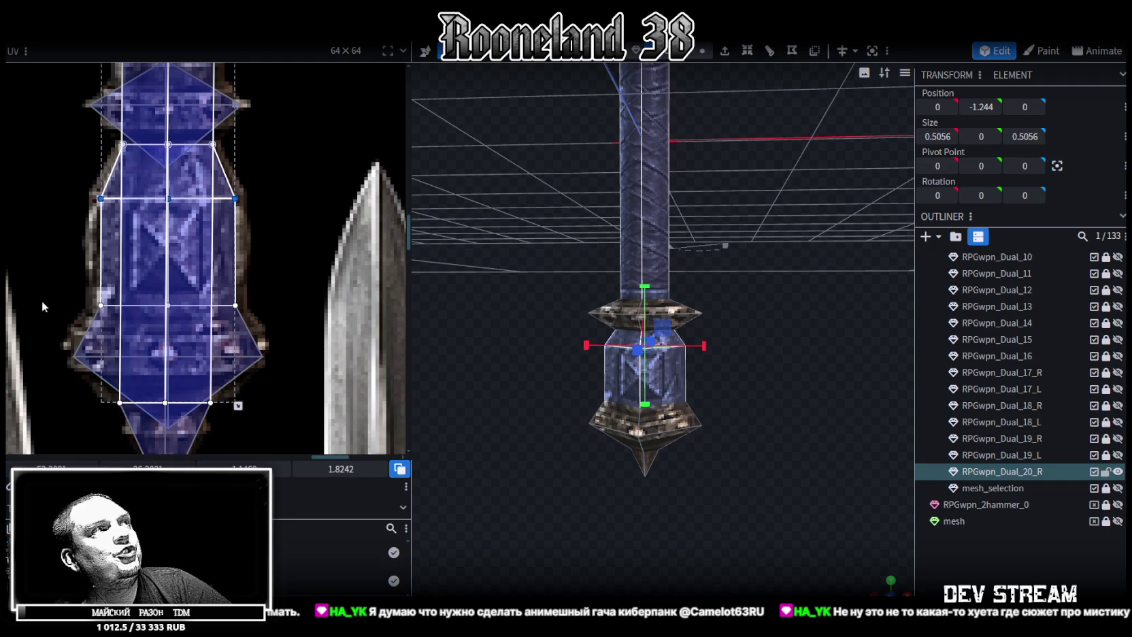
{"action": "scroll", "coordinate": [612, 449], "scroll_direction": "up", "scroll_amount": 3}
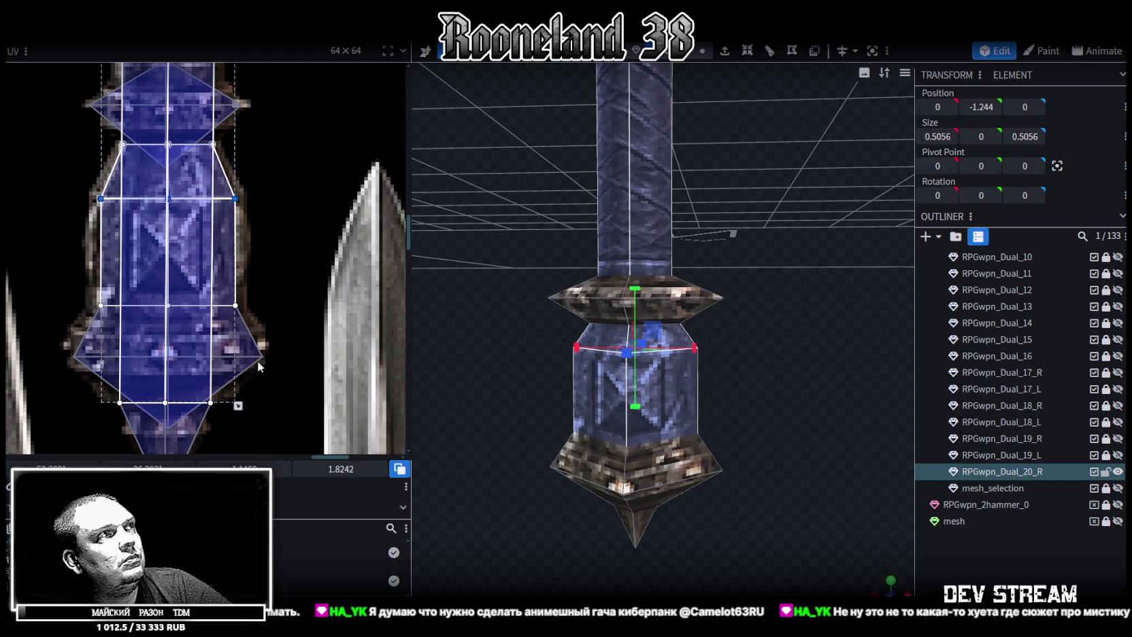
{"action": "left_click", "coordinate": [78, 294]}
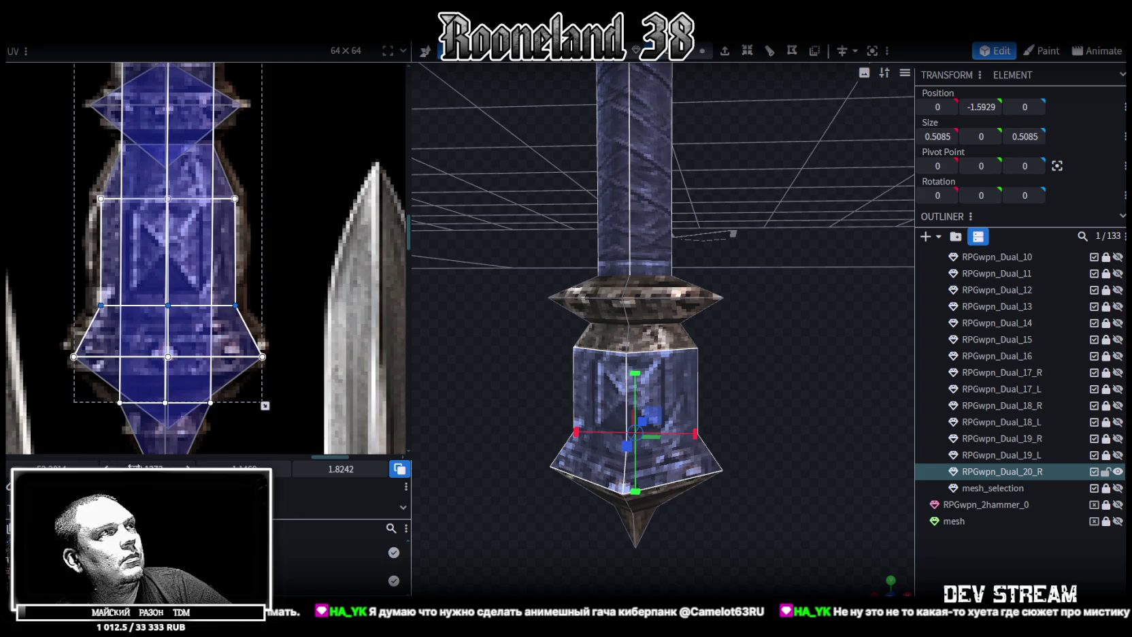
{"action": "left_click_drag", "start_coordinate": [341, 469], "coordinate": [361, 469]}
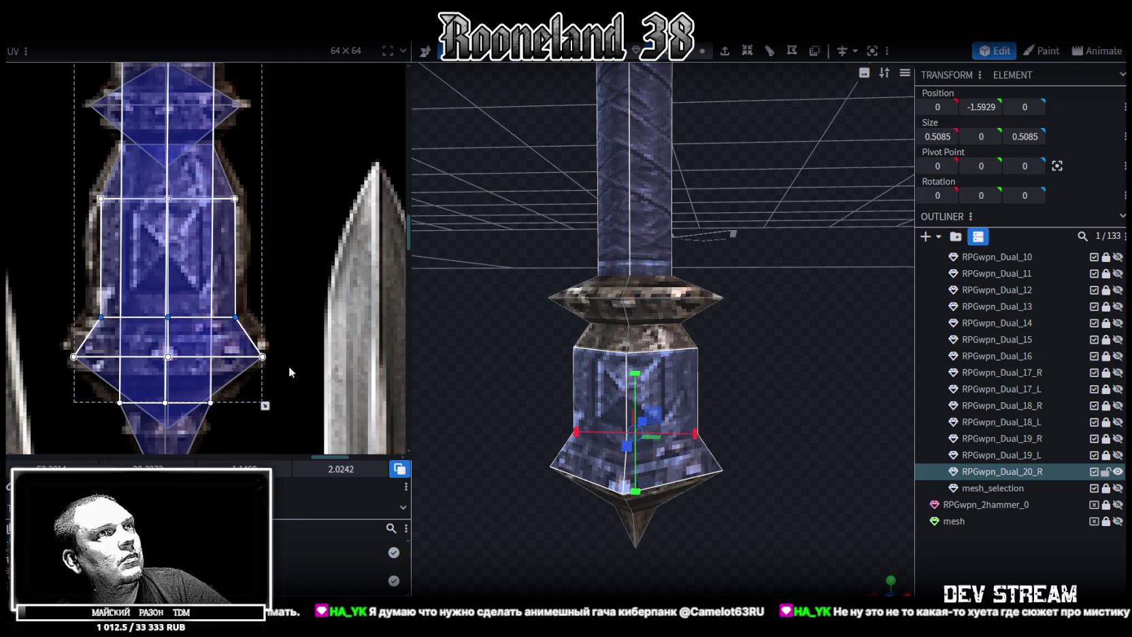
Deselect everything, then reselect the whole RPGwpn_Dual_20_R mesh
{"action": "scroll", "coordinate": [841, 501], "scroll_direction": "down", "scroll_amount": 2}
{"action": "scroll", "coordinate": [823, 475], "scroll_direction": "down", "scroll_amount": 2}
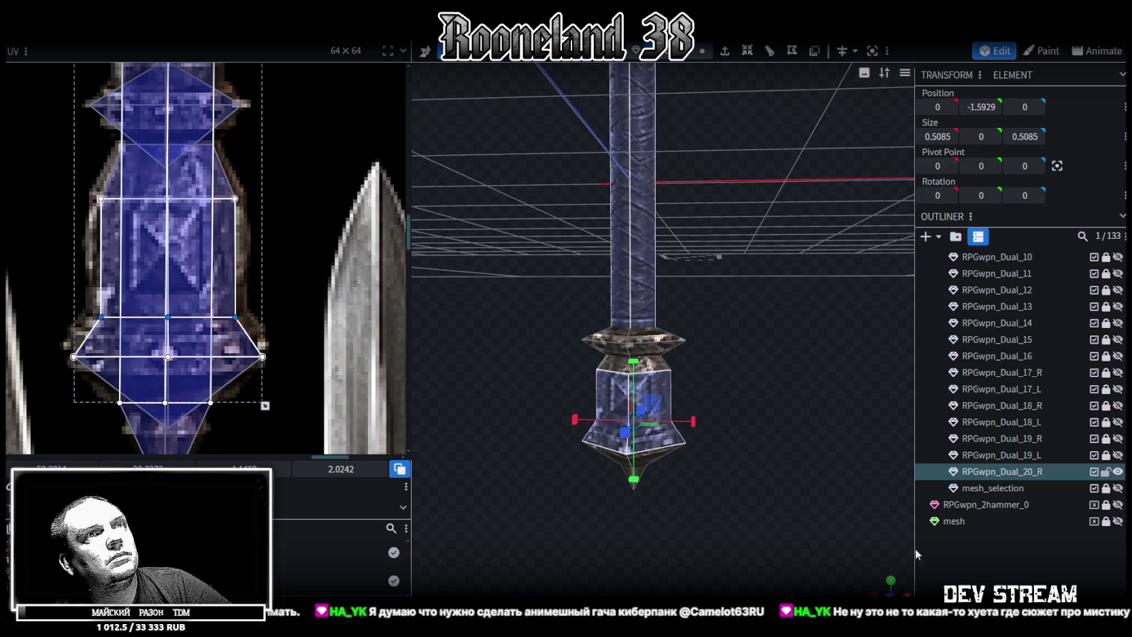
{"action": "left_click", "coordinate": [761, 408]}
{"action": "mouse_move", "coordinate": [778, 414]}
{"action": "left_mouse_down"}
{"action": "mouse_move", "coordinate": [739, 356]}
{"action": "mouse_move", "coordinate": [740, 405]}
{"action": "mouse_move", "coordinate": [752, 422]}
{"action": "mouse_move", "coordinate": [771, 410]}
{"action": "mouse_move", "coordinate": [712, 411]}
{"action": "mouse_move", "coordinate": [725, 411]}
{"action": "left_mouse_up"}
{"action": "key", "text": "ctrl+z"}
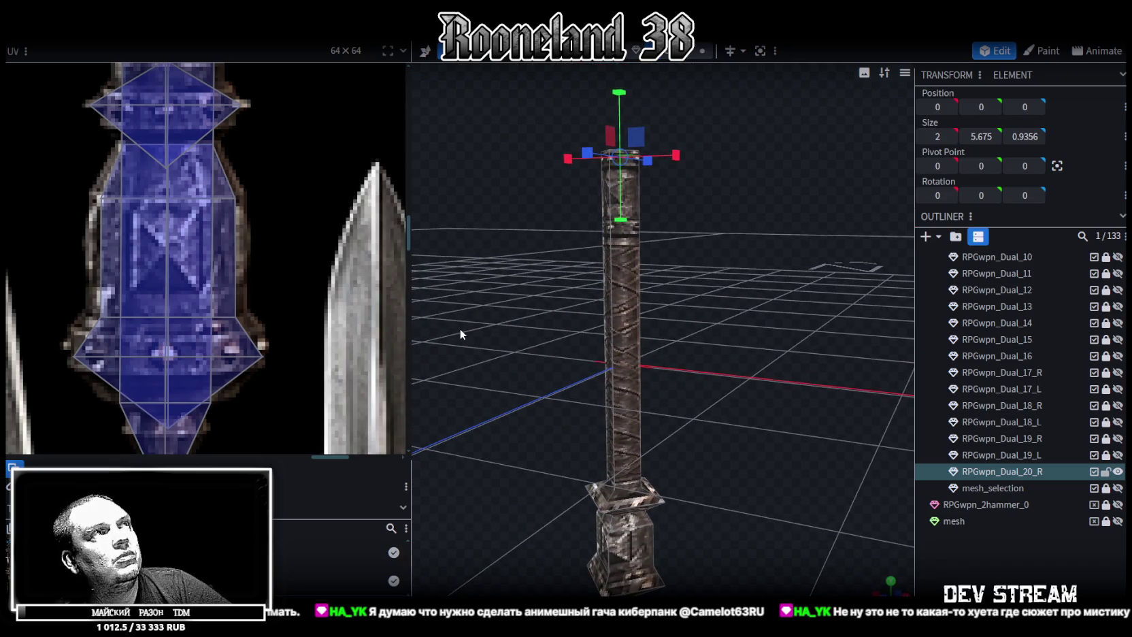
Select the eight faces of the collar ring on the handle
{"action": "scroll", "coordinate": [294, 286], "scroll_direction": "down", "scroll_amount": 2}
{"action": "scroll", "coordinate": [294, 286], "scroll_direction": "down", "scroll_amount": 3}
{"action": "scroll", "coordinate": [294, 286], "scroll_direction": "down", "scroll_amount": 2}
{"action": "mouse_move", "coordinate": [673, 340]}
{"action": "left_mouse_down"}
{"action": "mouse_move", "coordinate": [778, 336]}
{"action": "mouse_move", "coordinate": [772, 413]}
{"action": "mouse_move", "coordinate": [689, 418]}
{"action": "left_mouse_up"}
{"action": "left_click", "coordinate": [613, 407]}
{"action": "mouse_move", "coordinate": [539, 369]}
{"action": "left_mouse_down"}
{"action": "mouse_move", "coordinate": [635, 404]}
{"action": "mouse_move", "coordinate": [610, 469]}
{"action": "mouse_move", "coordinate": [524, 375]}
{"action": "mouse_move", "coordinate": [752, 479]}
{"action": "mouse_move", "coordinate": [741, 438]}
{"action": "mouse_move", "coordinate": [657, 401]}
{"action": "mouse_move", "coordinate": [669, 411]}
{"action": "mouse_move", "coordinate": [745, 386]}
{"action": "mouse_move", "coordinate": [742, 367]}
{"action": "left_mouse_up"}
{"action": "key", "text": "KP_1"}
{"action": "left_click_drag", "start_coordinate": [732, 438], "coordinate": [743, 374]}
{"action": "scroll", "coordinate": [747, 372], "scroll_direction": "up", "scroll_amount": 3}
Copy and paste the collar faces as a mesh selection, moving the copy to mid-shaft
{"action": "key", "text": "ctrl+c"}
{"action": "key", "text": "ctrl+v"}
{"action": "left_click", "coordinate": [778, 401]}
{"action": "mouse_move", "coordinate": [626, 386]}
{"action": "left_mouse_down"}
{"action": "mouse_move", "coordinate": [630, 292]}
{"action": "mouse_move", "coordinate": [730, 385]}
{"action": "left_mouse_up"}
{"action": "scroll", "coordinate": [678, 350], "scroll_direction": "up", "scroll_amount": 3}
{"action": "mouse_move", "coordinate": [596, 383]}
{"action": "left_mouse_down"}
{"action": "mouse_move", "coordinate": [601, 293]}
{"action": "mouse_move", "coordinate": [602, 303]}
{"action": "left_mouse_up"}
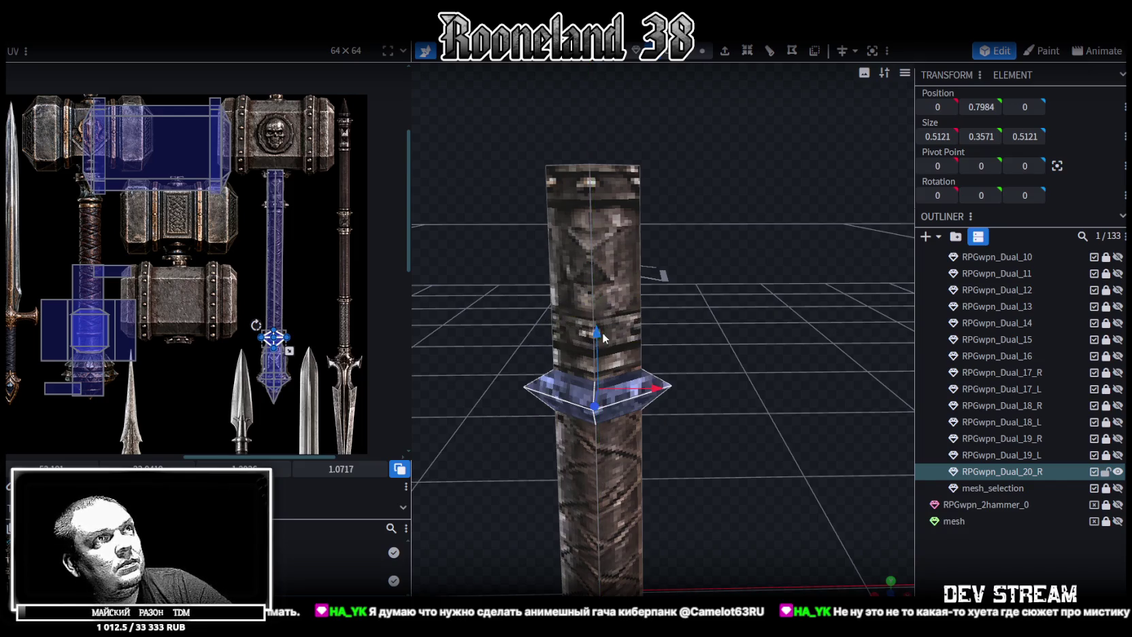
{"action": "left_click_drag", "start_coordinate": [728, 381], "coordinate": [731, 336]}
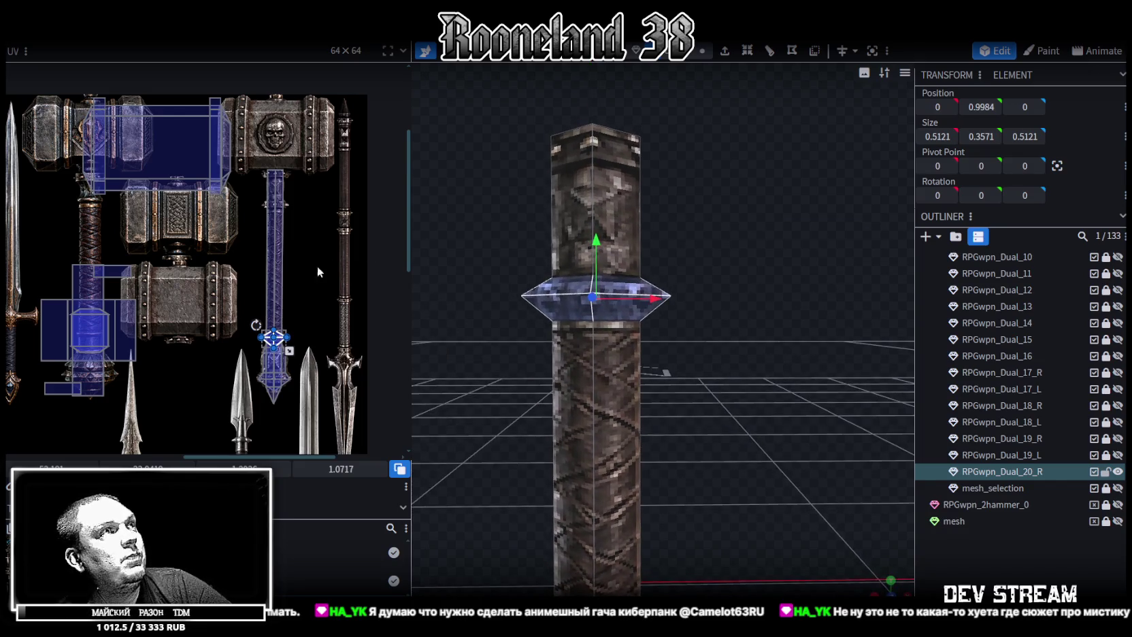
Move the mid-shaft collar's UV diamond up the handle texture and fine-tune its position
{"action": "scroll", "coordinate": [324, 259], "scroll_direction": "up", "scroll_amount": 3}
{"action": "middle_click_drag", "start_coordinate": [322, 284], "coordinate": [339, 336]}
{"action": "mouse_move", "coordinate": [279, 448]}
{"action": "left_mouse_down"}
{"action": "mouse_move", "coordinate": [291, 163]}
{"action": "mouse_move", "coordinate": [276, 111]}
{"action": "left_mouse_up"}
{"action": "scroll", "coordinate": [277, 112], "scroll_direction": "up", "scroll_amount": 3}
{"action": "left_click_drag", "start_coordinate": [257, 209], "coordinate": [257, 212]}
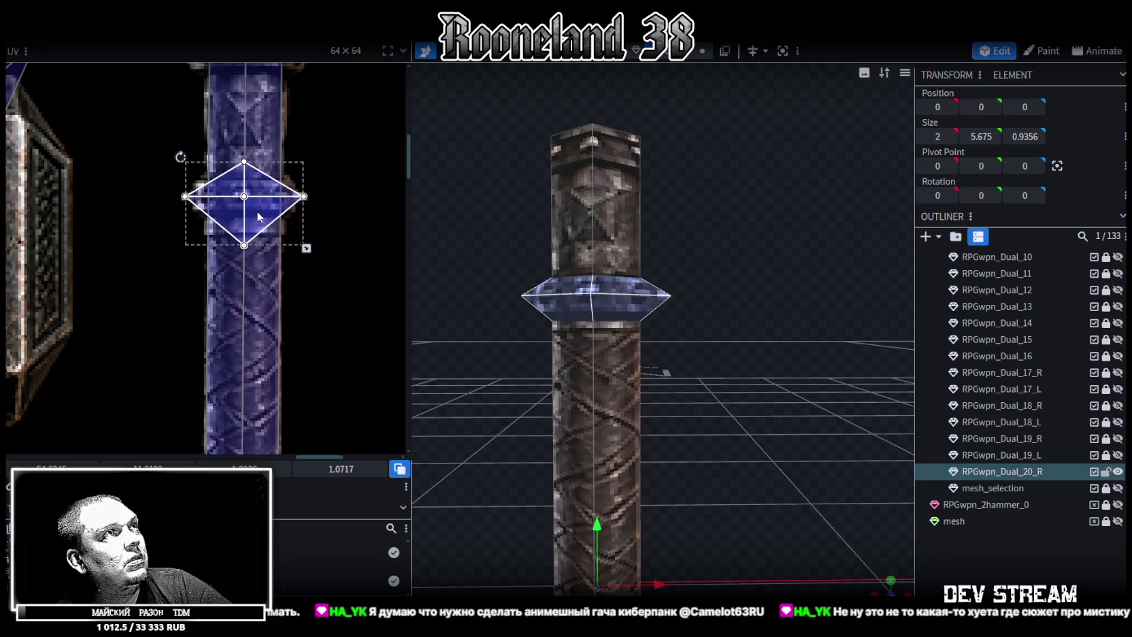
{"action": "mouse_move", "coordinate": [605, 274]}
{"action": "left_mouse_down"}
{"action": "mouse_move", "coordinate": [745, 351]}
{"action": "mouse_move", "coordinate": [730, 313]}
{"action": "left_mouse_up"}
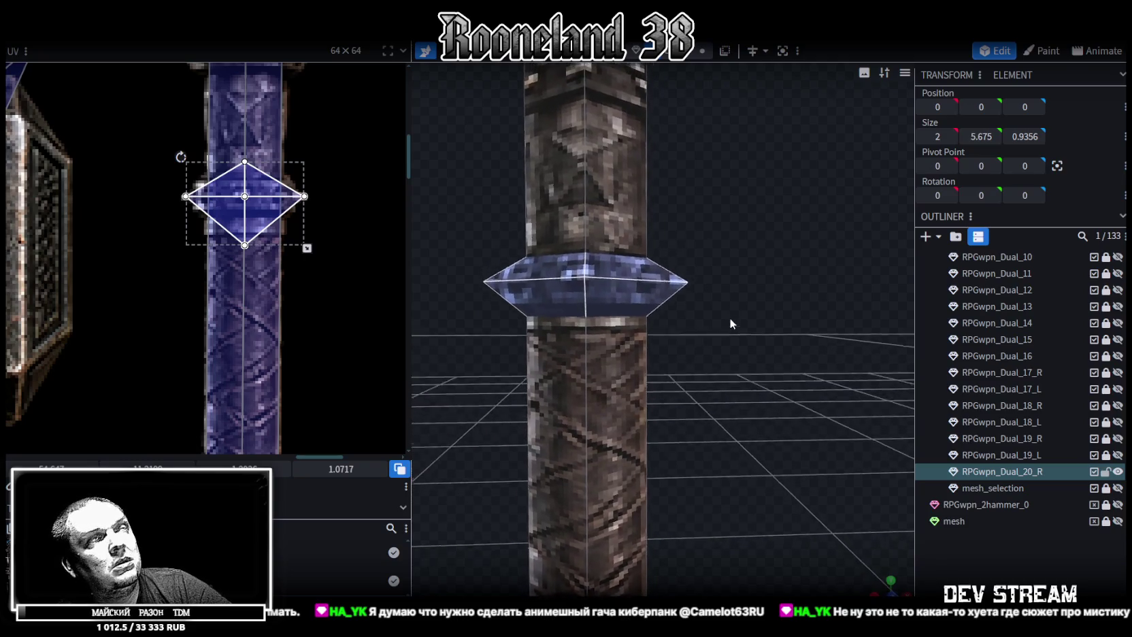
{"action": "scroll", "coordinate": [729, 320], "scroll_direction": "down", "scroll_amount": 2}
Paste another collar copy and place it near the top of the handle, at Y 1.4484
{"action": "left_click_drag", "start_coordinate": [729, 326], "coordinate": [725, 347]}
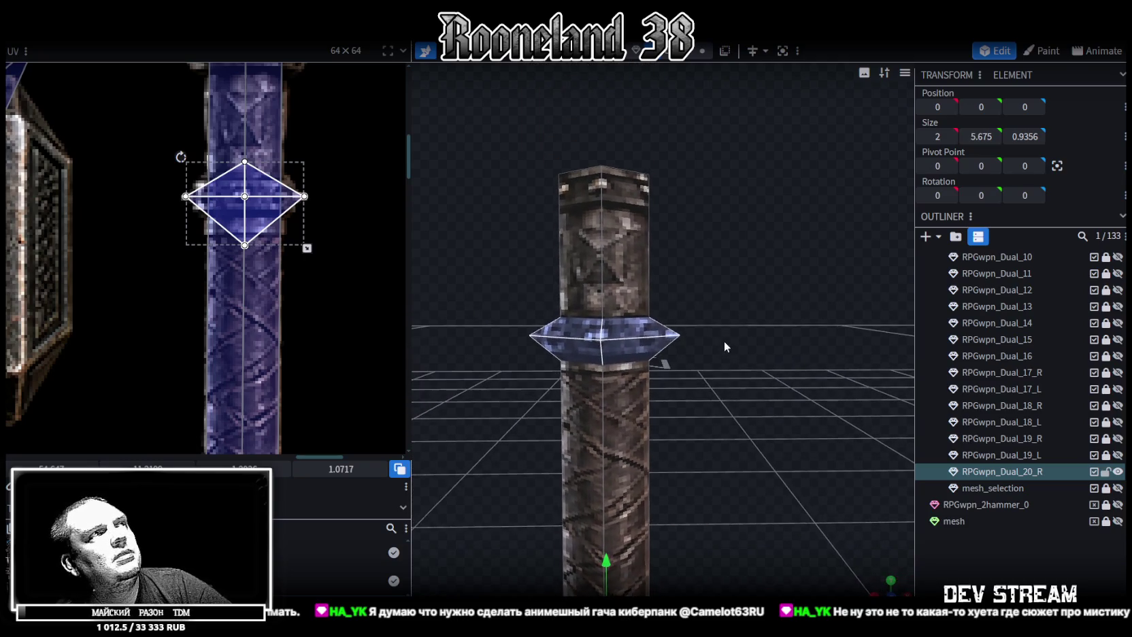
{"action": "left_click", "coordinate": [670, 335]}
{"action": "key", "text": "ctrl+c"}
{"action": "key", "text": "ctrl+v"}
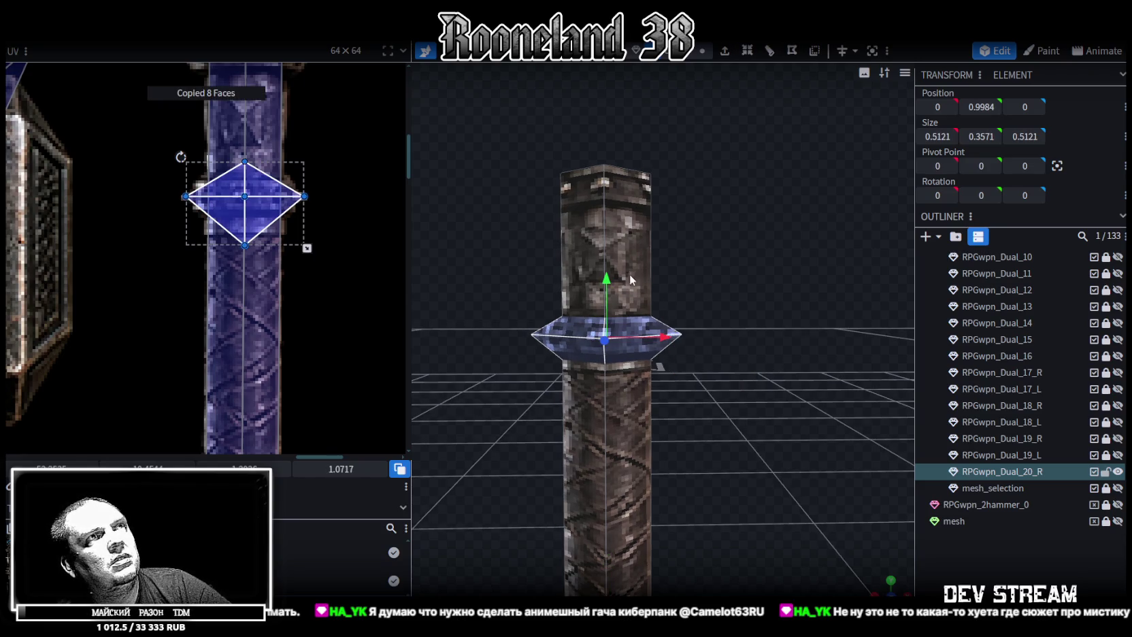
{"action": "left_click_drag", "start_coordinate": [606, 279], "coordinate": [608, 146]}
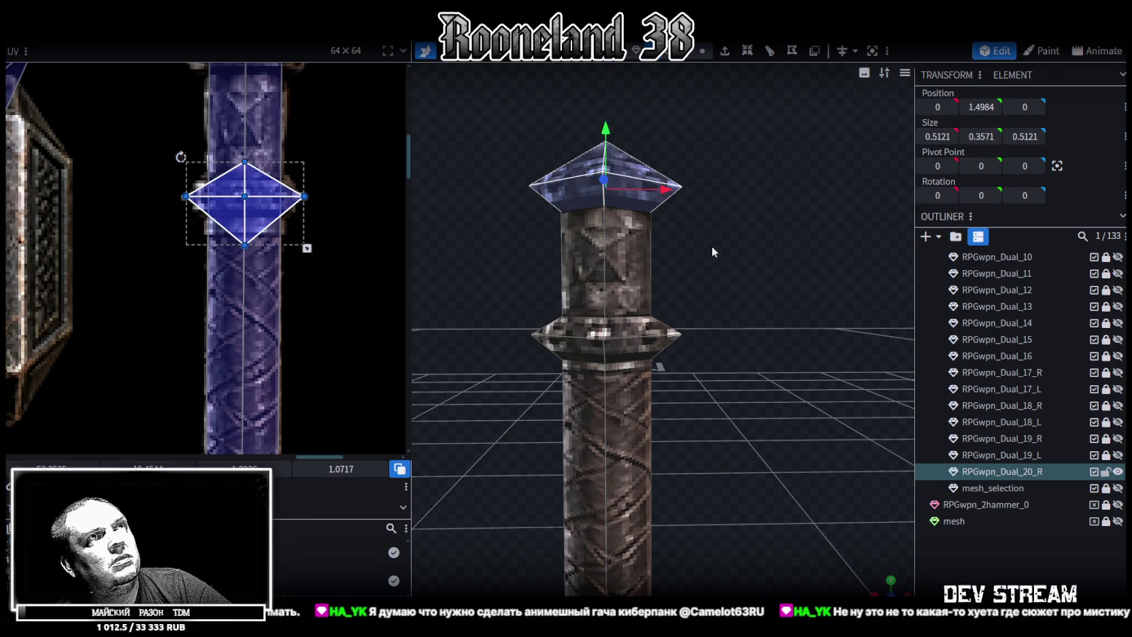
{"action": "left_click_drag", "start_coordinate": [709, 245], "coordinate": [635, 216]}
{"action": "left_click_drag", "start_coordinate": [625, 261], "coordinate": [622, 276]}
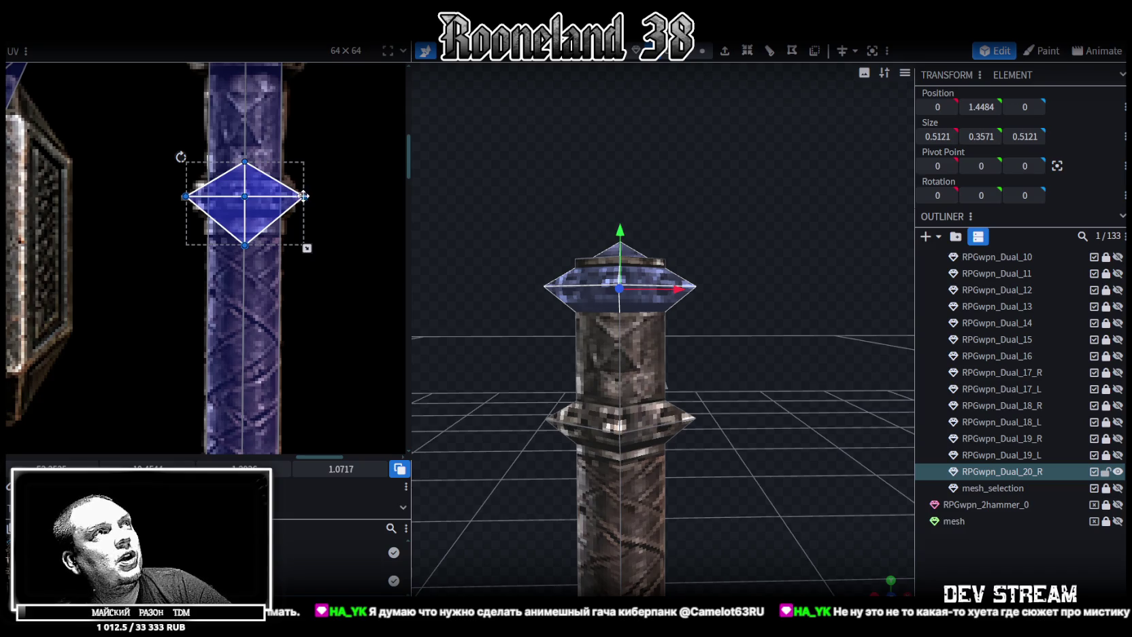
Move the top collar's UV diamond to the upper end of the handle strip, then deselect
{"action": "scroll", "coordinate": [304, 195], "scroll_direction": "down", "scroll_amount": 3}
{"action": "middle_click_drag", "start_coordinate": [292, 273], "coordinate": [286, 330]}
{"action": "scroll", "coordinate": [276, 340], "scroll_direction": "up", "scroll_amount": 3}
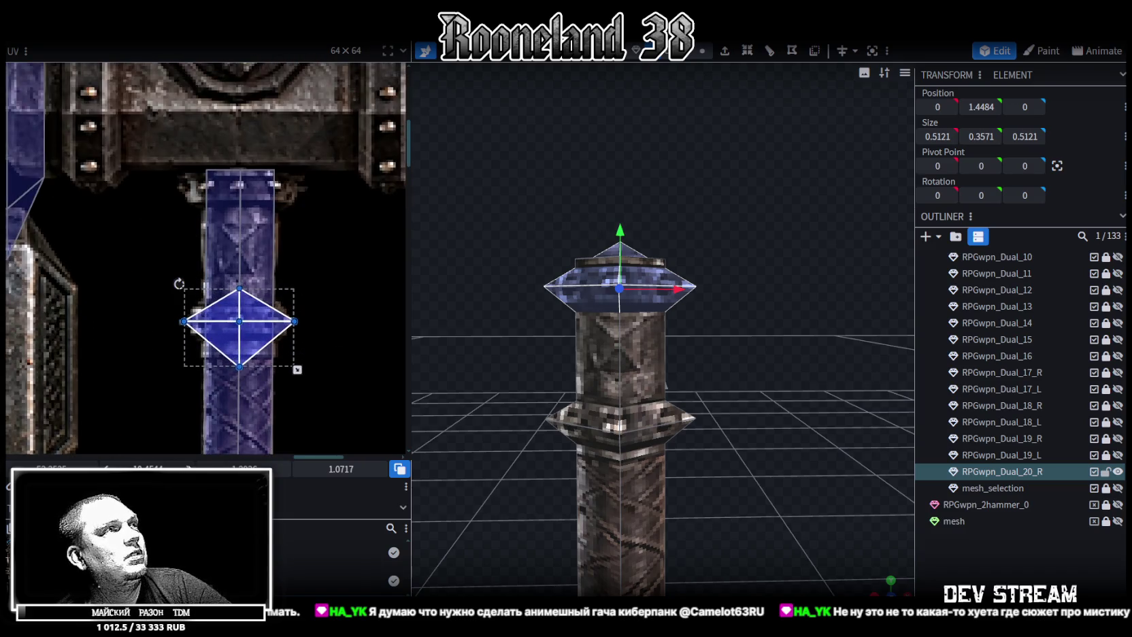
{"action": "left_click_drag", "start_coordinate": [239, 321], "coordinate": [239, 185]}
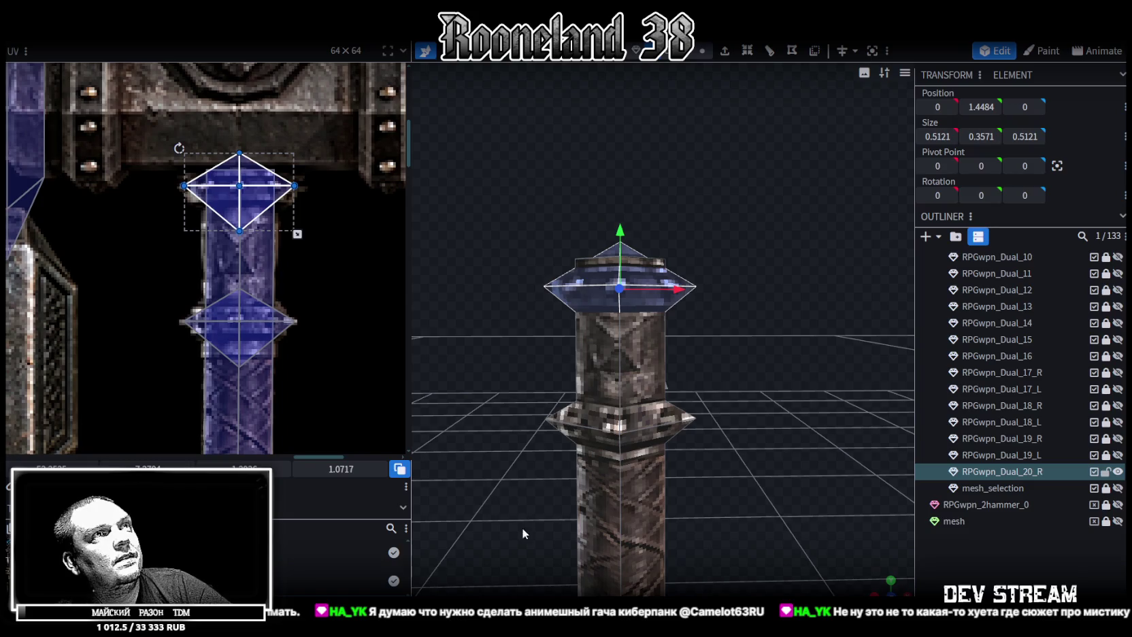
{"action": "left_click", "coordinate": [994, 565]}
{"action": "scroll", "coordinate": [732, 533], "scroll_direction": "down", "scroll_amount": 3}
{"action": "mouse_move", "coordinate": [859, 584]}
{"action": "left_mouse_down"}
{"action": "mouse_move", "coordinate": [718, 489]}
{"action": "mouse_move", "coordinate": [698, 369]}
{"action": "mouse_move", "coordinate": [701, 463]}
{"action": "left_mouse_up"}
Select the main hammer-head block of the RPGwpn_Dual_20_R mesh
{"action": "left_click", "coordinate": [599, 191]}
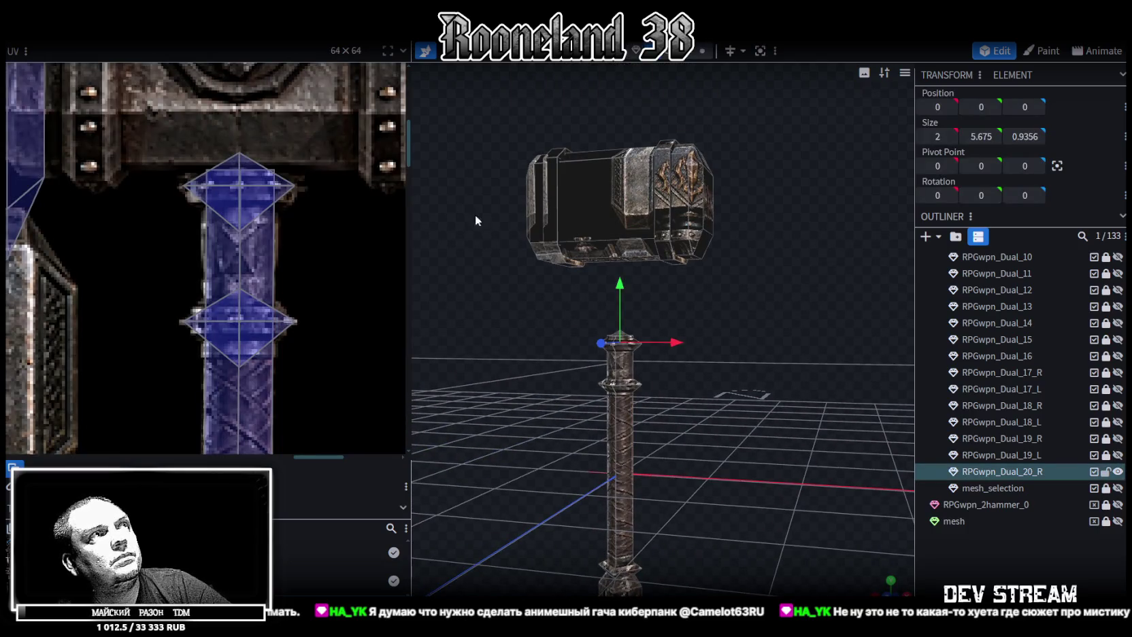
{"action": "scroll", "coordinate": [175, 170], "scroll_direction": "up", "scroll_amount": 3}
{"action": "scroll", "coordinate": [202, 250], "scroll_direction": "up", "scroll_amount": 5}
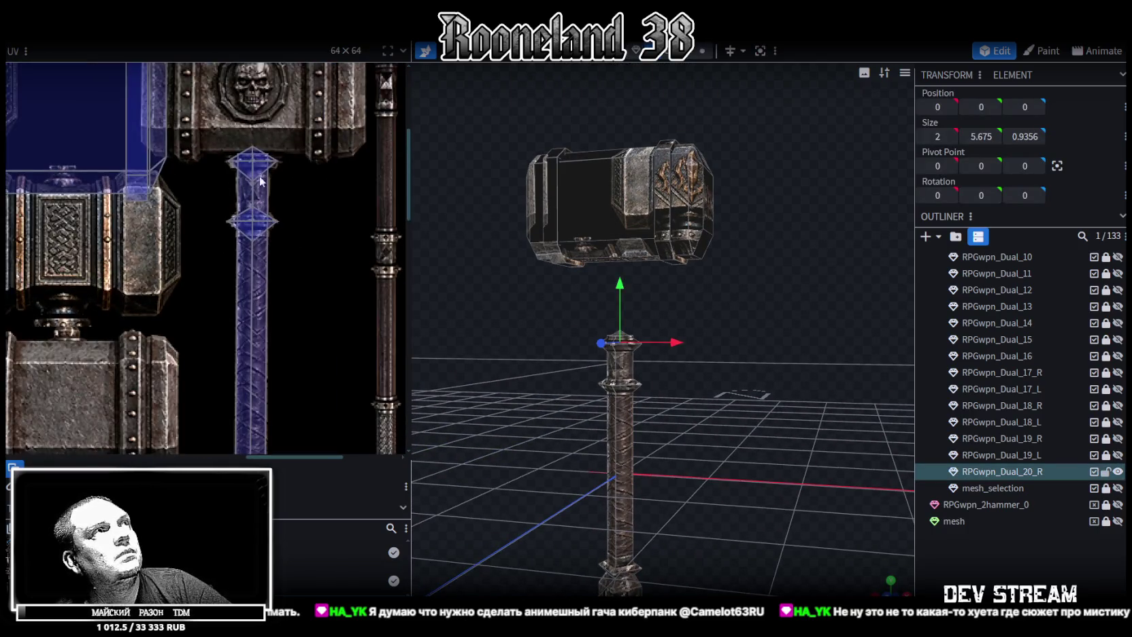
{"action": "scroll", "coordinate": [299, 304], "scroll_direction": "down", "scroll_amount": 3}
{"action": "mouse_move", "coordinate": [749, 381]}
{"action": "left_mouse_down"}
{"action": "mouse_move", "coordinate": [776, 297]}
{"action": "mouse_move", "coordinate": [714, 66]}
{"action": "left_mouse_up"}
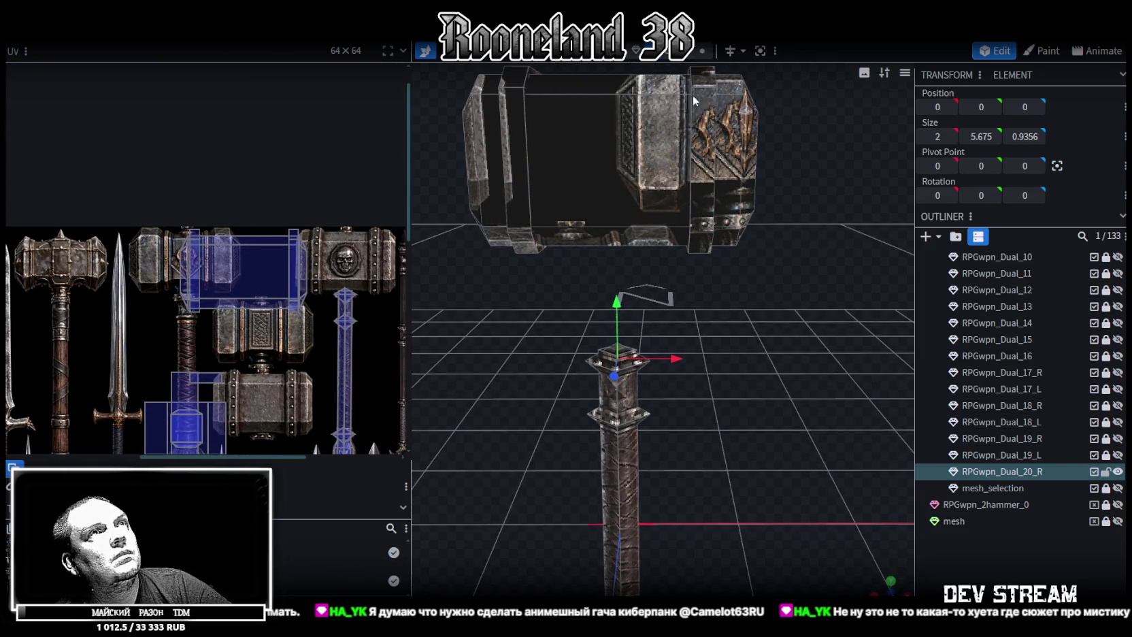
{"action": "left_click", "coordinate": [606, 147]}
Reposition the head block's UV box to a new area of the weapon atlas
{"action": "scroll", "coordinate": [244, 258], "scroll_direction": "down", "scroll_amount": 2}
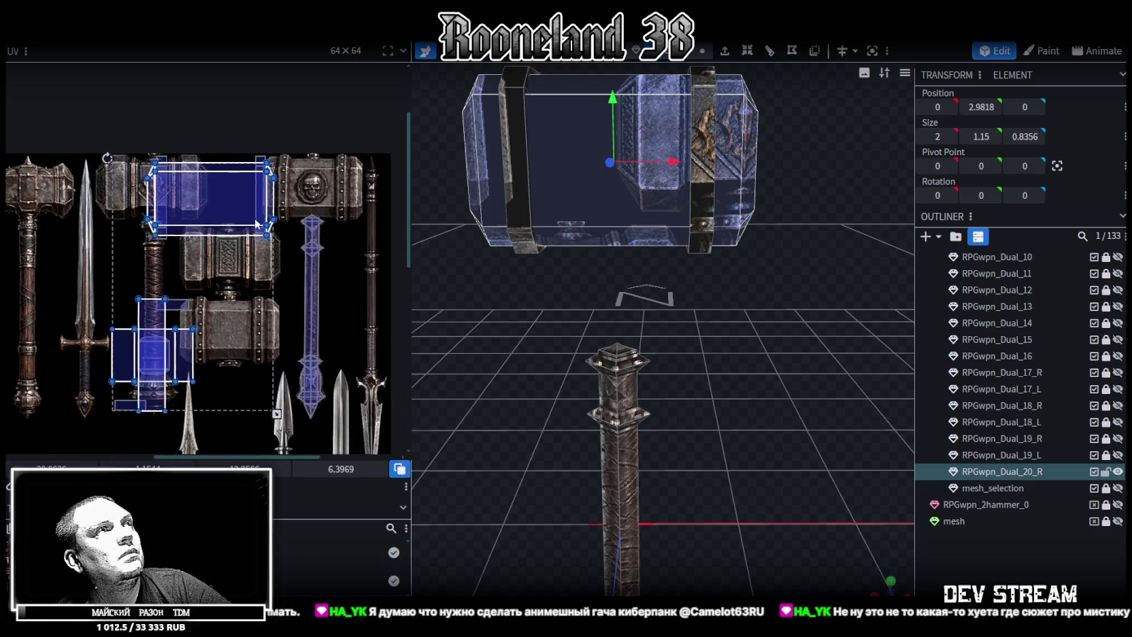
{"action": "scroll", "coordinate": [244, 258], "scroll_direction": "up", "scroll_amount": 2}
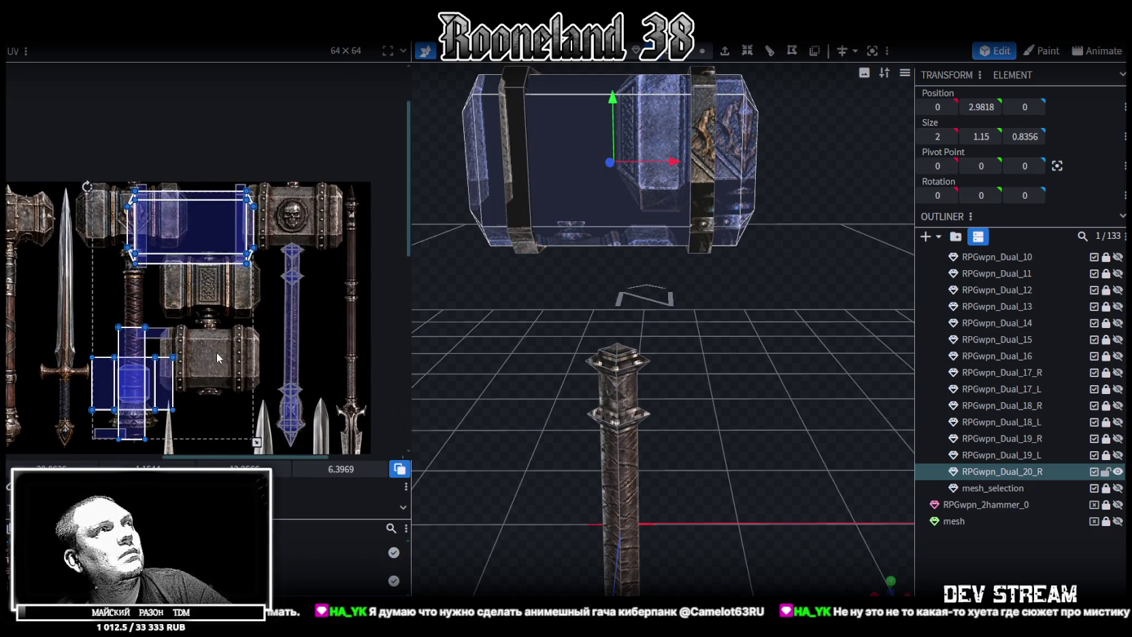
{"action": "middle_click_drag", "start_coordinate": [243, 249], "coordinate": [322, 216]}
{"action": "mouse_move", "coordinate": [264, 186]}
{"action": "left_mouse_down"}
{"action": "mouse_move", "coordinate": [131, 208]}
{"action": "mouse_move", "coordinate": [146, 197]}
{"action": "left_mouse_up"}
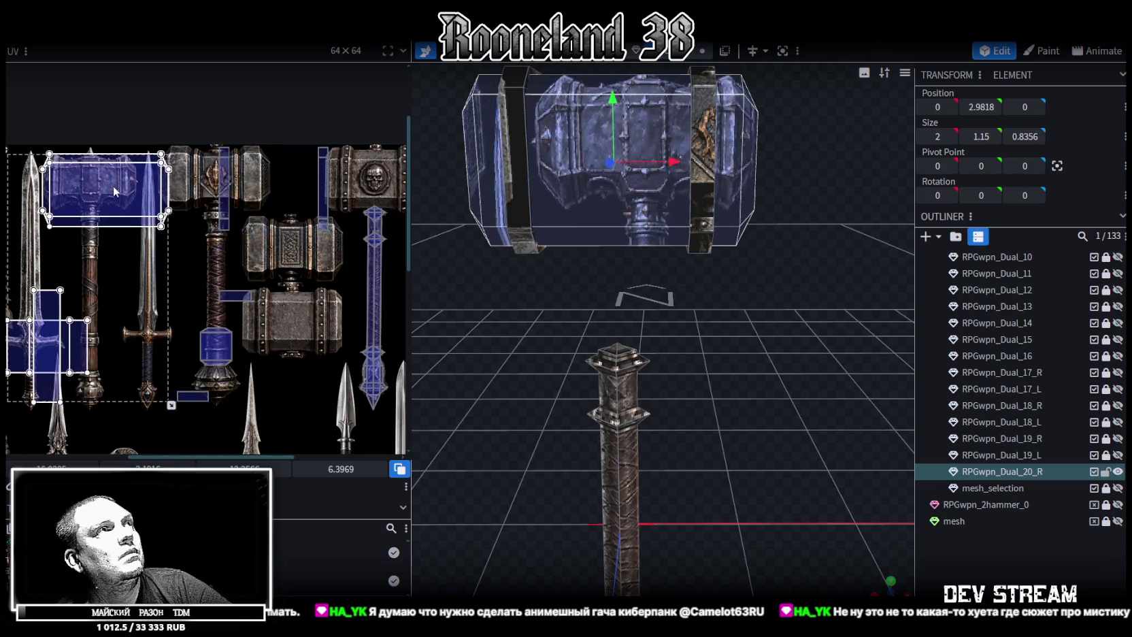
{"action": "left_click_drag", "start_coordinate": [181, 240], "coordinate": [34, 131]}
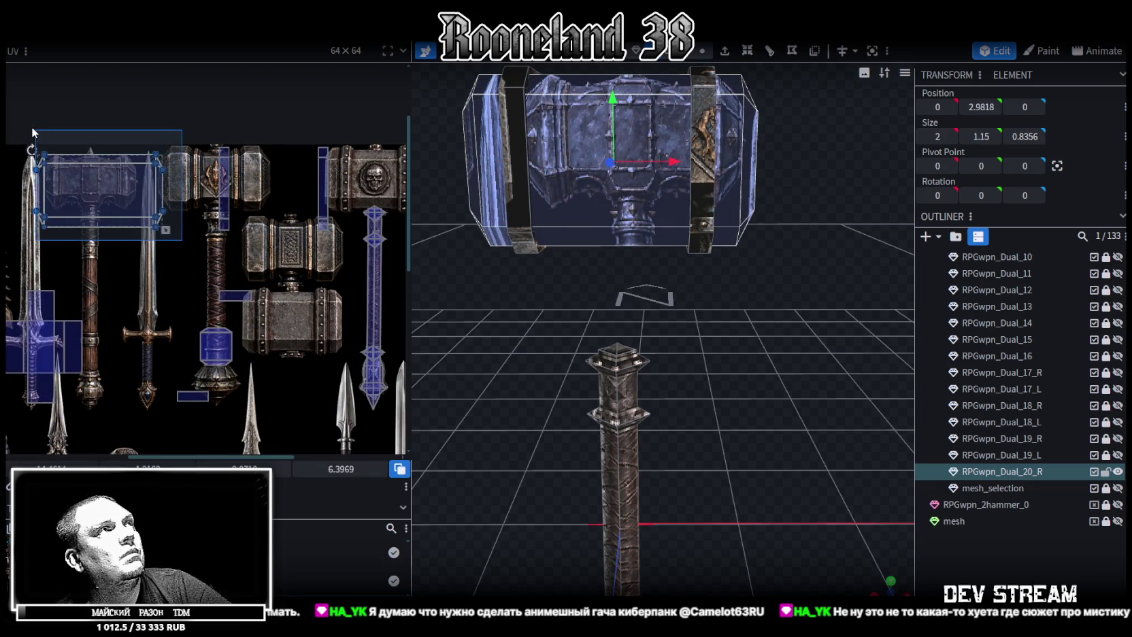
{"action": "mouse_move", "coordinate": [105, 187]}
{"action": "left_mouse_down"}
{"action": "mouse_move", "coordinate": [371, 263]}
{"action": "mouse_move", "coordinate": [83, 191]}
{"action": "left_mouse_up"}
Shift both side metal bands' UV islands onto the banded metal texture
{"action": "left_click", "coordinate": [705, 191]}
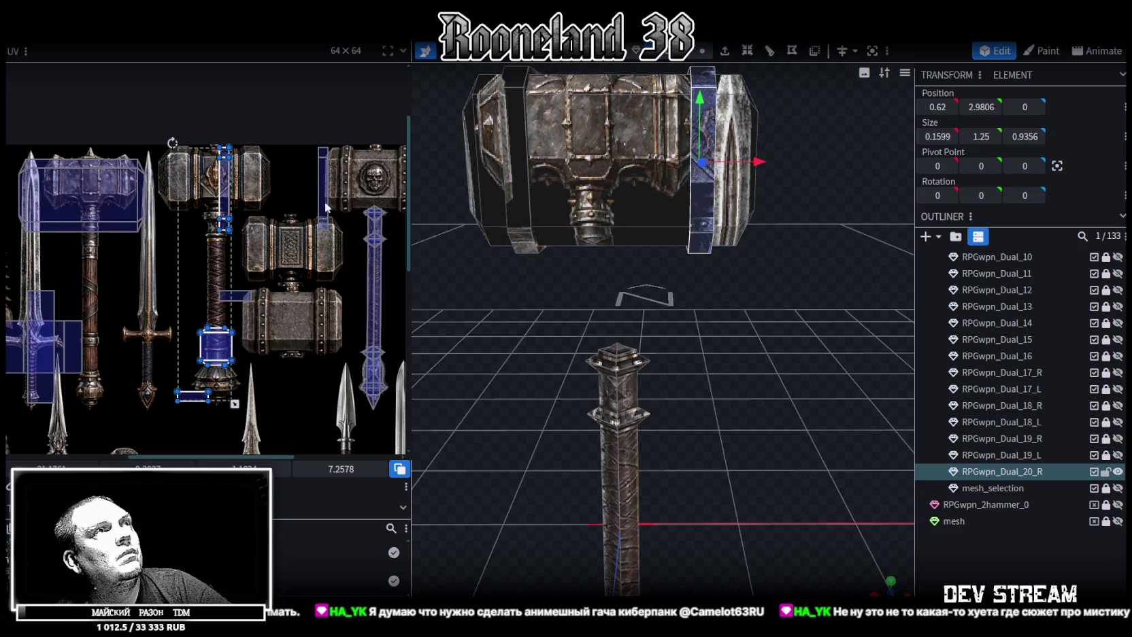
{"action": "scroll", "coordinate": [279, 253], "scroll_direction": "down", "scroll_amount": 2}
{"action": "scroll", "coordinate": [304, 233], "scroll_direction": "down", "scroll_amount": 1}
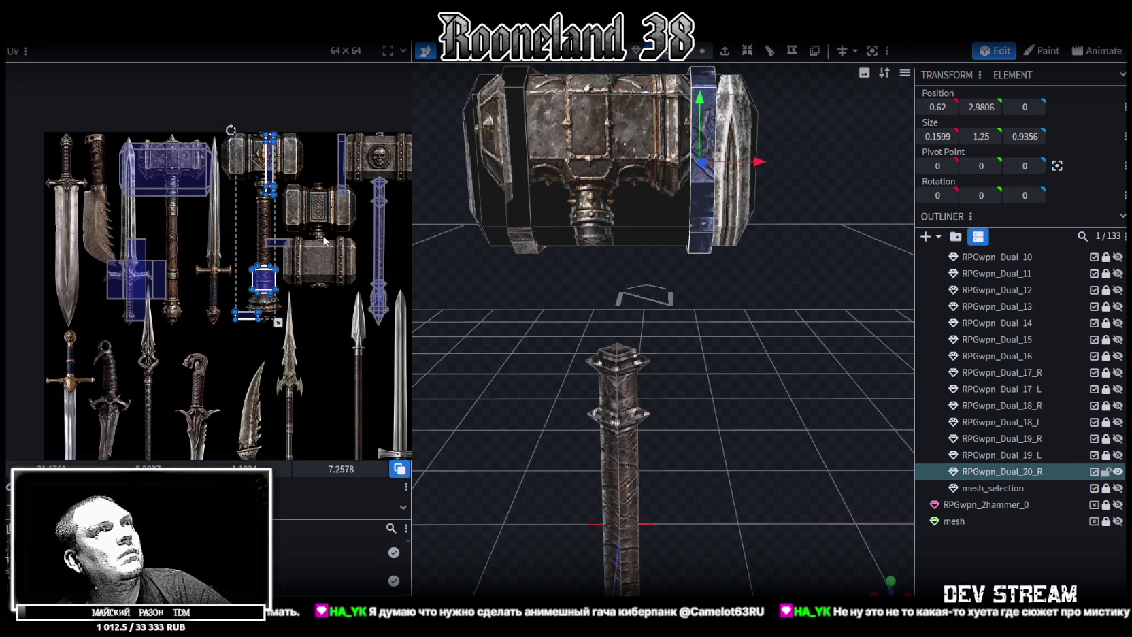
{"action": "left_click", "coordinate": [515, 162], "text": "shift"}
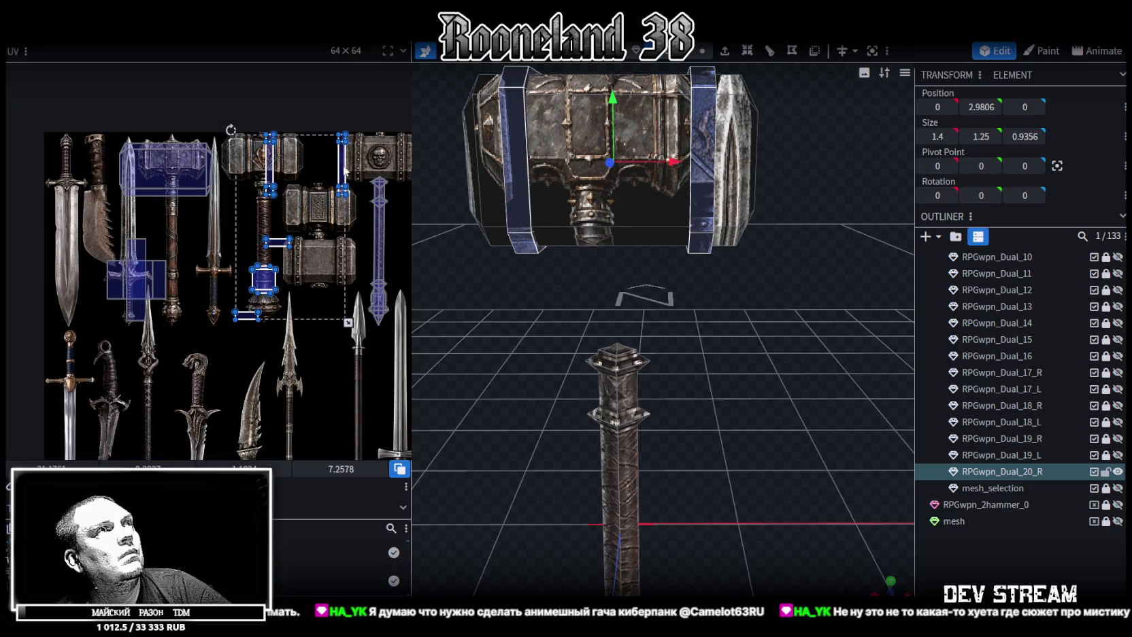
{"action": "left_click_drag", "start_coordinate": [344, 170], "coordinate": [314, 171]}
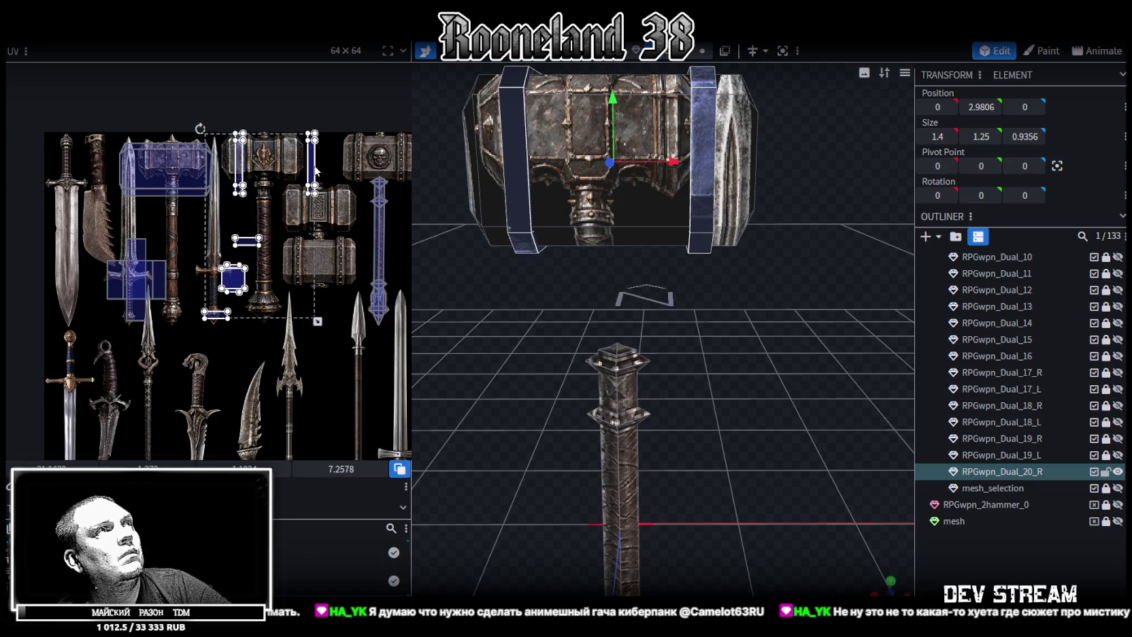
Move the head block's UV box onto the skull hammer head and align it across the head
{"action": "left_click", "coordinate": [200, 160]}
{"action": "left_click_drag", "start_coordinate": [222, 123], "coordinate": [409, 112]}
{"action": "scroll", "coordinate": [285, 245], "scroll_direction": "up", "scroll_amount": 3}
{"action": "scroll", "coordinate": [285, 245], "scroll_direction": "up", "scroll_amount": 2}
{"action": "left_click", "coordinate": [284, 229]}
{"action": "scroll", "coordinate": [282, 232], "scroll_direction": "down", "scroll_amount": 2}
{"action": "middle_click_drag", "start_coordinate": [326, 234], "coordinate": [233, 215]}
Adjust the top and bottom UV edges of the head's large front face
{"action": "left_click_drag", "start_coordinate": [361, 294], "coordinate": [336, 294]}
{"action": "scroll", "coordinate": [201, 251], "scroll_direction": "up", "scroll_amount": 3}
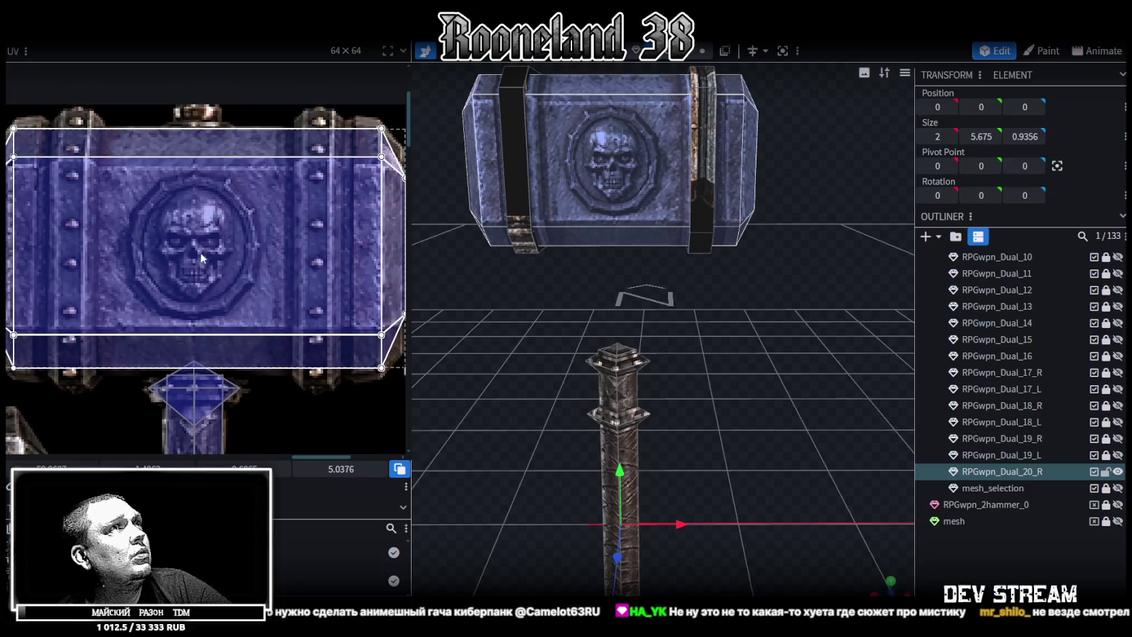
{"action": "scroll", "coordinate": [200, 252], "scroll_direction": "down", "scroll_amount": 3}
{"action": "left_click", "coordinate": [163, 176]}
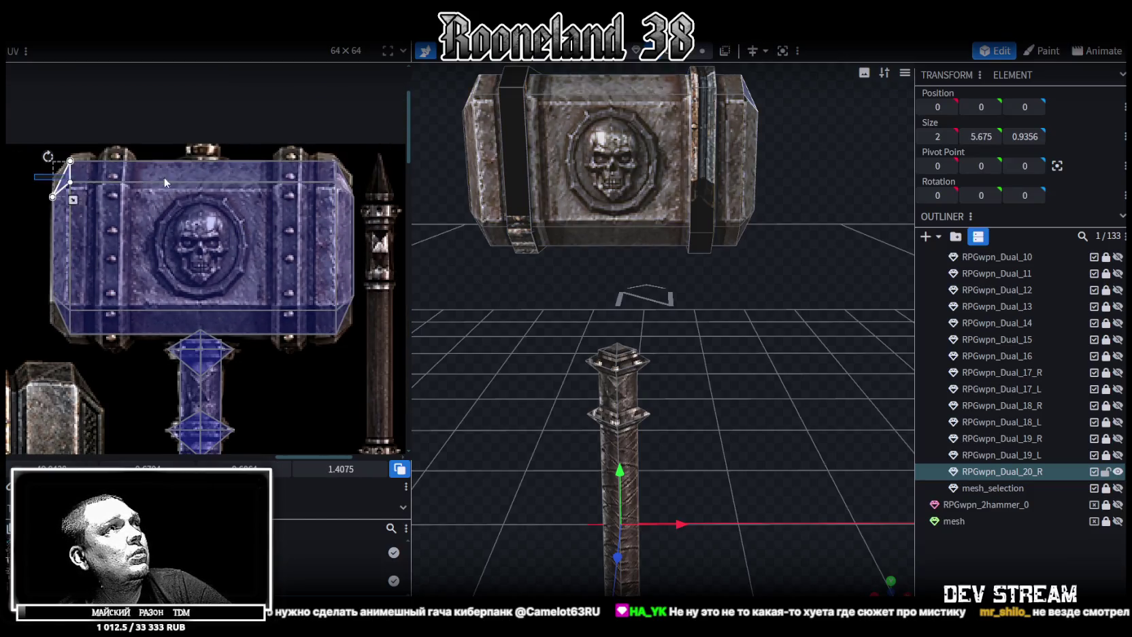
{"action": "left_click", "coordinate": [163, 177]}
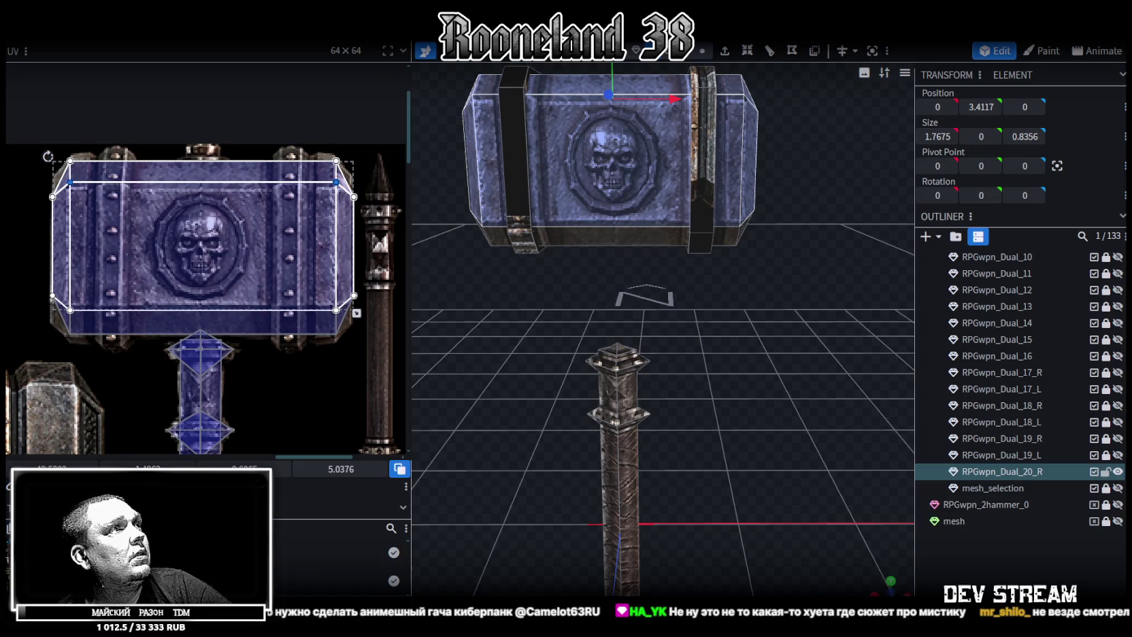
{"action": "left_click_drag", "start_coordinate": [336, 183], "coordinate": [336, 187]}
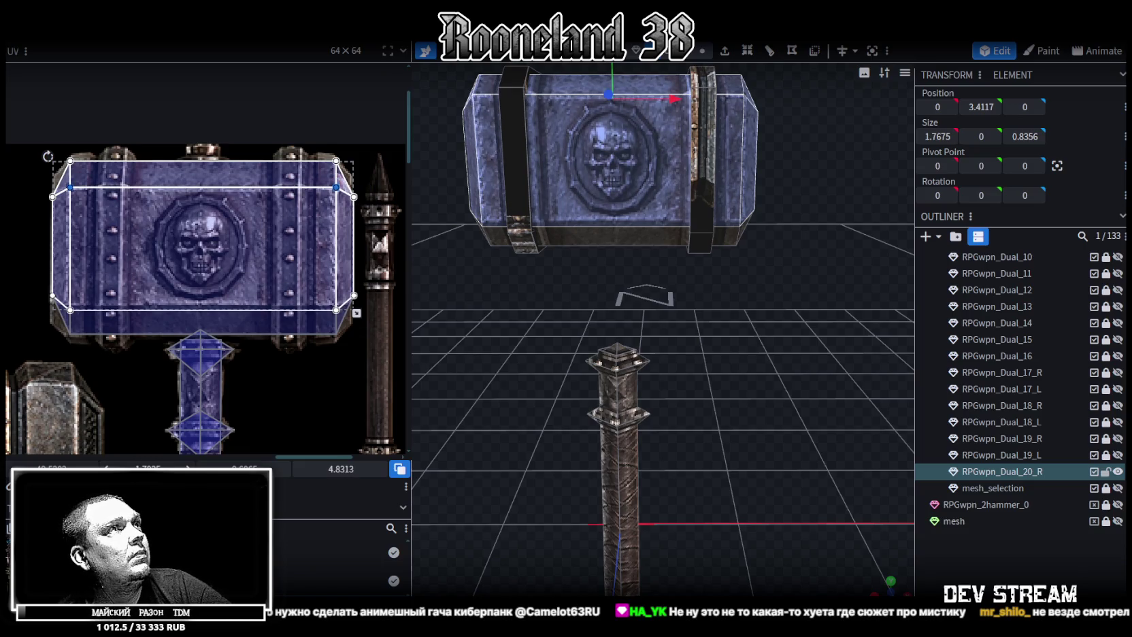
{"action": "left_click_drag", "start_coordinate": [33, 324], "coordinate": [65, 331]}
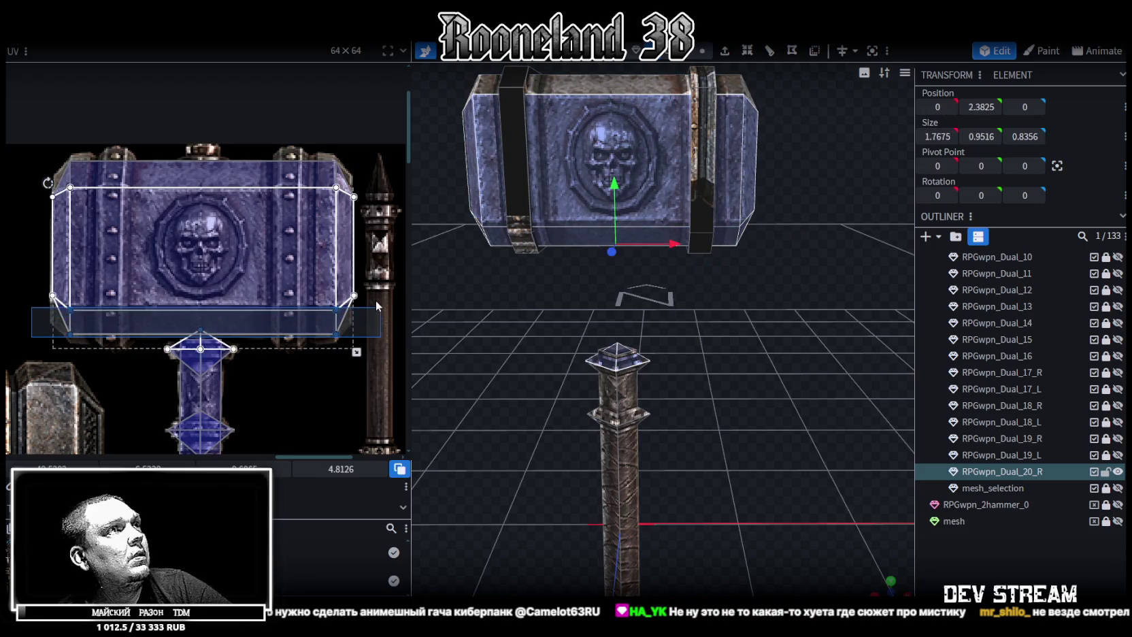
{"action": "left_click_drag", "start_coordinate": [374, 305], "coordinate": [39, 325]}
{"action": "left_click_drag", "start_coordinate": [203, 413], "coordinate": [202, 409]}
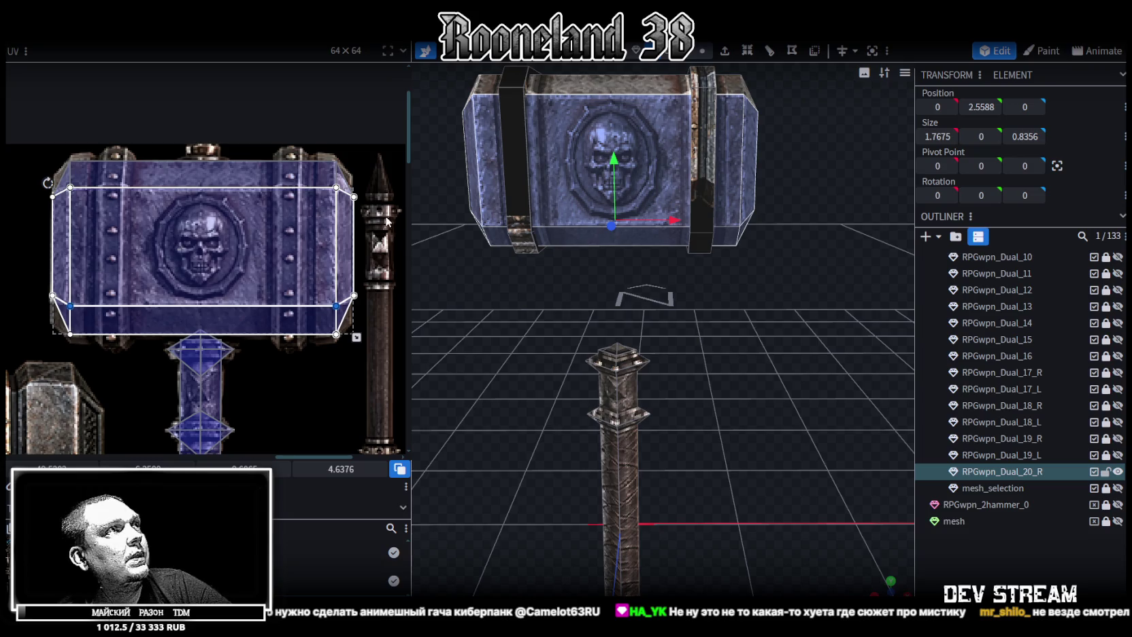
Shift the whole front face's UV down on the skull hammer texture
{"action": "scroll", "coordinate": [289, 290], "scroll_direction": "up", "scroll_amount": 2}
{"action": "left_click", "coordinate": [89, 226]}
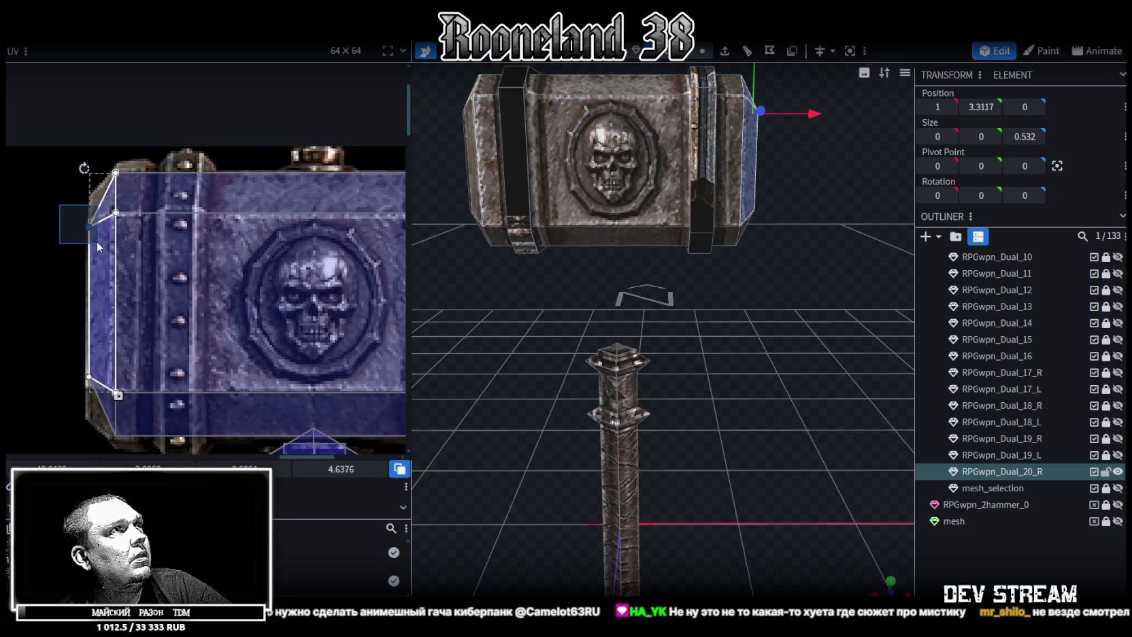
{"action": "scroll", "coordinate": [91, 324], "scroll_direction": "down", "scroll_amount": 2}
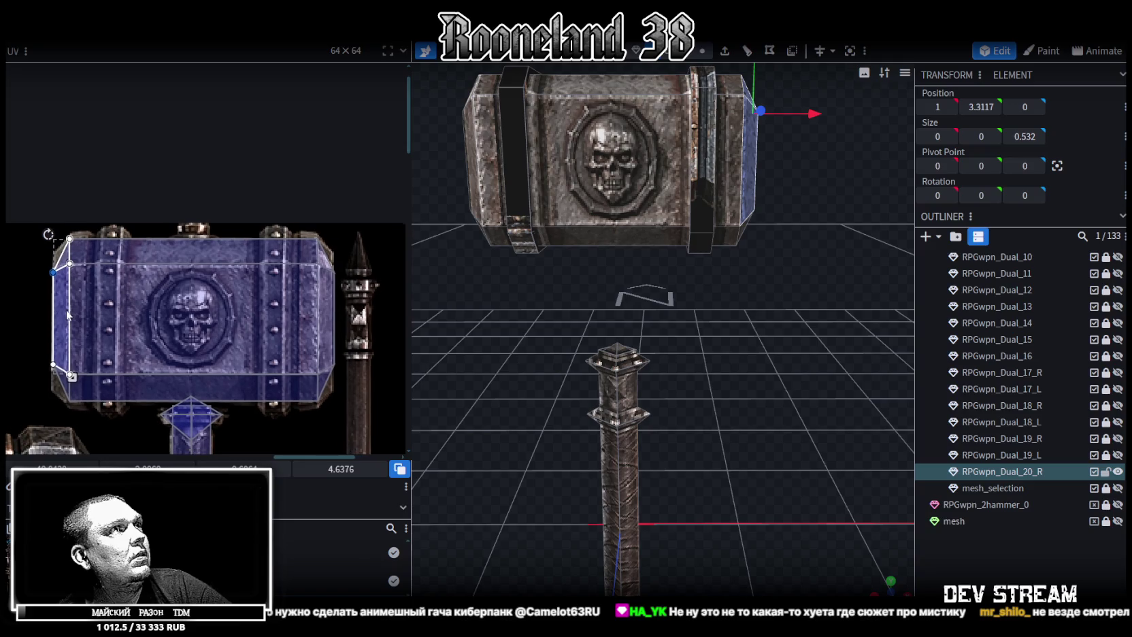
{"action": "key", "text": "ctrl+a"}
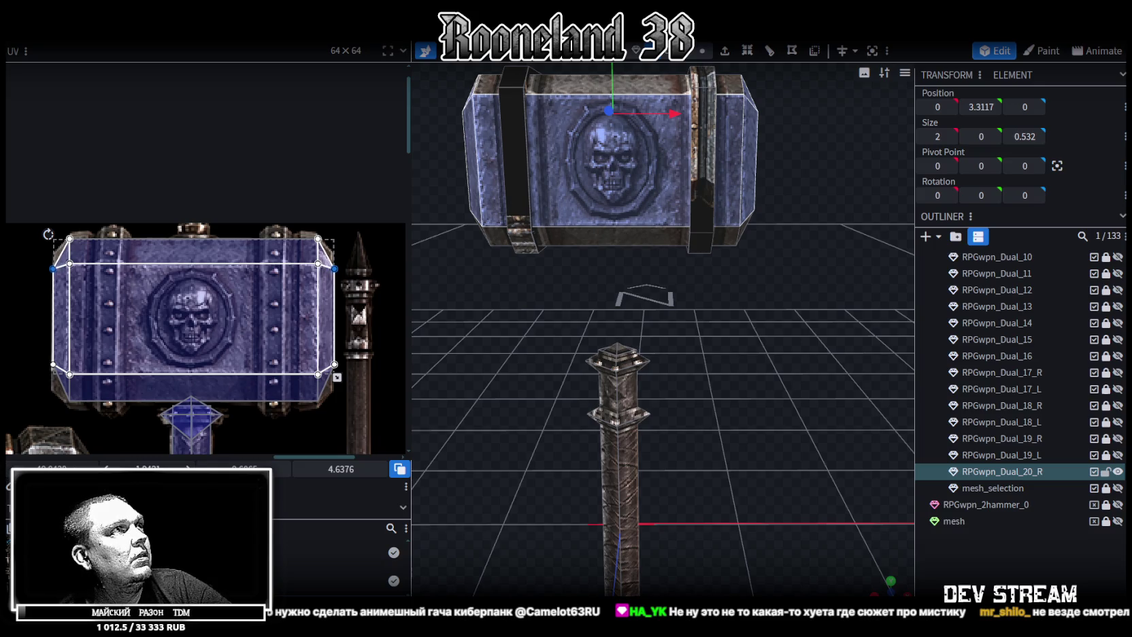
{"action": "left_click_drag", "start_coordinate": [32, 339], "coordinate": [31, 366]}
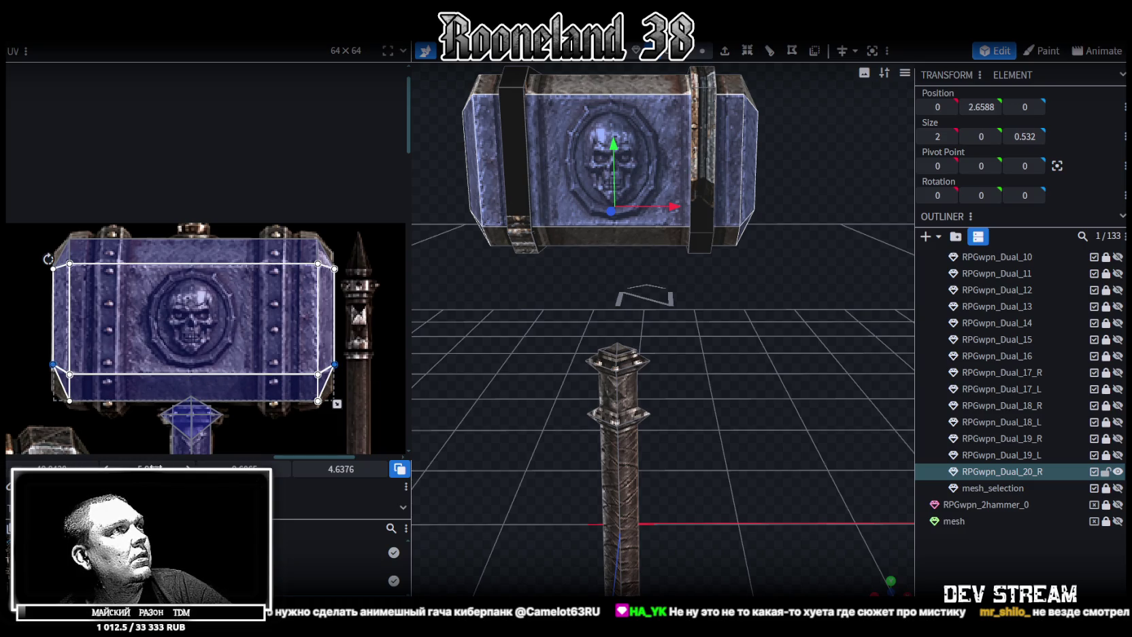
Pull the right bevel face's UV edge slightly left
{"action": "scroll", "coordinate": [357, 345], "scroll_direction": "up", "scroll_amount": 3}
{"action": "scroll", "coordinate": [358, 345], "scroll_direction": "up", "scroll_amount": 2}
{"action": "scroll", "coordinate": [357, 344], "scroll_direction": "up", "scroll_amount": 2}
{"action": "left_click", "coordinate": [332, 397]}
{"action": "left_click", "coordinate": [303, 170]}
{"action": "left_click_drag", "start_coordinate": [42, 465], "coordinate": [34, 466]}
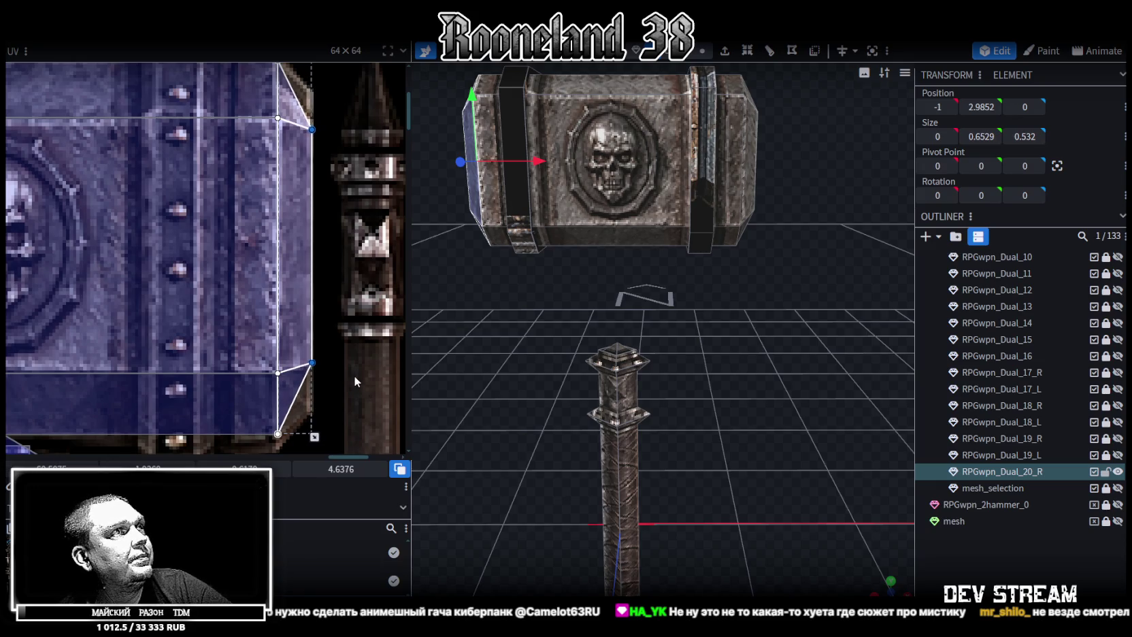
{"action": "scroll", "coordinate": [354, 375], "scroll_direction": "down", "scroll_amount": 3}
{"action": "scroll", "coordinate": [355, 373], "scroll_direction": "up", "scroll_amount": 1}
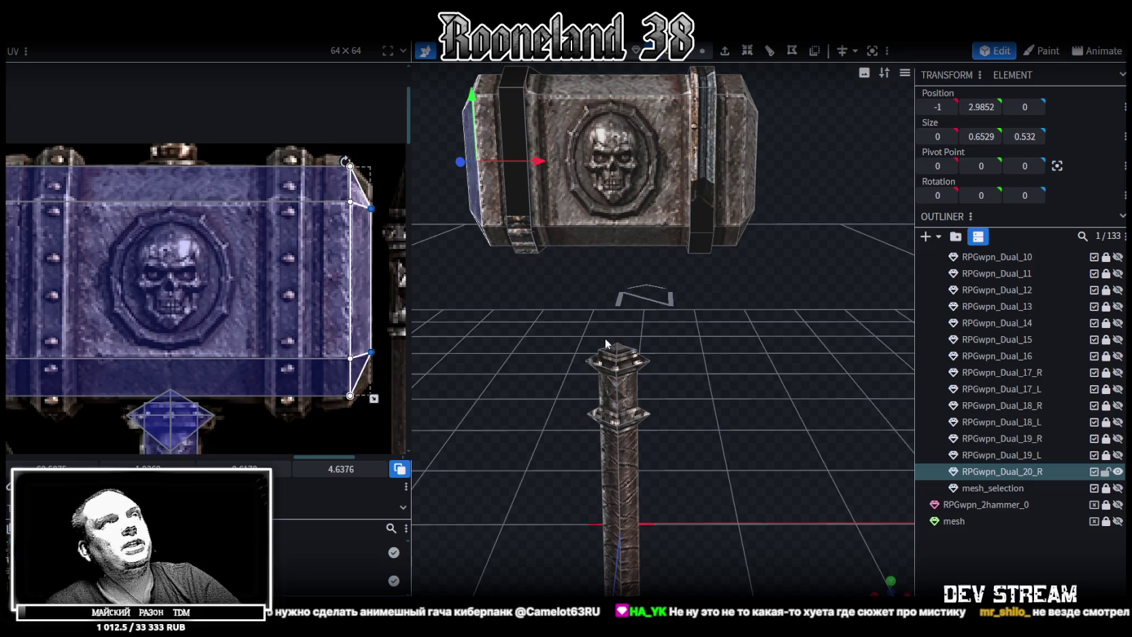
Select the right metal band and view the whole textured hammer head
{"action": "left_click_drag", "start_coordinate": [562, 318], "coordinate": [557, 367]}
{"action": "left_click", "coordinate": [708, 238]}
{"action": "mouse_move", "coordinate": [652, 285]}
{"action": "left_mouse_down"}
{"action": "mouse_move", "coordinate": [714, 341]}
{"action": "mouse_move", "coordinate": [735, 330]}
{"action": "mouse_move", "coordinate": [723, 320]}
{"action": "left_mouse_up"}
{"action": "scroll", "coordinate": [252, 275], "scroll_direction": "down", "scroll_amount": 3}
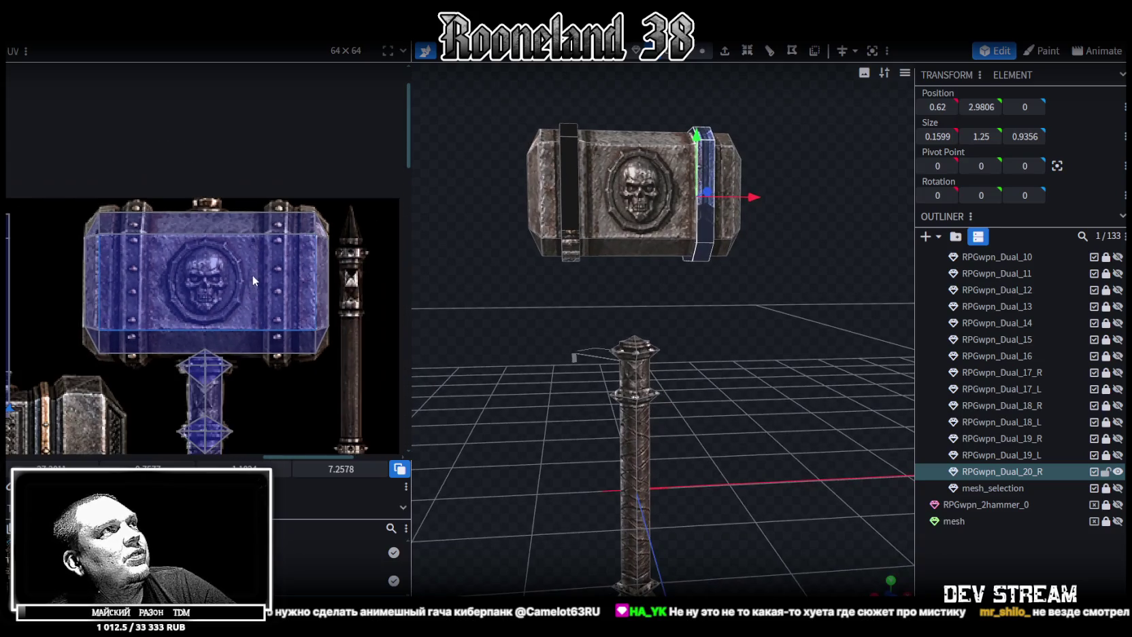
Resize both metal bands on the hammer head to an X size of 0.2599
{"action": "middle_click_drag", "start_coordinate": [251, 274], "coordinate": [303, 257]}
{"action": "scroll", "coordinate": [754, 321], "scroll_direction": "up", "scroll_amount": 5}
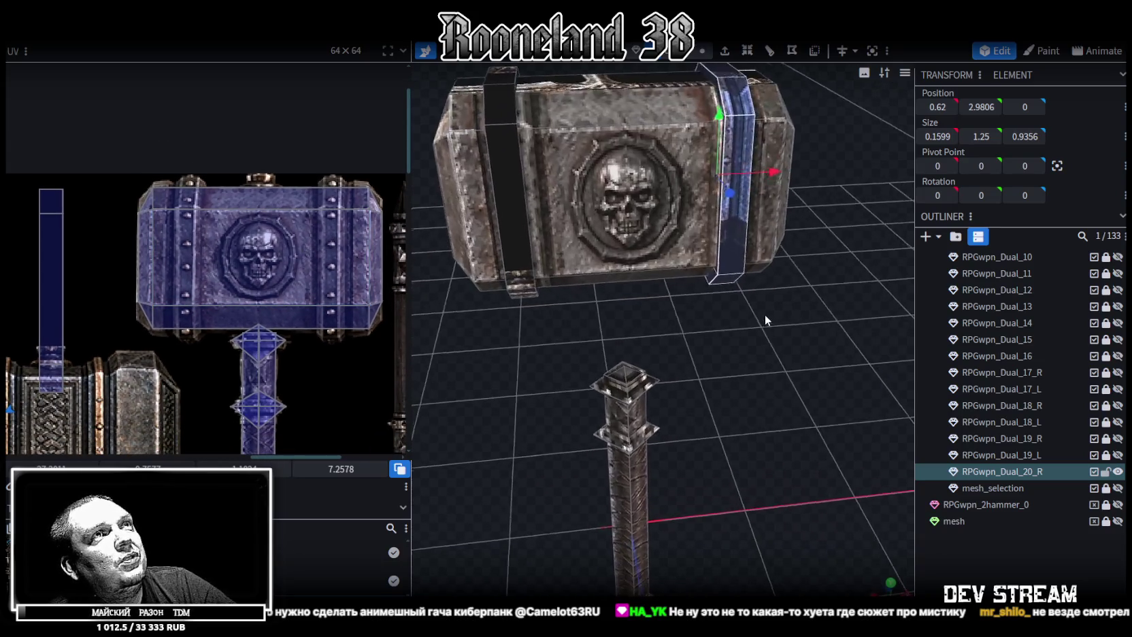
{"action": "mouse_move", "coordinate": [752, 310]}
{"action": "left_mouse_down"}
{"action": "mouse_move", "coordinate": [729, 208]}
{"action": "mouse_move", "coordinate": [696, 235]}
{"action": "left_mouse_up"}
{"action": "key", "text": "s"}
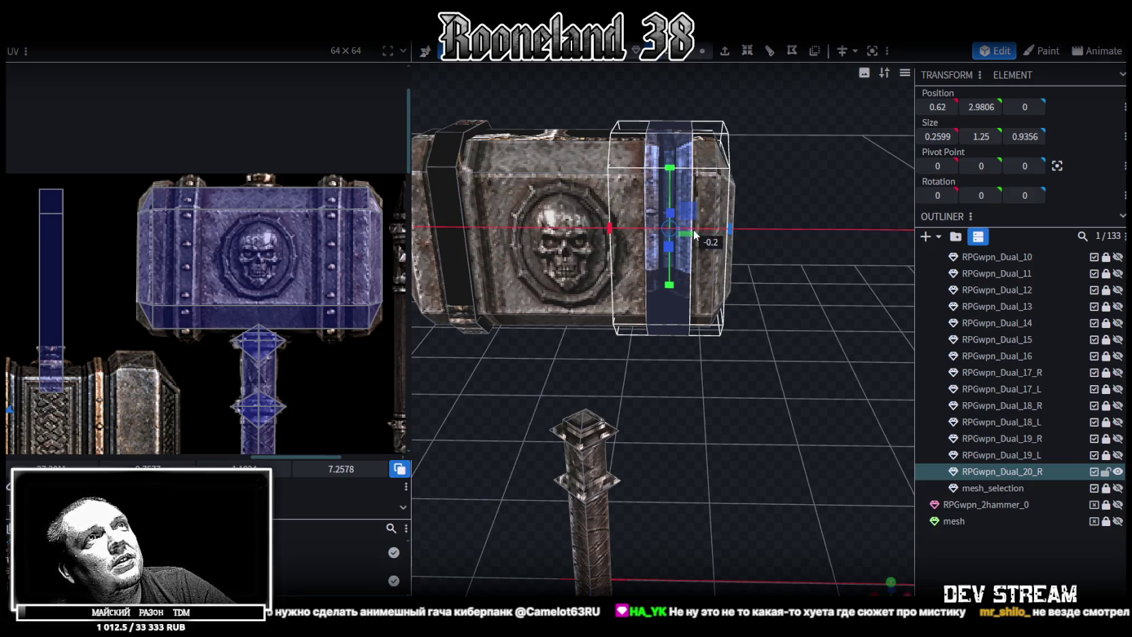
{"action": "right_click_drag", "start_coordinate": [648, 375], "coordinate": [701, 383]}
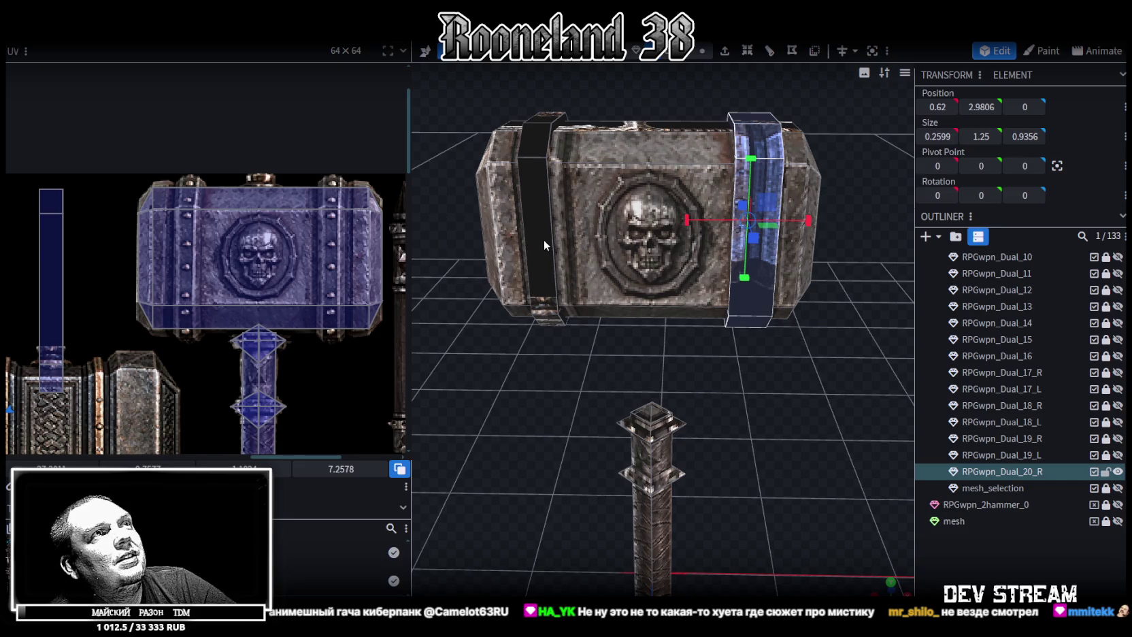
{"action": "left_click", "coordinate": [544, 245]}
{"action": "right_click_drag", "start_coordinate": [531, 389], "coordinate": [599, 416]}
{"action": "mouse_move", "coordinate": [675, 245]}
{"action": "left_mouse_down"}
{"action": "mouse_move", "coordinate": [701, 251]}
{"action": "mouse_move", "coordinate": [649, 245]}
{"action": "left_mouse_up"}
{"action": "left_click_drag", "start_coordinate": [584, 411], "coordinate": [580, 382]}
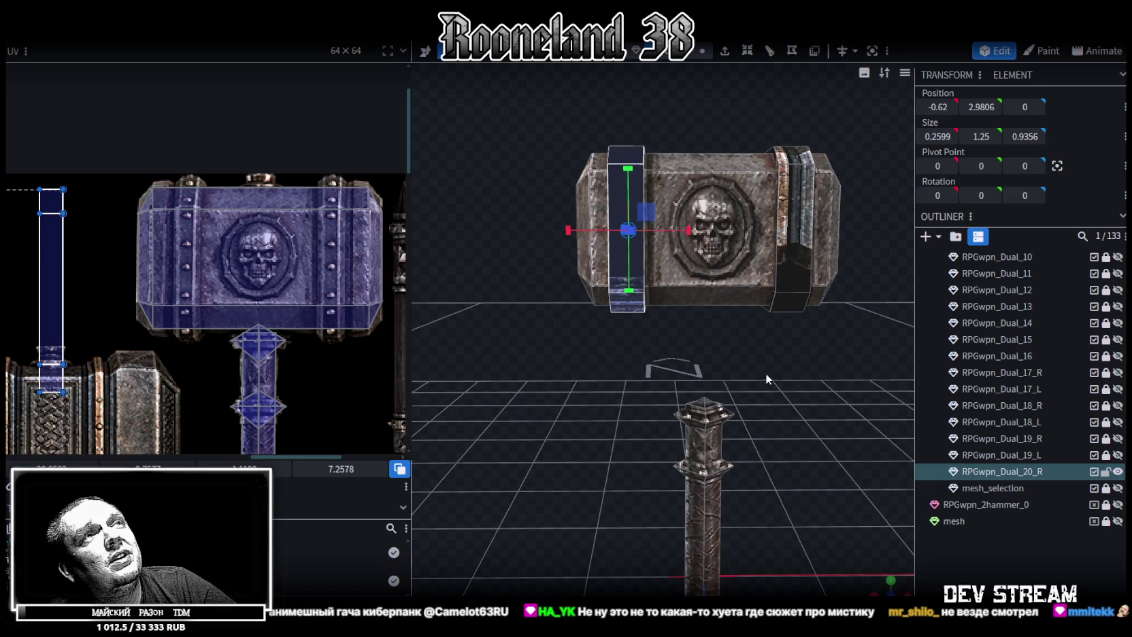
Drag the left band's UV onto the riveted strip of the atlas and shorten it from the bottom
{"action": "left_click_drag", "start_coordinate": [766, 379], "coordinate": [756, 393]}
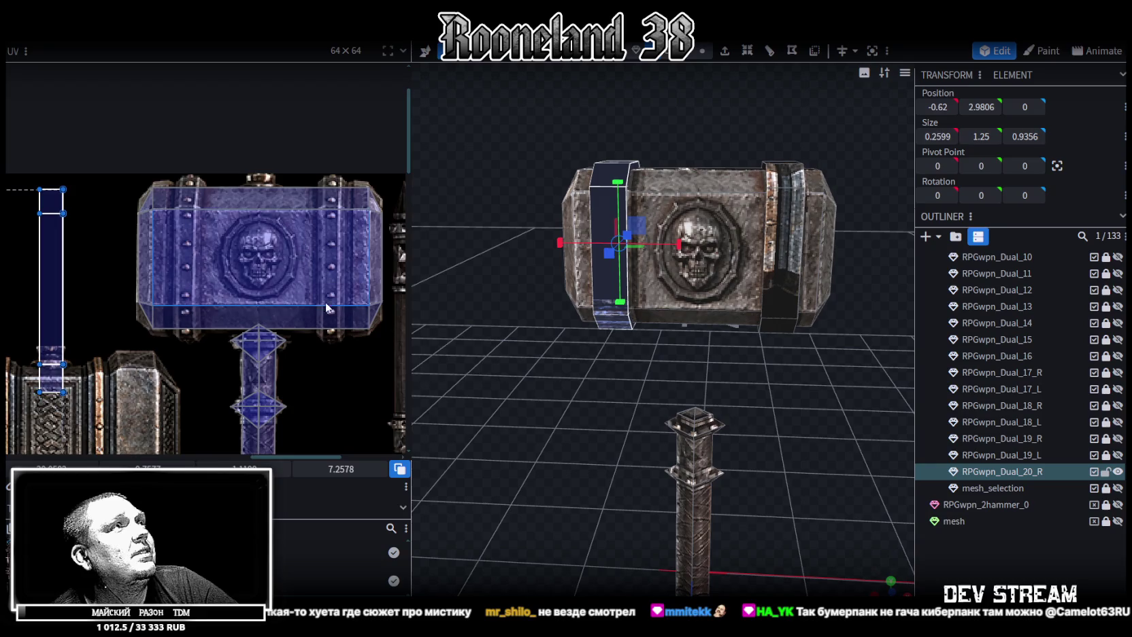
{"action": "scroll", "coordinate": [320, 307], "scroll_direction": "down", "scroll_amount": 2}
{"action": "scroll", "coordinate": [402, 299], "scroll_direction": "down", "scroll_amount": 2}
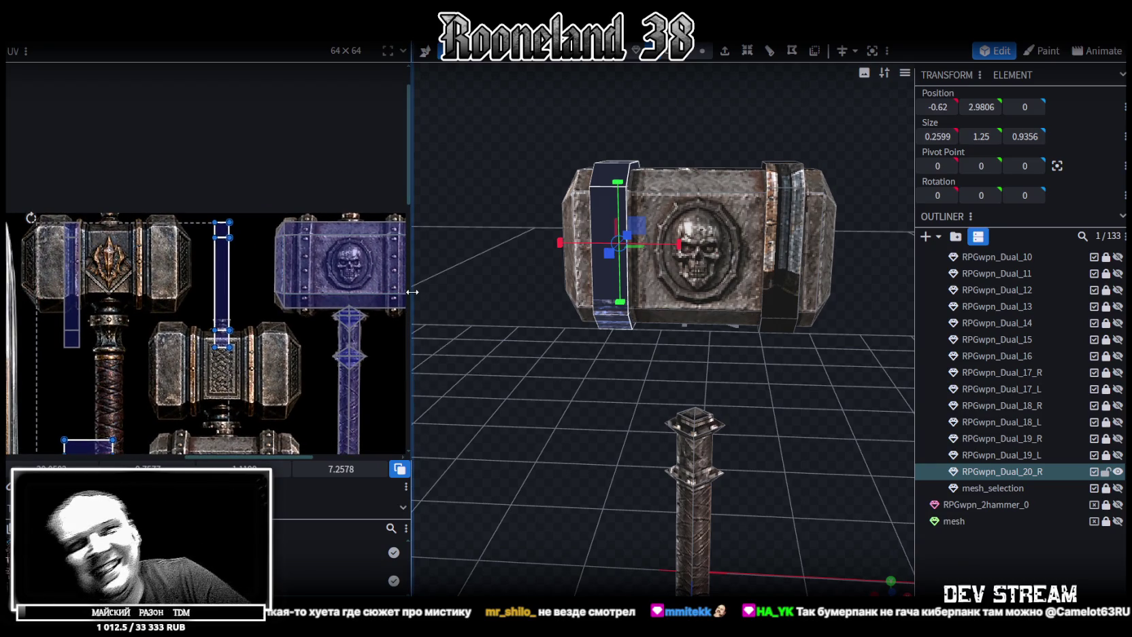
{"action": "scroll", "coordinate": [228, 327], "scroll_direction": "right", "scroll_amount": 1}
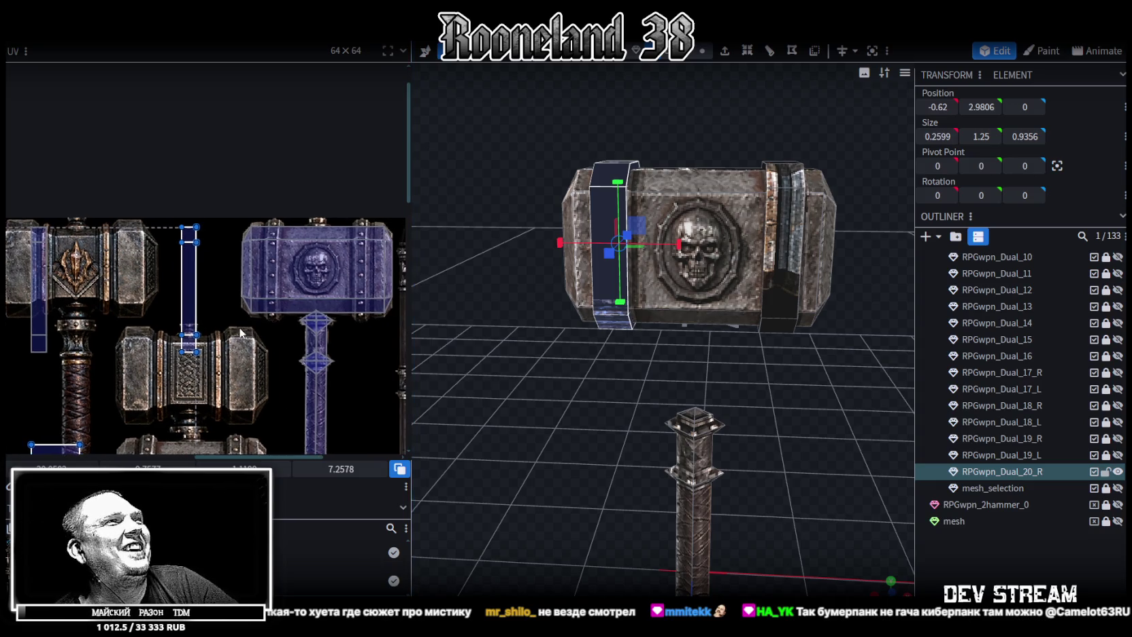
{"action": "scroll", "coordinate": [230, 268], "scroll_direction": "right", "scroll_amount": 2}
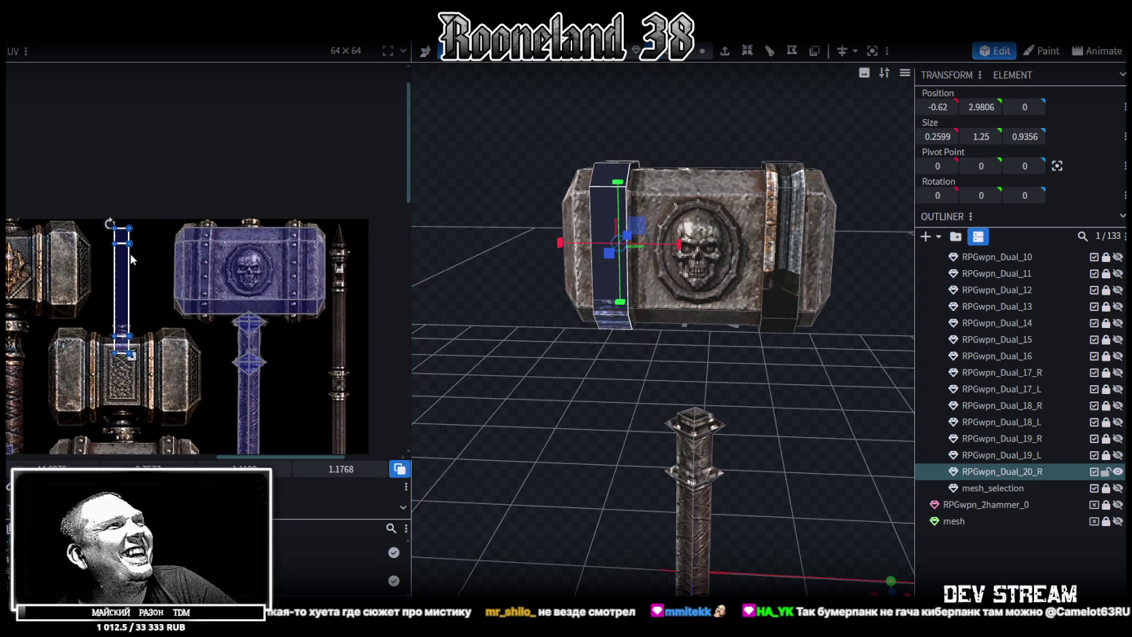
{"action": "mouse_move", "coordinate": [131, 273]}
{"action": "left_mouse_down"}
{"action": "mouse_move", "coordinate": [300, 299]}
{"action": "mouse_move", "coordinate": [307, 274]}
{"action": "left_mouse_up"}
{"action": "scroll", "coordinate": [300, 299], "scroll_direction": "up", "scroll_amount": 3}
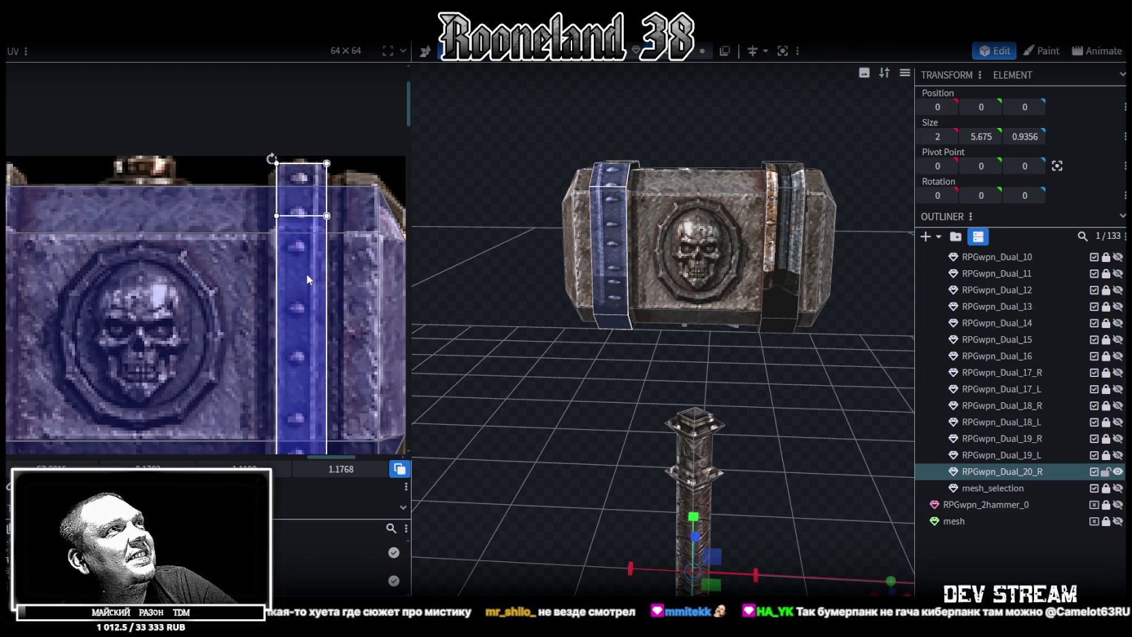
{"action": "left_click_drag", "start_coordinate": [308, 274], "coordinate": [301, 285]}
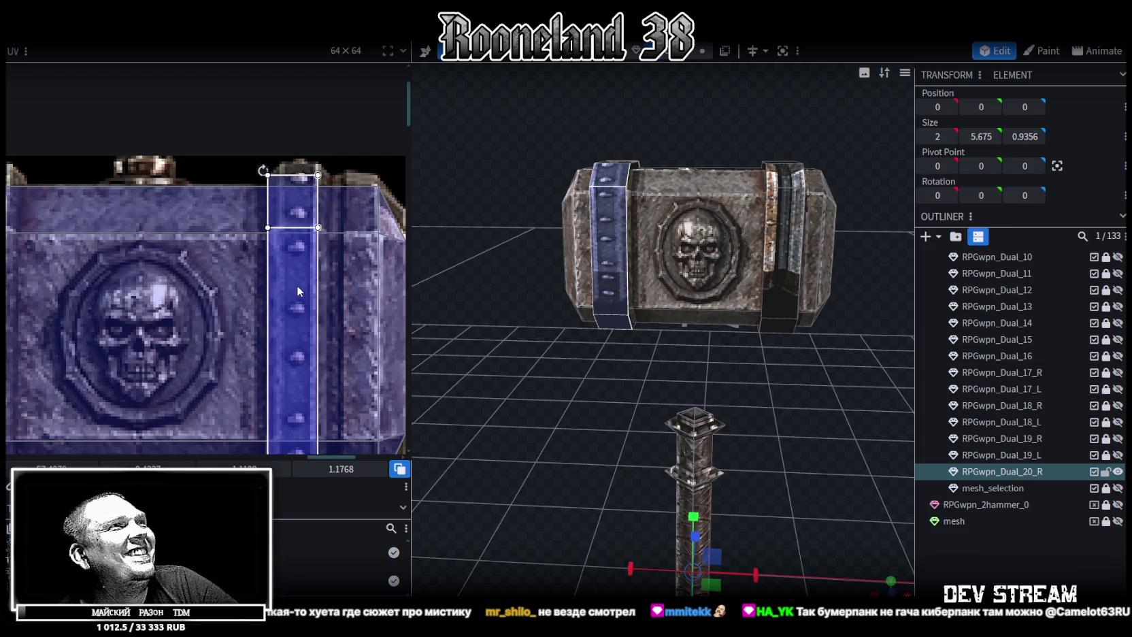
{"action": "scroll", "coordinate": [339, 286], "scroll_direction": "down", "scroll_amount": 3}
{"action": "scroll", "coordinate": [350, 363], "scroll_direction": "down", "scroll_amount": 1}
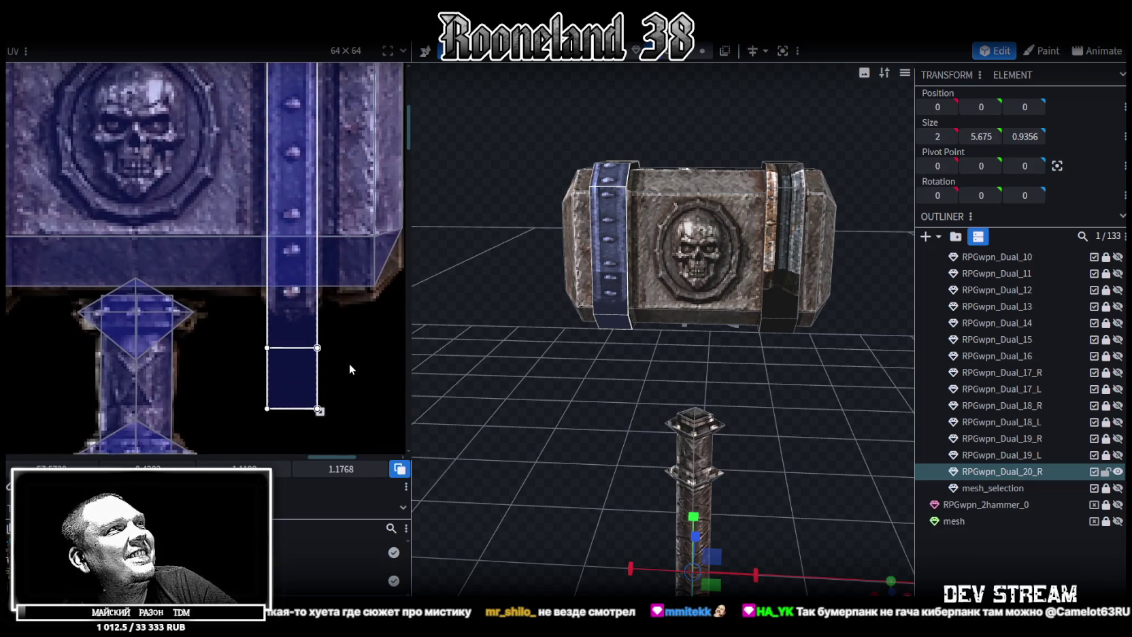
{"action": "left_click_drag", "start_coordinate": [318, 408], "coordinate": [320, 300]}
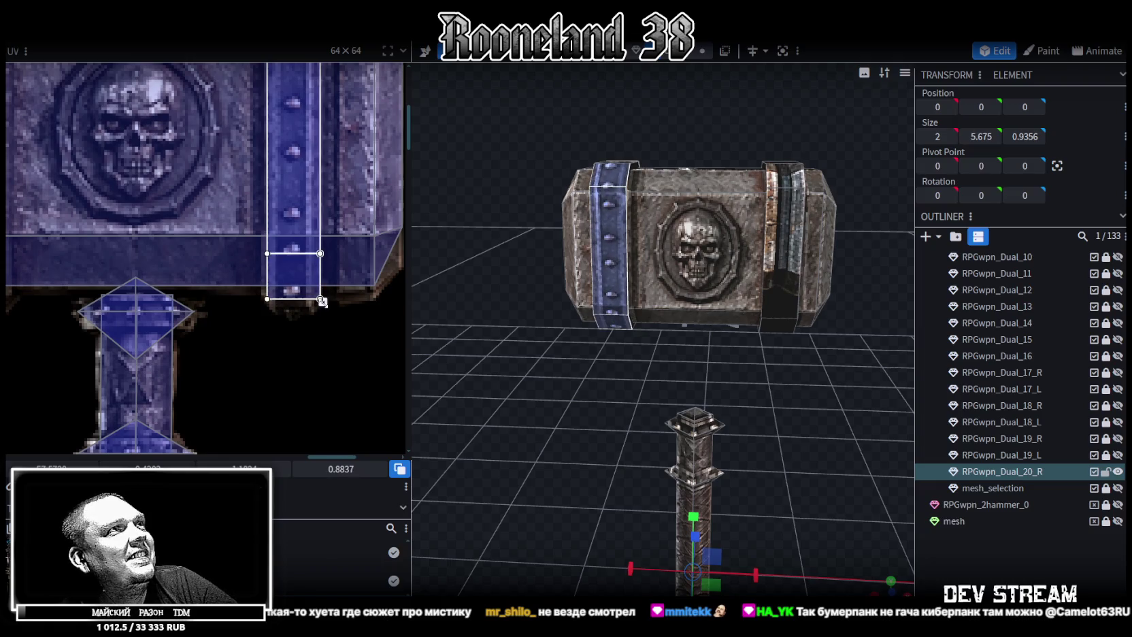
Fine-tune the band's UV, shifting it slightly left and widening it to the right
{"action": "scroll", "coordinate": [312, 411], "scroll_direction": "up", "scroll_amount": 2}
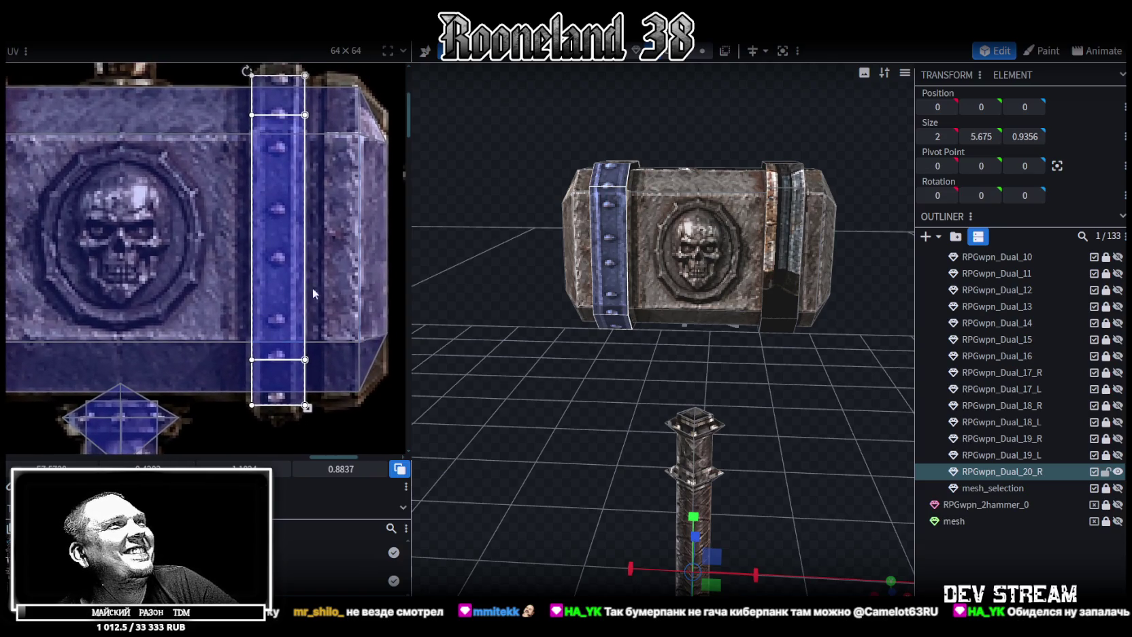
{"action": "scroll", "coordinate": [309, 297], "scroll_direction": "up", "scroll_amount": 1}
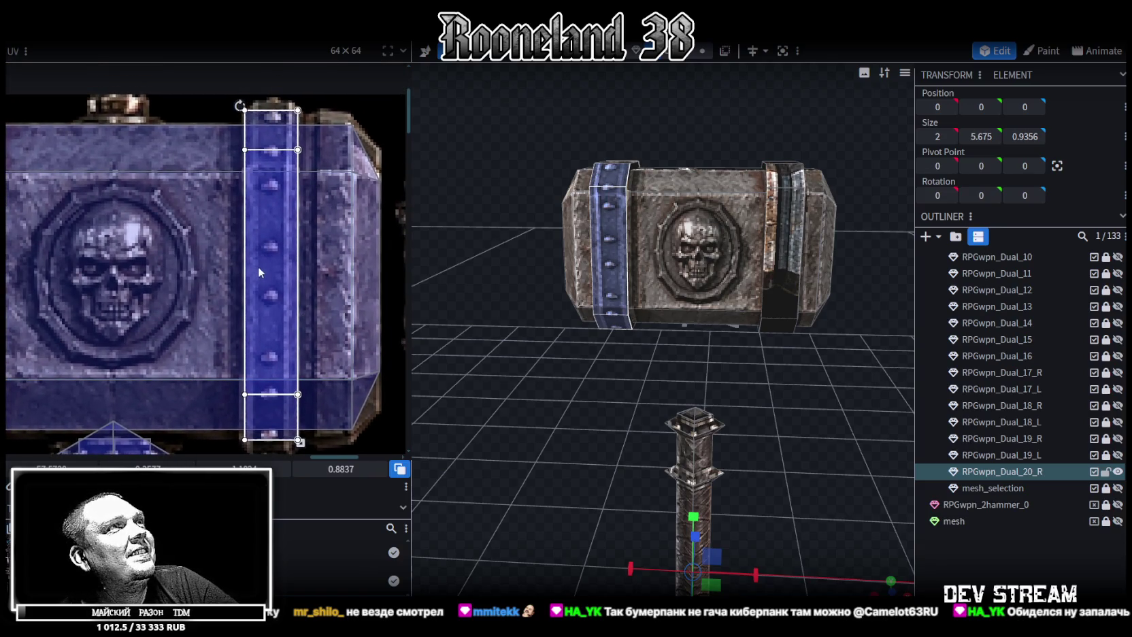
{"action": "scroll", "coordinate": [300, 327], "scroll_direction": "down", "scroll_amount": 1}
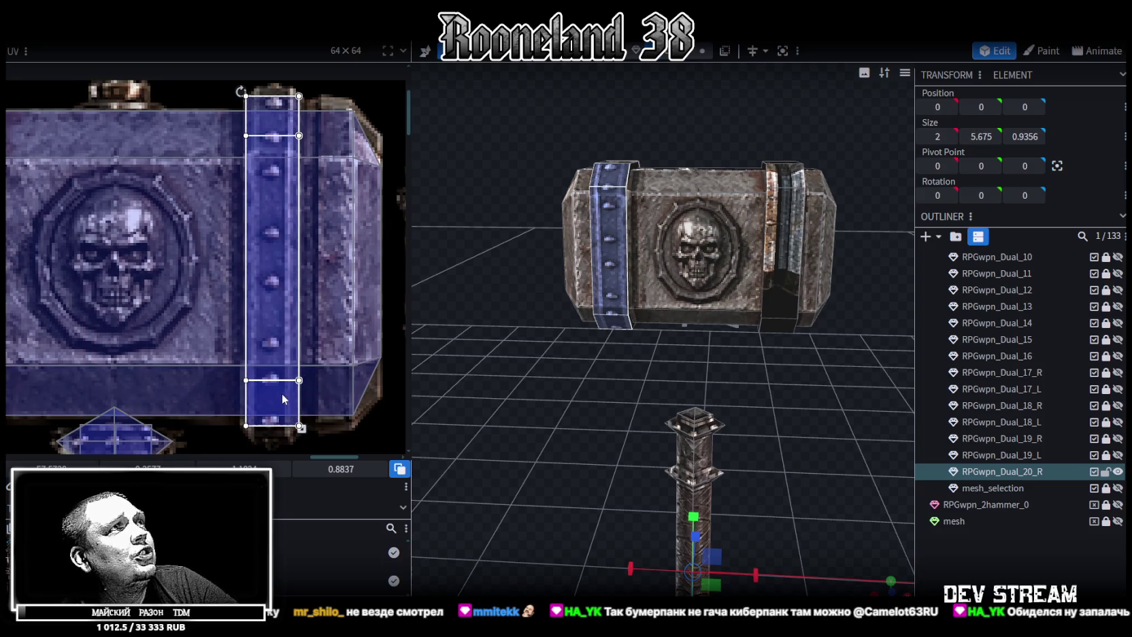
{"action": "left_click_drag", "start_coordinate": [274, 322], "coordinate": [272, 321]}
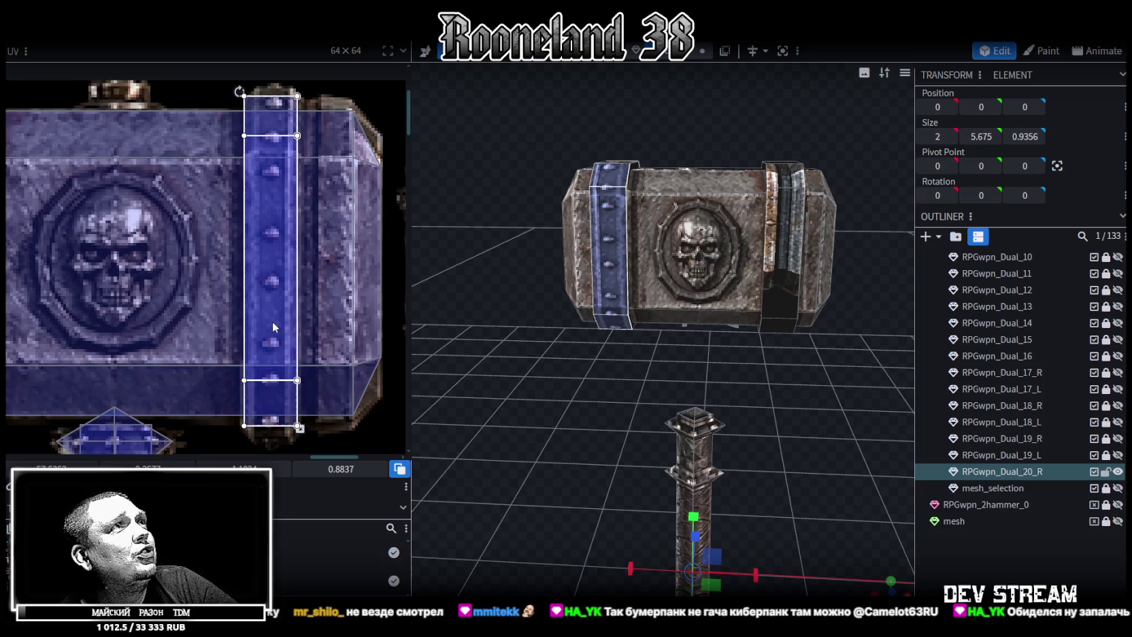
{"action": "left_click_drag", "start_coordinate": [299, 428], "coordinate": [303, 429]}
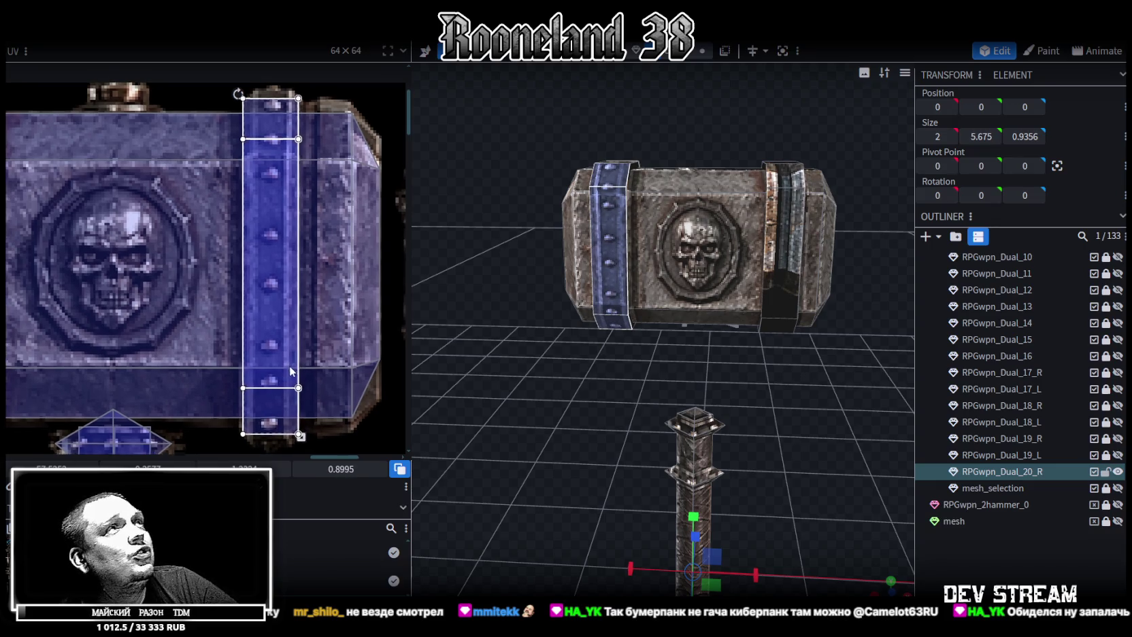
Trim the band's top face and side strip face UVs to fit the riveted strip
{"action": "middle_click_drag", "start_coordinate": [301, 352], "coordinate": [272, 376]}
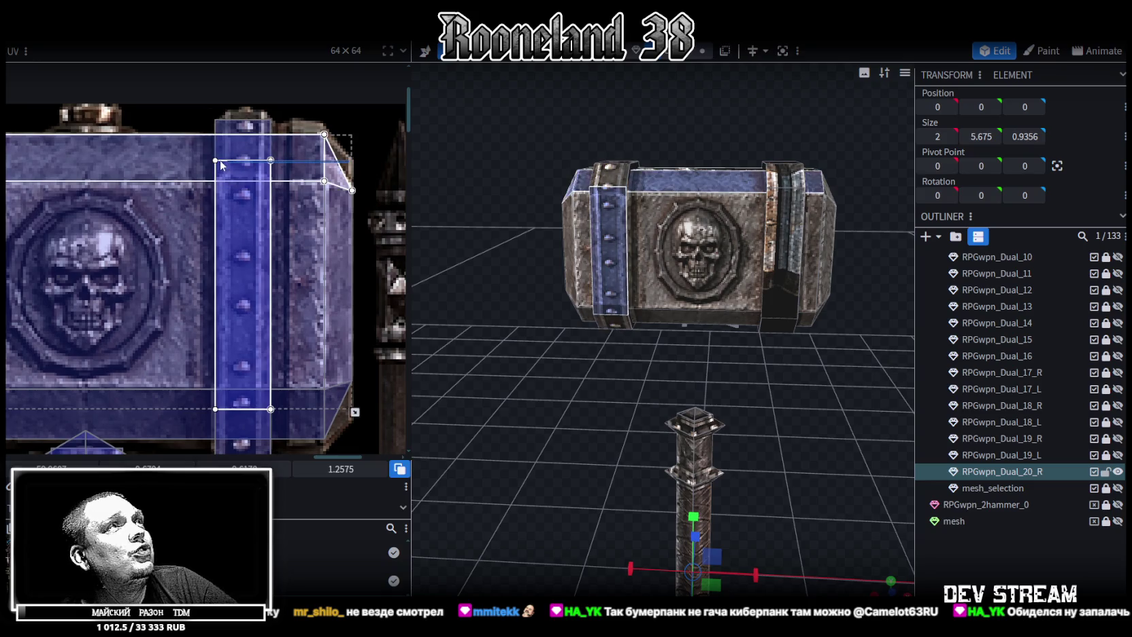
{"action": "left_click", "coordinate": [188, 154]}
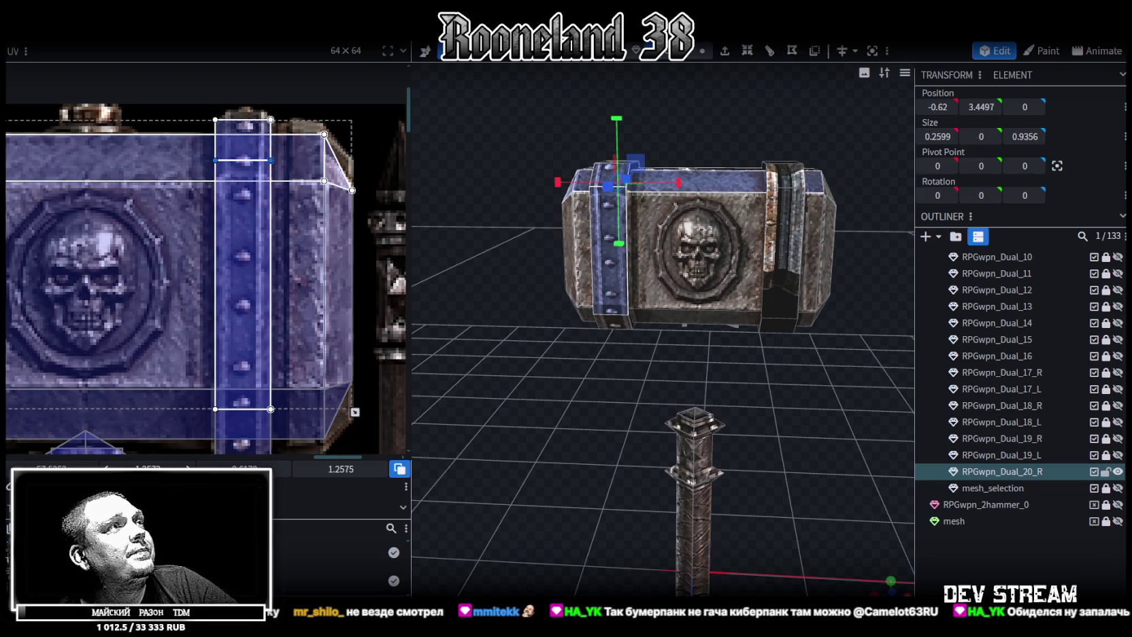
{"action": "left_click_drag", "start_coordinate": [243, 160], "coordinate": [243, 177]}
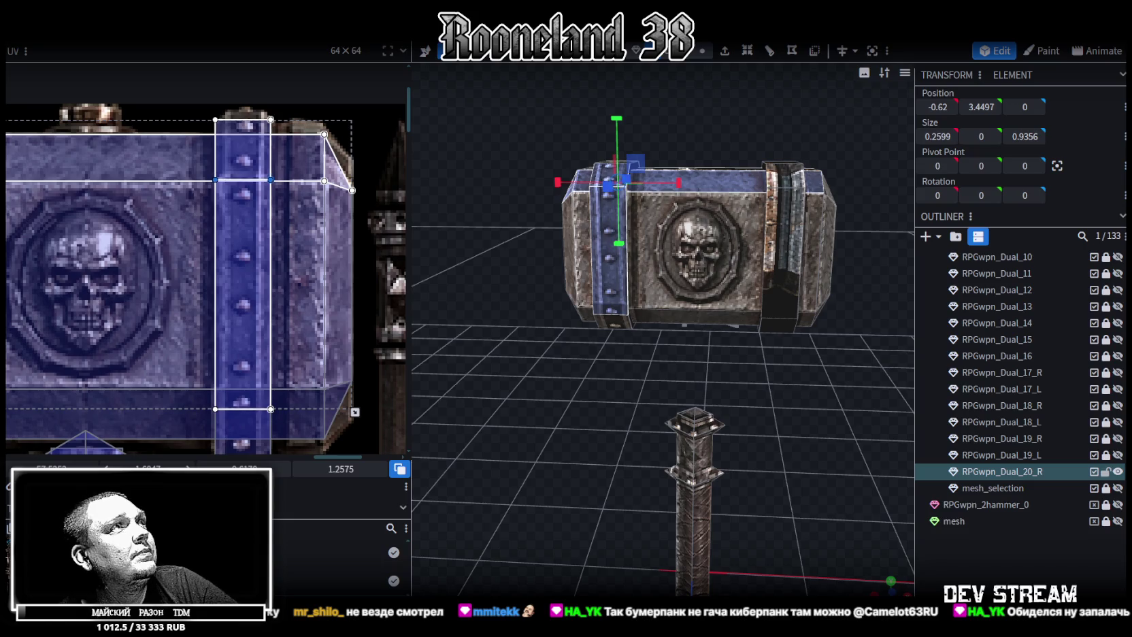
{"action": "scroll", "coordinate": [330, 270], "scroll_direction": "down", "scroll_amount": 3}
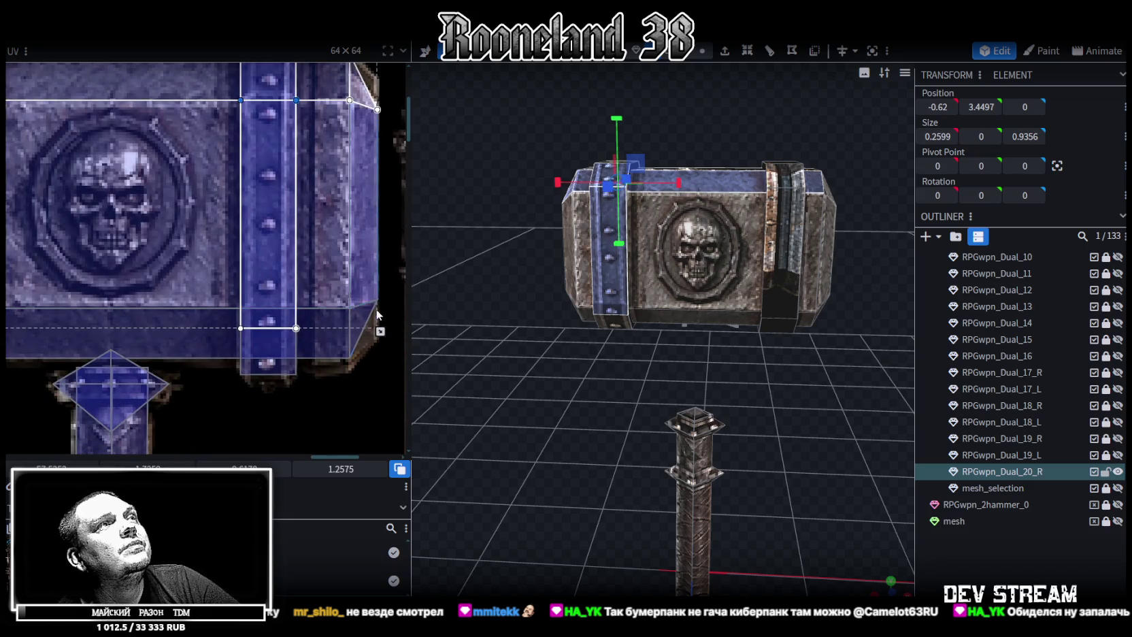
{"action": "left_click", "coordinate": [325, 329]}
{"action": "left_click", "coordinate": [270, 327]}
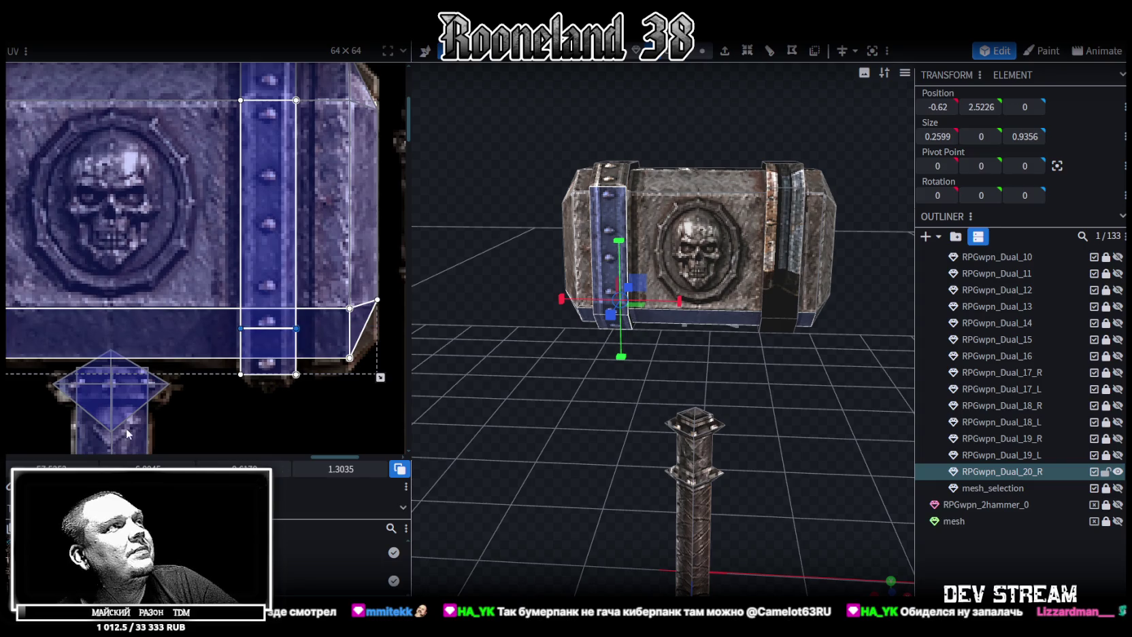
{"action": "left_click_drag", "start_coordinate": [269, 329], "coordinate": [270, 317]}
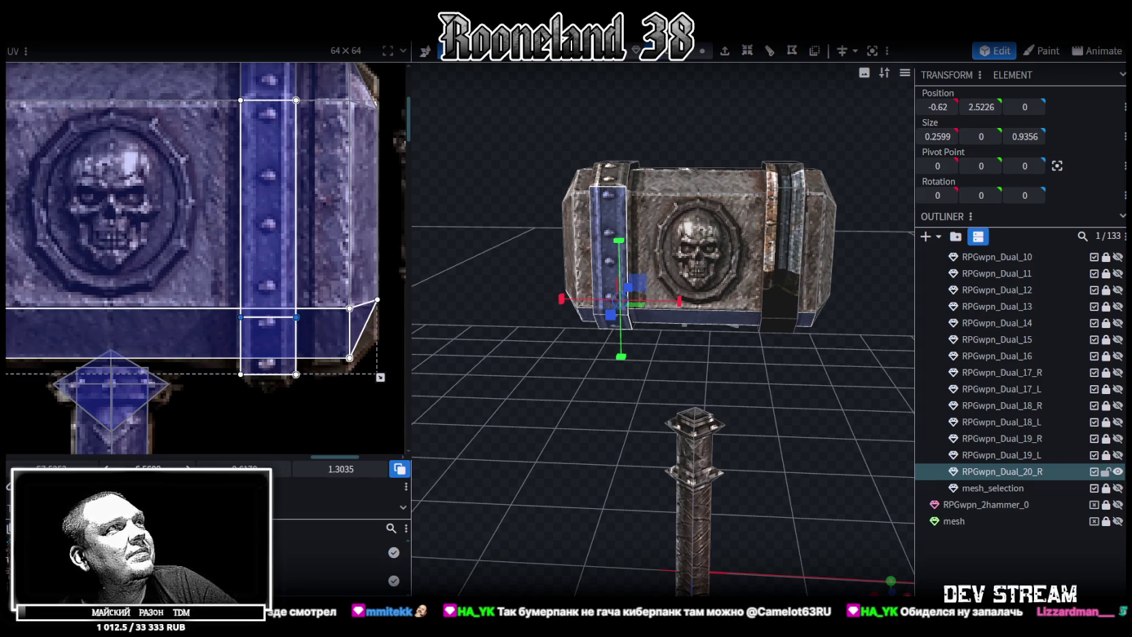
{"action": "mouse_move", "coordinate": [595, 316]}
{"action": "left_mouse_down"}
{"action": "mouse_move", "coordinate": [574, 432]}
{"action": "mouse_move", "coordinate": [564, 371]}
{"action": "mouse_move", "coordinate": [688, 384]}
{"action": "mouse_move", "coordinate": [732, 422]}
{"action": "left_mouse_up"}
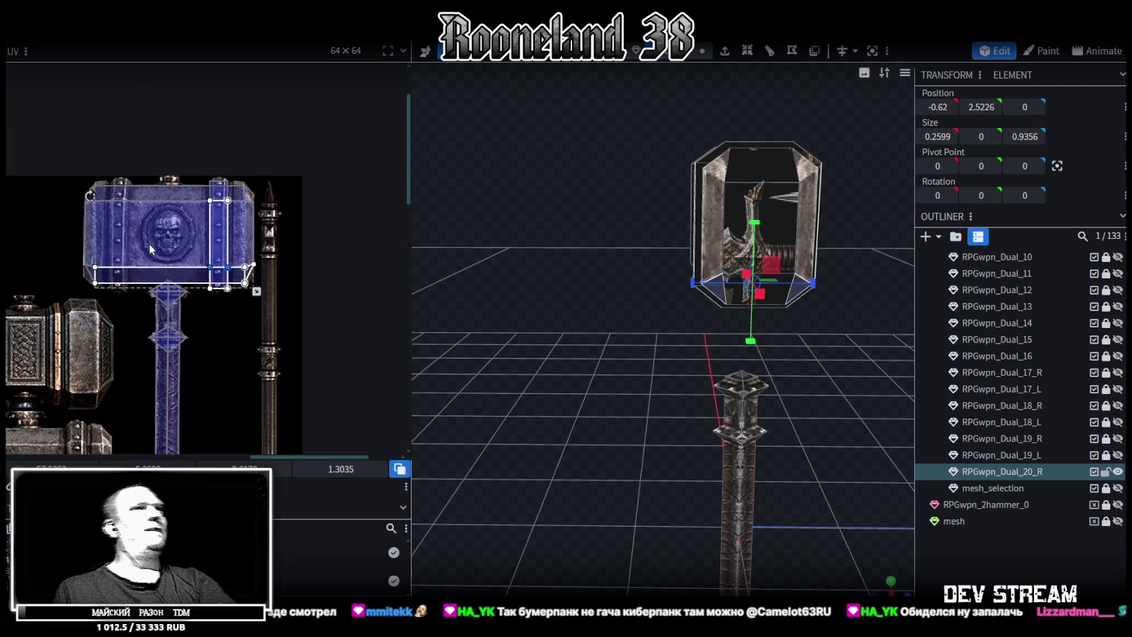
Select the next band face and shorten its UV to fit the riveted strip
{"action": "middle_click_drag", "start_coordinate": [148, 244], "coordinate": [234, 269]}
{"action": "middle_click_drag", "start_coordinate": [136, 269], "coordinate": [305, 281]}
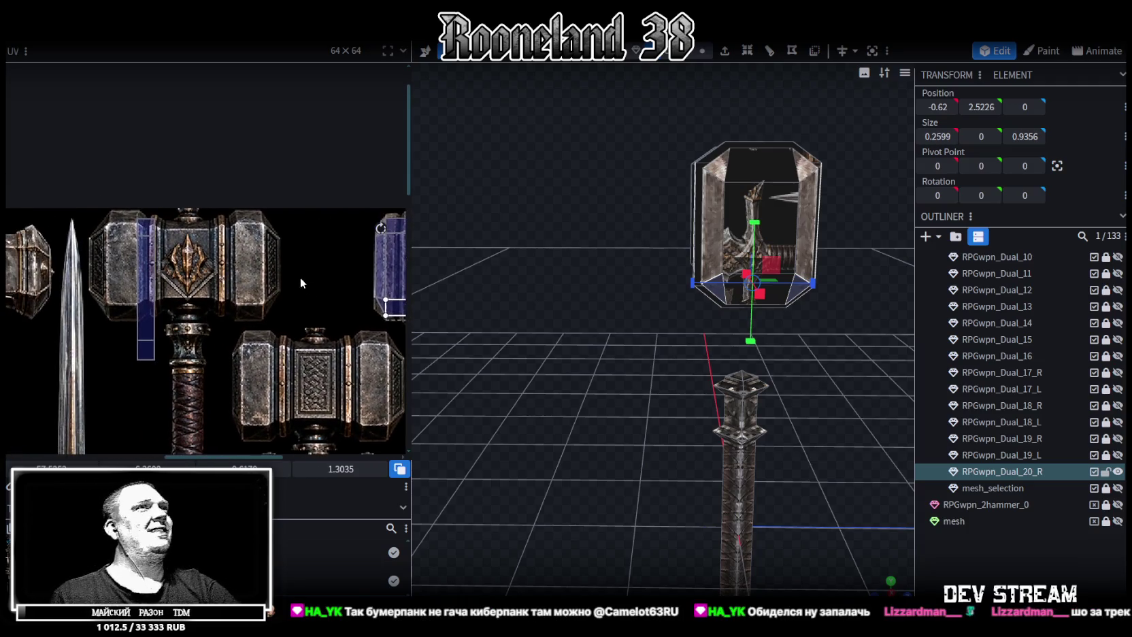
{"action": "left_click", "coordinate": [146, 313]}
{"action": "middle_click_drag", "start_coordinate": [221, 237], "coordinate": [325, 226]}
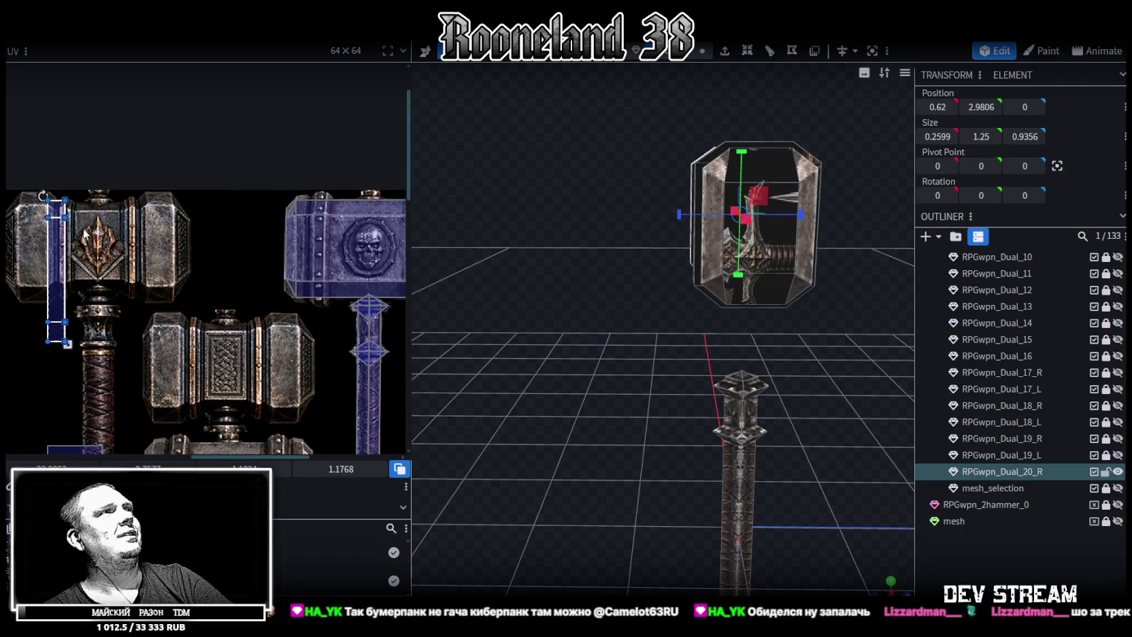
{"action": "scroll", "coordinate": [325, 226], "scroll_direction": "up", "scroll_amount": 2}
{"action": "scroll", "coordinate": [324, 227], "scroll_direction": "up", "scroll_amount": 2}
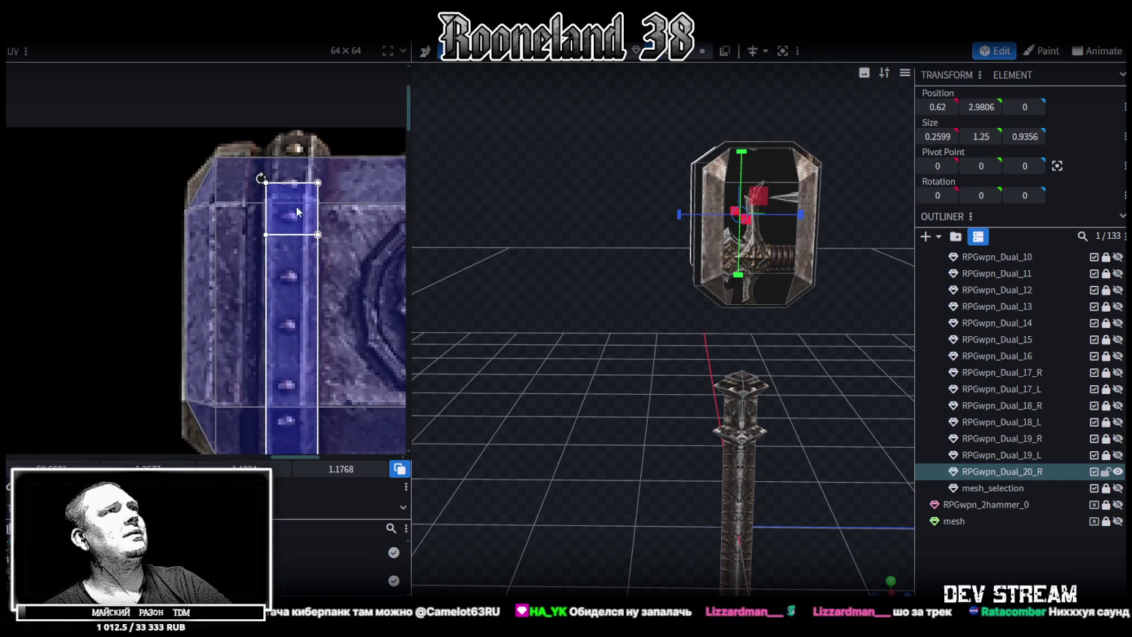
{"action": "left_click", "coordinate": [279, 188]}
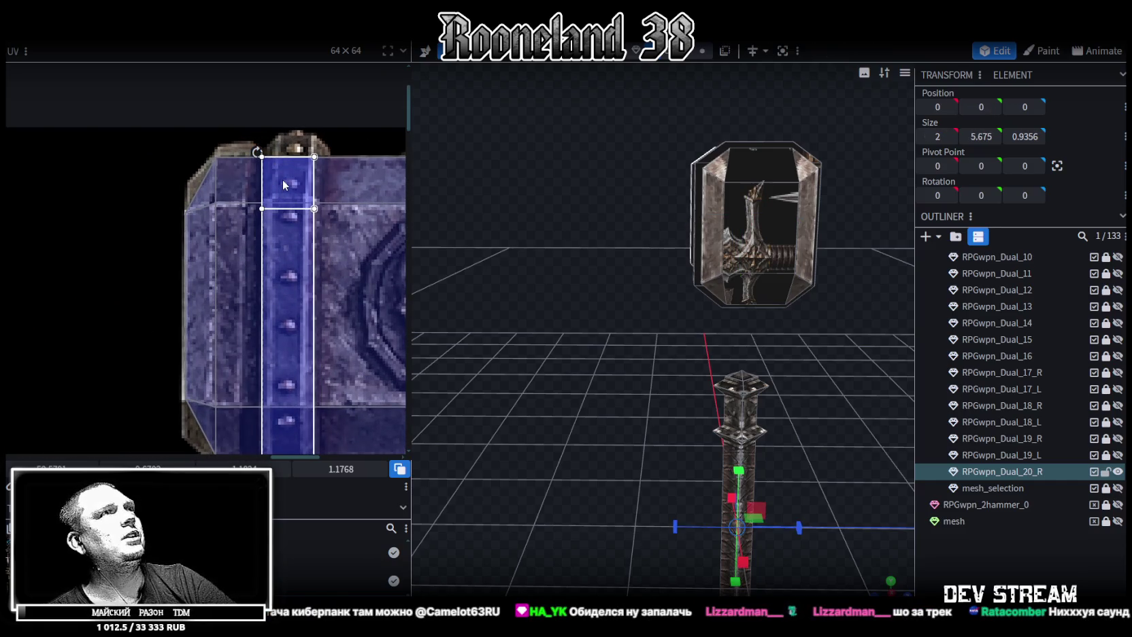
{"action": "middle_click_drag", "start_coordinate": [358, 293], "coordinate": [377, 153]}
{"action": "left_click_drag", "start_coordinate": [330, 438], "coordinate": [337, 321]}
Select the lower band face and nudge its UV's top edge up with the arrow key
{"action": "scroll", "coordinate": [348, 339], "scroll_direction": "up", "scroll_amount": 3}
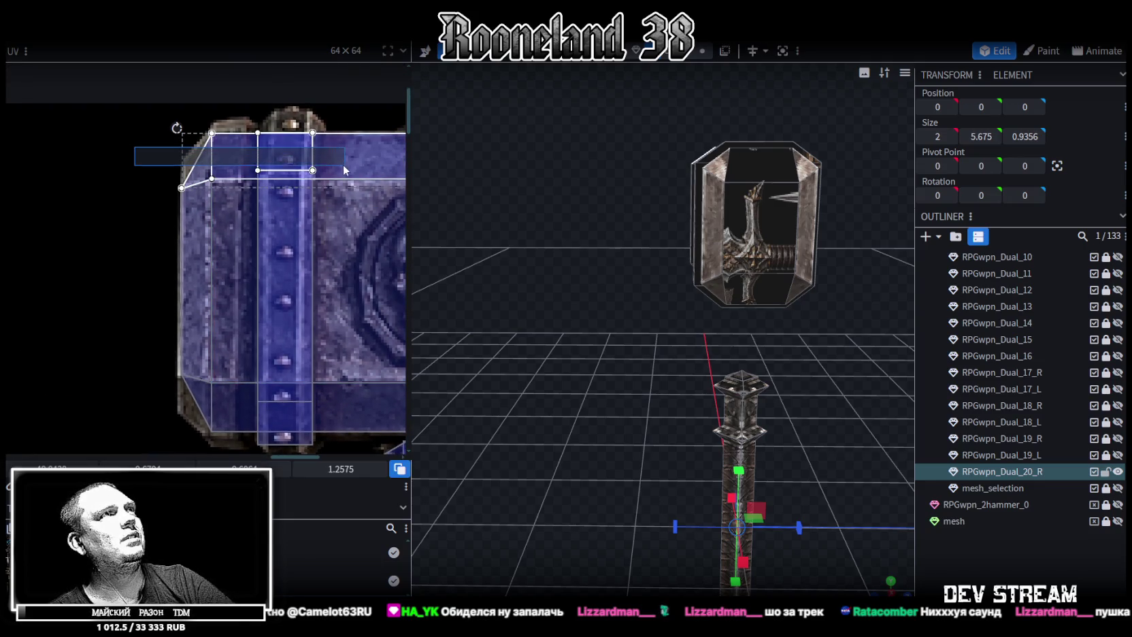
{"action": "left_click", "coordinate": [197, 163]}
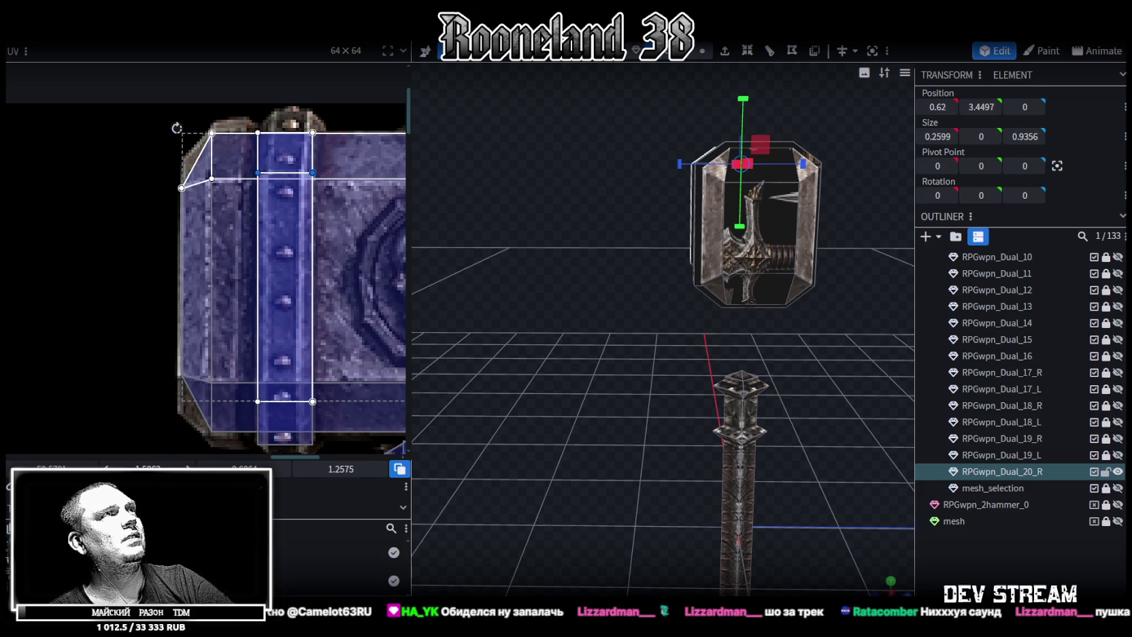
{"action": "scroll", "coordinate": [313, 342], "scroll_direction": "down", "scroll_amount": 2}
{"action": "left_click_drag", "start_coordinate": [124, 322], "coordinate": [340, 348]}
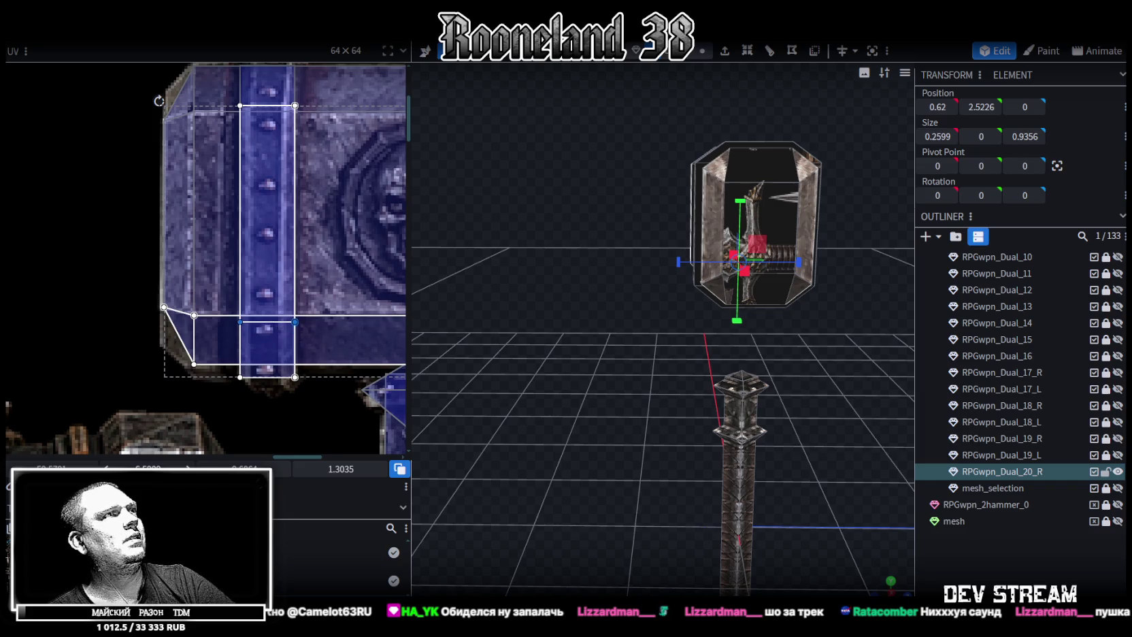
{"action": "key", "text": "Up"}
{"action": "scroll", "coordinate": [1007, 408], "scroll_direction": "up", "scroll_amount": 4}
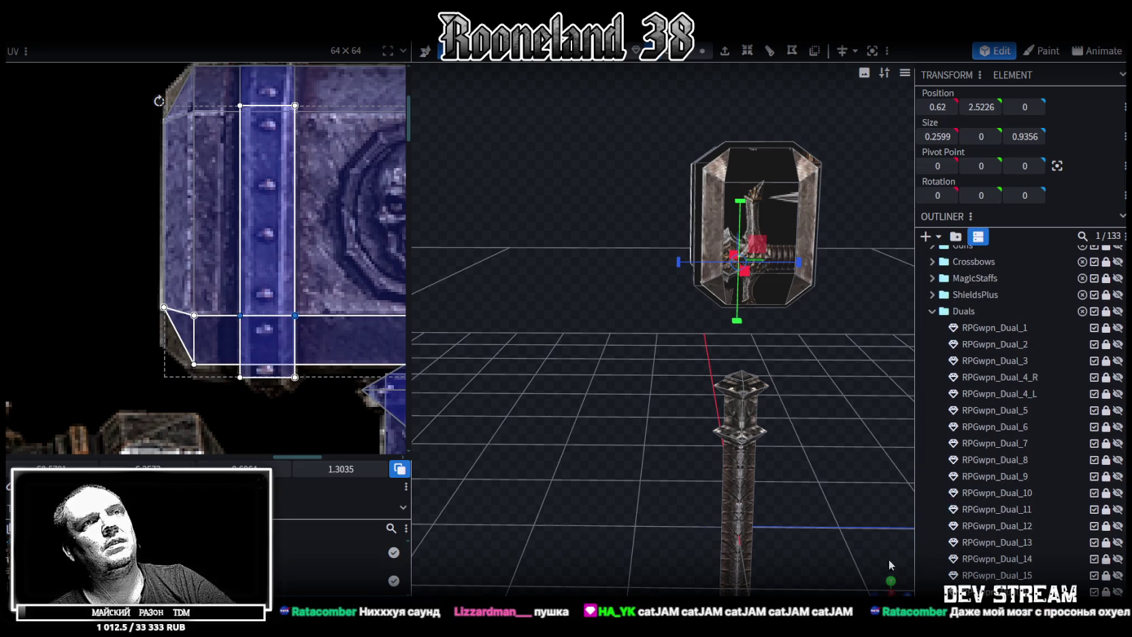
{"action": "mouse_move", "coordinate": [681, 435]}
{"action": "left_mouse_down"}
{"action": "mouse_move", "coordinate": [871, 440]}
{"action": "mouse_move", "coordinate": [817, 436]}
{"action": "mouse_move", "coordinate": [781, 370]}
{"action": "mouse_move", "coordinate": [778, 319]}
{"action": "mouse_move", "coordinate": [796, 443]}
{"action": "mouse_move", "coordinate": [586, 310]}
{"action": "left_mouse_up"}
{"action": "scroll", "coordinate": [1007, 409], "scroll_direction": "down", "scroll_amount": 5}
Reselect RPGwpn_Dual_20_R and isolate its small rectangular band face
{"action": "left_click", "coordinate": [811, 419]}
{"action": "left_click", "coordinate": [586, 310]}
{"action": "left_click", "coordinate": [586, 315]}
{"action": "scroll", "coordinate": [256, 315], "scroll_direction": "down", "scroll_amount": 2}
{"action": "scroll", "coordinate": [272, 292], "scroll_direction": "down", "scroll_amount": 2}
{"action": "scroll", "coordinate": [291, 270], "scroll_direction": "down", "scroll_amount": 1}
{"action": "scroll", "coordinate": [289, 270], "scroll_direction": "up", "scroll_amount": 3}
{"action": "left_click", "coordinate": [129, 340]}
{"action": "middle_click_drag", "start_coordinate": [207, 355], "coordinate": [224, 306]}
{"action": "mouse_move", "coordinate": [463, 418]}
{"action": "left_mouse_down"}
{"action": "mouse_move", "coordinate": [729, 378]}
{"action": "mouse_move", "coordinate": [735, 355]}
{"action": "left_mouse_up"}
{"action": "left_click", "coordinate": [727, 56]}
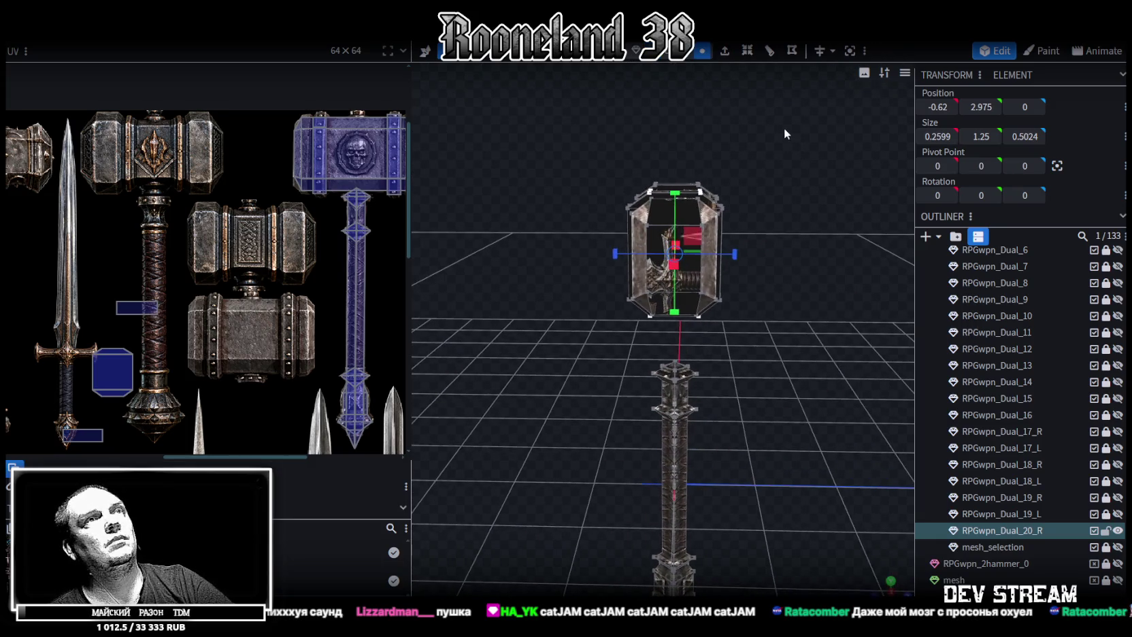
Move the thin band slab to the opposite side of the head, Z -0.4352
{"action": "left_click_drag", "start_coordinate": [784, 128], "coordinate": [719, 275]}
{"action": "scroll", "coordinate": [718, 274], "scroll_direction": "down", "scroll_amount": 5}
{"action": "scroll", "coordinate": [814, 194], "scroll_direction": "up", "scroll_amount": 5}
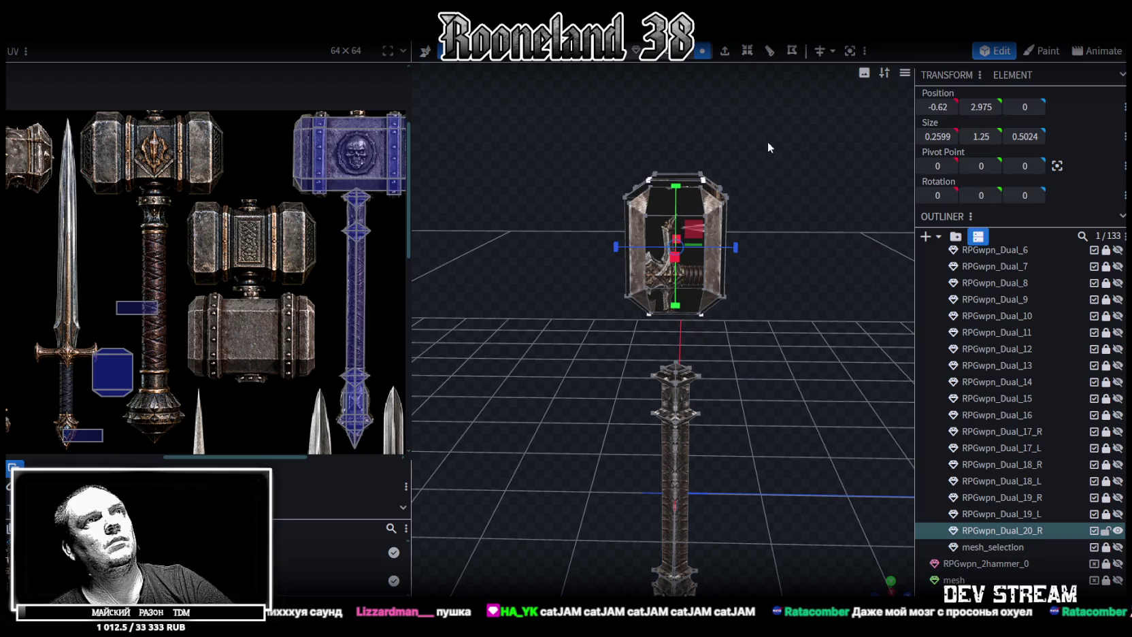
{"action": "left_click", "coordinate": [711, 272]}
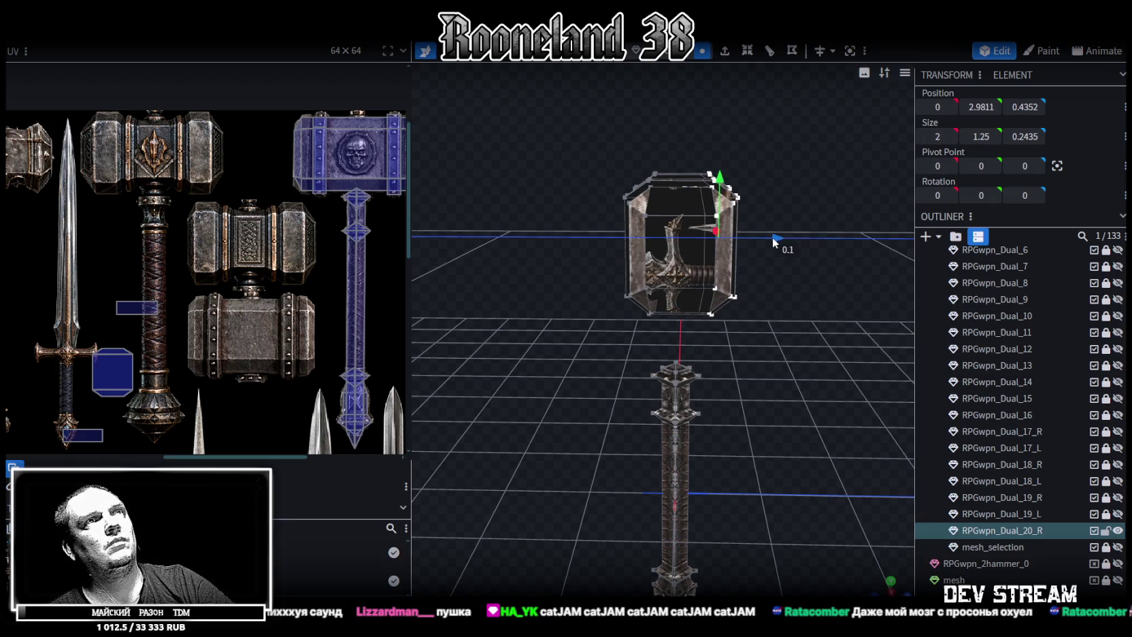
{"action": "left_click_drag", "start_coordinate": [767, 242], "coordinate": [712, 238]}
{"action": "left_click_drag", "start_coordinate": [567, 121], "coordinate": [679, 326]}
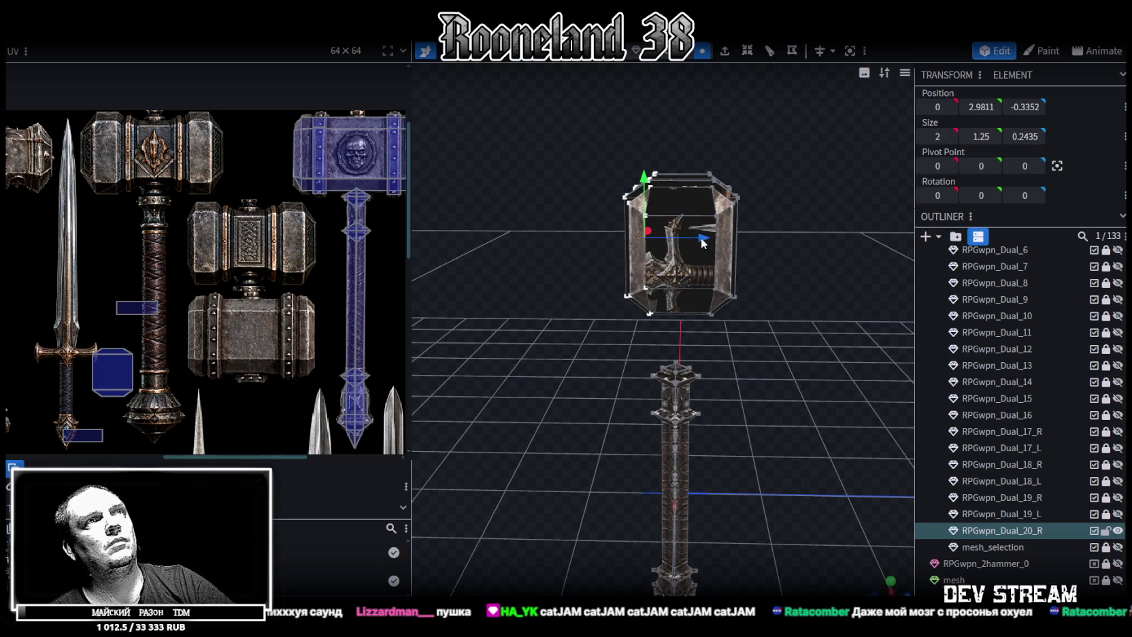
{"action": "left_click_drag", "start_coordinate": [703, 243], "coordinate": [690, 237]}
{"action": "scroll", "coordinate": [274, 307], "scroll_direction": "down", "scroll_amount": 2}
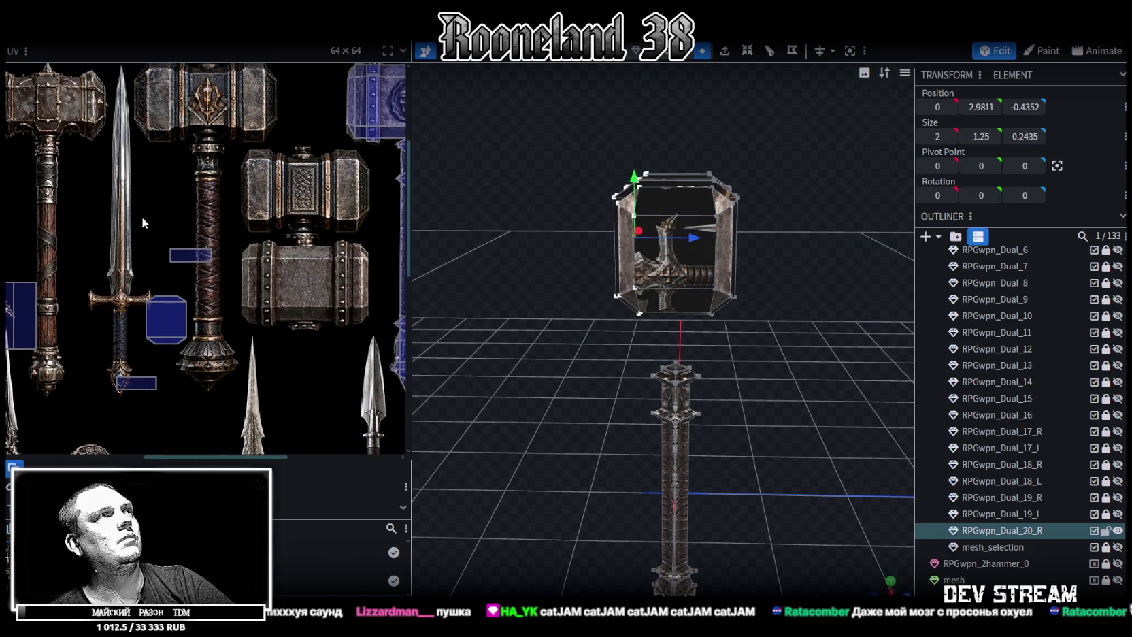
Move a band face's UV onto the lower hammer head of the atlas
{"action": "left_click", "coordinate": [191, 255]}
{"action": "left_click_drag", "start_coordinate": [458, 265], "coordinate": [476, 259]}
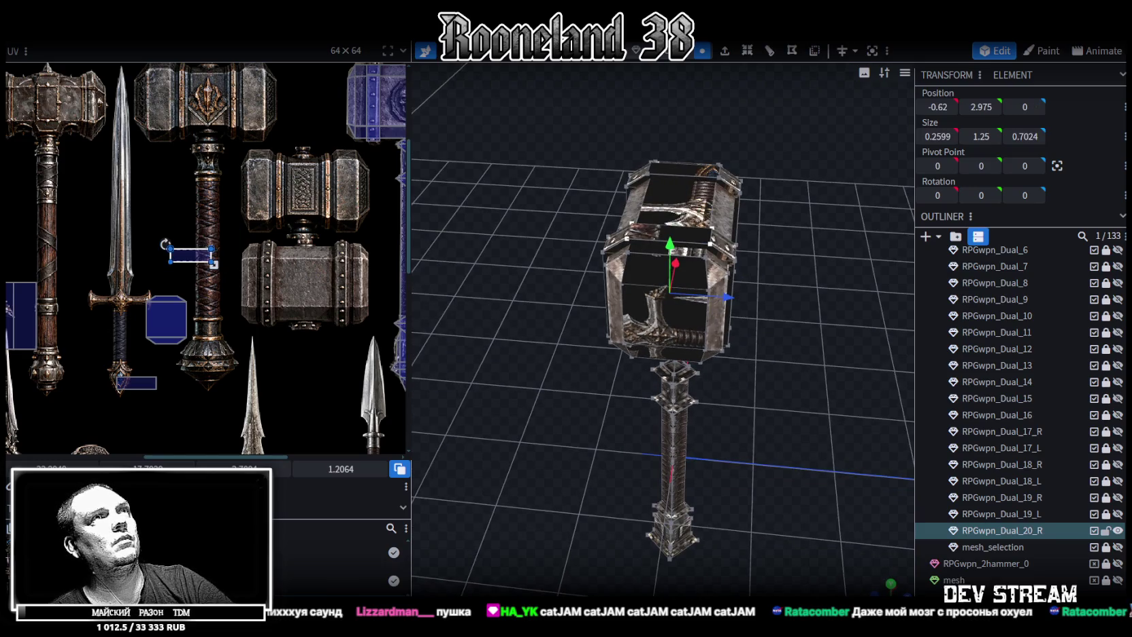
{"action": "mouse_move", "coordinate": [535, 199]}
{"action": "left_mouse_down"}
{"action": "mouse_move", "coordinate": [480, 102]}
{"action": "mouse_move", "coordinate": [241, 230]}
{"action": "left_mouse_up"}
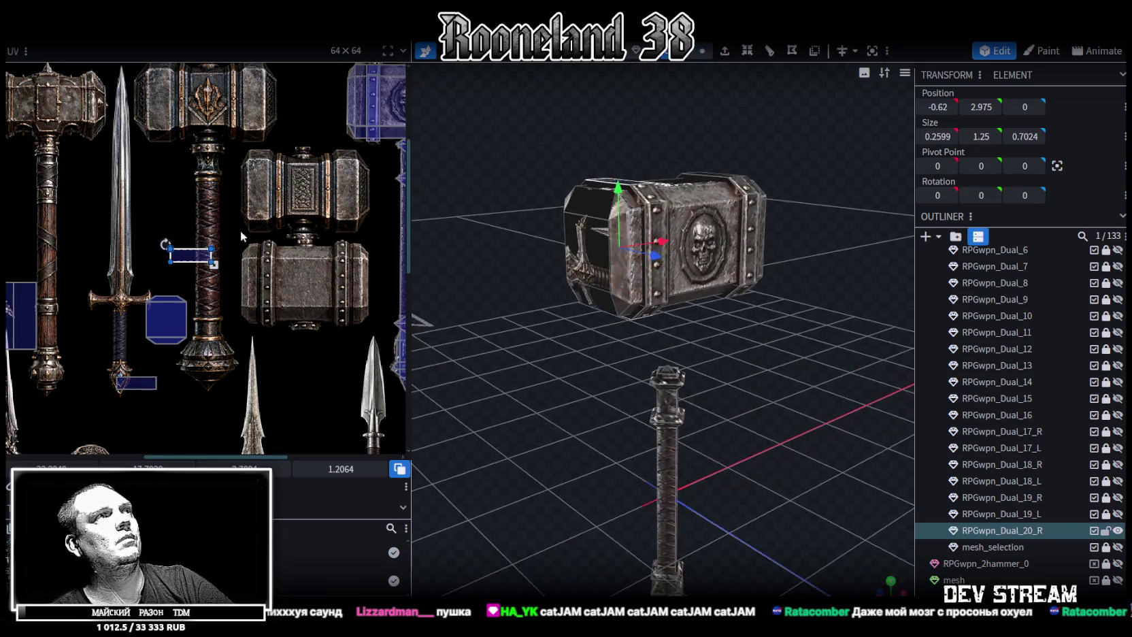
{"action": "scroll", "coordinate": [226, 192], "scroll_direction": "up", "scroll_amount": 2}
{"action": "scroll", "coordinate": [181, 192], "scroll_direction": "up", "scroll_amount": 2}
{"action": "left_click_drag", "start_coordinate": [132, 224], "coordinate": [255, 259]}
Rotate the next band face's UV a quarter turn with Rotate UV Right
{"action": "left_click", "coordinate": [637, 198]}
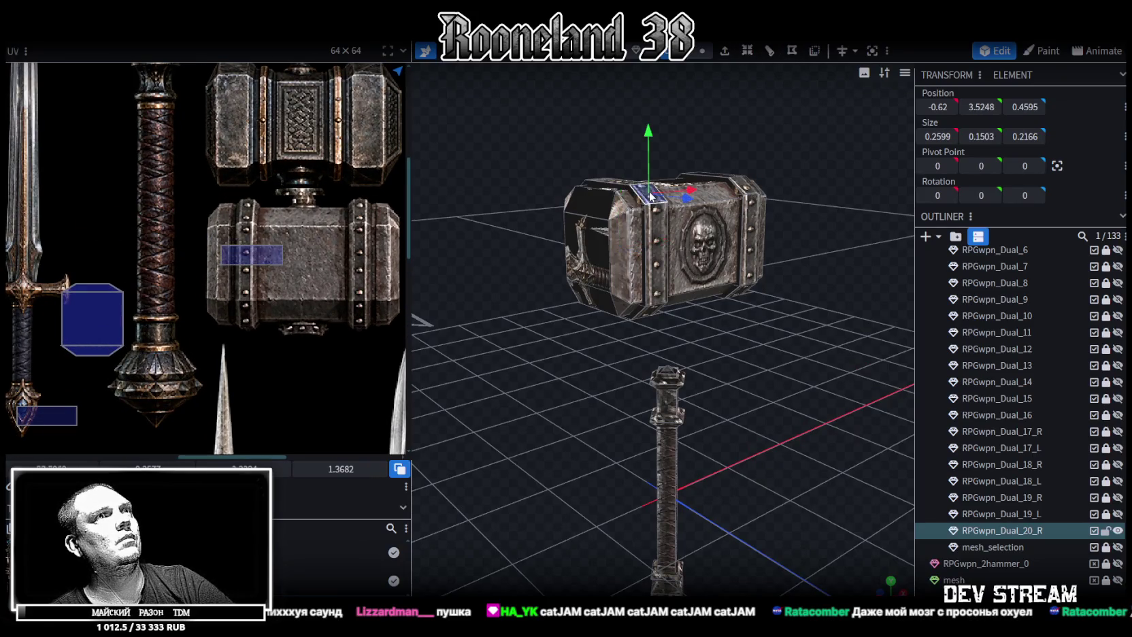
{"action": "scroll", "coordinate": [238, 164], "scroll_direction": "down", "scroll_amount": 3}
{"action": "scroll", "coordinate": [213, 223], "scroll_direction": "up", "scroll_amount": 1}
{"action": "scroll", "coordinate": [227, 259], "scroll_direction": "up", "scroll_amount": 2}
{"action": "left_click", "coordinate": [269, 246]}
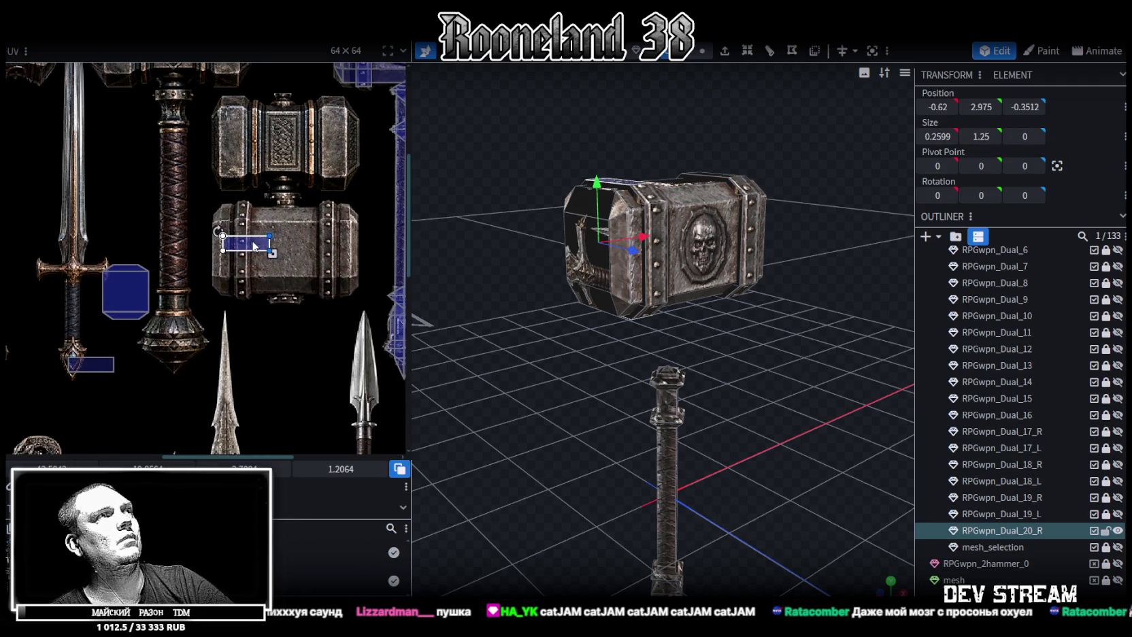
{"action": "right_click", "coordinate": [318, 240]}
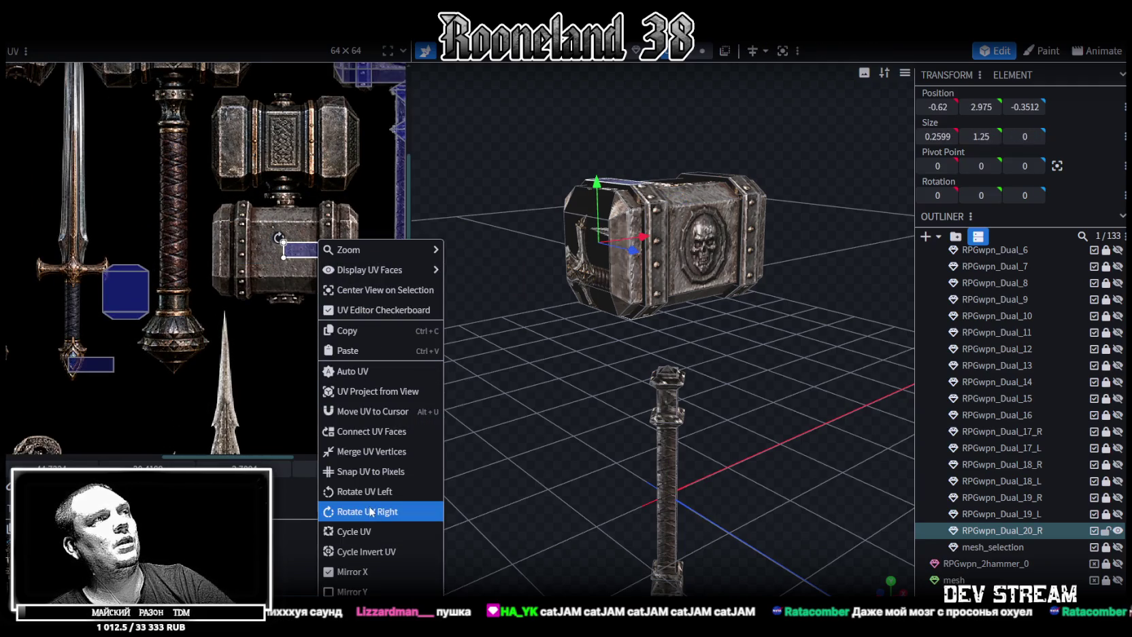
{"action": "left_click", "coordinate": [371, 512]}
{"action": "scroll", "coordinate": [286, 242], "scroll_direction": "up", "scroll_amount": 3}
Align the band UV over the riveted strip, mirror it, and extend its bottom edge
{"action": "left_click_drag", "start_coordinate": [286, 241], "coordinate": [331, 237]}
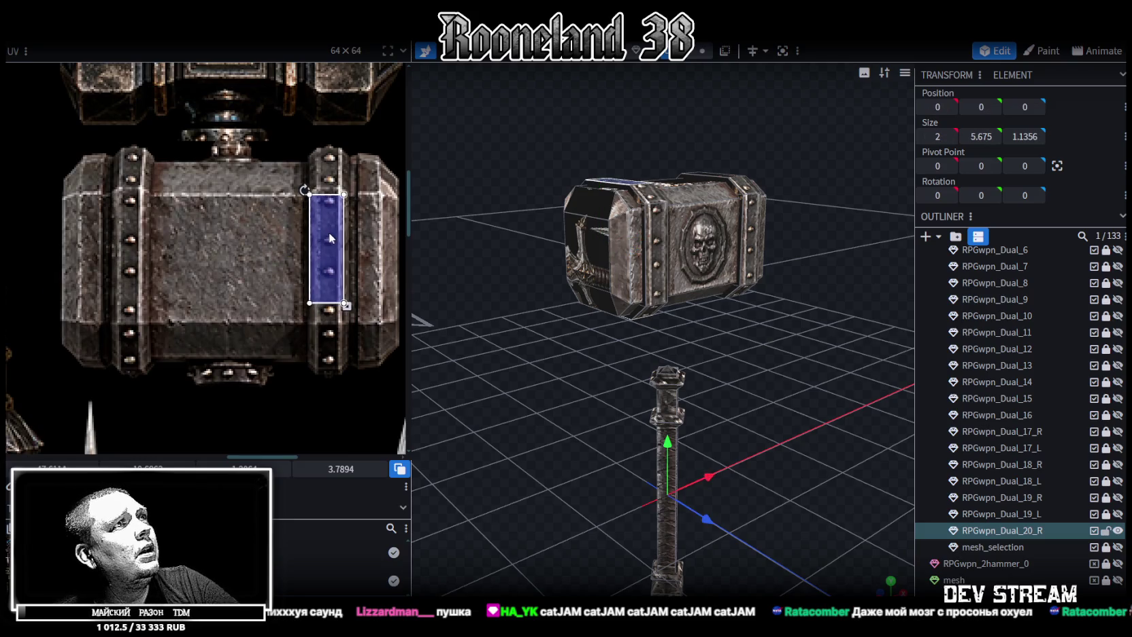
{"action": "left_click_drag", "start_coordinate": [347, 306], "coordinate": [352, 322]}
{"action": "left_click_drag", "start_coordinate": [457, 339], "coordinate": [725, 471]}
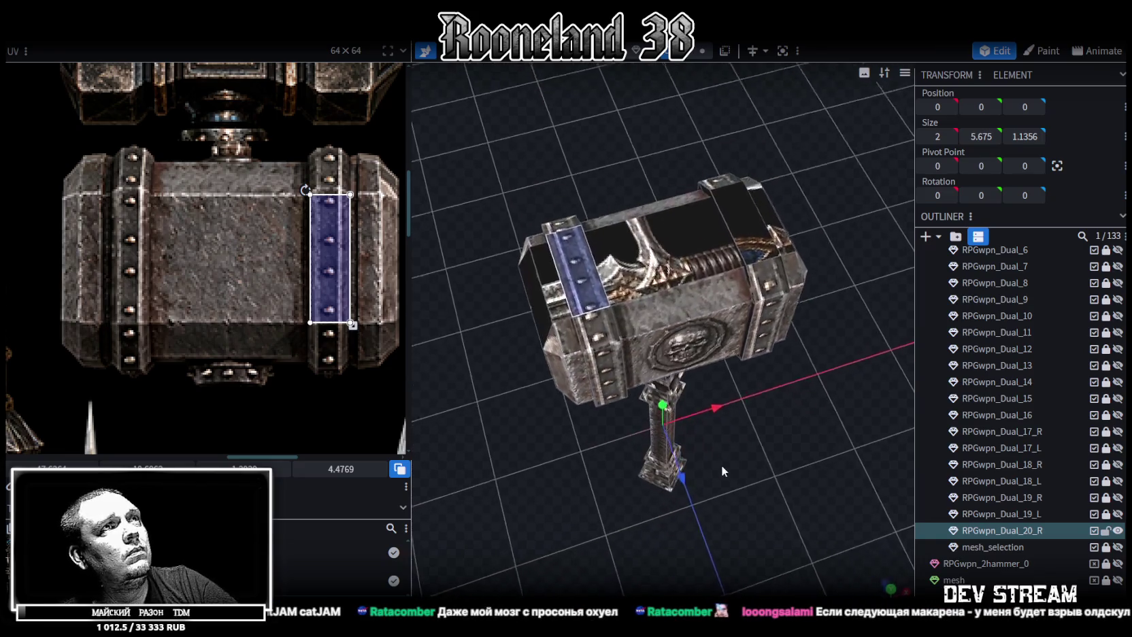
{"action": "scroll", "coordinate": [323, 254], "scroll_direction": "up", "scroll_amount": 2}
{"action": "scroll", "coordinate": [322, 255], "scroll_direction": "up", "scroll_amount": 2}
{"action": "left_click_drag", "start_coordinate": [315, 265], "coordinate": [309, 252]}
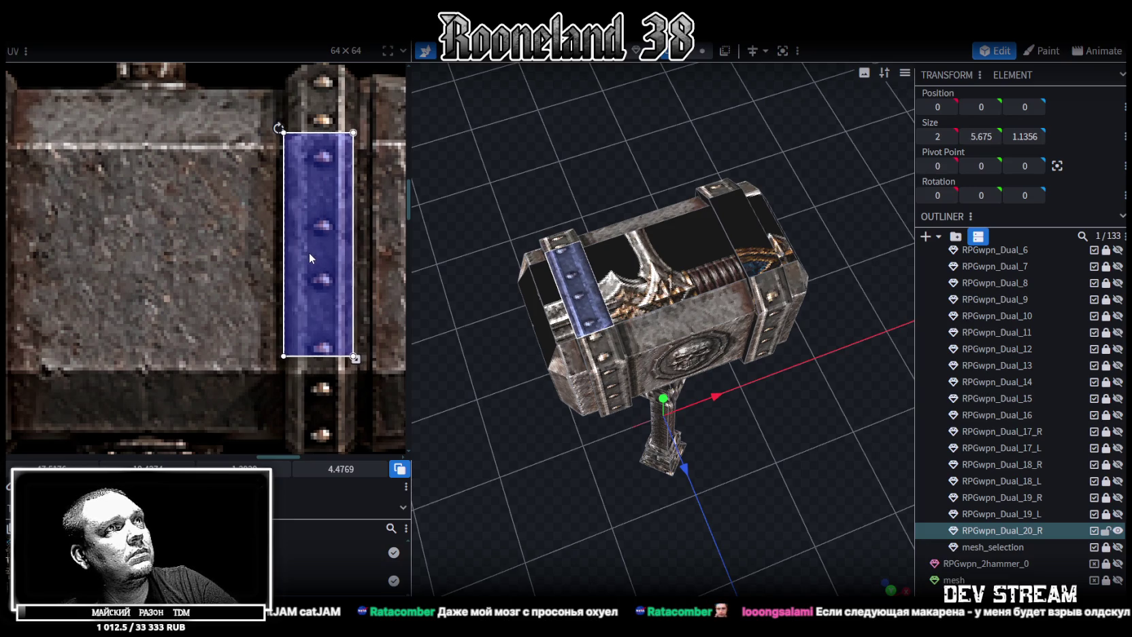
{"action": "key", "text": "m"}
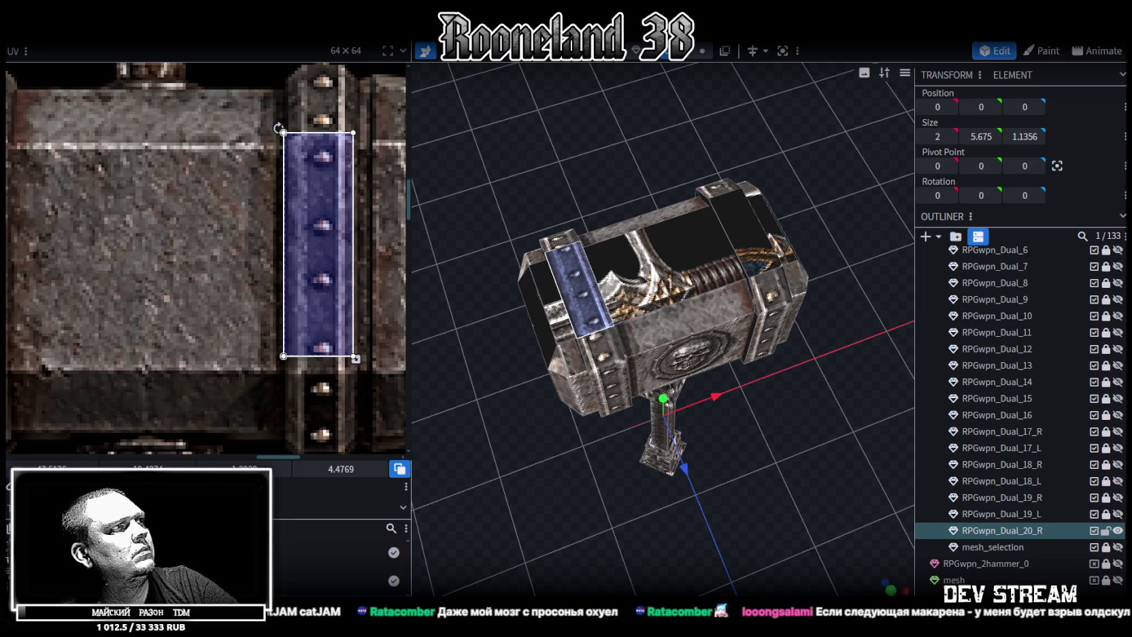
{"action": "key", "text": "m"}
{"action": "left_click_drag", "start_coordinate": [309, 226], "coordinate": [307, 227]}
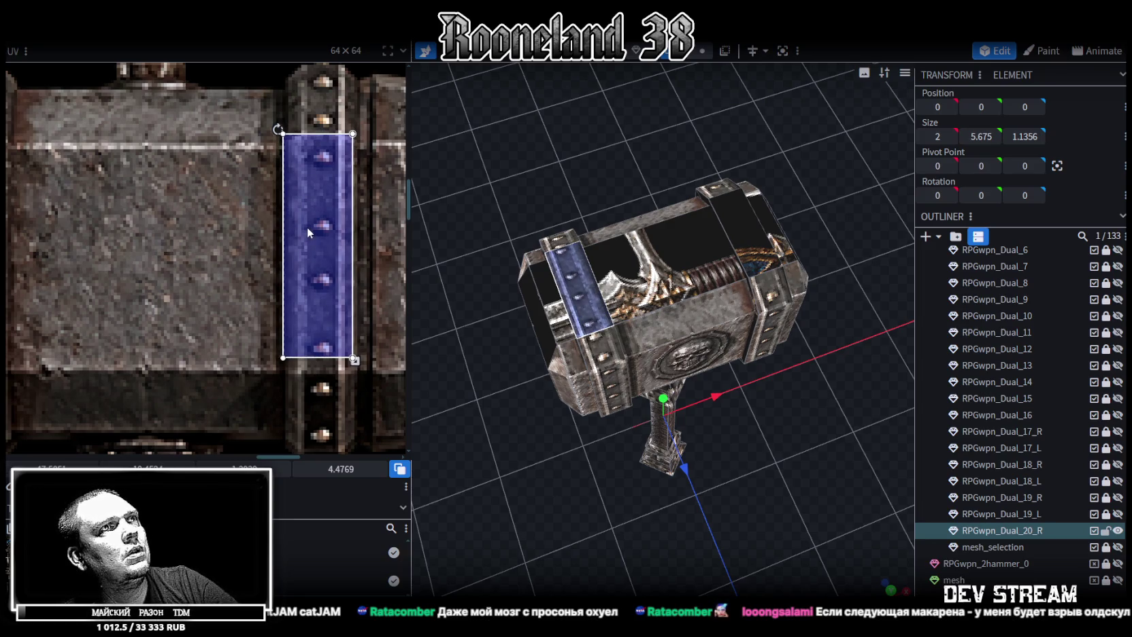
{"action": "left_click_drag", "start_coordinate": [353, 358], "coordinate": [356, 376]}
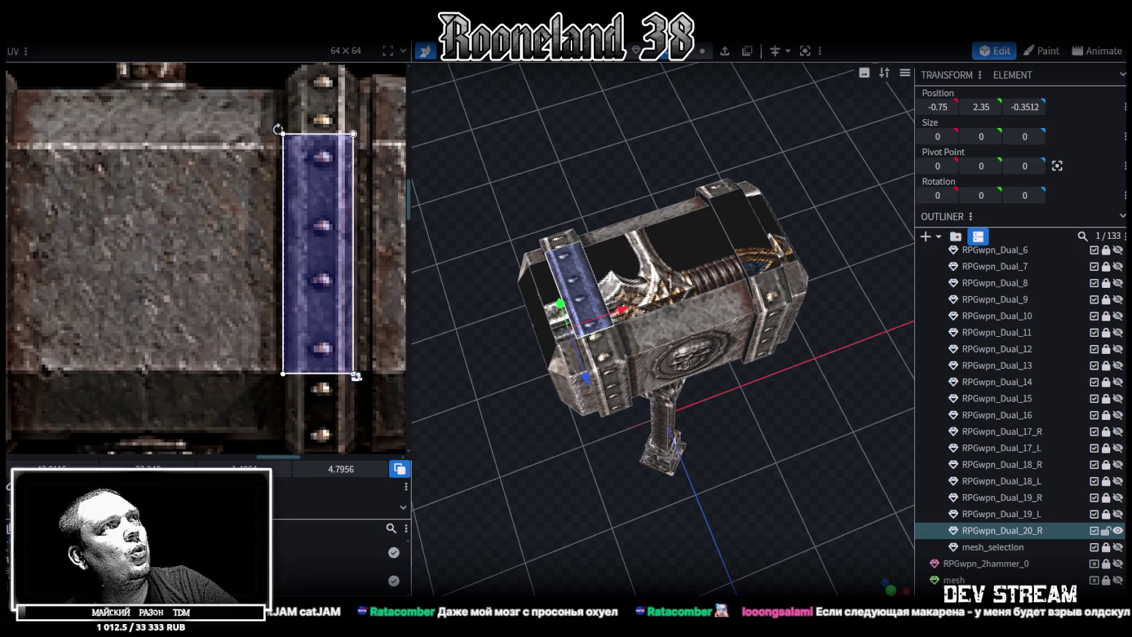
Move another face's UV onto the hammer-head band and apply Rotate UV Right
{"action": "scroll", "coordinate": [330, 279], "scroll_direction": "down", "scroll_amount": 2}
{"action": "scroll", "coordinate": [241, 265], "scroll_direction": "down", "scroll_amount": 2}
{"action": "scroll", "coordinate": [170, 286], "scroll_direction": "down", "scroll_amount": 2}
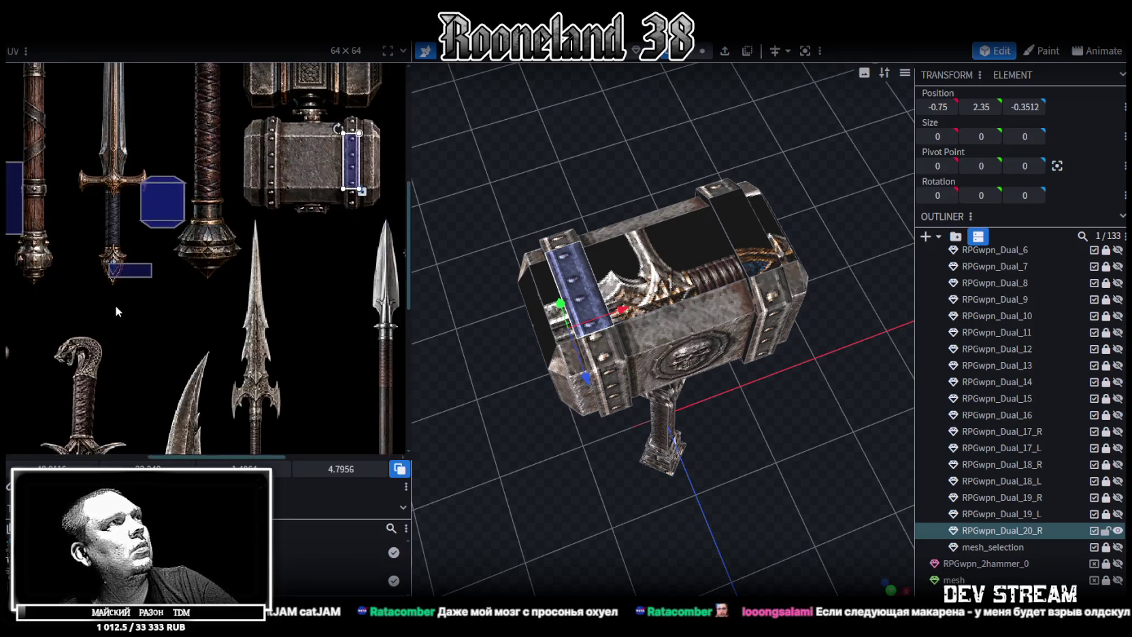
{"action": "left_click_drag", "start_coordinate": [128, 273], "coordinate": [274, 163]}
{"action": "right_click", "coordinate": [275, 163]}
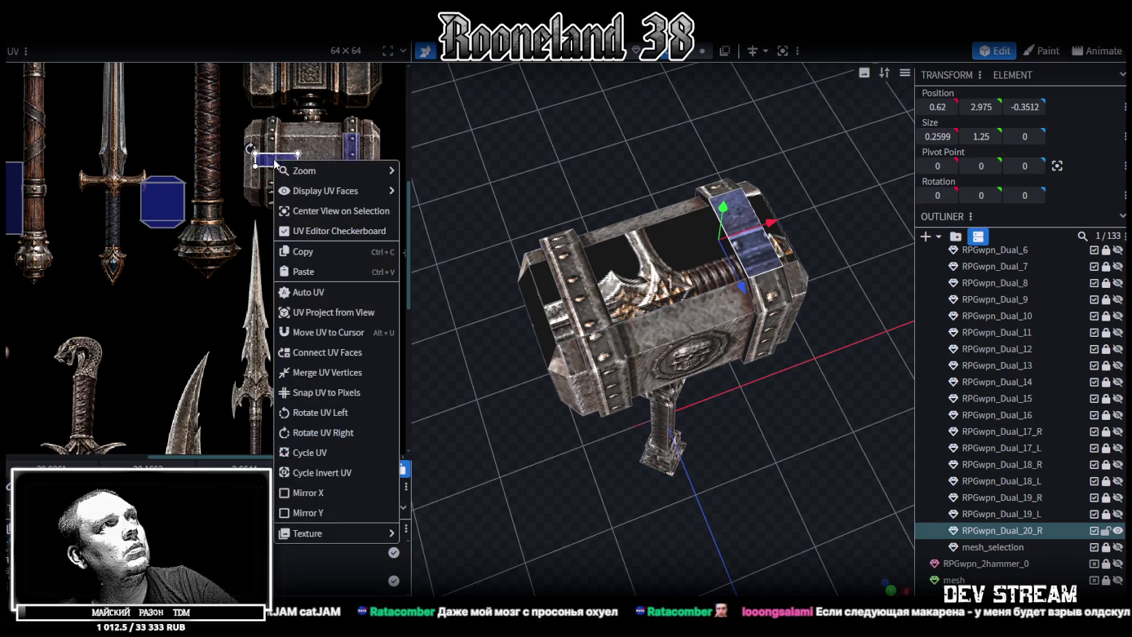
{"action": "left_click", "coordinate": [320, 412]}
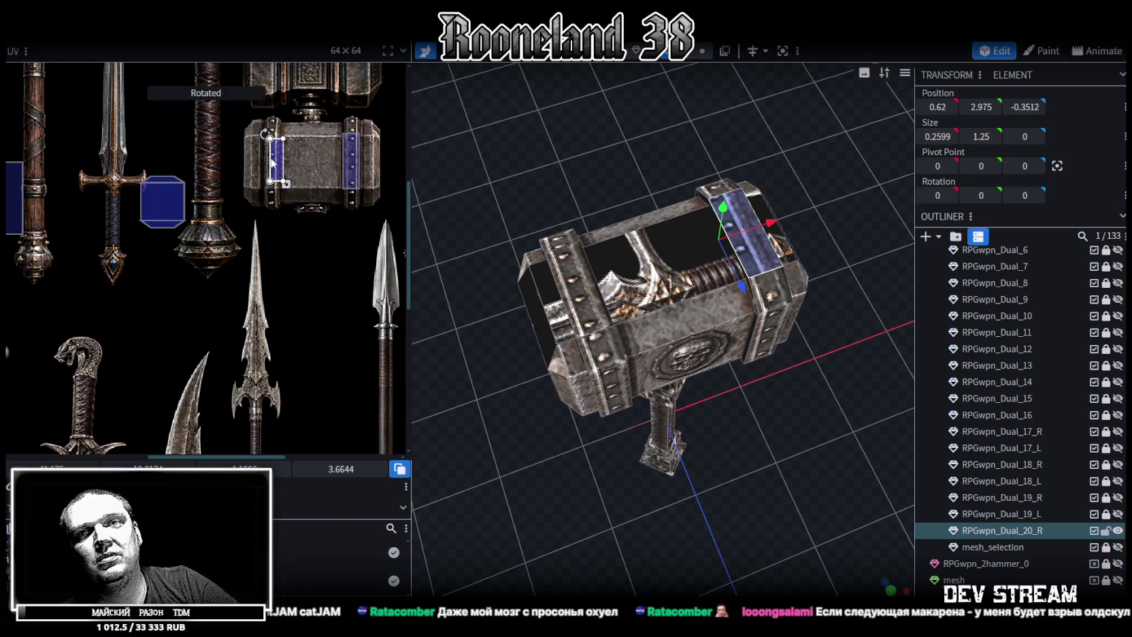
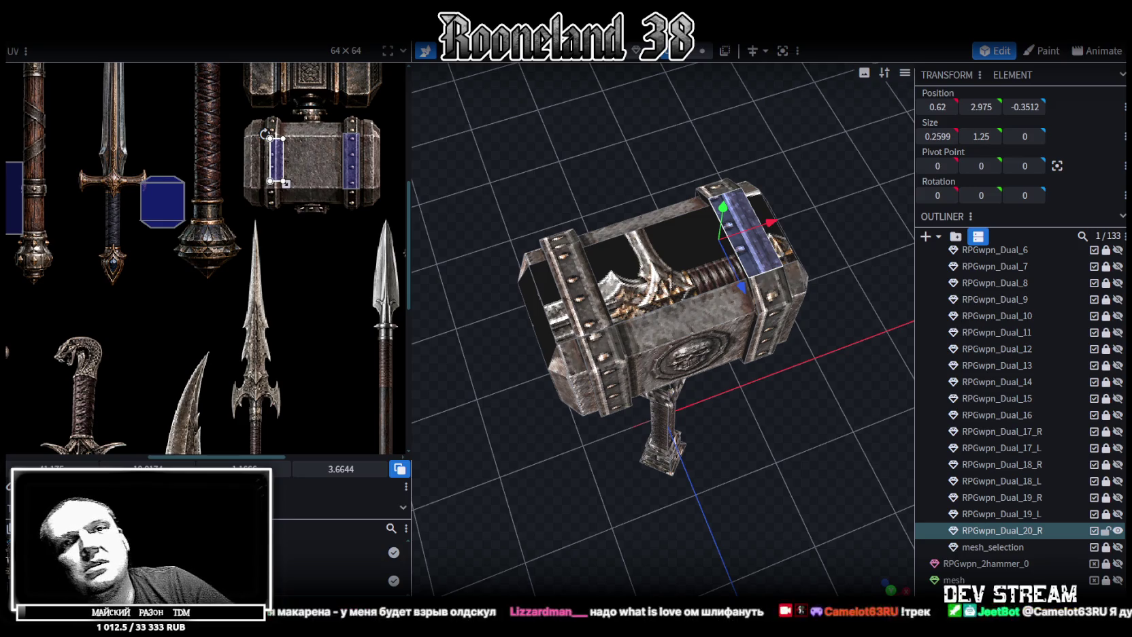
Centre the band face's UV rectangle on the riveted strip of the hammer texture
{"action": "scroll", "coordinate": [637, 427], "scroll_direction": "up", "scroll_amount": 2}
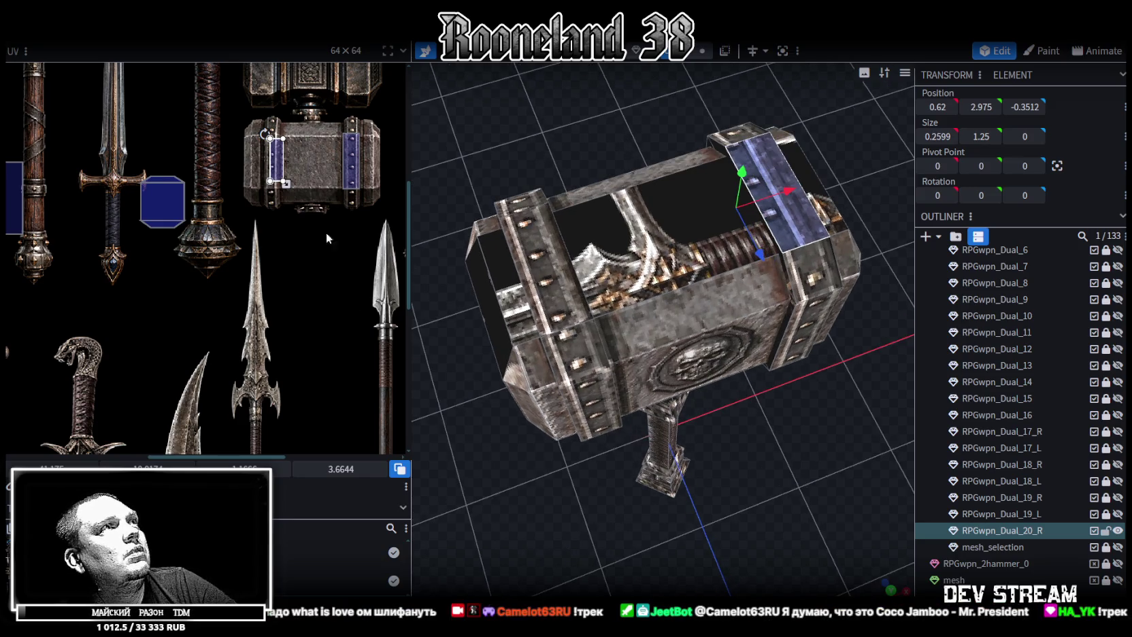
{"action": "scroll", "coordinate": [285, 147], "scroll_direction": "up", "scroll_amount": 2}
{"action": "scroll", "coordinate": [289, 180], "scroll_direction": "up", "scroll_amount": 1}
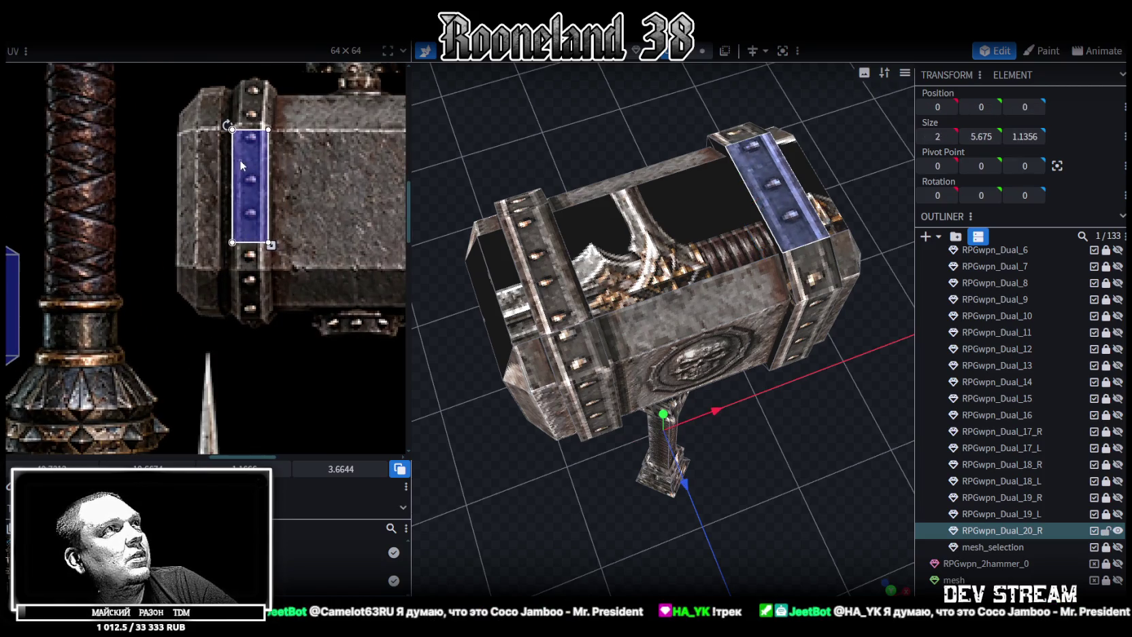
{"action": "scroll", "coordinate": [237, 143], "scroll_direction": "up", "scroll_amount": 2}
{"action": "left_click_drag", "start_coordinate": [252, 193], "coordinate": [255, 193]}
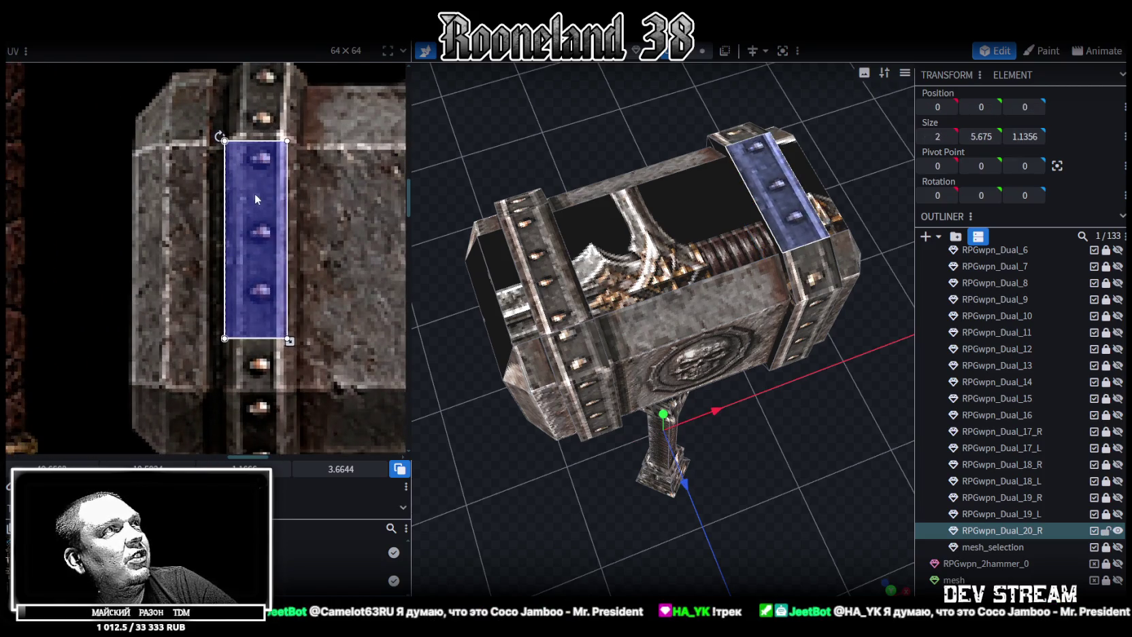
{"action": "scroll", "coordinate": [292, 174], "scroll_direction": "down", "scroll_amount": 2}
{"action": "scroll", "coordinate": [293, 233], "scroll_direction": "down", "scroll_amount": 1}
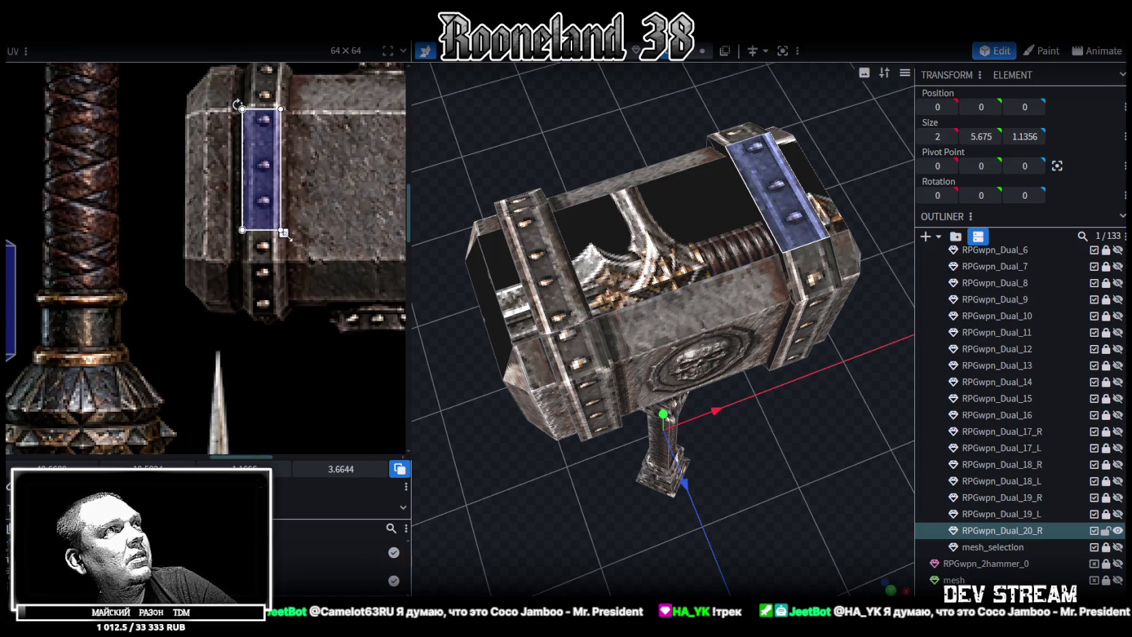
Resize the band UV with its corner handle so it just covers the rivets
{"action": "left_click_drag", "start_coordinate": [284, 233], "coordinate": [293, 264]}
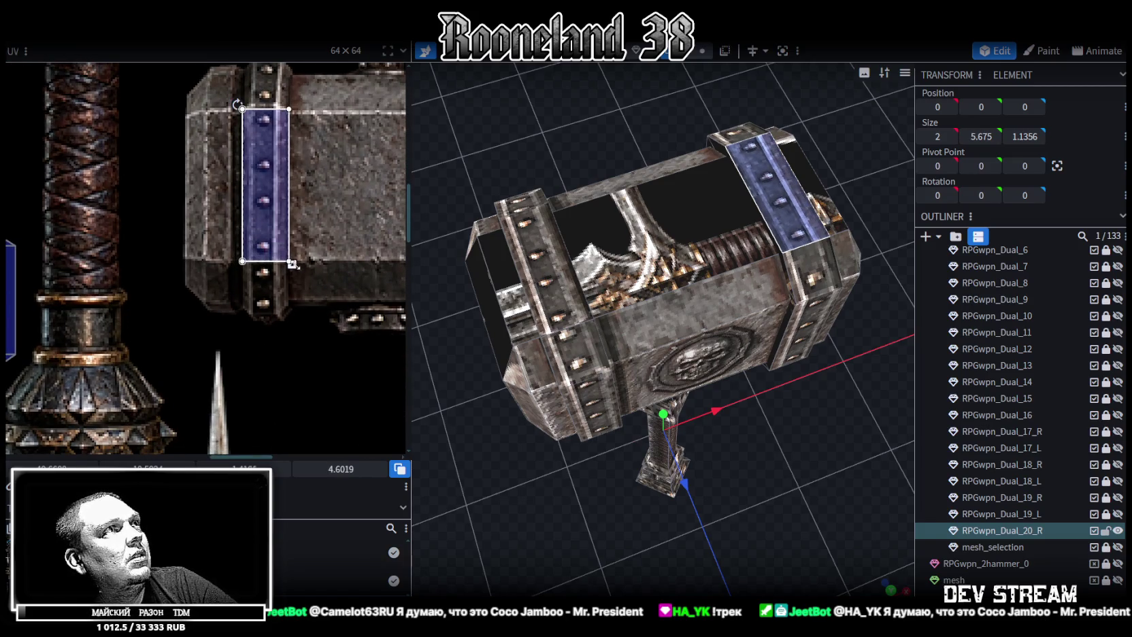
{"action": "left_click_drag", "start_coordinate": [293, 264], "coordinate": [288, 262]}
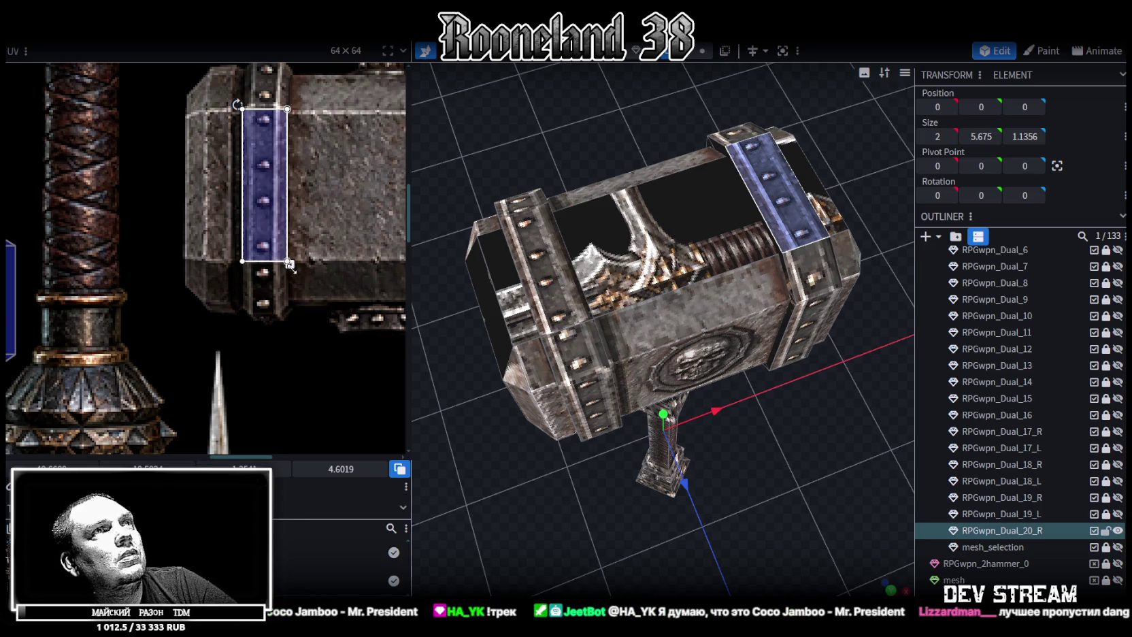
{"action": "left_click_drag", "start_coordinate": [289, 263], "coordinate": [284, 266]}
{"action": "mouse_move", "coordinate": [701, 388]}
{"action": "left_mouse_down"}
{"action": "mouse_move", "coordinate": [776, 386]}
{"action": "mouse_move", "coordinate": [792, 365]}
{"action": "mouse_move", "coordinate": [714, 327]}
{"action": "left_mouse_up"}
{"action": "scroll", "coordinate": [183, 259], "scroll_direction": "down", "scroll_amount": 3}
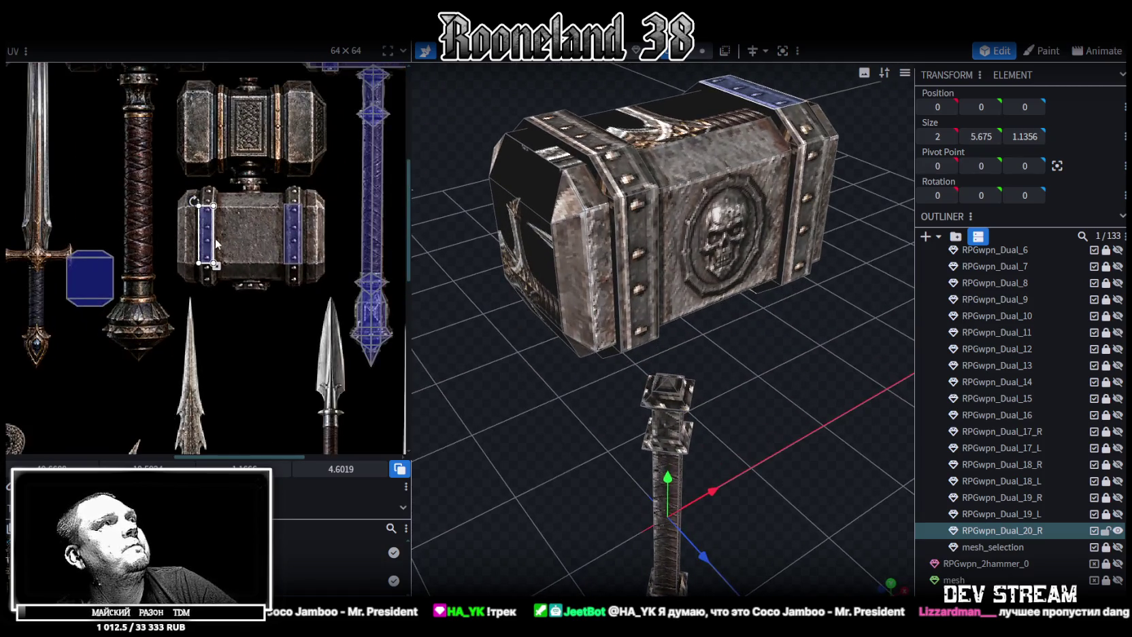
{"action": "scroll", "coordinate": [216, 244], "scroll_direction": "down", "scroll_amount": 2}
Select the broad side face of the hammer head
{"action": "left_click_drag", "start_coordinate": [507, 413], "coordinate": [665, 126]}
{"action": "left_click", "coordinate": [673, 218]}
{"action": "mouse_move", "coordinate": [689, 297]}
{"action": "left_mouse_down"}
{"action": "mouse_move", "coordinate": [630, 295]}
{"action": "mouse_move", "coordinate": [712, 291]}
{"action": "mouse_move", "coordinate": [788, 404]}
{"action": "mouse_move", "coordinate": [686, 260]}
{"action": "left_mouse_up"}
{"action": "left_click", "coordinate": [712, 291]}
{"action": "left_click", "coordinate": [686, 259]}
{"action": "scroll", "coordinate": [132, 209], "scroll_direction": "up", "scroll_amount": 3}
{"action": "scroll", "coordinate": [164, 214], "scroll_direction": "down", "scroll_amount": 2}
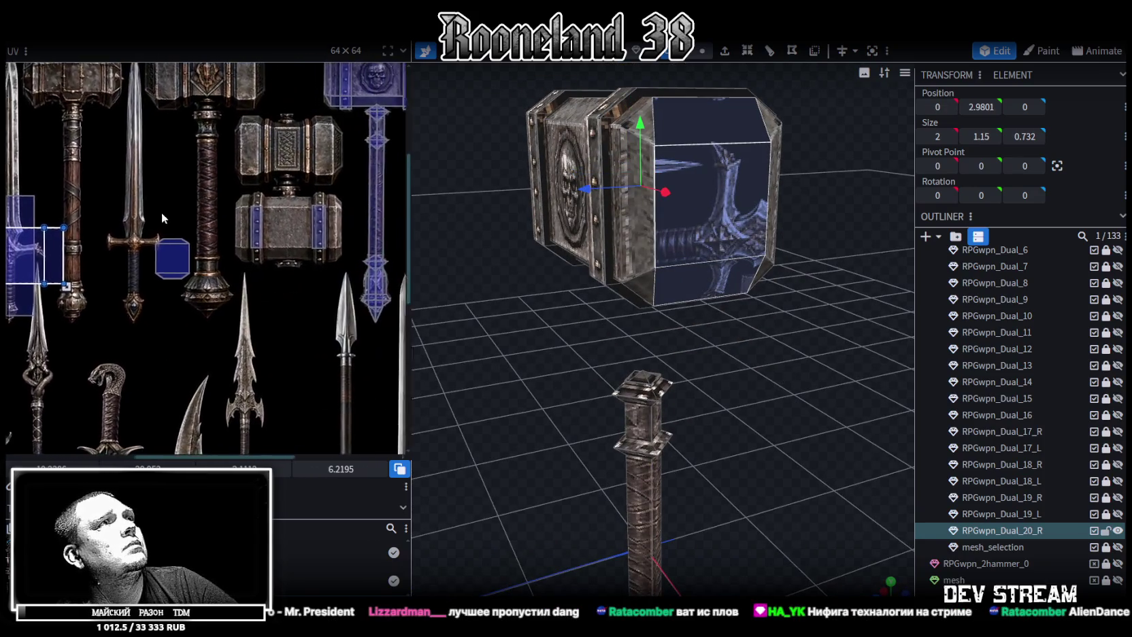
{"action": "scroll", "coordinate": [171, 212], "scroll_direction": "up", "scroll_amount": 2}
Move the side face's UV off the sword and stretch it across the hammer-head panel
{"action": "mouse_move", "coordinate": [86, 255]}
{"action": "left_mouse_down"}
{"action": "mouse_move", "coordinate": [310, 251]}
{"action": "mouse_move", "coordinate": [349, 233]}
{"action": "left_mouse_up"}
{"action": "mouse_move", "coordinate": [349, 233]}
{"action": "middle_mouse_down"}
{"action": "mouse_move", "coordinate": [257, 299]}
{"action": "mouse_move", "coordinate": [231, 290]}
{"action": "middle_mouse_up"}
{"action": "scroll", "coordinate": [232, 290], "scroll_direction": "up", "scroll_amount": 1}
{"action": "scroll", "coordinate": [231, 290], "scroll_direction": "up", "scroll_amount": 2}
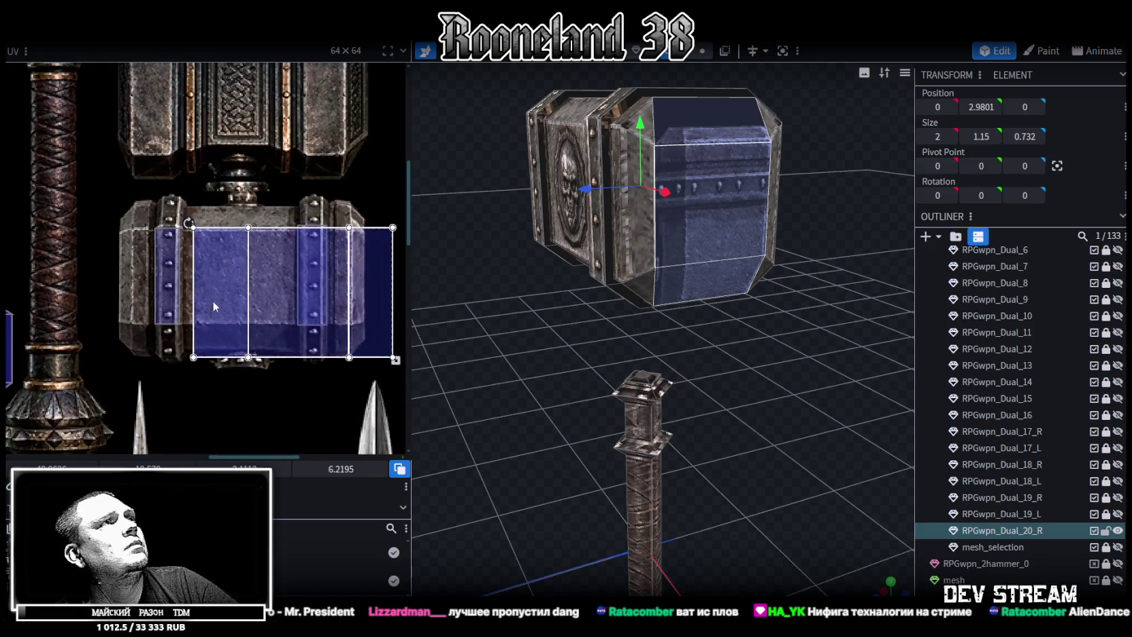
{"action": "scroll", "coordinate": [212, 300], "scroll_direction": "up", "scroll_amount": 2}
{"action": "left_click_drag", "start_coordinate": [209, 242], "coordinate": [197, 248]}
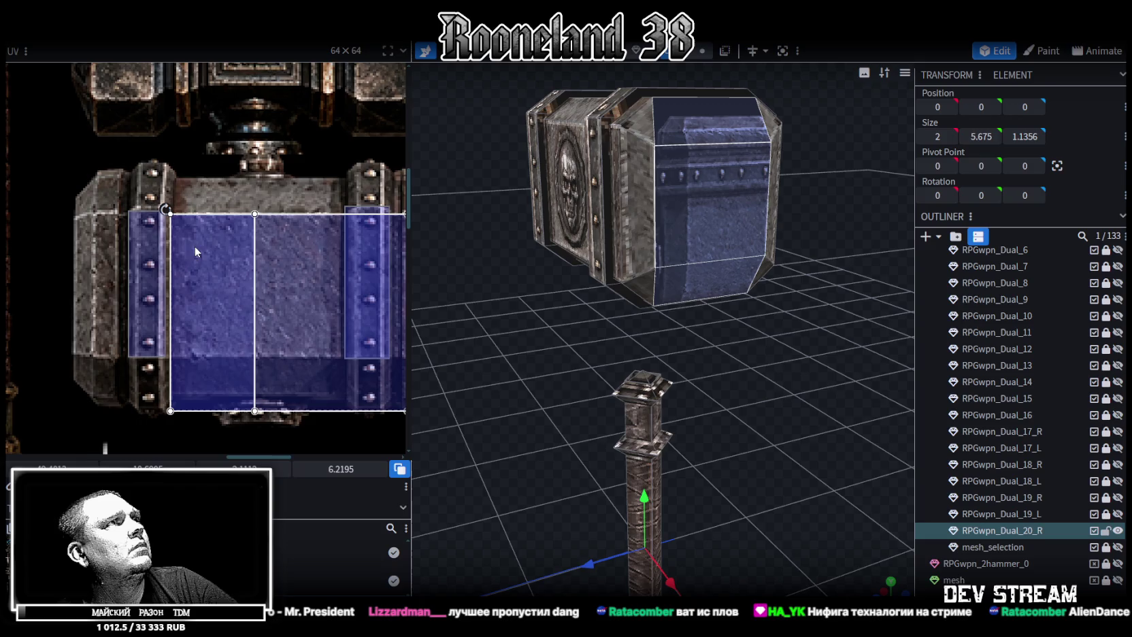
{"action": "scroll", "coordinate": [196, 255], "scroll_direction": "down", "scroll_amount": 2}
{"action": "mouse_move", "coordinate": [294, 326]}
{"action": "left_mouse_down"}
{"action": "mouse_move", "coordinate": [324, 328]}
{"action": "mouse_move", "coordinate": [246, 276]}
{"action": "mouse_move", "coordinate": [267, 321]}
{"action": "left_mouse_up"}
{"action": "scroll", "coordinate": [228, 266], "scroll_direction": "up", "scroll_amount": 1}
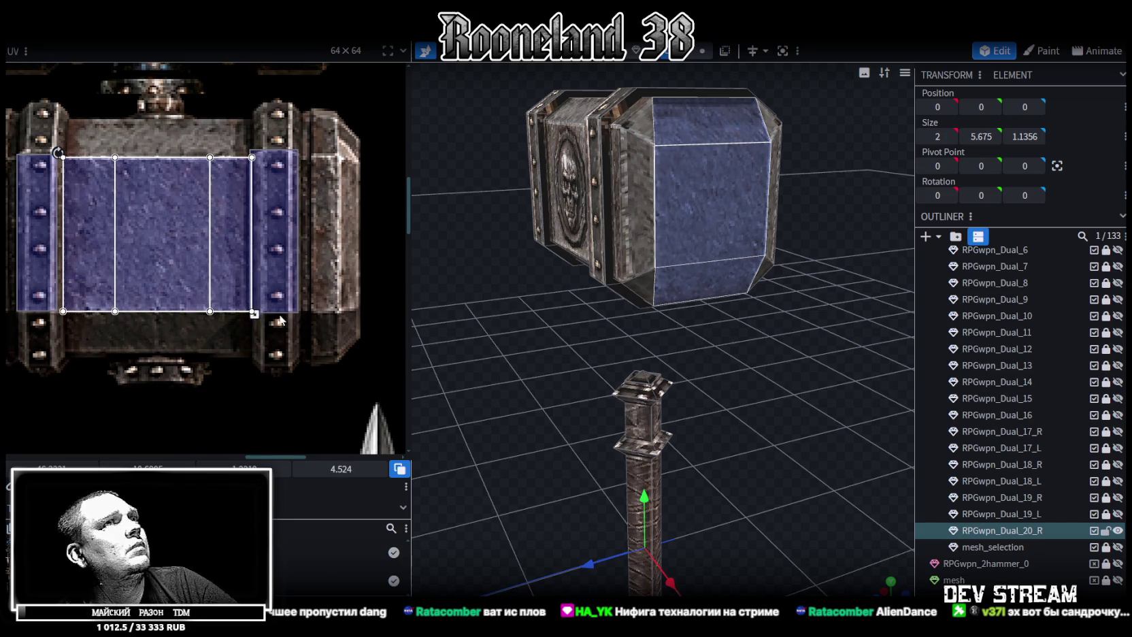
Mirror the side face's UV horizontally so the skull emblem matches the other side
{"action": "mouse_move", "coordinate": [731, 390]}
{"action": "left_mouse_down"}
{"action": "mouse_move", "coordinate": [729, 379]}
{"action": "mouse_move", "coordinate": [686, 383]}
{"action": "mouse_move", "coordinate": [690, 368]}
{"action": "mouse_move", "coordinate": [689, 385]}
{"action": "left_mouse_up"}
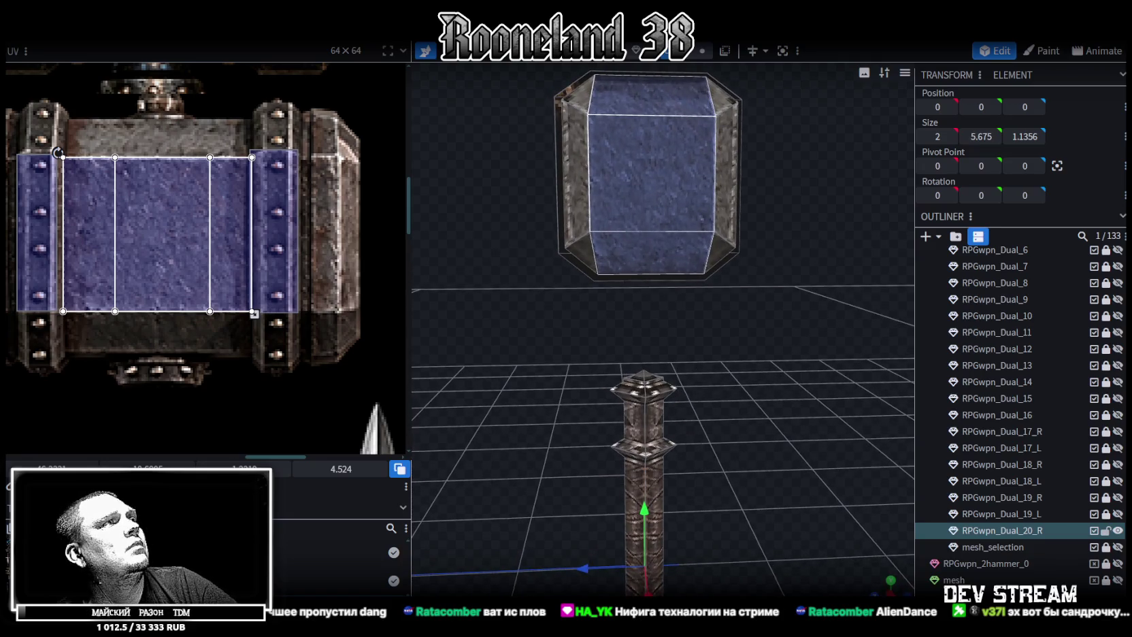
{"action": "key", "text": "m"}
{"action": "left_click", "coordinate": [704, 457]}
{"action": "mouse_move", "coordinate": [705, 456]}
{"action": "left_mouse_down"}
{"action": "mouse_move", "coordinate": [580, 400]}
{"action": "mouse_move", "coordinate": [626, 371]}
{"action": "mouse_move", "coordinate": [470, 385]}
{"action": "mouse_move", "coordinate": [470, 365]}
{"action": "mouse_move", "coordinate": [560, 358]}
{"action": "mouse_move", "coordinate": [677, 181]}
{"action": "left_mouse_up"}
{"action": "left_click", "coordinate": [651, 178]}
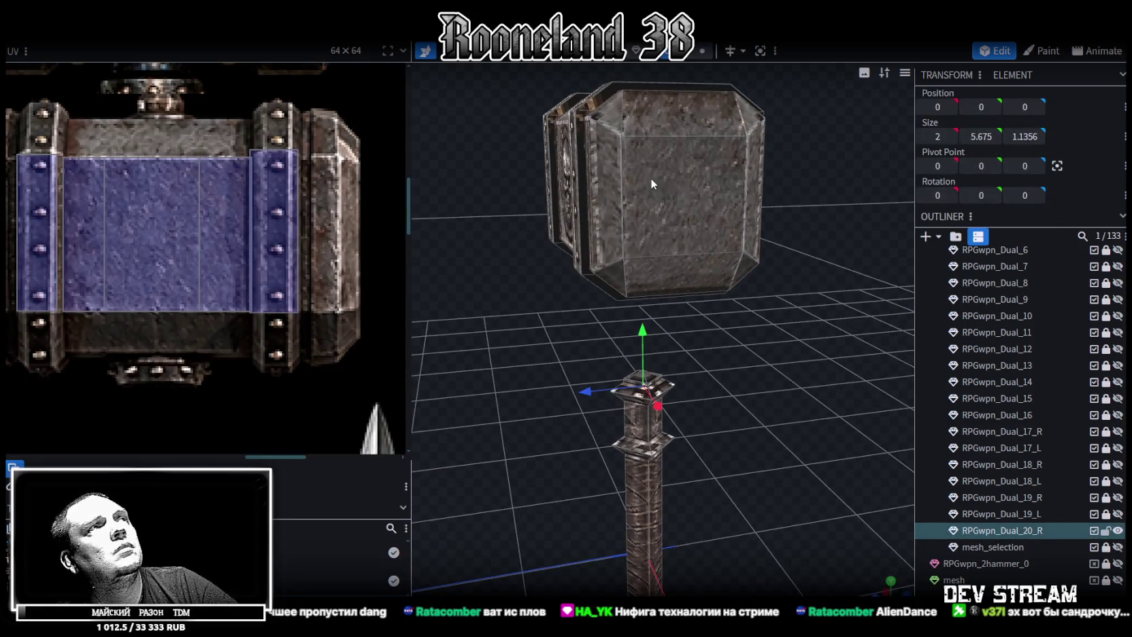
{"action": "scroll", "coordinate": [334, 234], "scroll_direction": "down", "scroll_amount": 1}
{"action": "scroll", "coordinate": [333, 234], "scroll_direction": "down", "scroll_amount": 1}
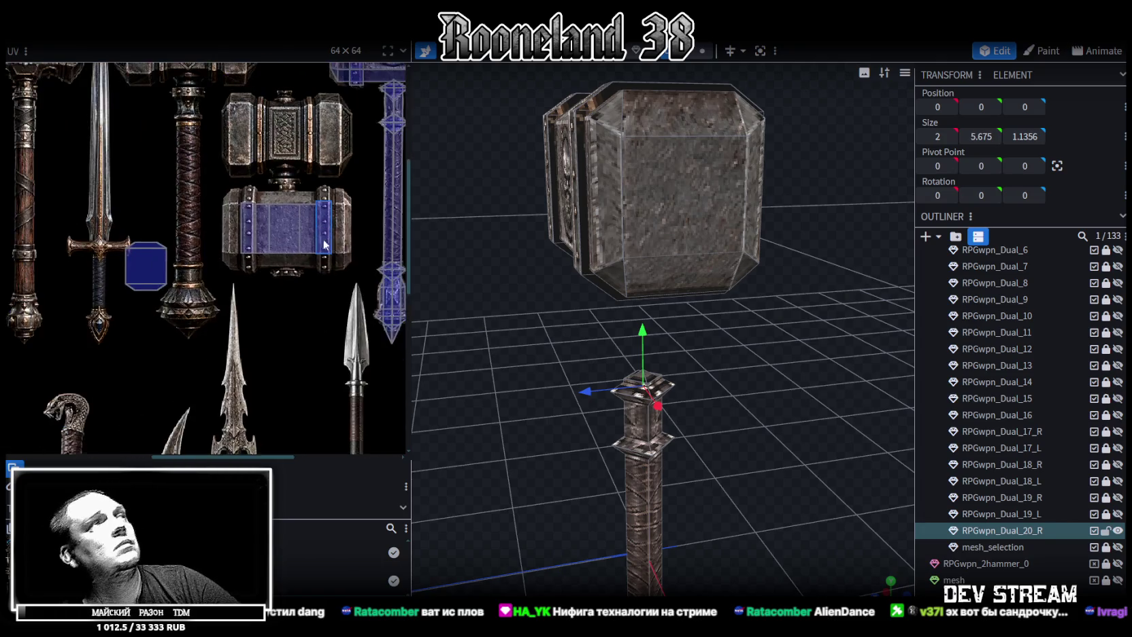
{"action": "scroll", "coordinate": [333, 234], "scroll_direction": "down", "scroll_amount": 1}
{"action": "mouse_move", "coordinate": [674, 263]}
{"action": "left_mouse_down"}
{"action": "mouse_move", "coordinate": [650, 340]}
{"action": "mouse_move", "coordinate": [624, 327]}
{"action": "mouse_move", "coordinate": [622, 337]}
{"action": "mouse_move", "coordinate": [697, 332]}
{"action": "mouse_move", "coordinate": [732, 381]}
{"action": "left_mouse_up"}
{"action": "left_click", "coordinate": [650, 157]}
Move the front face's UV toward the hammer head and rotate it to horizontal
{"action": "left_click_drag", "start_coordinate": [803, 385], "coordinate": [739, 211]}
{"action": "left_click", "coordinate": [676, 268]}
{"action": "scroll", "coordinate": [283, 167], "scroll_direction": "down", "scroll_amount": 2}
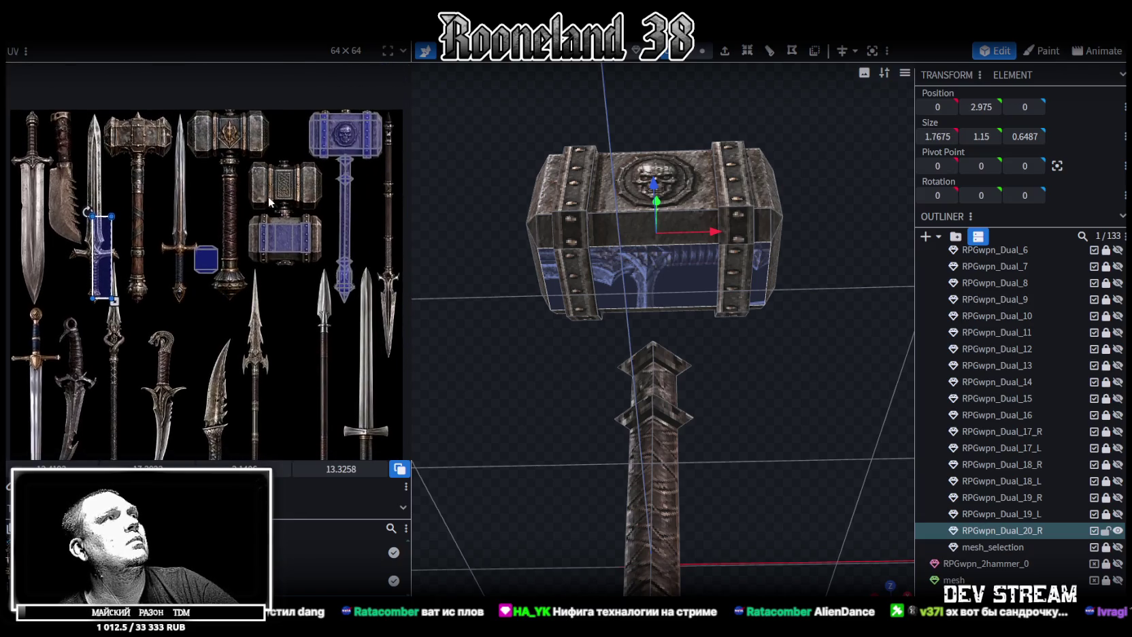
{"action": "scroll", "coordinate": [126, 239], "scroll_direction": "up", "scroll_amount": 2}
{"action": "left_click_drag", "start_coordinate": [90, 265], "coordinate": [303, 293]}
{"action": "right_click", "coordinate": [332, 238]}
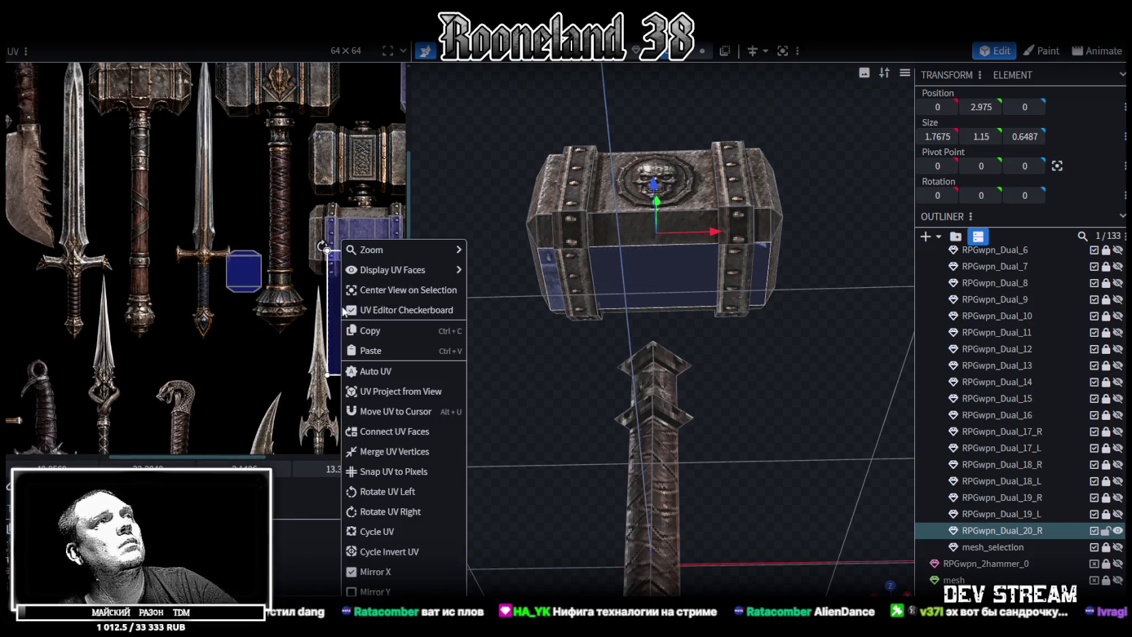
{"action": "left_click", "coordinate": [381, 490]}
Place the UV on the hammer-head panel and resize it to fit, trimming the right edge
{"action": "scroll", "coordinate": [309, 295], "scroll_direction": "up", "scroll_amount": 1}
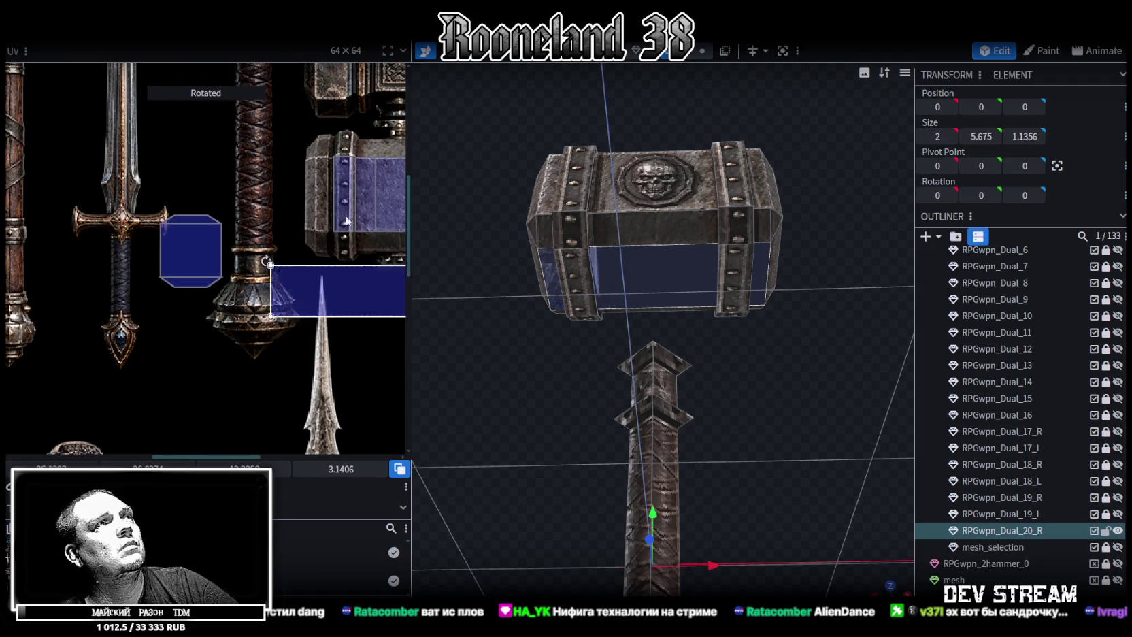
{"action": "left_click", "coordinate": [310, 192]}
{"action": "scroll", "coordinate": [310, 192], "scroll_direction": "up", "scroll_amount": 3}
{"action": "scroll", "coordinate": [310, 192], "scroll_direction": "up", "scroll_amount": 2}
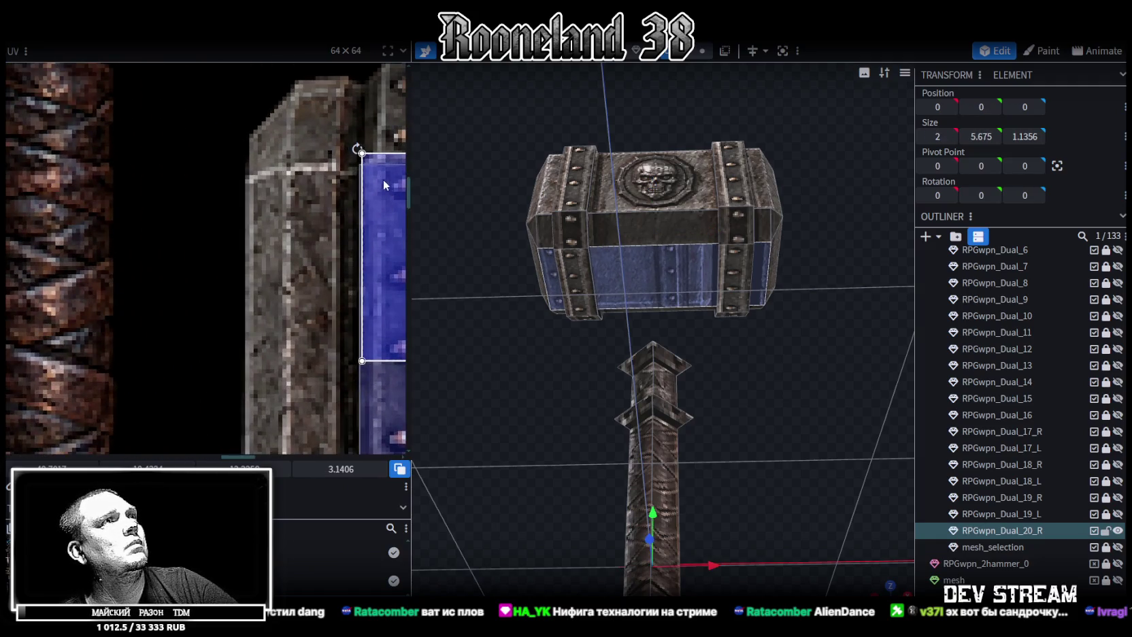
{"action": "left_click_drag", "start_coordinate": [383, 179], "coordinate": [300, 192]}
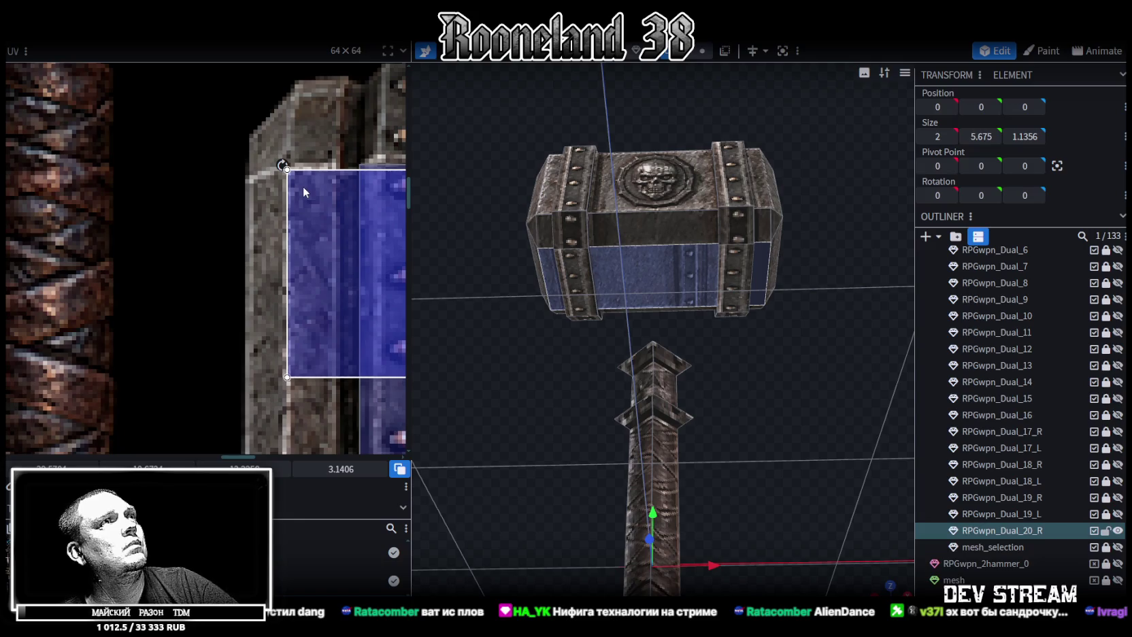
{"action": "scroll", "coordinate": [302, 187], "scroll_direction": "down", "scroll_amount": 3}
{"action": "scroll", "coordinate": [234, 244], "scroll_direction": "up", "scroll_amount": 2}
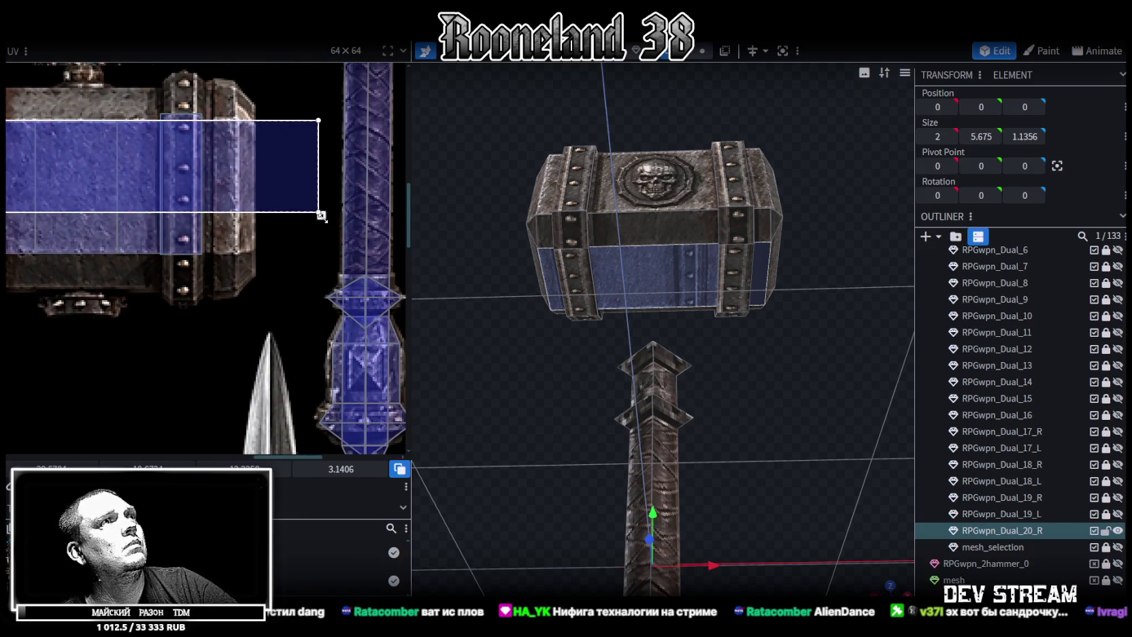
{"action": "left_click_drag", "start_coordinate": [319, 215], "coordinate": [240, 256]}
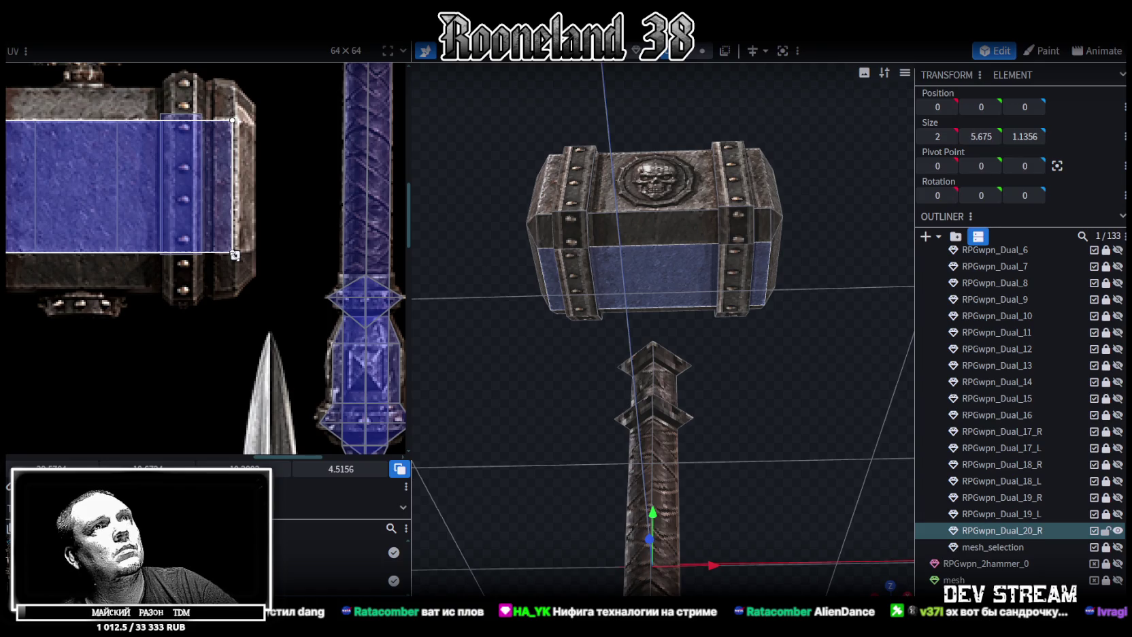
{"action": "left_click_drag", "start_coordinate": [235, 255], "coordinate": [232, 256]}
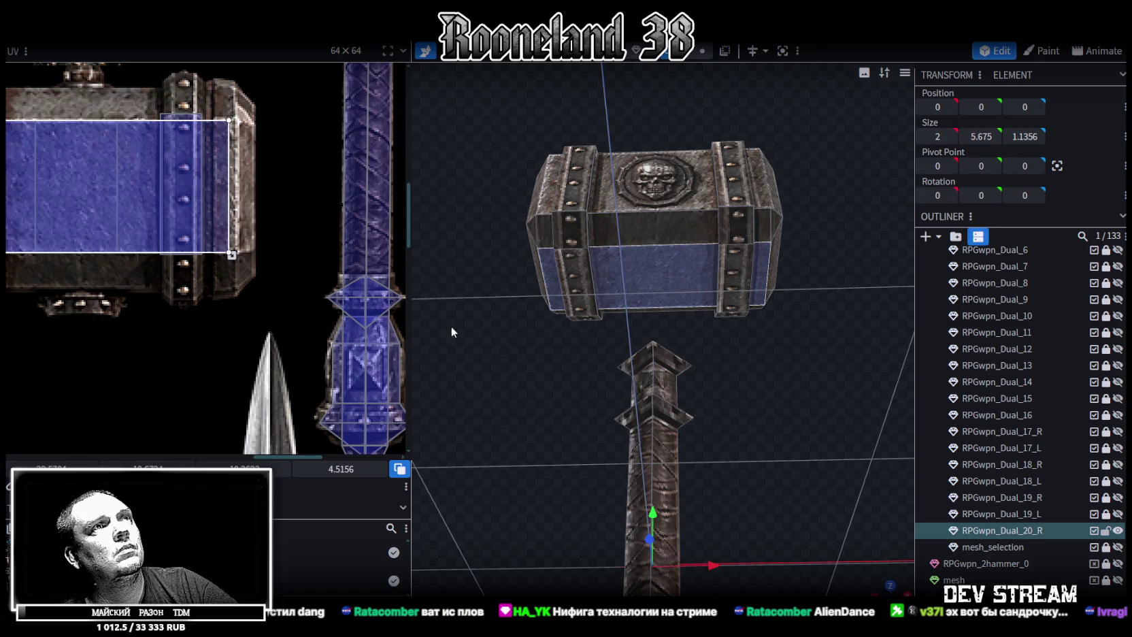
{"action": "middle_click_drag", "start_coordinate": [476, 333], "coordinate": [829, 503]}
{"action": "left_click", "coordinate": [545, 386]}
{"action": "mouse_move", "coordinate": [544, 387]}
{"action": "left_mouse_down"}
{"action": "mouse_move", "coordinate": [530, 395]}
{"action": "mouse_move", "coordinate": [533, 428]}
{"action": "mouse_move", "coordinate": [592, 467]}
{"action": "mouse_move", "coordinate": [533, 468]}
{"action": "mouse_move", "coordinate": [732, 381]}
{"action": "mouse_move", "coordinate": [704, 489]}
{"action": "mouse_move", "coordinate": [710, 348]}
{"action": "mouse_move", "coordinate": [581, 278]}
{"action": "left_mouse_up"}
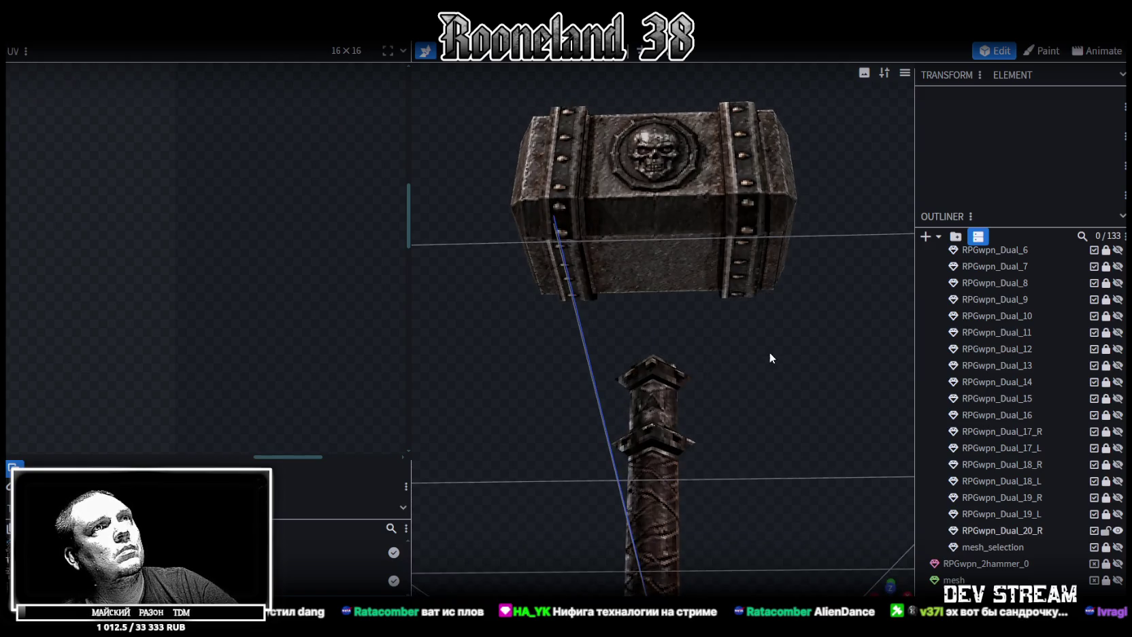
{"action": "left_click_drag", "start_coordinate": [770, 352], "coordinate": [773, 307]}
{"action": "left_click", "coordinate": [749, 274]}
{"action": "left_click", "coordinate": [746, 270]}
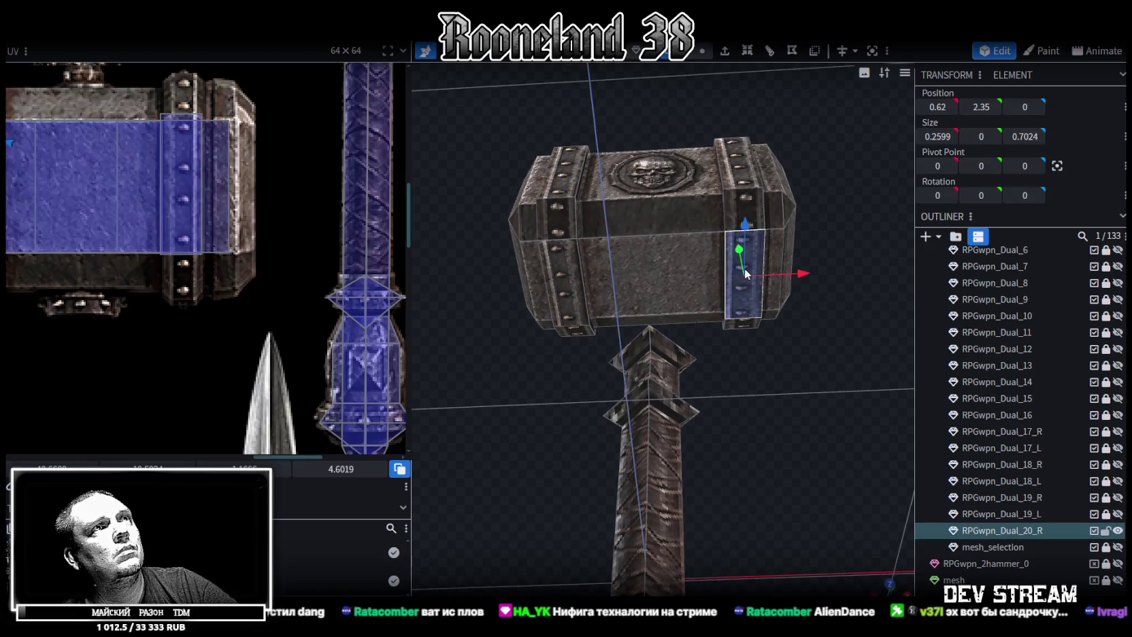
{"action": "scroll", "coordinate": [167, 268], "scroll_direction": "down", "scroll_amount": 3}
{"action": "scroll", "coordinate": [177, 267], "scroll_direction": "down", "scroll_amount": 2}
{"action": "middle_click_drag", "start_coordinate": [187, 266], "coordinate": [247, 260]}
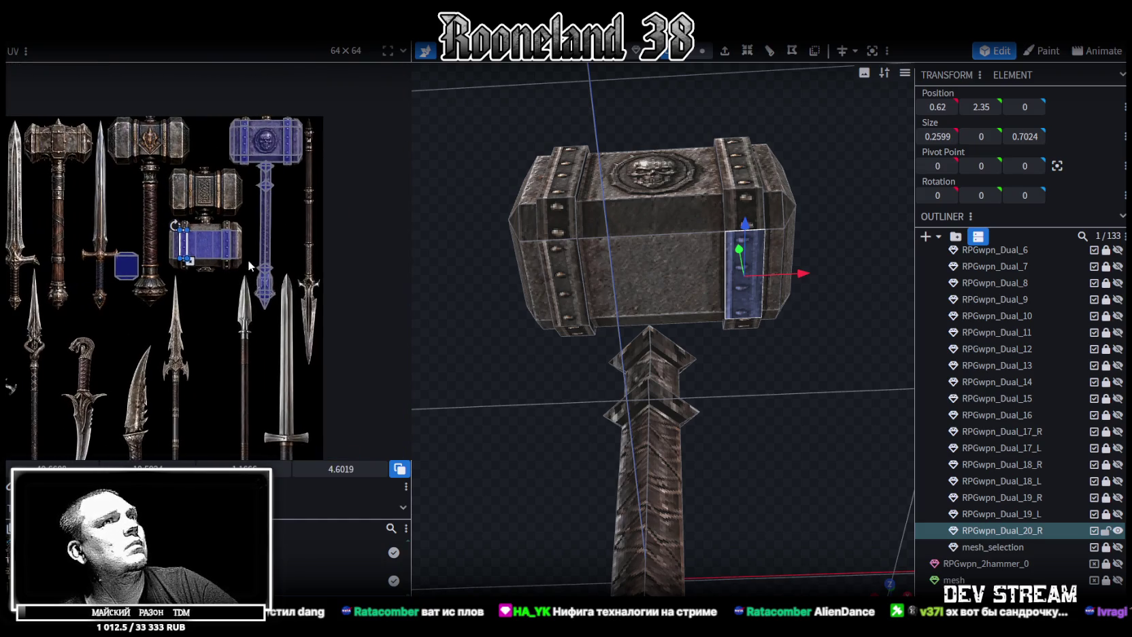
{"action": "left_click_drag", "start_coordinate": [842, 324], "coordinate": [833, 498]}
{"action": "scroll", "coordinate": [829, 522], "scroll_direction": "down", "scroll_amount": 5}
{"action": "scroll", "coordinate": [149, 264], "scroll_direction": "up", "scroll_amount": 3}
{"action": "left_click_drag", "start_coordinate": [83, 224], "coordinate": [182, 335]}
{"action": "mouse_move", "coordinate": [644, 437]}
{"action": "left_mouse_down"}
{"action": "mouse_move", "coordinate": [720, 313]}
{"action": "mouse_move", "coordinate": [755, 411]}
{"action": "mouse_move", "coordinate": [742, 398]}
{"action": "left_mouse_up"}
{"action": "scroll", "coordinate": [225, 256], "scroll_direction": "down", "scroll_amount": 1}
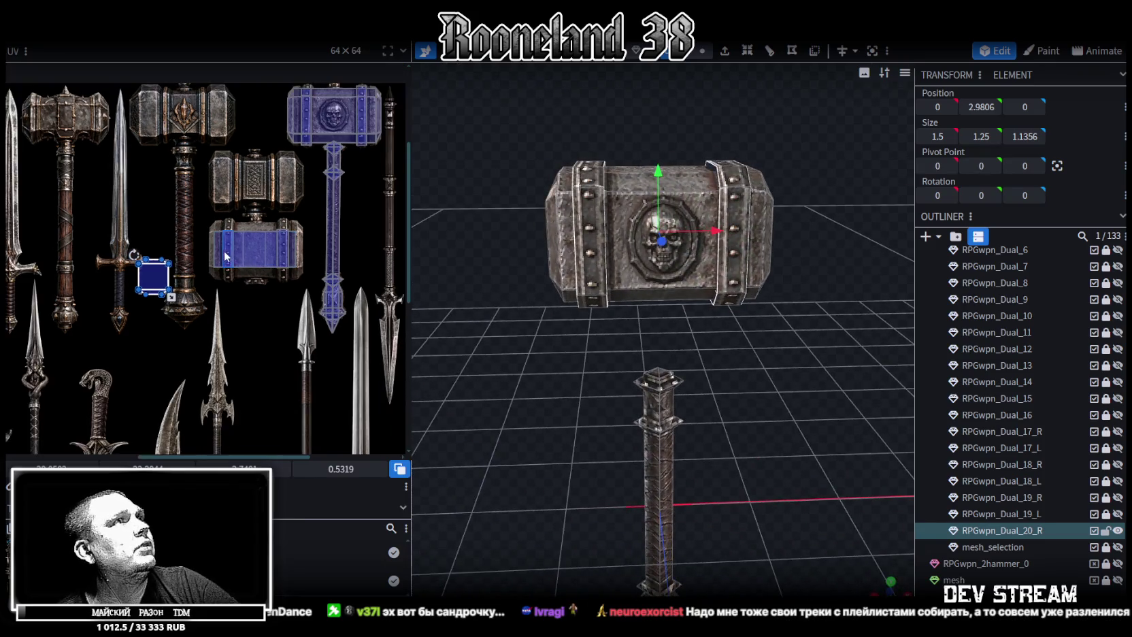
{"action": "scroll", "coordinate": [189, 253], "scroll_direction": "up", "scroll_amount": 2}
{"action": "left_click", "coordinate": [298, 235]}
{"action": "scroll", "coordinate": [292, 214], "scroll_direction": "up", "scroll_amount": 2}
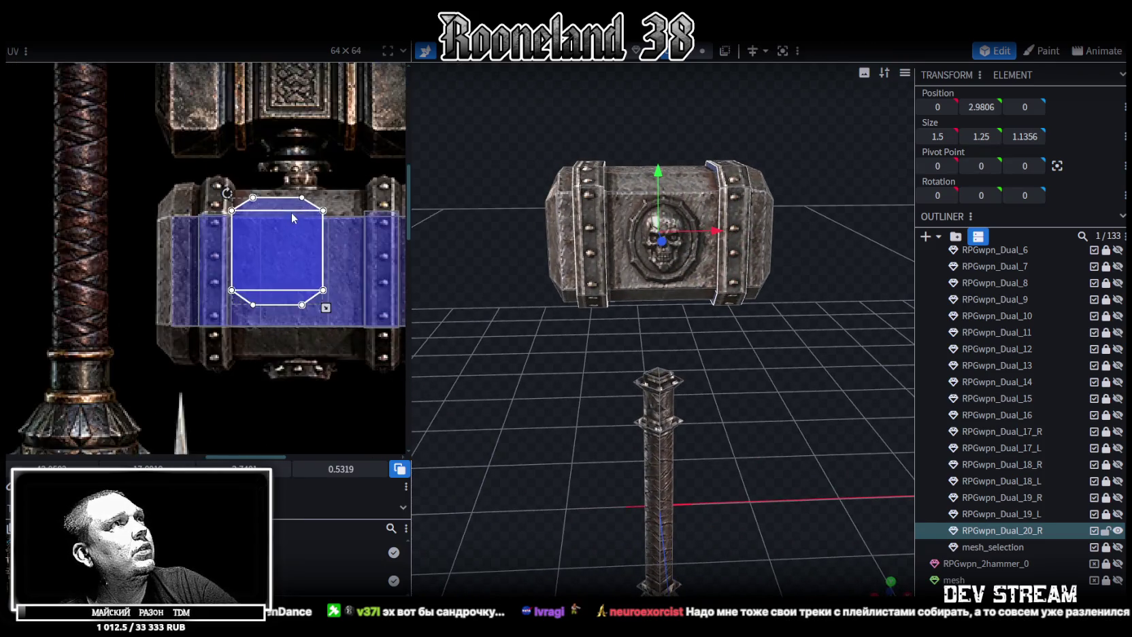
{"action": "scroll", "coordinate": [279, 222], "scroll_direction": "up", "scroll_amount": 2}
{"action": "scroll", "coordinate": [316, 255], "scroll_direction": "down", "scroll_amount": 2}
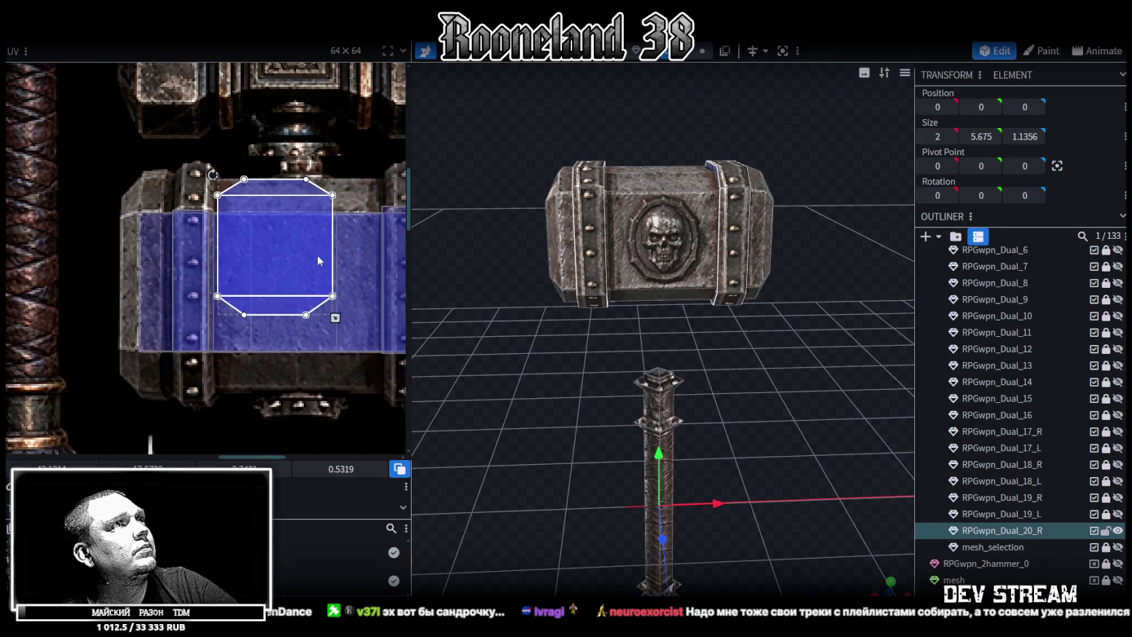
{"action": "scroll", "coordinate": [268, 201], "scroll_direction": "down", "scroll_amount": 1}
{"action": "mouse_move", "coordinate": [256, 225]}
{"action": "left_mouse_down"}
{"action": "mouse_move", "coordinate": [302, 292]}
{"action": "mouse_move", "coordinate": [308, 350]}
{"action": "left_mouse_up"}
{"action": "left_click_drag", "start_coordinate": [65, 400], "coordinate": [338, 314]}
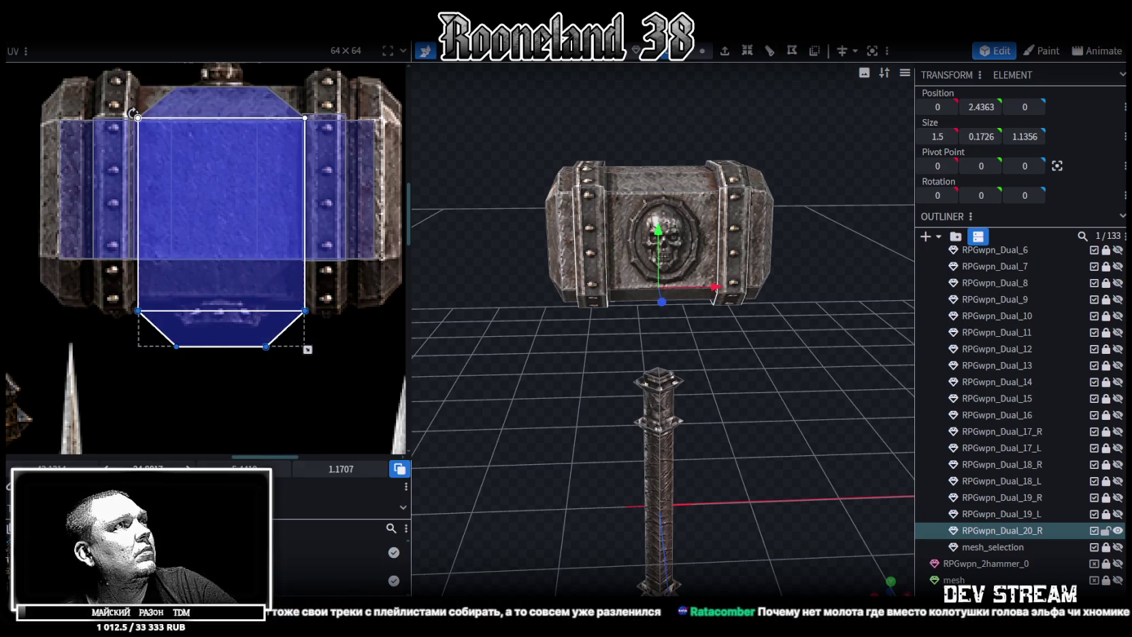
{"action": "left_click_drag", "start_coordinate": [221, 326], "coordinate": [222, 285]}
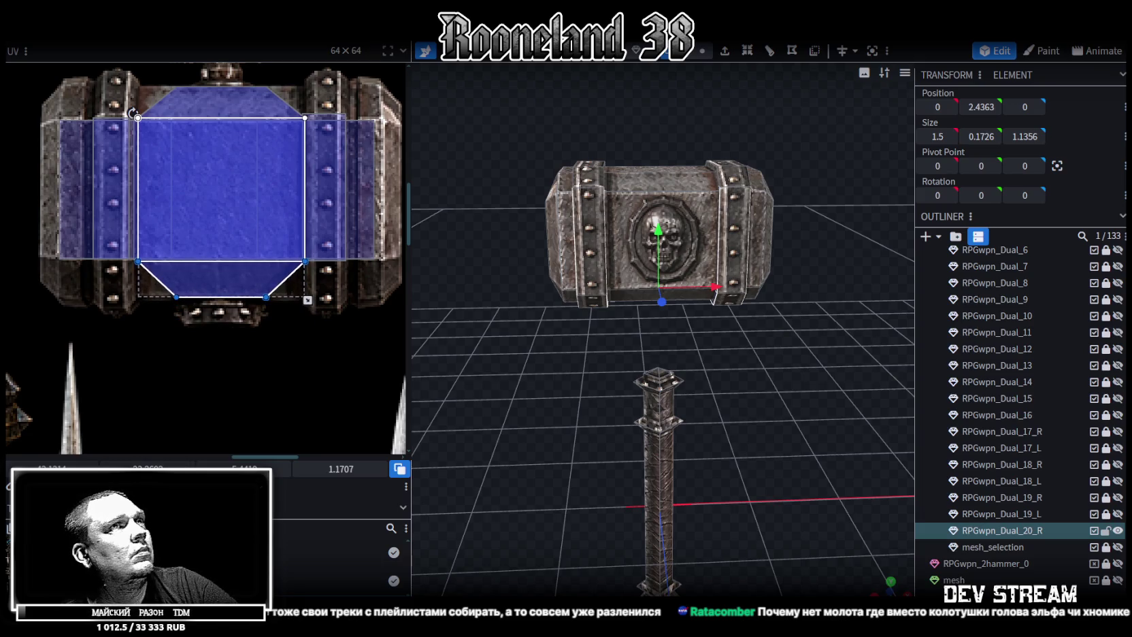
{"action": "mouse_move", "coordinate": [883, 579]}
{"action": "left_mouse_down"}
{"action": "mouse_move", "coordinate": [807, 359]}
{"action": "mouse_move", "coordinate": [642, 405]}
{"action": "mouse_move", "coordinate": [794, 412]}
{"action": "mouse_move", "coordinate": [808, 398]}
{"action": "left_mouse_up"}
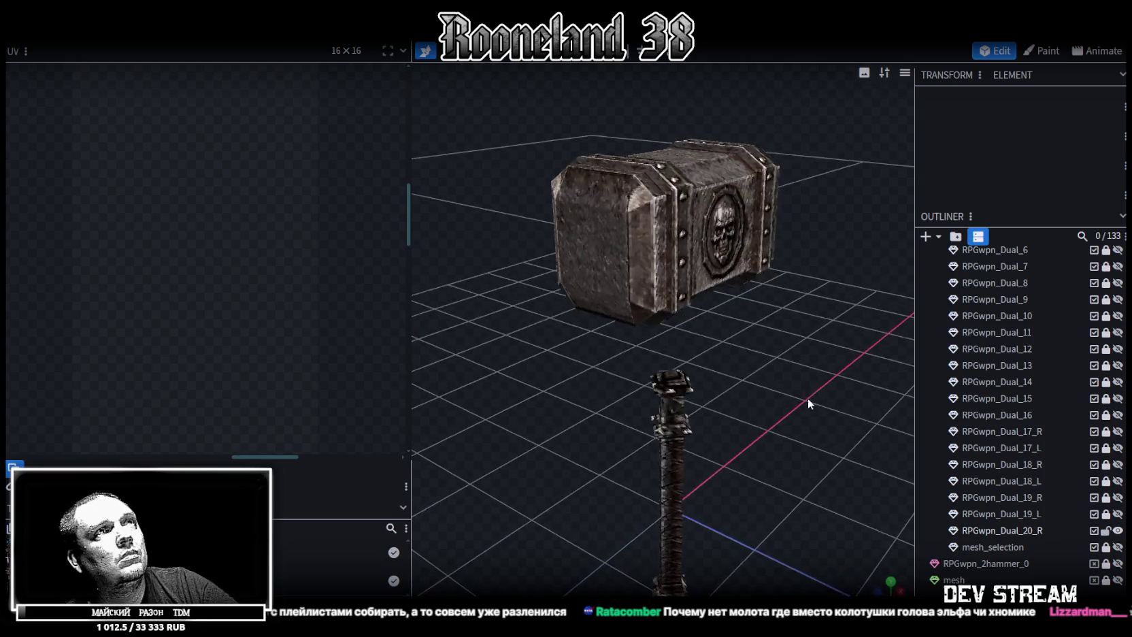
{"action": "left_click", "coordinate": [554, 247]}
Select the hammer head's corner, front, top and side end faces in a straight-on front view
{"action": "scroll", "coordinate": [210, 242], "scroll_direction": "down", "scroll_amount": 1}
{"action": "mouse_move", "coordinate": [612, 340]}
{"action": "left_mouse_down"}
{"action": "mouse_move", "coordinate": [774, 340]}
{"action": "mouse_move", "coordinate": [720, 189]}
{"action": "left_mouse_up"}
{"action": "left_click", "coordinate": [716, 191]}
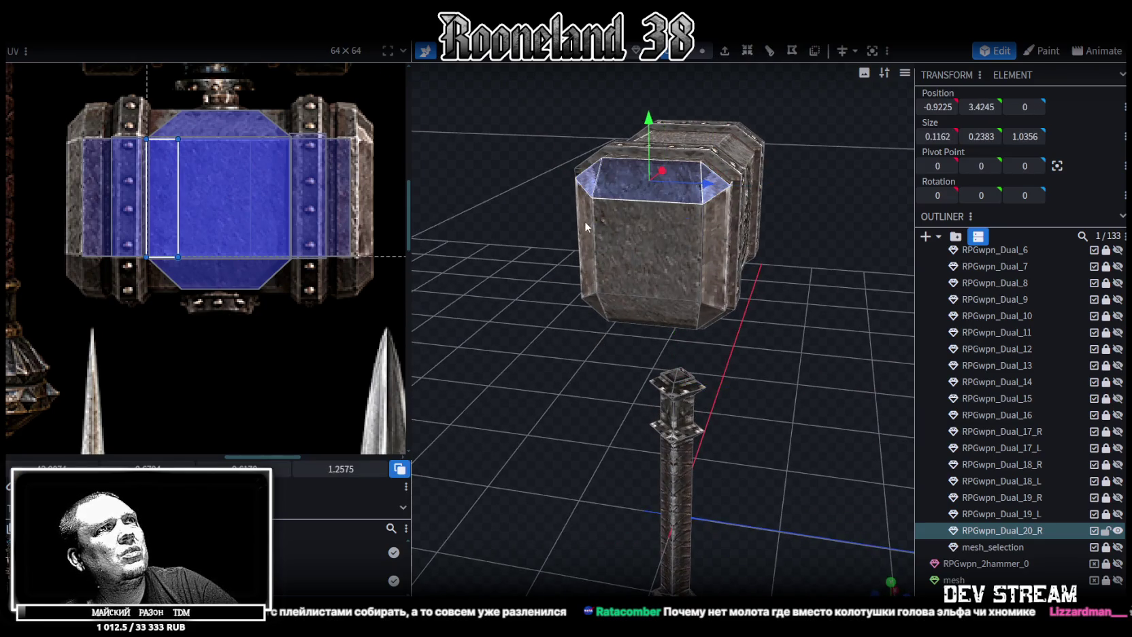
{"action": "left_click", "coordinate": [651, 281], "text": "shift"}
{"action": "mouse_move", "coordinate": [719, 320]}
{"action": "left_mouse_down"}
{"action": "mouse_move", "coordinate": [790, 285]}
{"action": "mouse_move", "coordinate": [519, 288]}
{"action": "mouse_move", "coordinate": [572, 165]}
{"action": "left_mouse_up"}
{"action": "left_click", "coordinate": [656, 171], "text": "shift"}
{"action": "left_click", "coordinate": [700, 216], "text": "shift"}
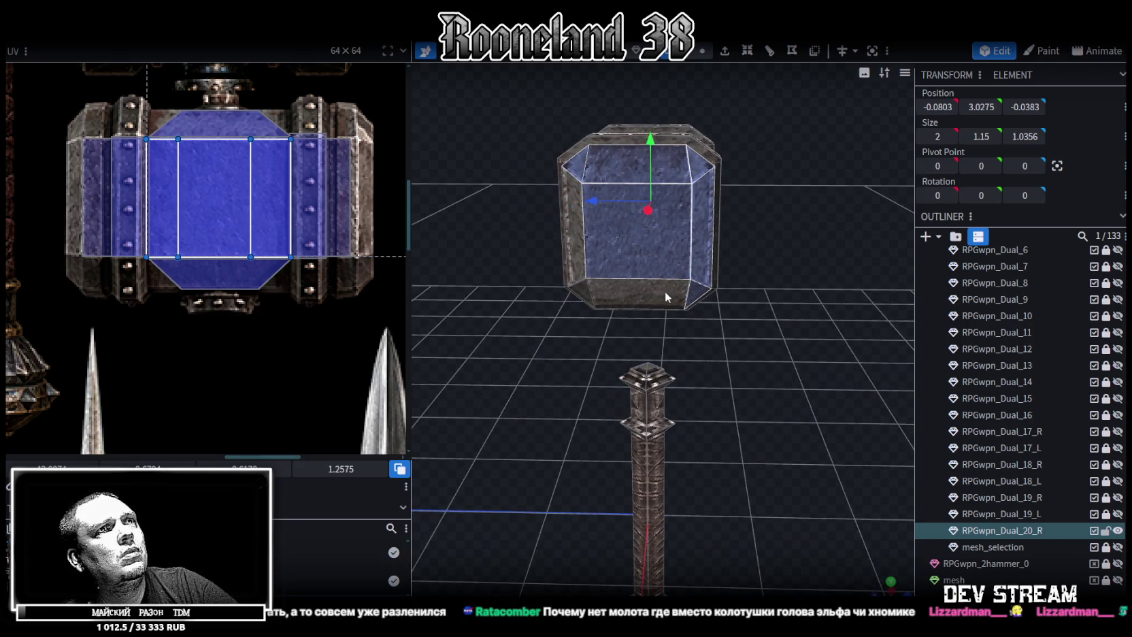
{"action": "left_click_drag", "start_coordinate": [737, 348], "coordinate": [801, 456]}
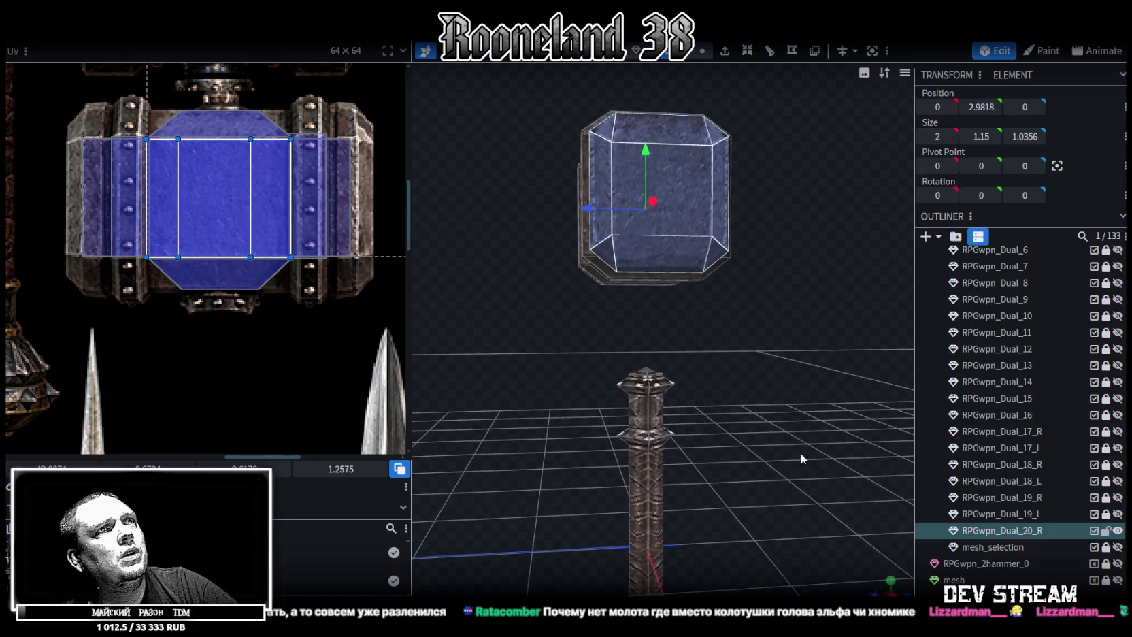
{"action": "key", "text": "1"}
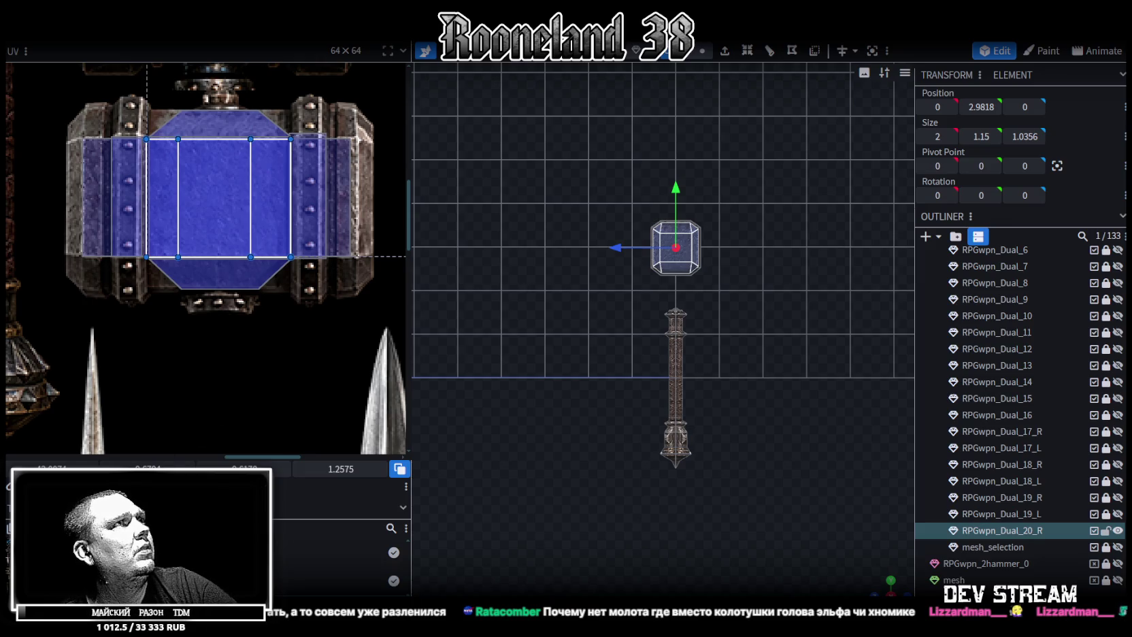
{"action": "scroll", "coordinate": [157, 265], "scroll_direction": "down", "scroll_amount": 3}
{"action": "scroll", "coordinate": [158, 265], "scroll_direction": "down", "scroll_amount": 3}
{"action": "scroll", "coordinate": [90, 185], "scroll_direction": "up", "scroll_amount": 2}
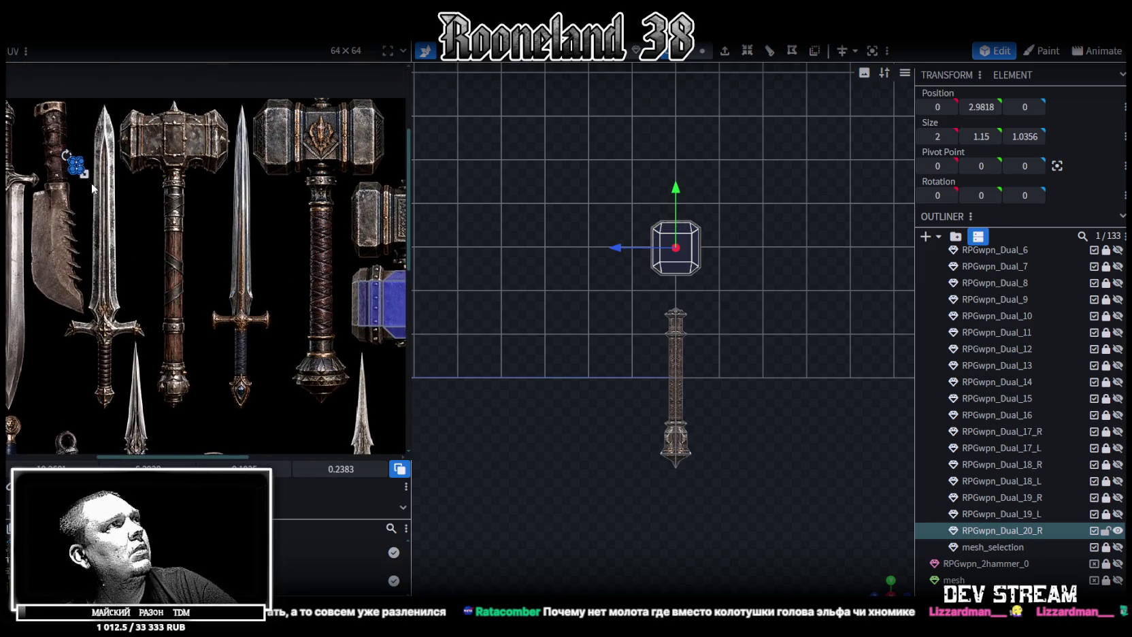
Move and enlarge the end faces' UV onto the atlas hammer end, stretching it over the end cap
{"action": "left_click_drag", "start_coordinate": [87, 176], "coordinate": [239, 277]}
{"action": "scroll", "coordinate": [239, 278], "scroll_direction": "right", "scroll_amount": 5}
{"action": "left_click", "coordinate": [155, 282]}
{"action": "scroll", "coordinate": [264, 323], "scroll_direction": "up", "scroll_amount": 3}
{"action": "scroll", "coordinate": [263, 323], "scroll_direction": "up", "scroll_amount": 2}
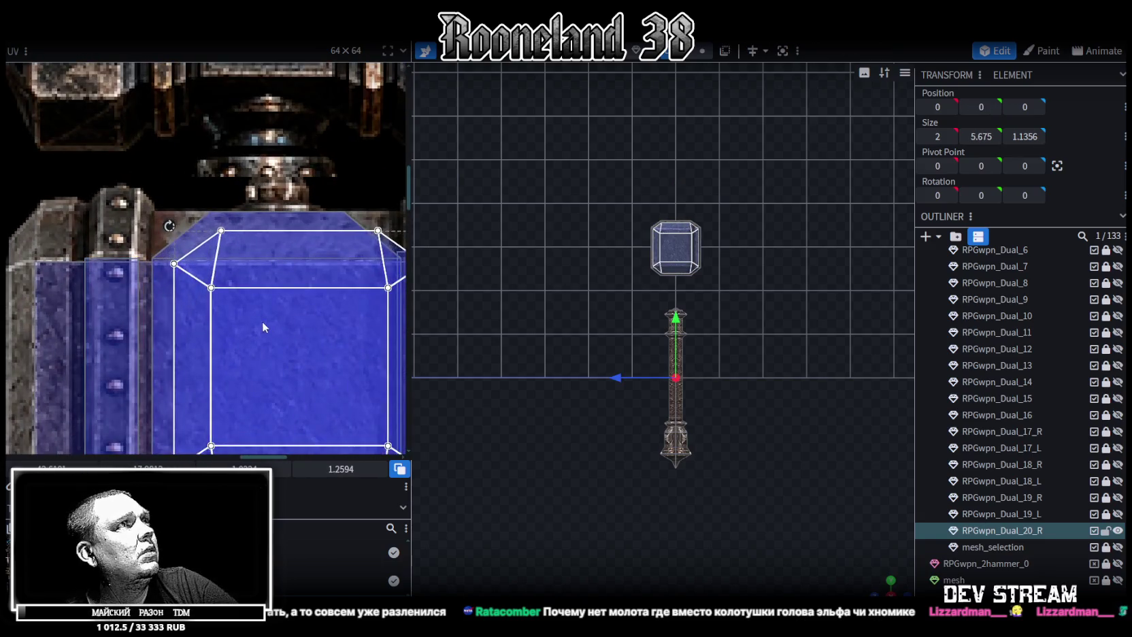
{"action": "left_click_drag", "start_coordinate": [244, 312], "coordinate": [241, 310]}
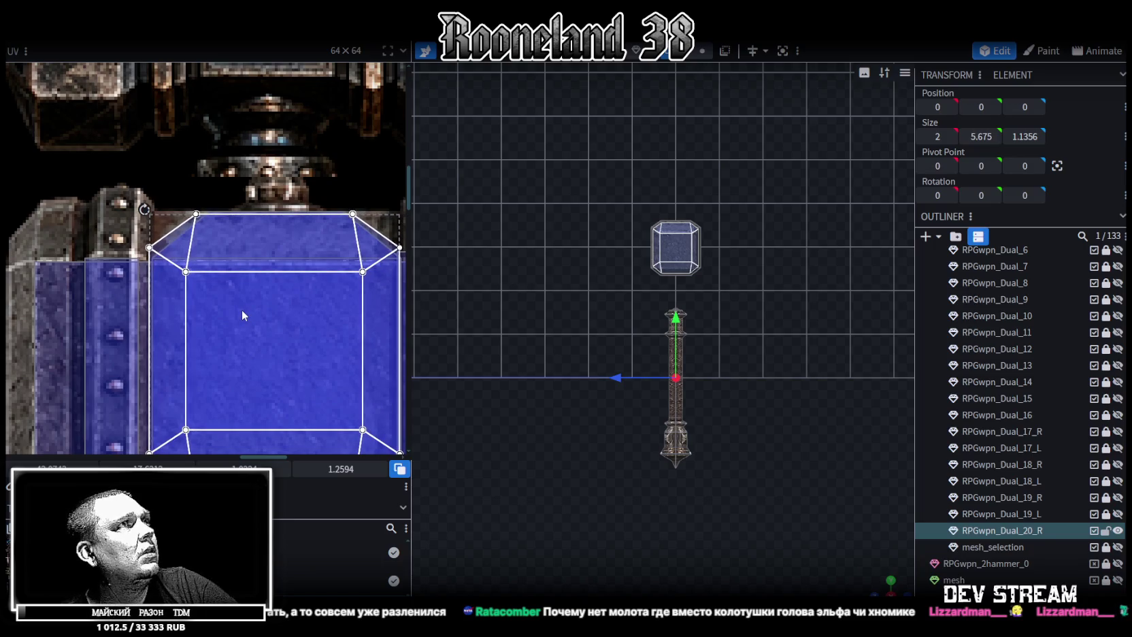
{"action": "scroll", "coordinate": [269, 286], "scroll_direction": "down", "scroll_amount": 3}
{"action": "scroll", "coordinate": [269, 286], "scroll_direction": "right", "scroll_amount": 1}
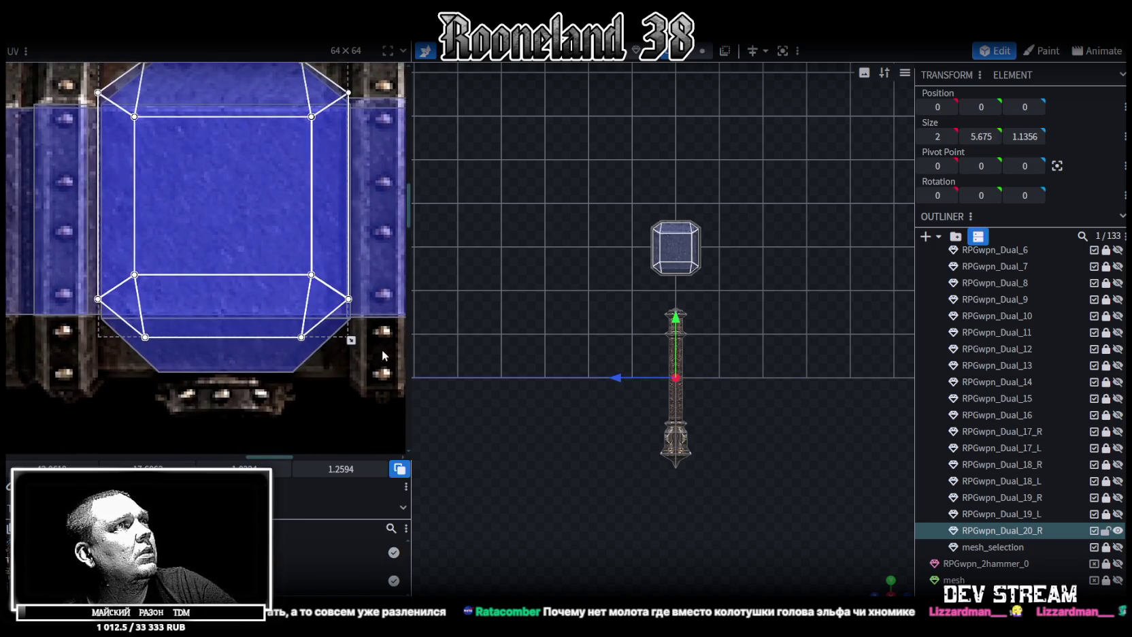
{"action": "left_click_drag", "start_coordinate": [352, 340], "coordinate": [352, 375]}
{"action": "scroll", "coordinate": [726, 421], "scroll_direction": "up", "scroll_amount": 3}
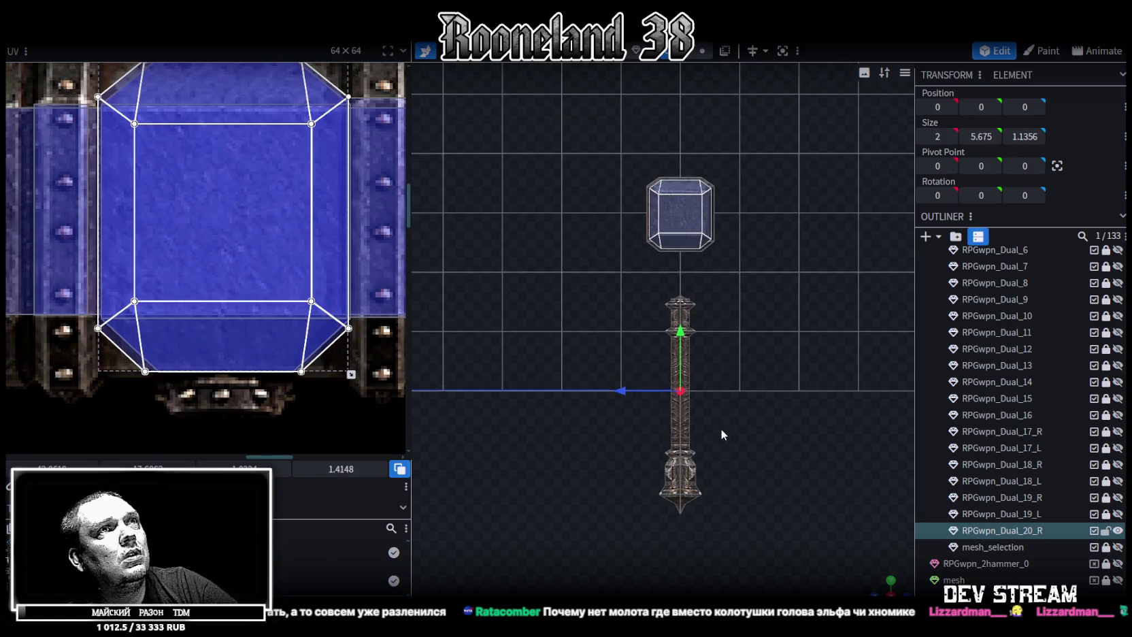
{"action": "scroll", "coordinate": [752, 371], "scroll_direction": "up", "scroll_amount": 2}
{"action": "left_click", "coordinate": [829, 481]}
{"action": "mouse_move", "coordinate": [829, 481]}
{"action": "left_mouse_down"}
{"action": "mouse_move", "coordinate": [584, 371]}
{"action": "mouse_move", "coordinate": [613, 349]}
{"action": "mouse_move", "coordinate": [597, 342]}
{"action": "mouse_move", "coordinate": [655, 365]}
{"action": "left_mouse_up"}
Stretch the small corner cube taller along the hammer head's end
{"action": "left_click", "coordinate": [704, 241]}
{"action": "mouse_move", "coordinate": [720, 285]}
{"action": "left_mouse_down"}
{"action": "mouse_move", "coordinate": [688, 363]}
{"action": "mouse_move", "coordinate": [728, 366]}
{"action": "left_mouse_up"}
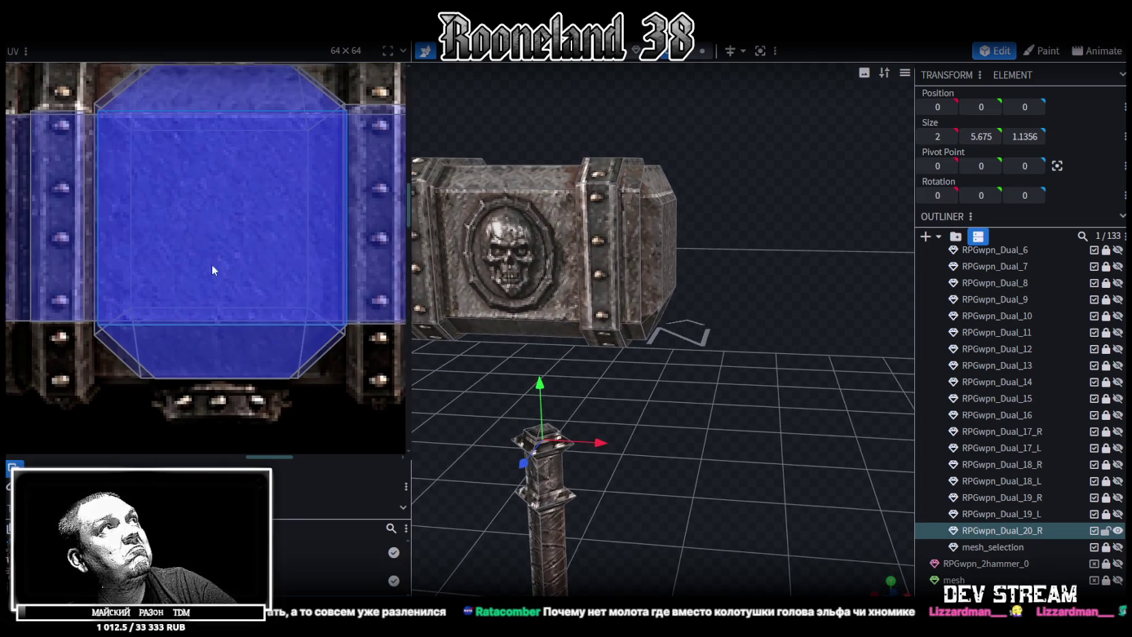
{"action": "middle_click_drag", "start_coordinate": [212, 260], "coordinate": [195, 296]}
{"action": "left_click", "coordinate": [665, 197]}
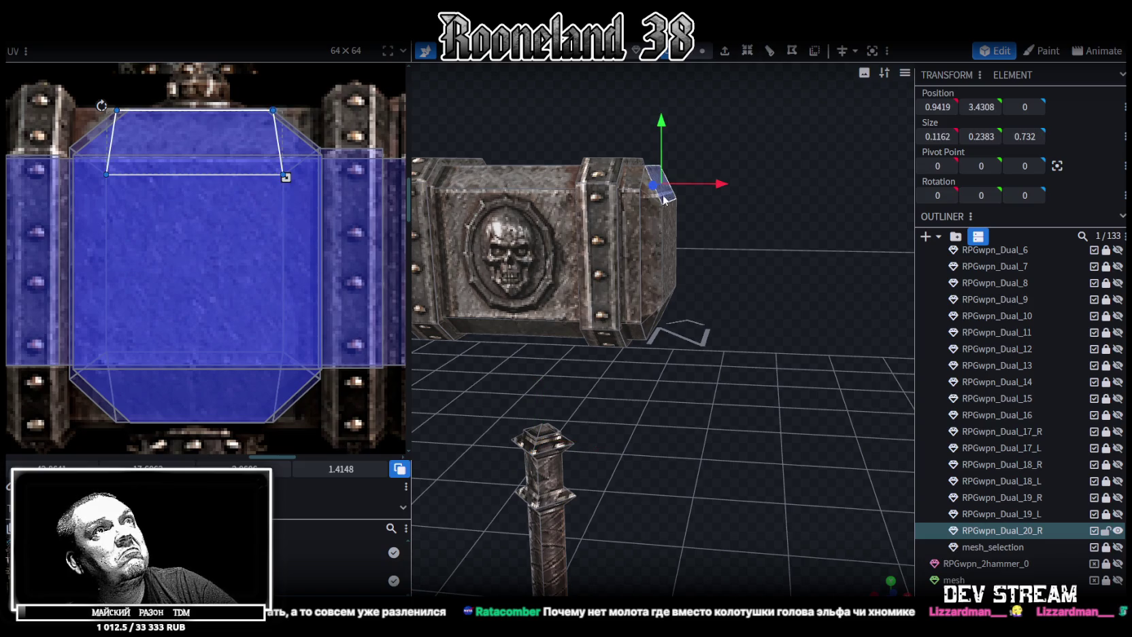
{"action": "mouse_move", "coordinate": [658, 203]}
{"action": "left_mouse_down"}
{"action": "mouse_move", "coordinate": [713, 311]}
{"action": "mouse_move", "coordinate": [657, 245]}
{"action": "mouse_move", "coordinate": [647, 192]}
{"action": "left_mouse_up"}
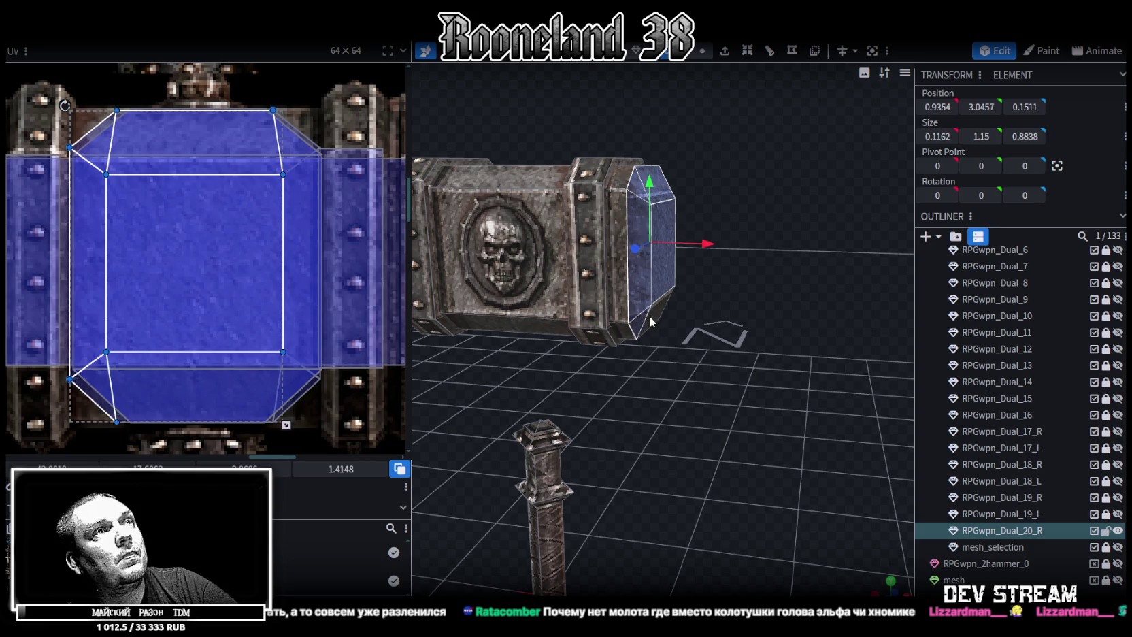
Select the beveled end cap and shift its UV down and right on the hammer end
{"action": "left_click_drag", "start_coordinate": [758, 324], "coordinate": [646, 216]}
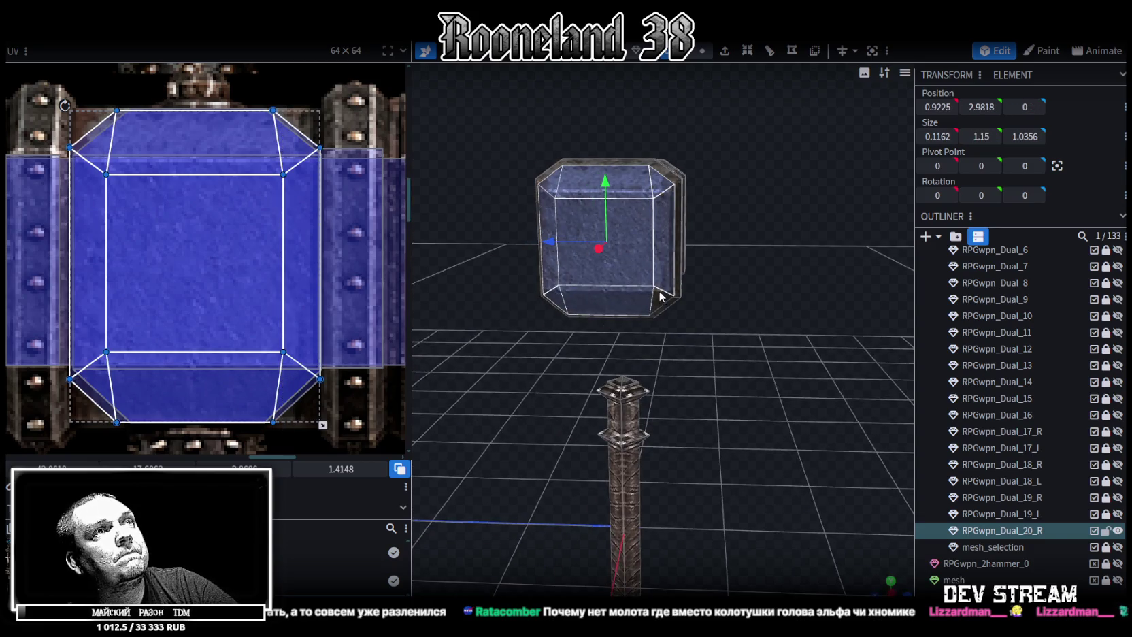
{"action": "left_click_drag", "start_coordinate": [513, 358], "coordinate": [661, 382]}
{"action": "mouse_move", "coordinate": [495, 381]}
{"action": "left_mouse_down"}
{"action": "mouse_move", "coordinate": [637, 398]}
{"action": "mouse_move", "coordinate": [642, 250]}
{"action": "left_mouse_up"}
{"action": "left_click", "coordinate": [614, 289]}
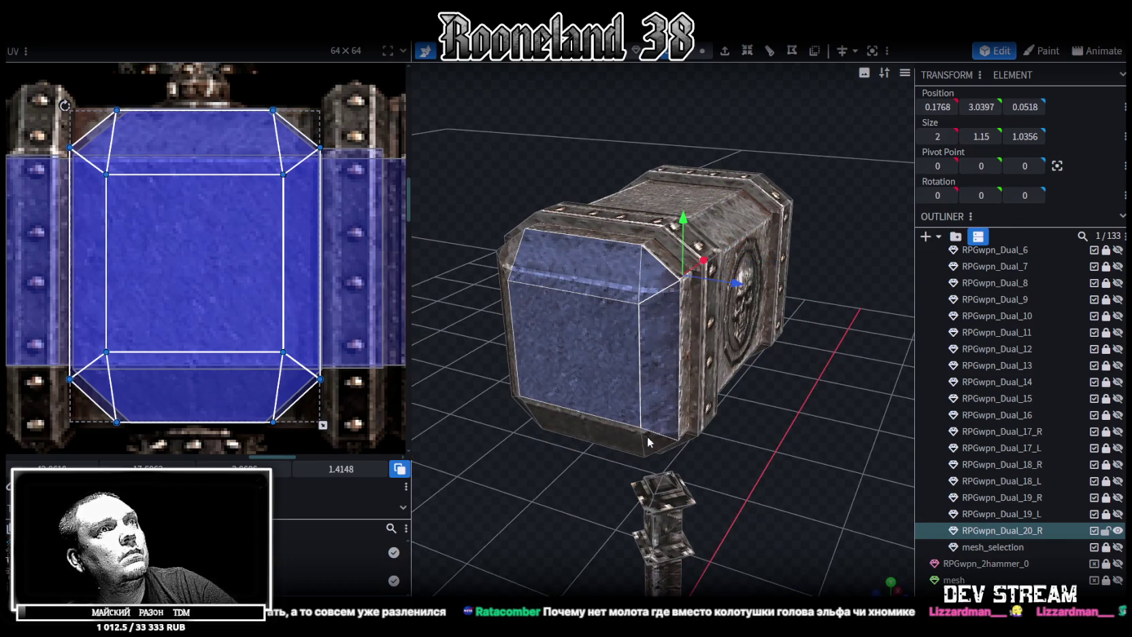
{"action": "mouse_move", "coordinate": [554, 382]}
{"action": "left_mouse_down"}
{"action": "mouse_move", "coordinate": [527, 446]}
{"action": "mouse_move", "coordinate": [644, 272]}
{"action": "left_mouse_up"}
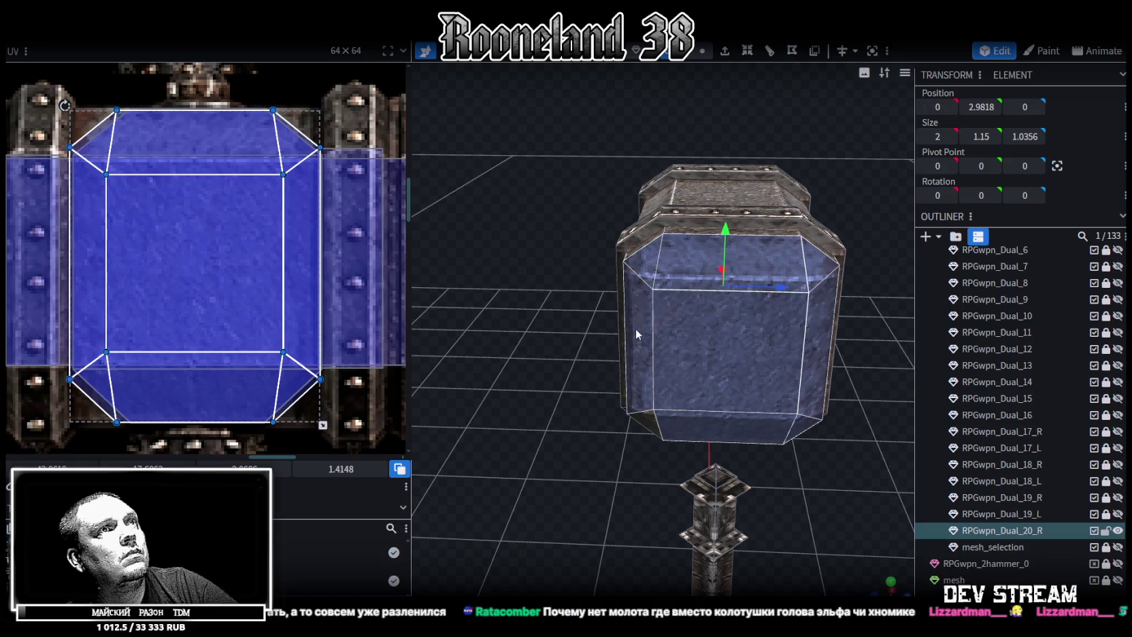
{"action": "mouse_move", "coordinate": [776, 492]}
{"action": "left_mouse_down"}
{"action": "mouse_move", "coordinate": [656, 481]}
{"action": "mouse_move", "coordinate": [340, 330]}
{"action": "left_mouse_up"}
{"action": "left_click_drag", "start_coordinate": [221, 309], "coordinate": [226, 319]}
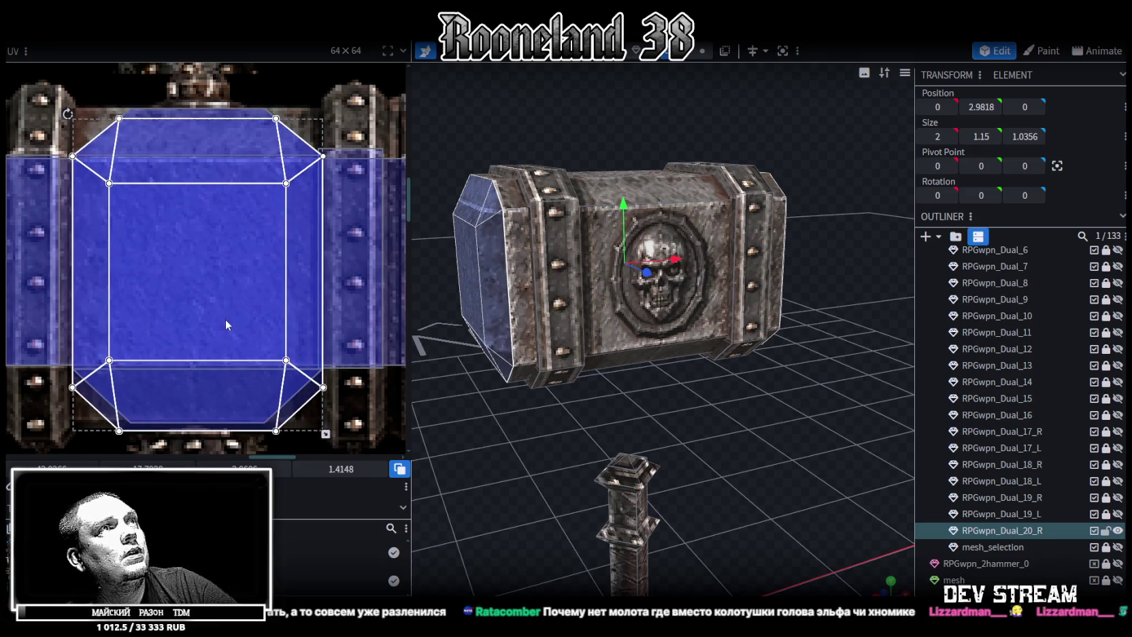
{"action": "middle_click_drag", "start_coordinate": [339, 401], "coordinate": [360, 350]}
{"action": "mouse_move", "coordinate": [443, 388]}
{"action": "left_mouse_down"}
{"action": "mouse_move", "coordinate": [545, 410]}
{"action": "mouse_move", "coordinate": [403, 403]}
{"action": "mouse_move", "coordinate": [342, 383]}
{"action": "mouse_move", "coordinate": [337, 368]}
{"action": "left_mouse_up"}
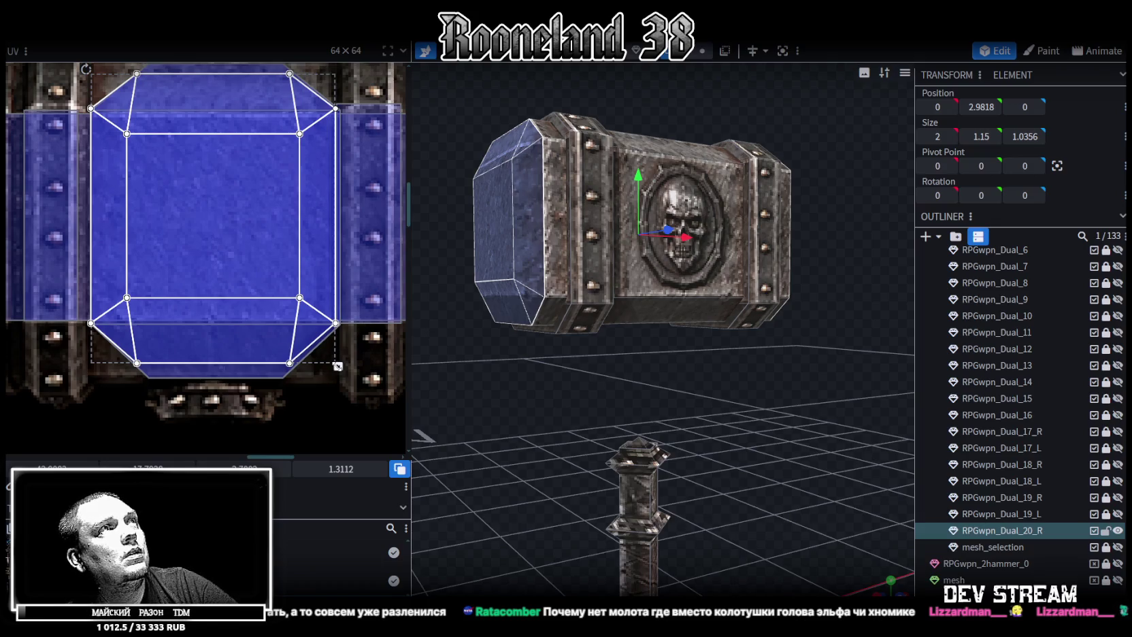
Fine-tune the end cap UV's position and bottom edge to fit the atlas area
{"action": "left_click_drag", "start_coordinate": [241, 257], "coordinate": [241, 260]}
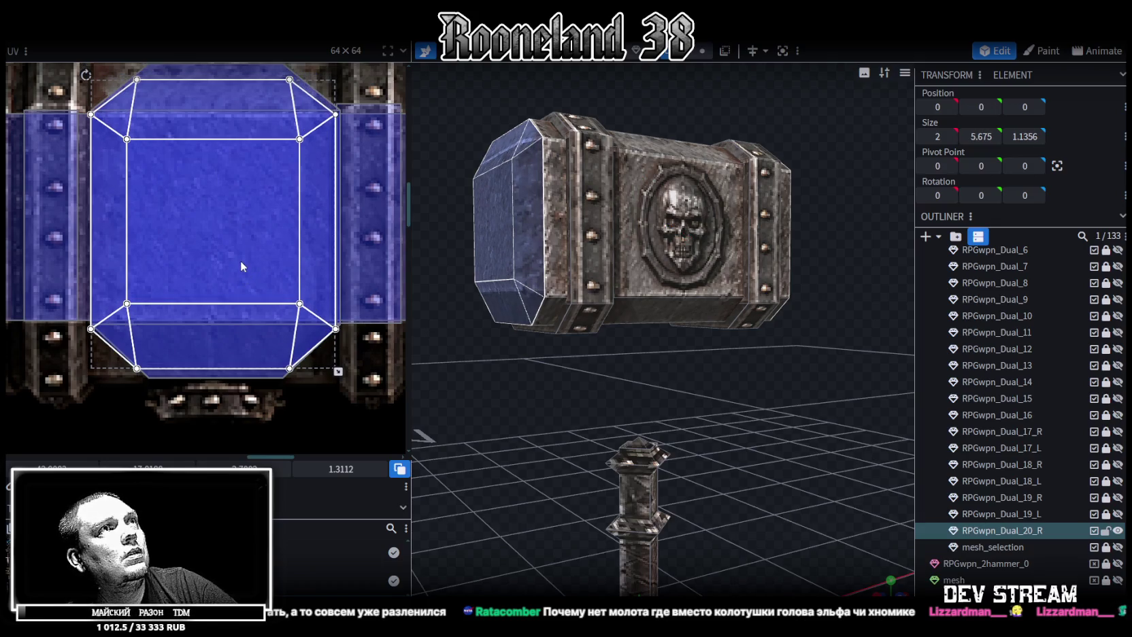
{"action": "left_click_drag", "start_coordinate": [338, 369], "coordinate": [345, 366]}
{"action": "left_click_drag", "start_coordinate": [215, 218], "coordinate": [212, 218]}
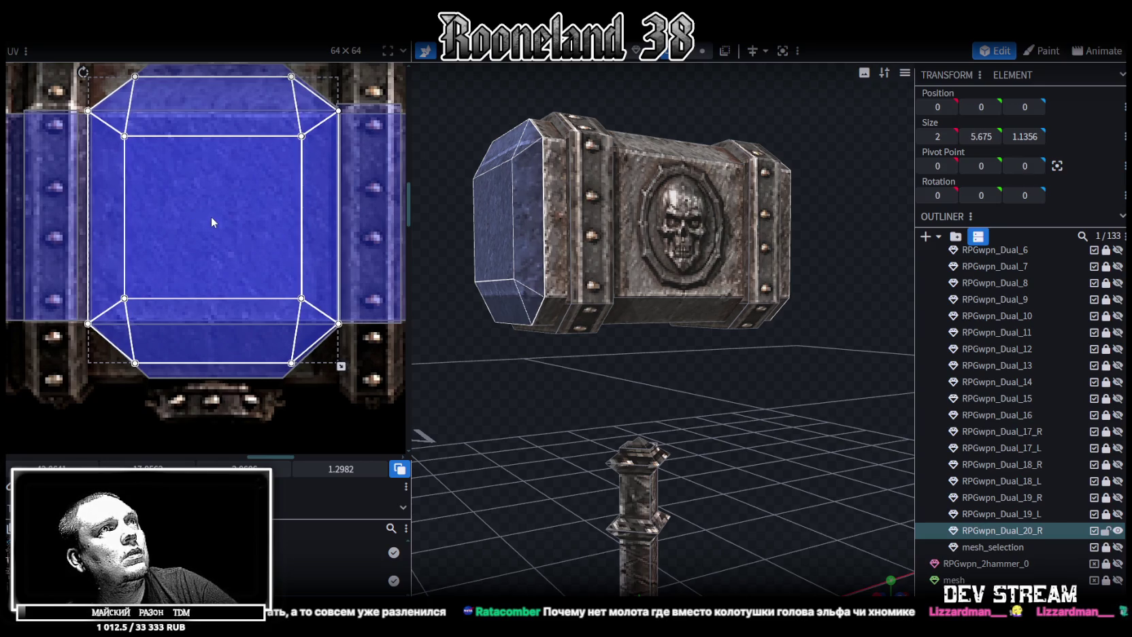
{"action": "mouse_move", "coordinate": [624, 373]}
{"action": "left_mouse_down"}
{"action": "mouse_move", "coordinate": [577, 420]}
{"action": "mouse_move", "coordinate": [745, 458]}
{"action": "left_mouse_up"}
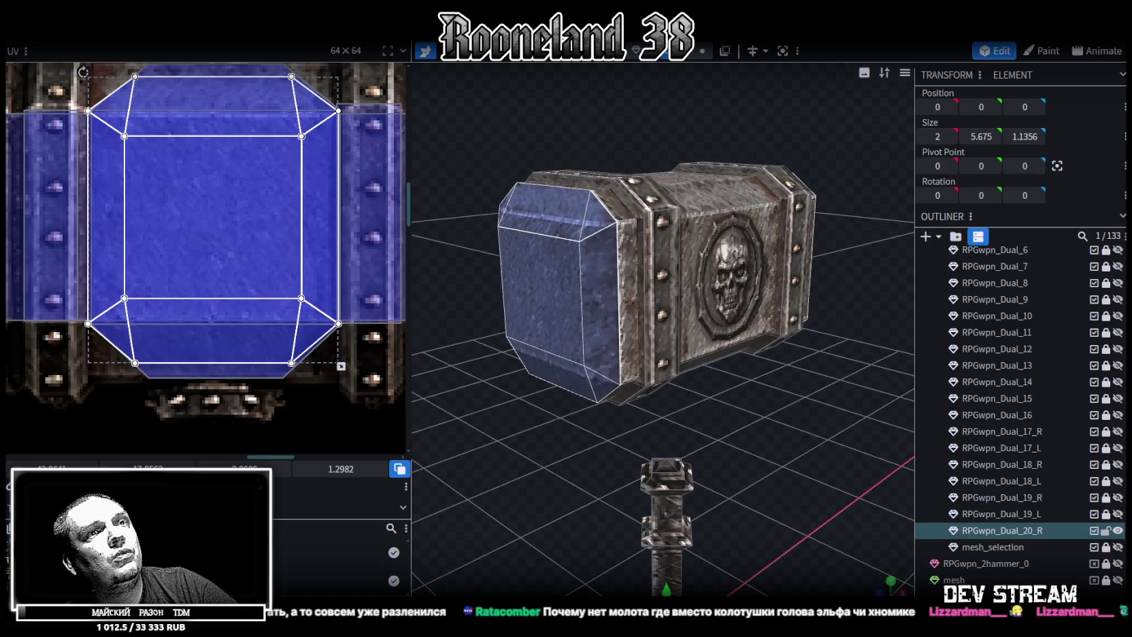
{"action": "left_click", "coordinate": [851, 547]}
{"action": "mouse_move", "coordinate": [851, 547]}
{"action": "left_mouse_down"}
{"action": "mouse_move", "coordinate": [761, 471]}
{"action": "mouse_move", "coordinate": [883, 451]}
{"action": "mouse_move", "coordinate": [654, 393]}
{"action": "mouse_move", "coordinate": [553, 393]}
{"action": "mouse_move", "coordinate": [513, 405]}
{"action": "mouse_move", "coordinate": [513, 427]}
{"action": "mouse_move", "coordinate": [419, 435]}
{"action": "mouse_move", "coordinate": [389, 367]}
{"action": "mouse_move", "coordinate": [602, 359]}
{"action": "mouse_move", "coordinate": [743, 425]}
{"action": "left_mouse_up"}
{"action": "left_click", "coordinate": [718, 409]}
Copy the pommel tip at the handle's bottom and paste it as a new element
{"action": "mouse_move", "coordinate": [684, 386]}
{"action": "left_mouse_down"}
{"action": "mouse_move", "coordinate": [728, 354]}
{"action": "mouse_move", "coordinate": [518, 391]}
{"action": "left_mouse_up"}
{"action": "scroll", "coordinate": [263, 239], "scroll_direction": "down", "scroll_amount": 2}
{"action": "scroll", "coordinate": [244, 326], "scroll_direction": "down", "scroll_amount": 2}
{"action": "scroll", "coordinate": [244, 326], "scroll_direction": "up", "scroll_amount": 1}
{"action": "scroll", "coordinate": [251, 334], "scroll_direction": "down", "scroll_amount": 1}
{"action": "mouse_move", "coordinate": [728, 464]}
{"action": "left_mouse_down"}
{"action": "mouse_move", "coordinate": [717, 299]}
{"action": "mouse_move", "coordinate": [668, 509]}
{"action": "mouse_move", "coordinate": [682, 468]}
{"action": "left_mouse_up"}
{"action": "left_click", "coordinate": [637, 434]}
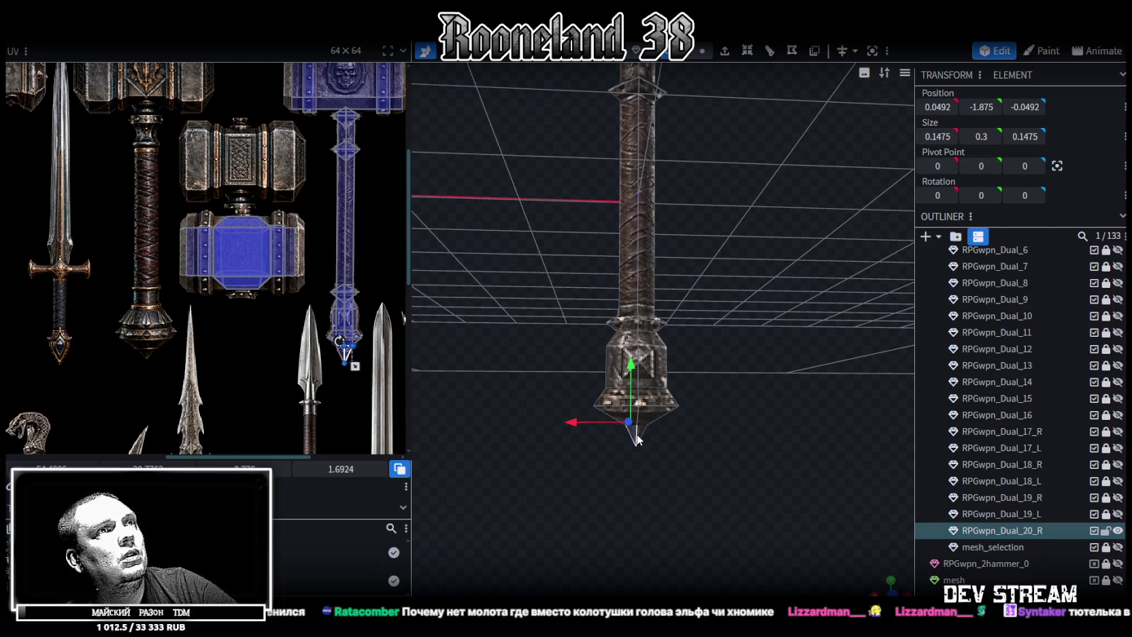
{"action": "right_click", "coordinate": [682, 440]}
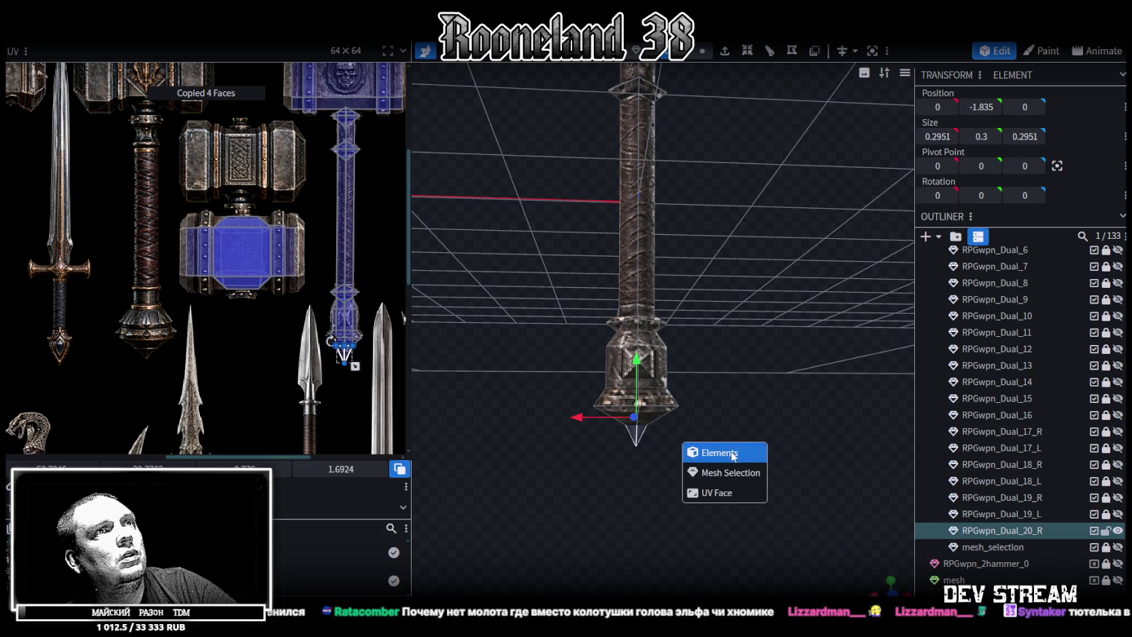
{"action": "left_click", "coordinate": [727, 475]}
{"action": "mouse_move", "coordinate": [728, 482]}
{"action": "left_mouse_down"}
{"action": "mouse_move", "coordinate": [711, 453]}
{"action": "mouse_move", "coordinate": [675, 456]}
{"action": "left_mouse_up"}
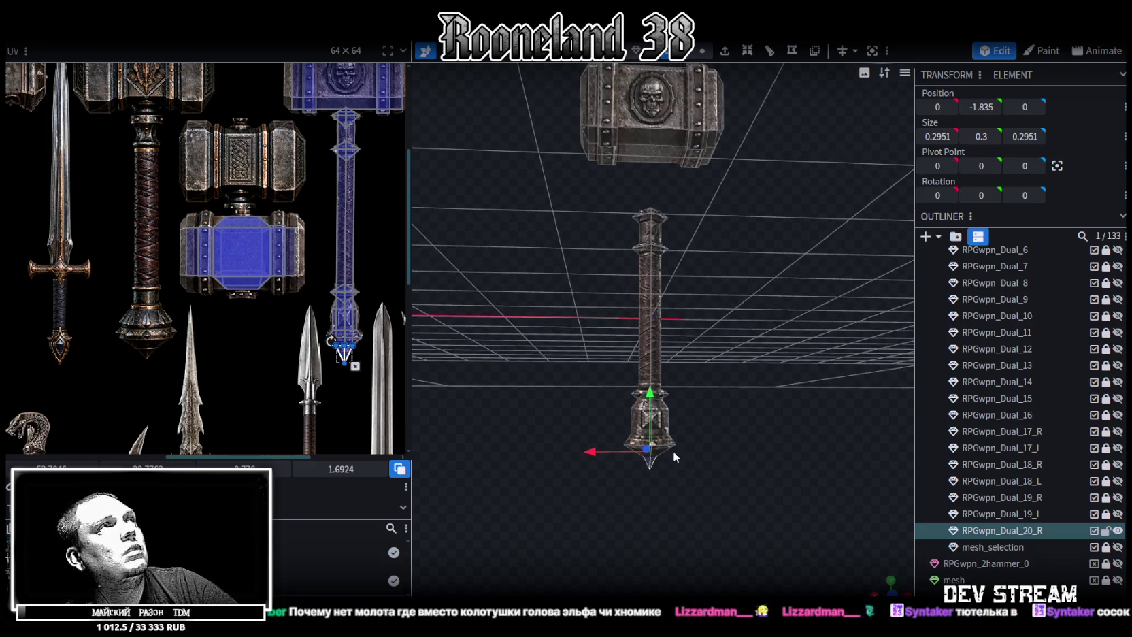
Flip the pasted tip with Flip Y so it forms a spike atop the hammer head
{"action": "left_click", "coordinate": [157, 31]}
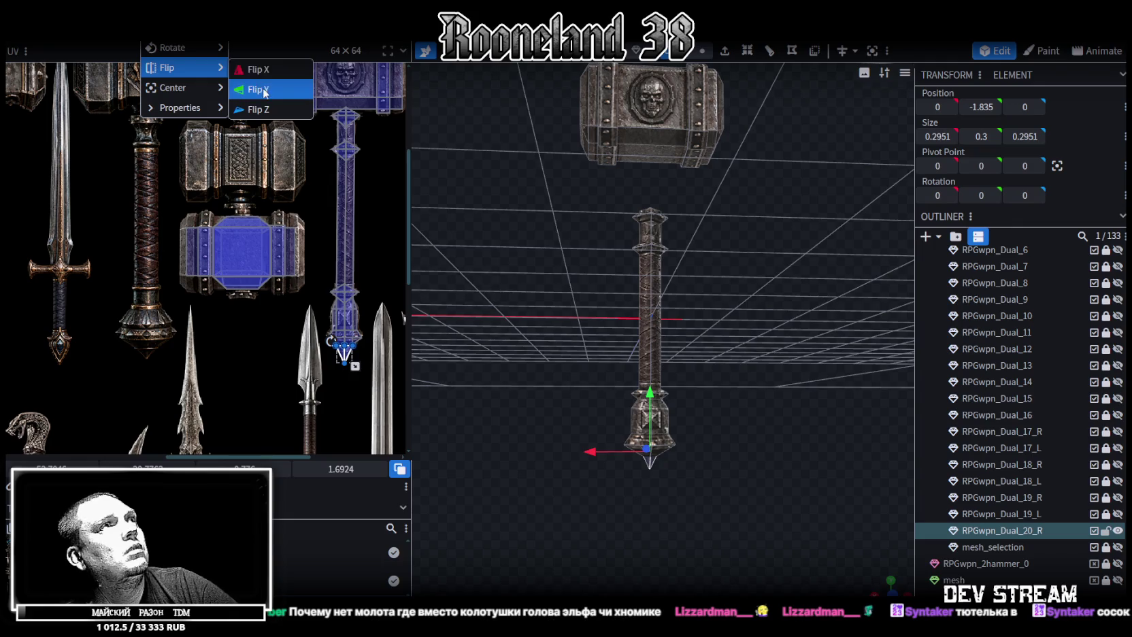
{"action": "left_click", "coordinate": [262, 91]}
{"action": "left_click_drag", "start_coordinate": [726, 269], "coordinate": [735, 353]}
{"action": "scroll", "coordinate": [735, 322], "scroll_direction": "up", "scroll_amount": 2}
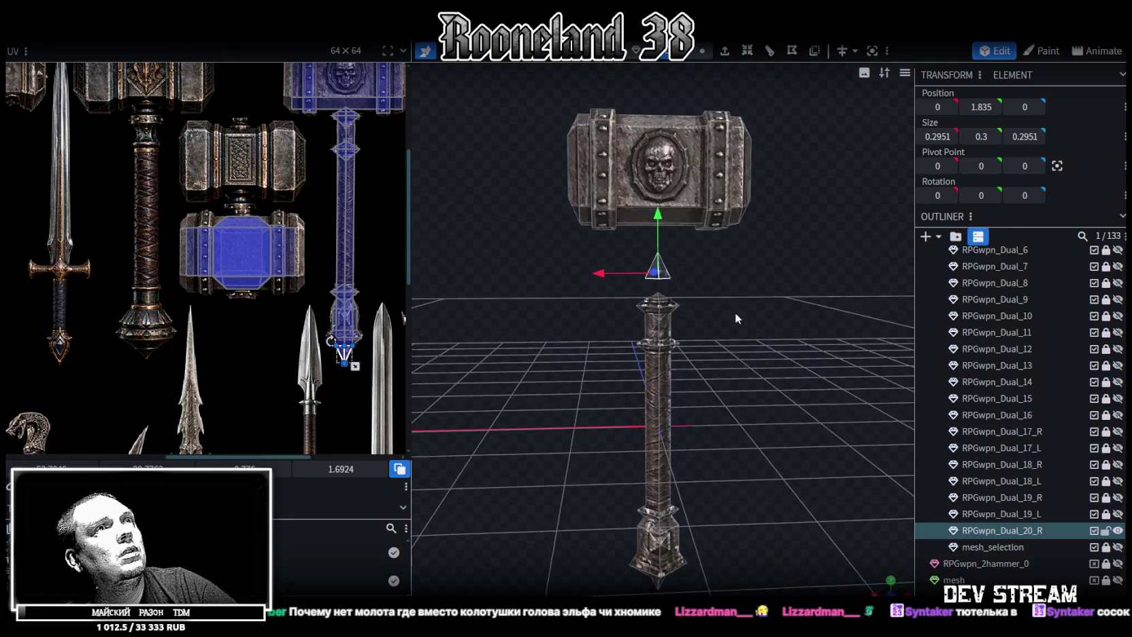
{"action": "mouse_move", "coordinate": [645, 154]}
{"action": "left_mouse_down"}
{"action": "mouse_move", "coordinate": [686, 269]}
{"action": "mouse_move", "coordinate": [699, 196]}
{"action": "left_mouse_up"}
{"action": "scroll", "coordinate": [703, 262], "scroll_direction": "up", "scroll_amount": 4}
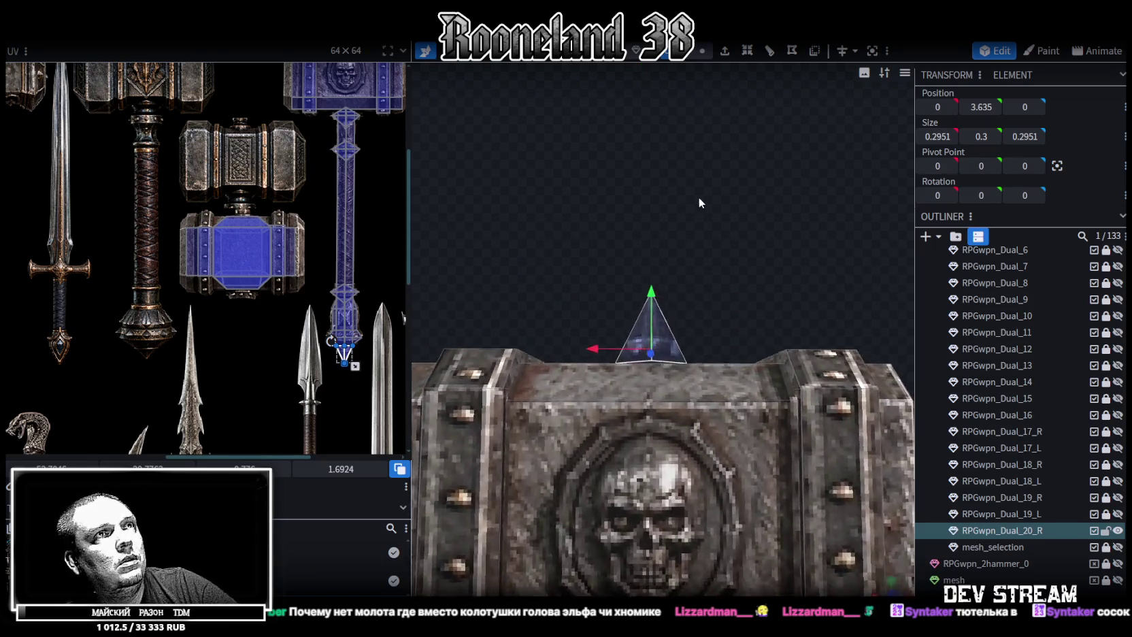
{"action": "scroll", "coordinate": [693, 221], "scroll_direction": "down", "scroll_amount": 3}
{"action": "left_click", "coordinate": [699, 361]}
{"action": "scroll", "coordinate": [675, 270], "scroll_direction": "down", "scroll_amount": 2}
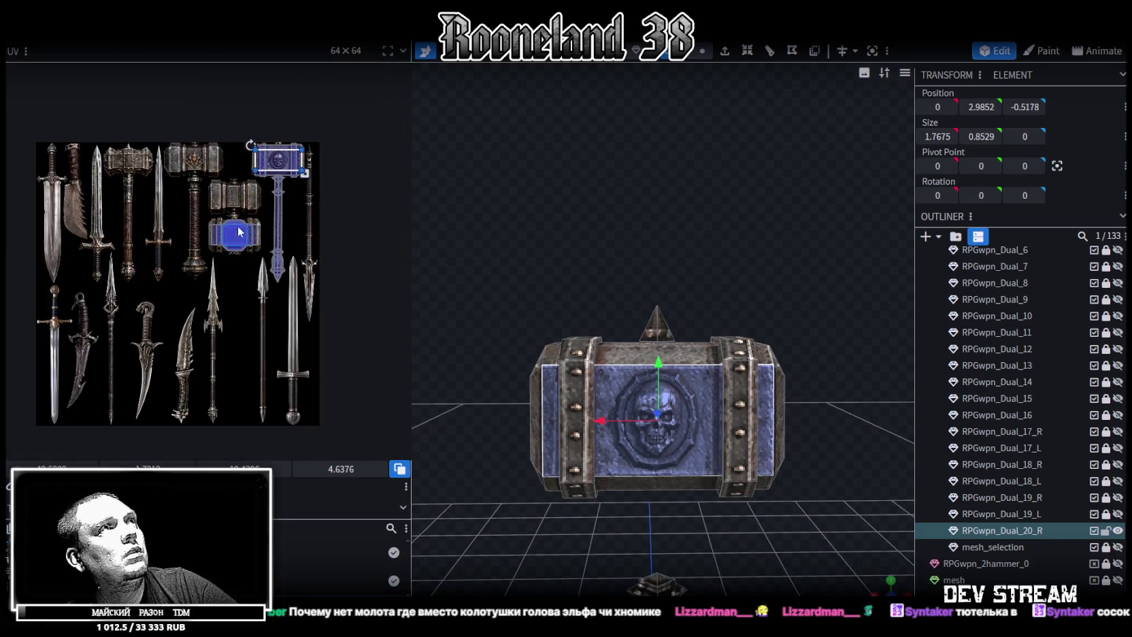
Map the hammer head's top face onto the skull emblem panel, centring the emblem
{"action": "left_click_drag", "start_coordinate": [672, 365], "coordinate": [670, 415]}
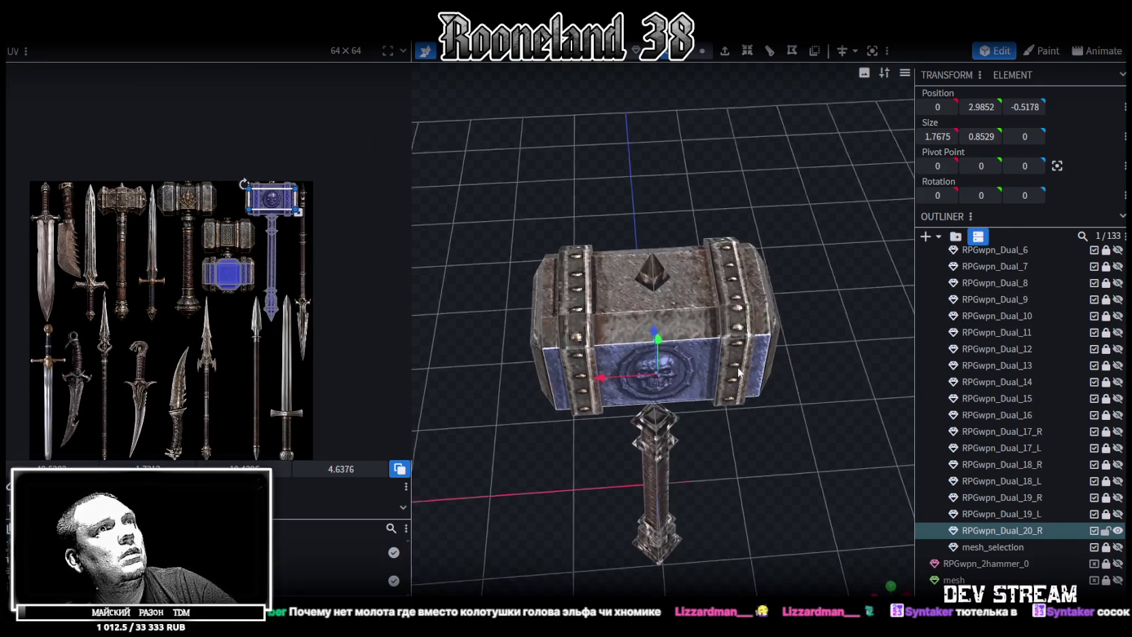
{"action": "left_click", "coordinate": [646, 273]}
{"action": "scroll", "coordinate": [180, 248], "scroll_direction": "up", "scroll_amount": 3}
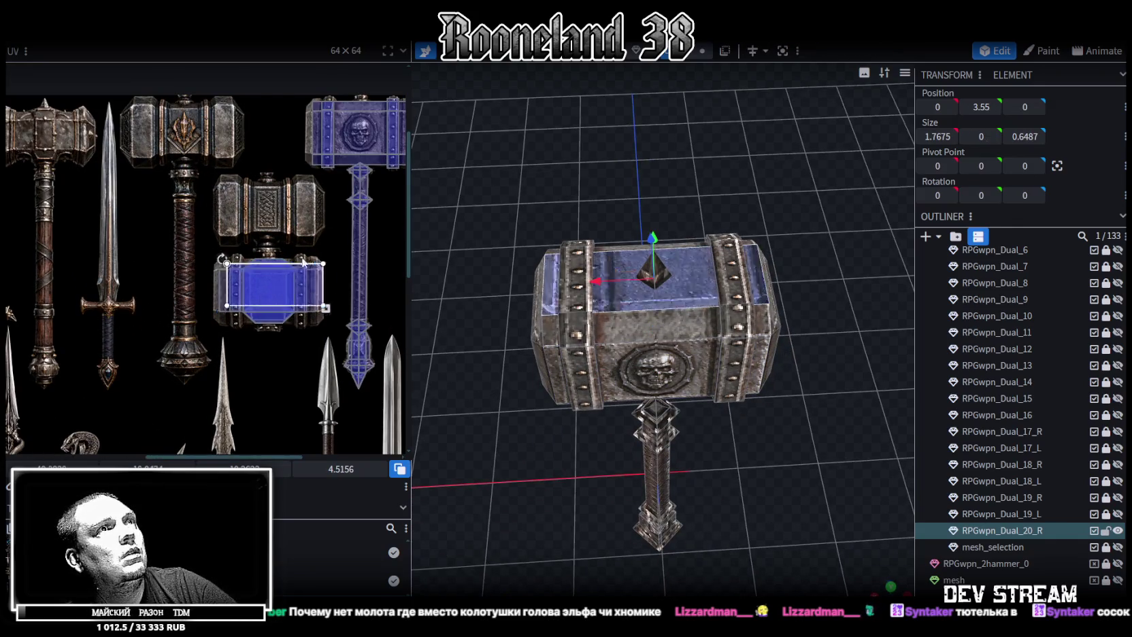
{"action": "left_click_drag", "start_coordinate": [265, 274], "coordinate": [370, 138]}
{"action": "scroll", "coordinate": [326, 204], "scroll_direction": "up", "scroll_amount": 3}
{"action": "scroll", "coordinate": [282, 242], "scroll_direction": "up", "scroll_amount": 2}
{"action": "left_click_drag", "start_coordinate": [216, 271], "coordinate": [170, 265]}
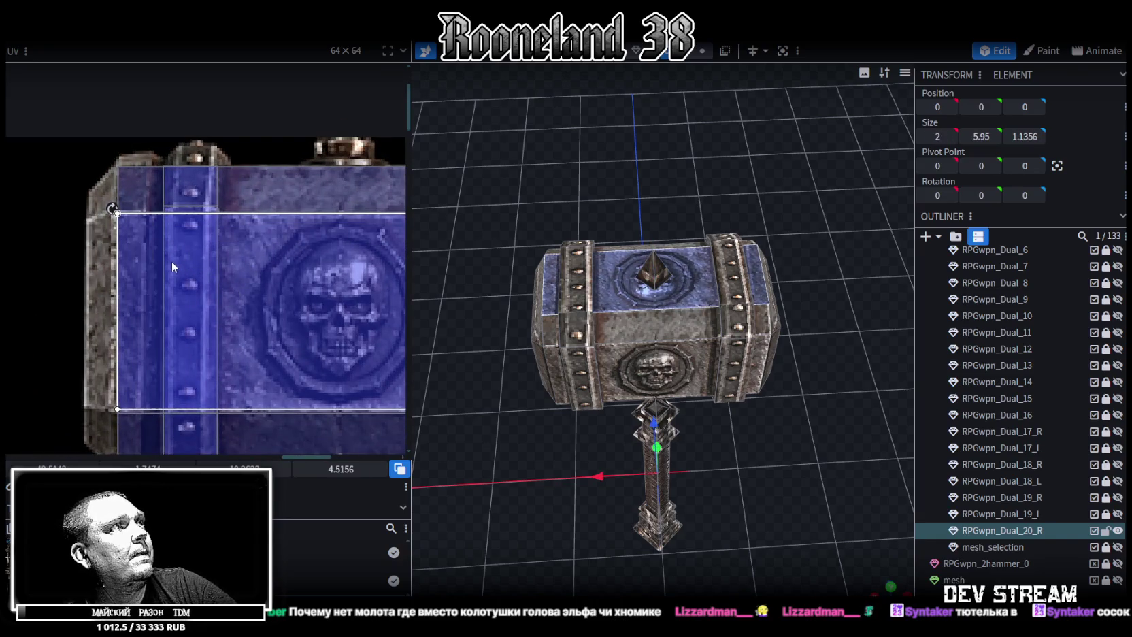
Enlarge the top-face UV slightly across the blue panel, then select the spike
{"action": "scroll", "coordinate": [171, 261], "scroll_direction": "down", "scroll_amount": 3}
{"action": "scroll", "coordinate": [194, 279], "scroll_direction": "up", "scroll_amount": 2}
{"action": "scroll", "coordinate": [194, 283], "scroll_direction": "up", "scroll_amount": 1}
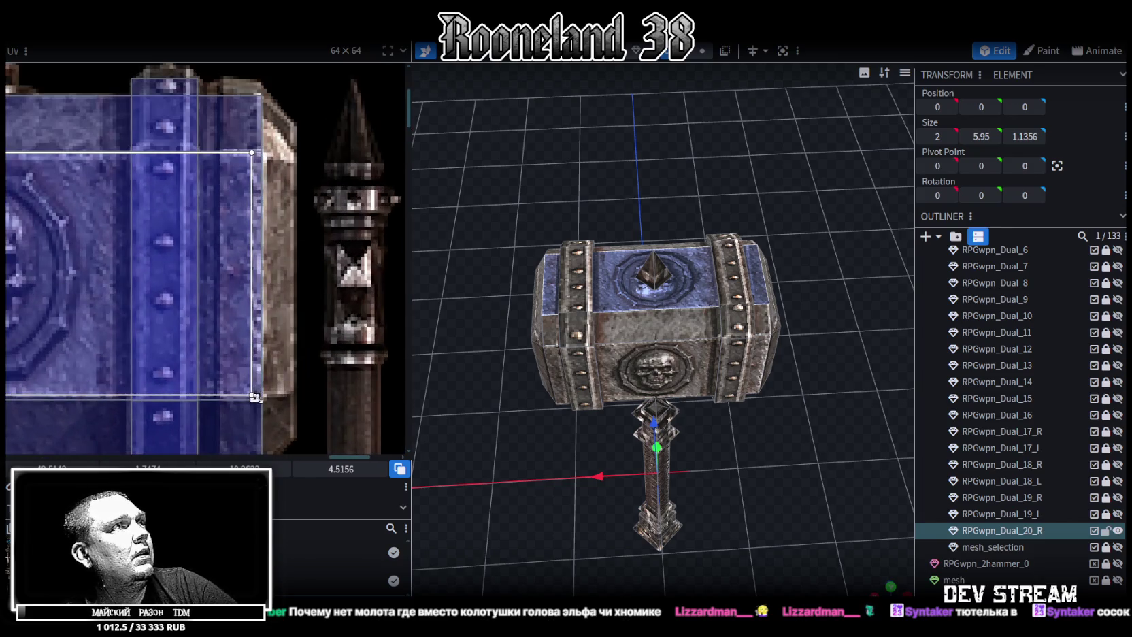
{"action": "left_click_drag", "start_coordinate": [254, 398], "coordinate": [264, 403]}
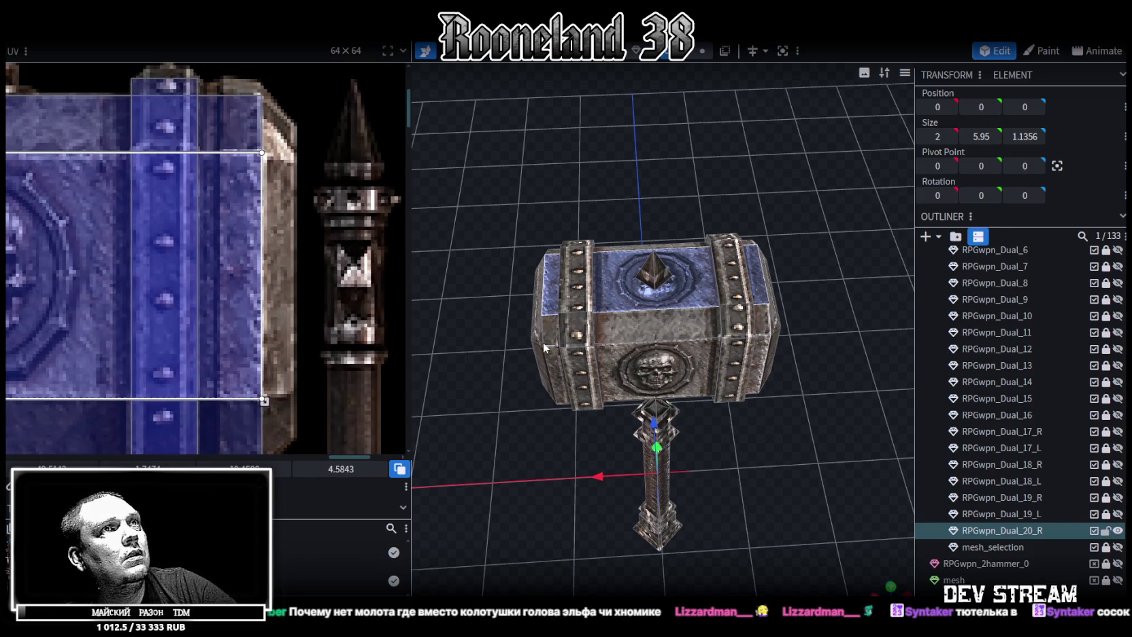
{"action": "left_click_drag", "start_coordinate": [517, 172], "coordinate": [656, 234]}
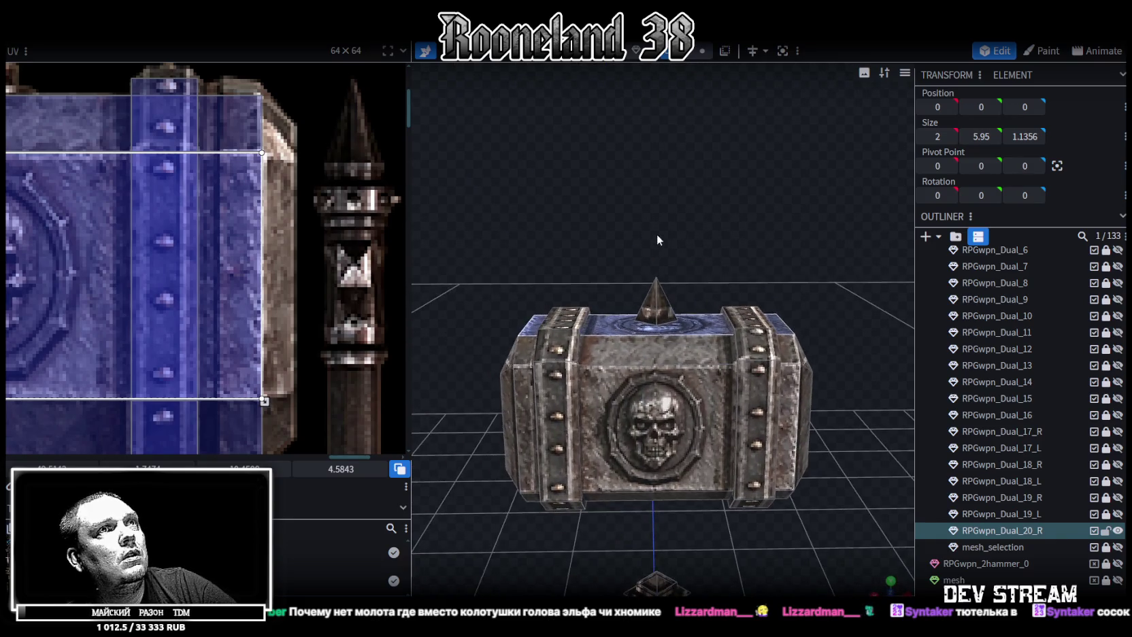
{"action": "left_click", "coordinate": [670, 296]}
{"action": "mouse_move", "coordinate": [728, 251]}
{"action": "left_mouse_down"}
{"action": "mouse_move", "coordinate": [723, 347]}
{"action": "mouse_move", "coordinate": [757, 228]}
{"action": "left_mouse_up"}
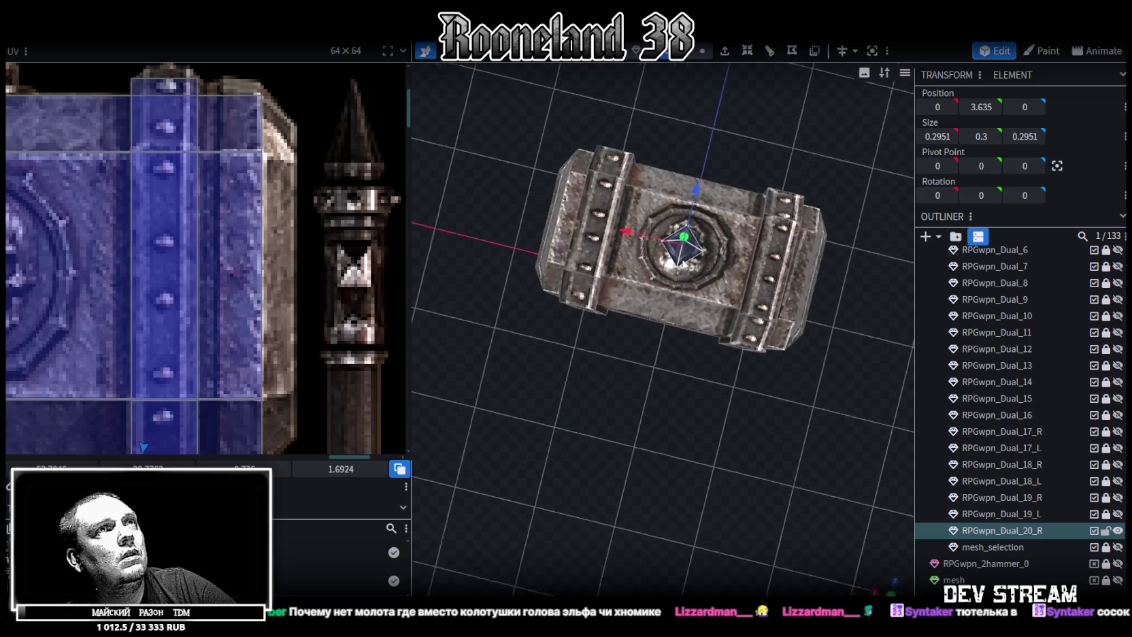
Widen the top spike's base to 0.4951 and settle it back down onto the hammer head
{"action": "mouse_move", "coordinate": [699, 203]}
{"action": "left_mouse_down"}
{"action": "mouse_move", "coordinate": [668, 195]}
{"action": "mouse_move", "coordinate": [679, 204]}
{"action": "left_mouse_up"}
{"action": "mouse_move", "coordinate": [667, 307]}
{"action": "left_mouse_down"}
{"action": "mouse_move", "coordinate": [701, 460]}
{"action": "mouse_move", "coordinate": [767, 425]}
{"action": "mouse_move", "coordinate": [765, 376]}
{"action": "mouse_move", "coordinate": [722, 280]}
{"action": "left_mouse_up"}
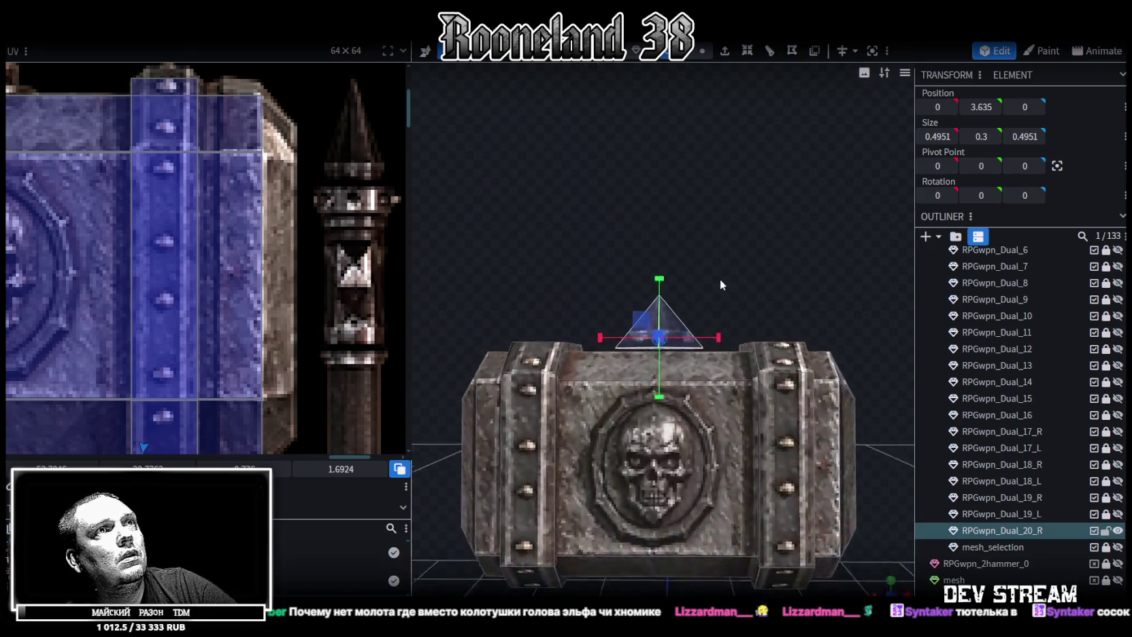
{"action": "scroll", "coordinate": [725, 290], "scroll_direction": "up", "scroll_amount": 2}
{"action": "left_click_drag", "start_coordinate": [764, 153], "coordinate": [845, 257]}
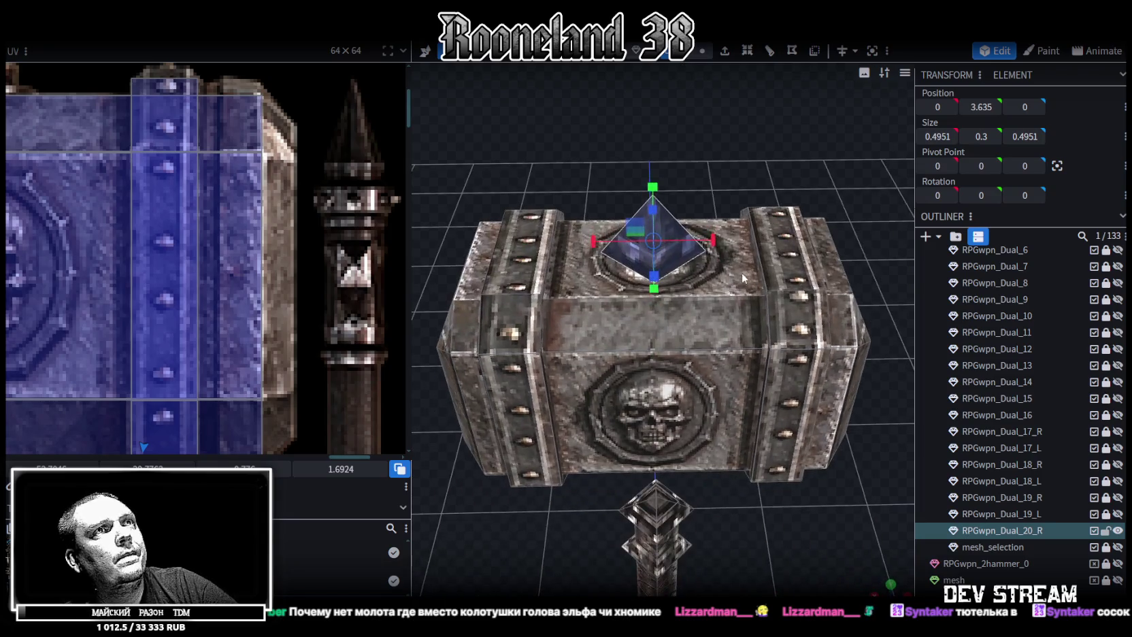
{"action": "left_click", "coordinate": [993, 107]}
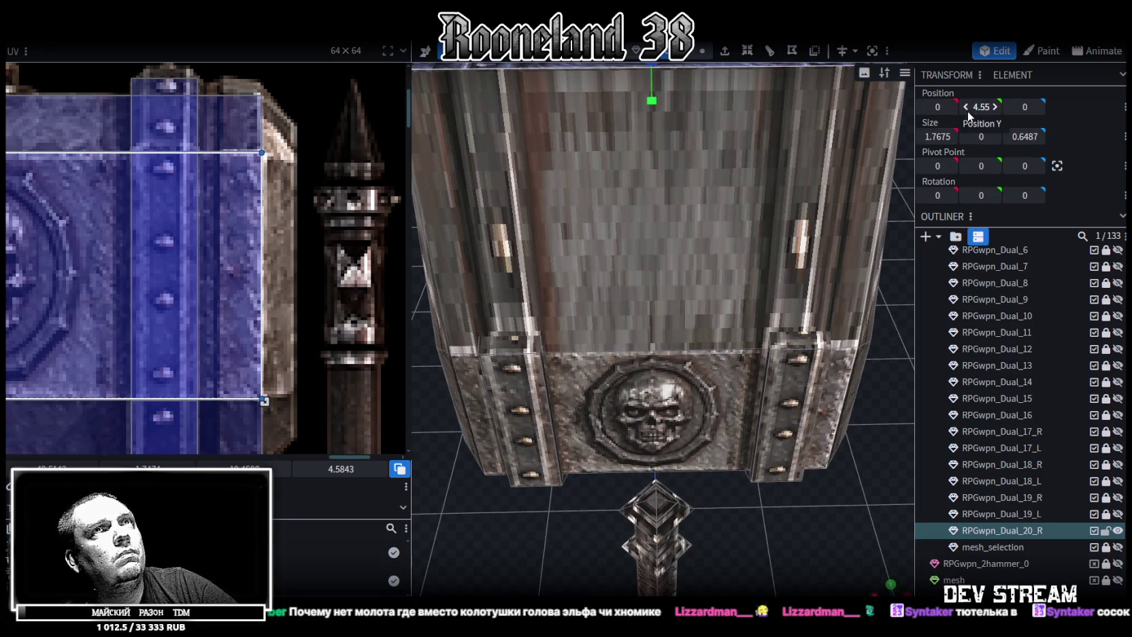
{"action": "left_click", "coordinate": [965, 107]}
Switch to Face selection mode and box-select the spike's pyramid faces
{"action": "left_click", "coordinate": [702, 51]}
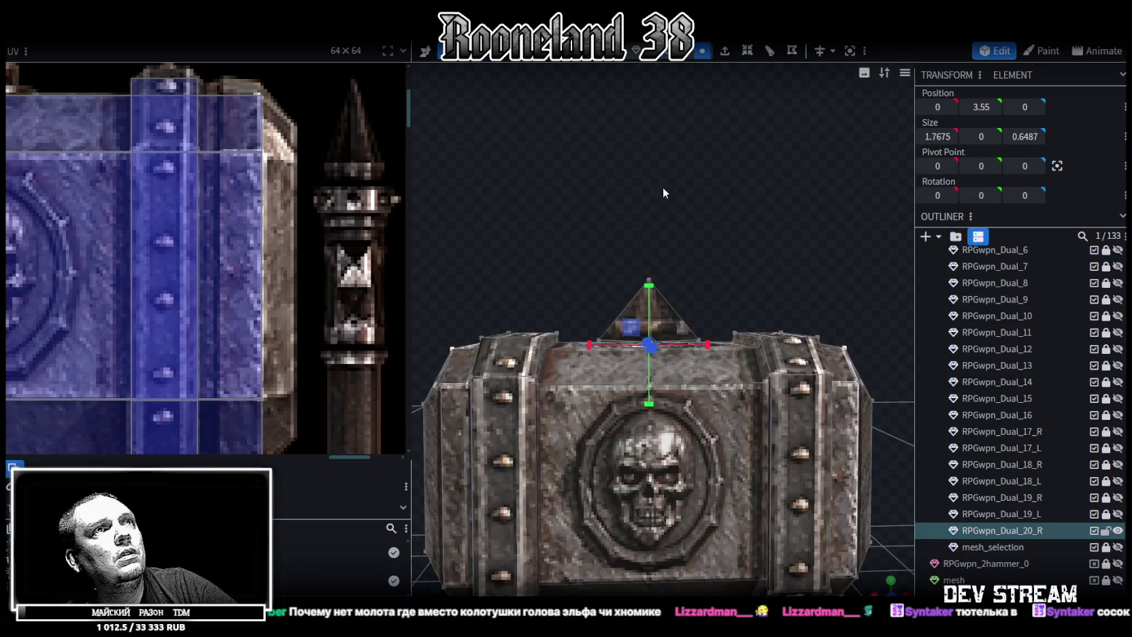
{"action": "left_click_drag", "start_coordinate": [577, 367], "coordinate": [722, 306]}
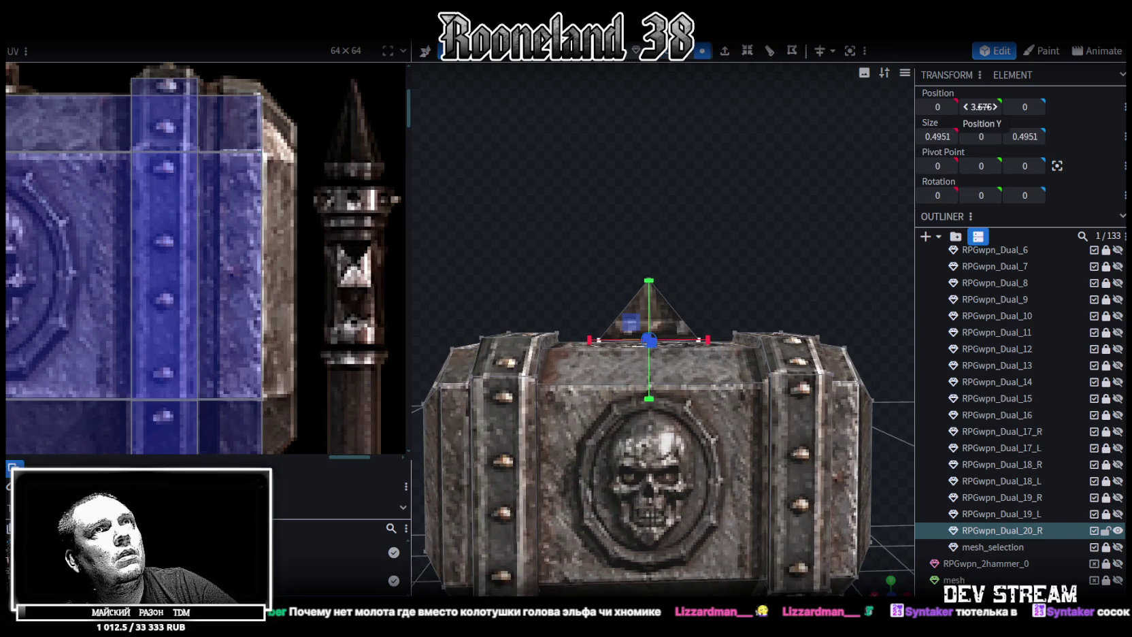
{"action": "mouse_move", "coordinate": [669, 170]}
{"action": "left_mouse_down"}
{"action": "mouse_move", "coordinate": [665, 226]}
{"action": "mouse_move", "coordinate": [648, 219]}
{"action": "mouse_move", "coordinate": [696, 134]}
{"action": "left_mouse_up"}
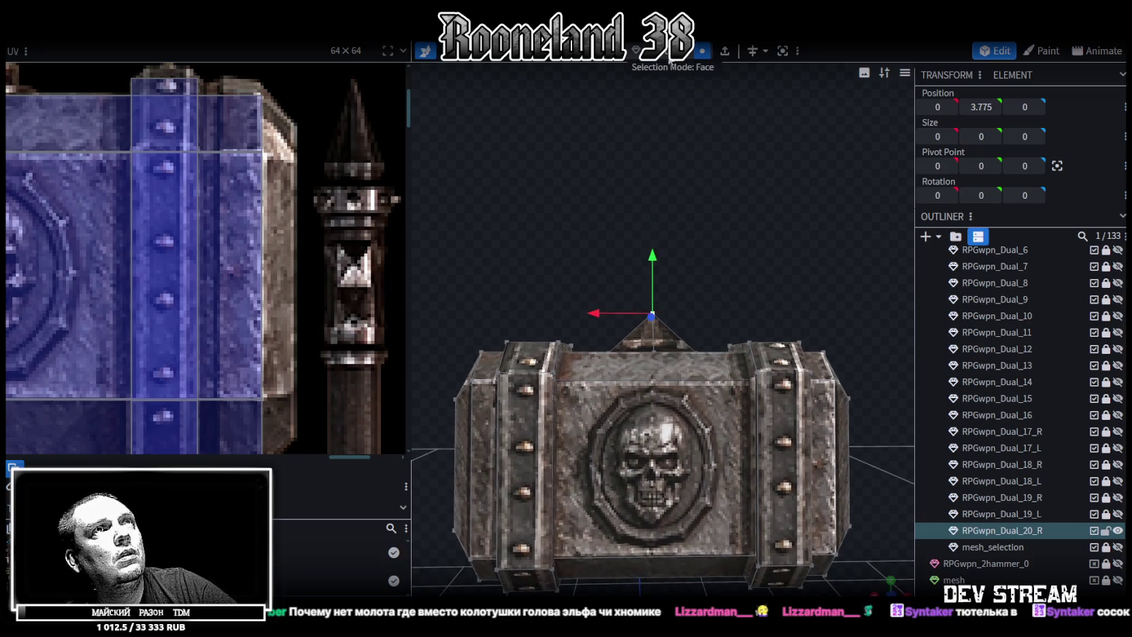
{"action": "left_click", "coordinate": [675, 341]}
{"action": "left_click_drag", "start_coordinate": [739, 264], "coordinate": [743, 467]}
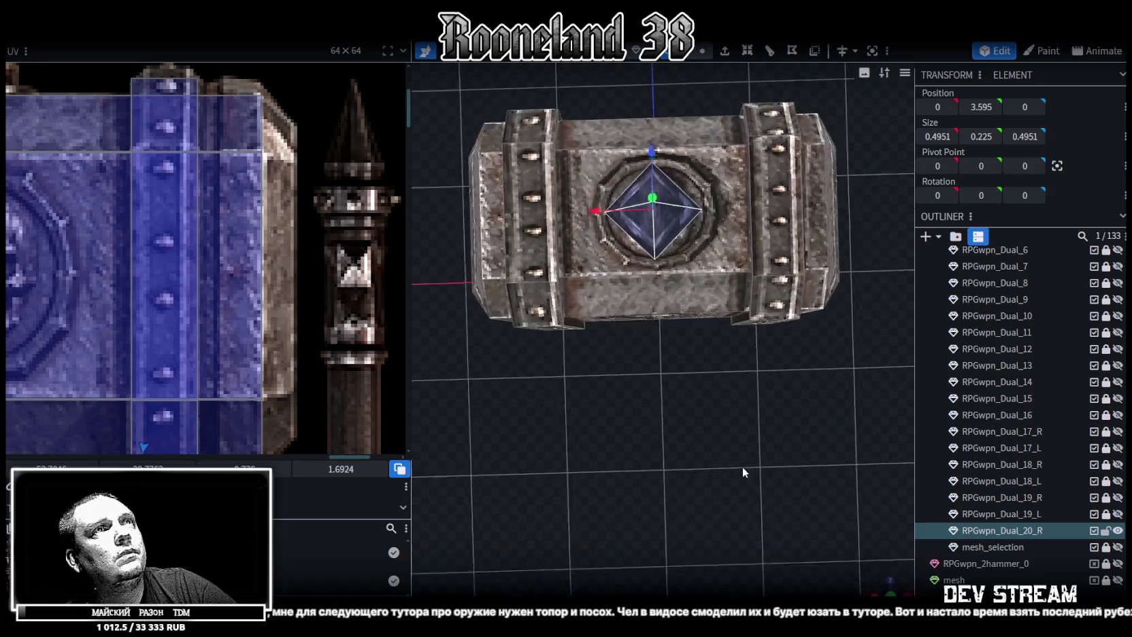
{"action": "scroll", "coordinate": [170, 273], "scroll_direction": "down", "scroll_amount": 5}
Move the spike's UV over the hammer-handle textures of the weapon atlas
{"action": "mouse_move", "coordinate": [165, 269]}
{"action": "middle_mouse_down"}
{"action": "mouse_move", "coordinate": [262, 226]}
{"action": "mouse_move", "coordinate": [277, 181]}
{"action": "middle_mouse_up"}
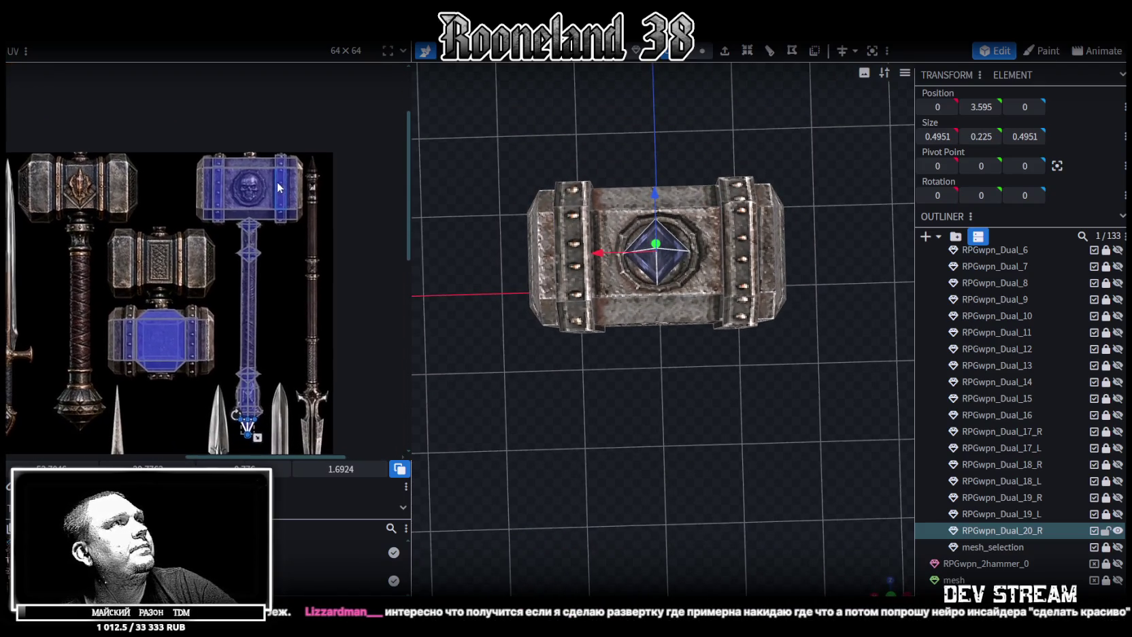
{"action": "middle_click_drag", "start_coordinate": [293, 305], "coordinate": [286, 241]}
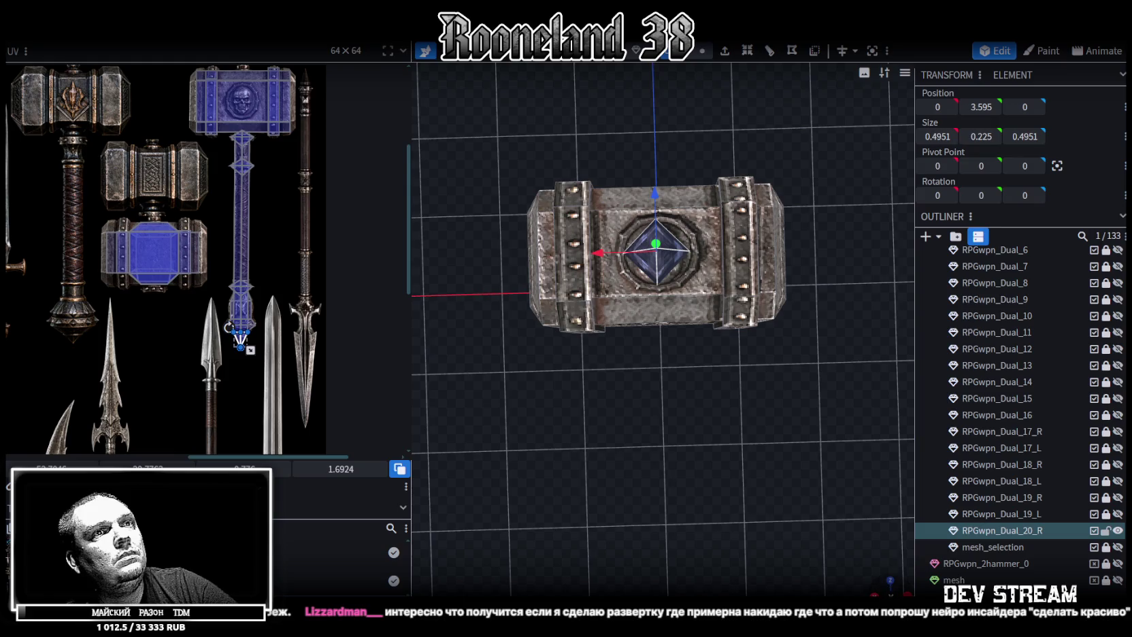
{"action": "left_click", "coordinate": [891, 584]}
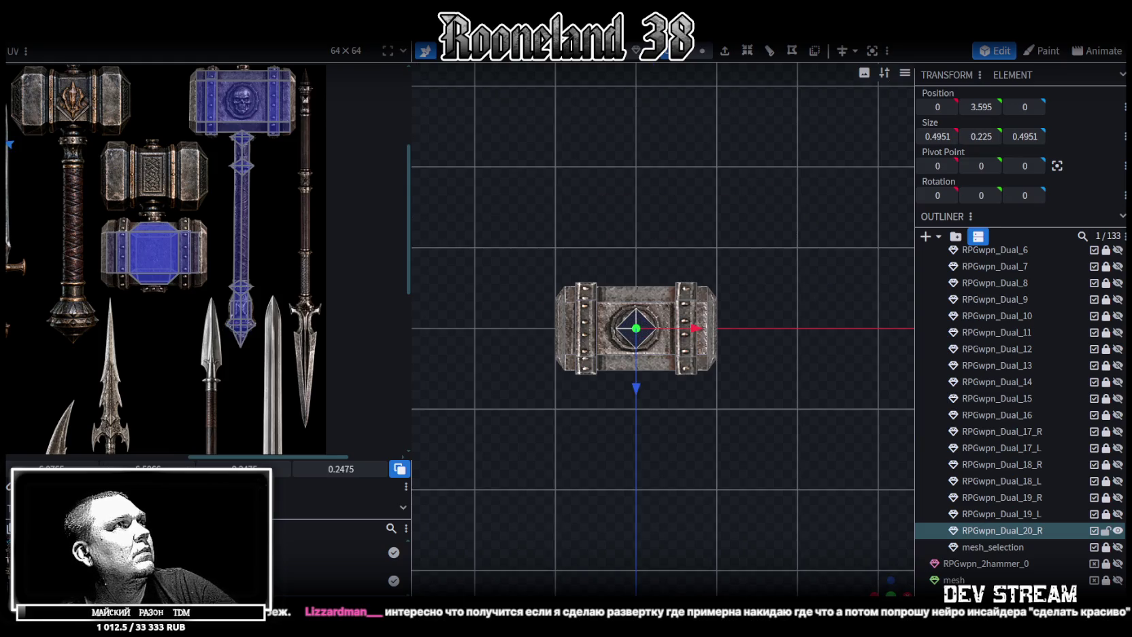
{"action": "scroll", "coordinate": [240, 339], "scroll_direction": "down", "scroll_amount": 3}
{"action": "scroll", "coordinate": [119, 297], "scroll_direction": "down", "scroll_amount": 1}
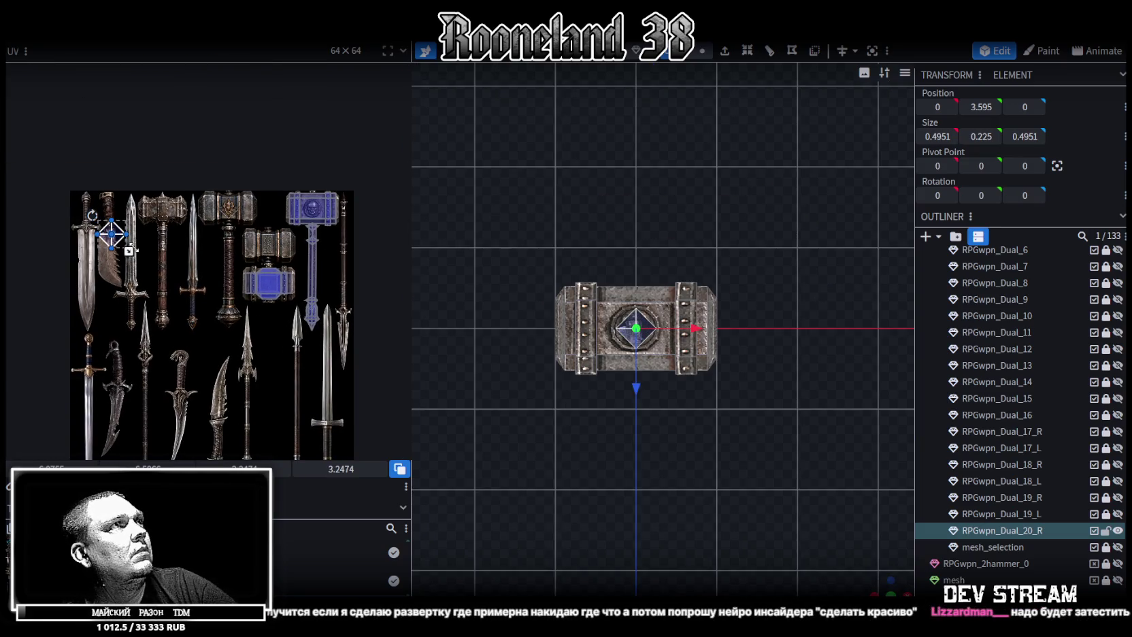
{"action": "scroll", "coordinate": [319, 323], "scroll_direction": "up", "scroll_amount": 5}
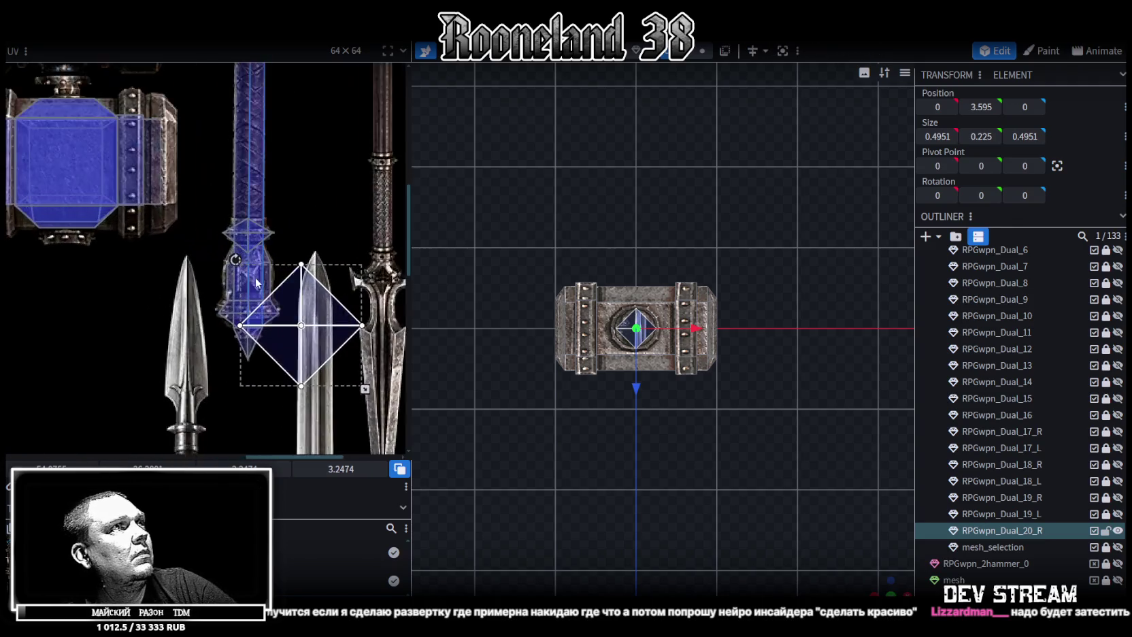
{"action": "scroll", "coordinate": [299, 327], "scroll_direction": "up", "scroll_amount": 2}
{"action": "left_click_drag", "start_coordinate": [295, 335], "coordinate": [292, 335]}
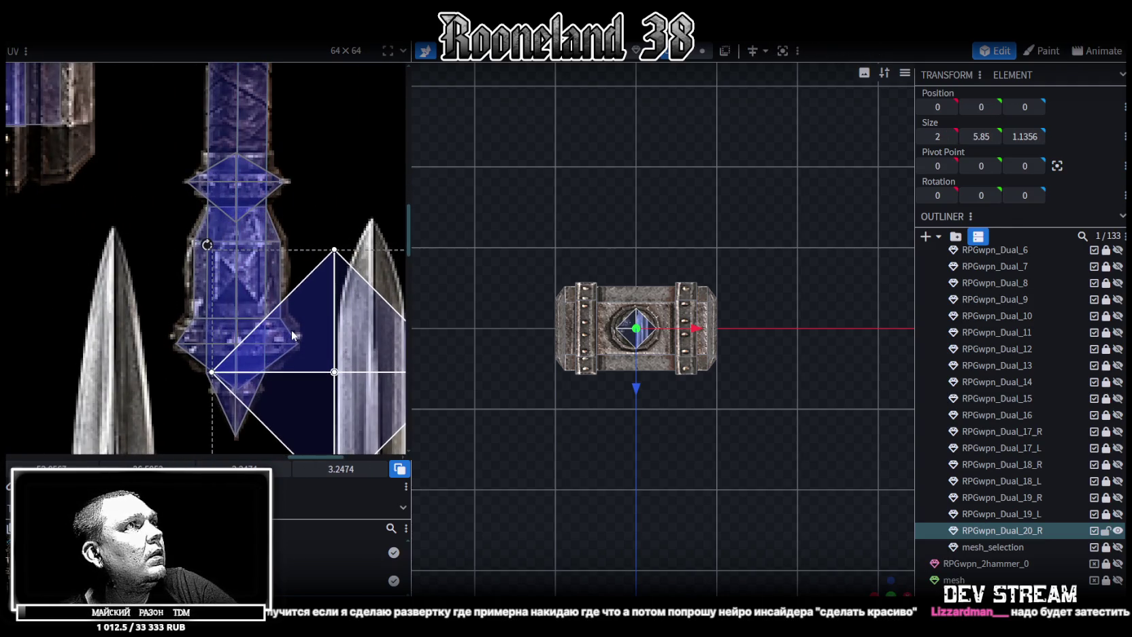
{"action": "scroll", "coordinate": [302, 327], "scroll_direction": "down", "scroll_amount": 4}
{"action": "scroll", "coordinate": [327, 354], "scroll_direction": "up", "scroll_amount": 2}
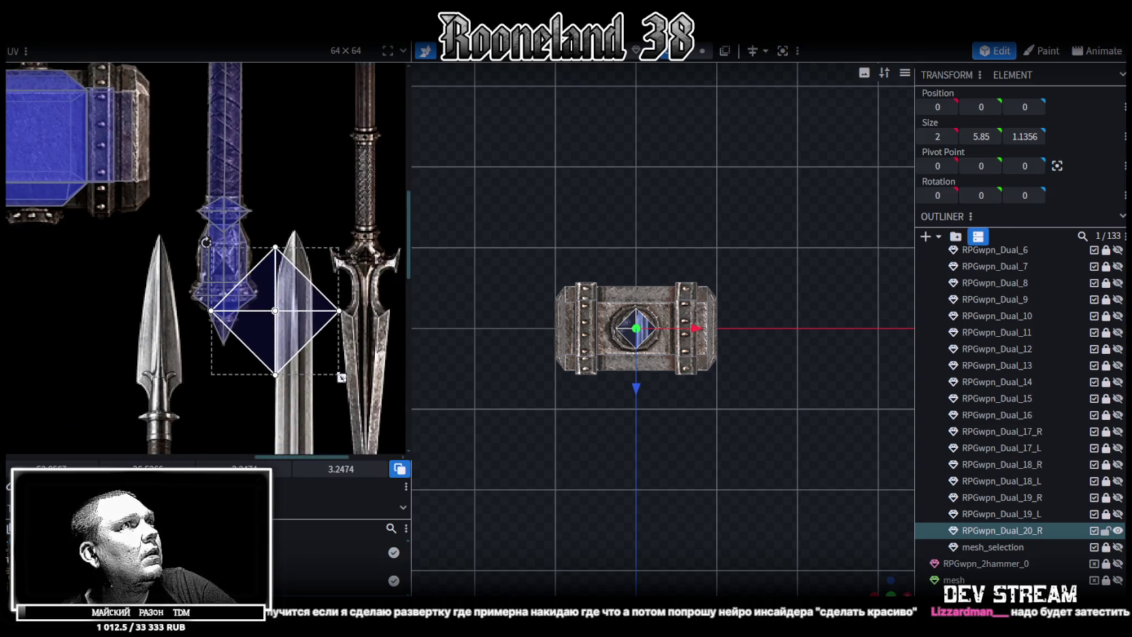
Shrink the spike's UV onto the handle texture, rotate it 45° upright, enlarge it, then deselect
{"action": "left_click_drag", "start_coordinate": [342, 378], "coordinate": [238, 309]}
{"action": "scroll", "coordinate": [243, 271], "scroll_direction": "up", "scroll_amount": 3}
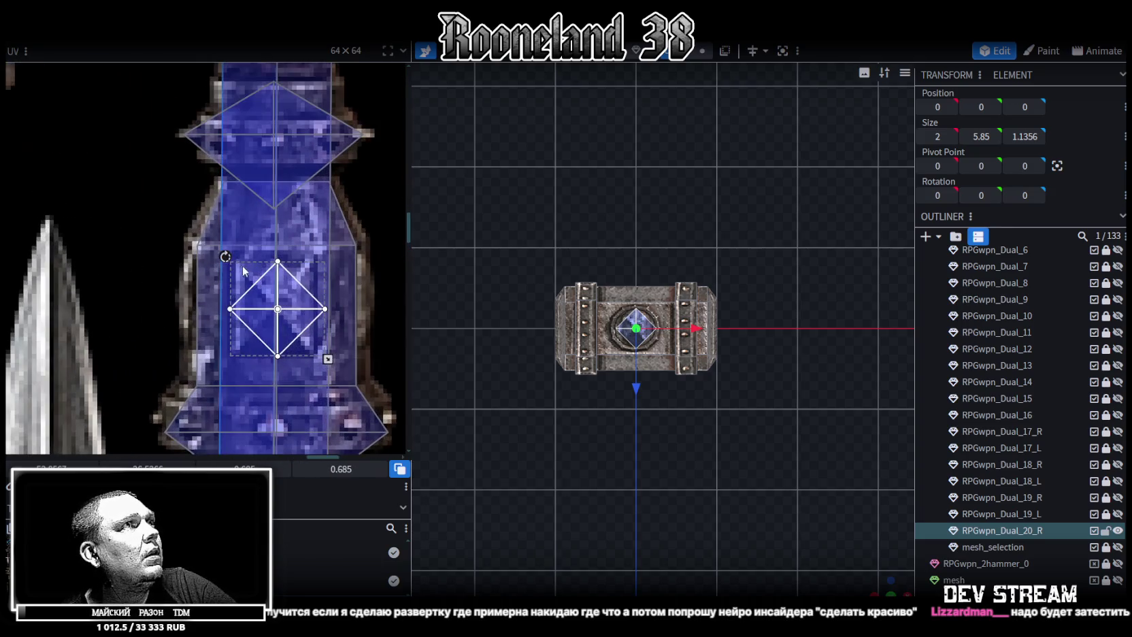
{"action": "left_click_drag", "start_coordinate": [227, 256], "coordinate": [254, 306]}
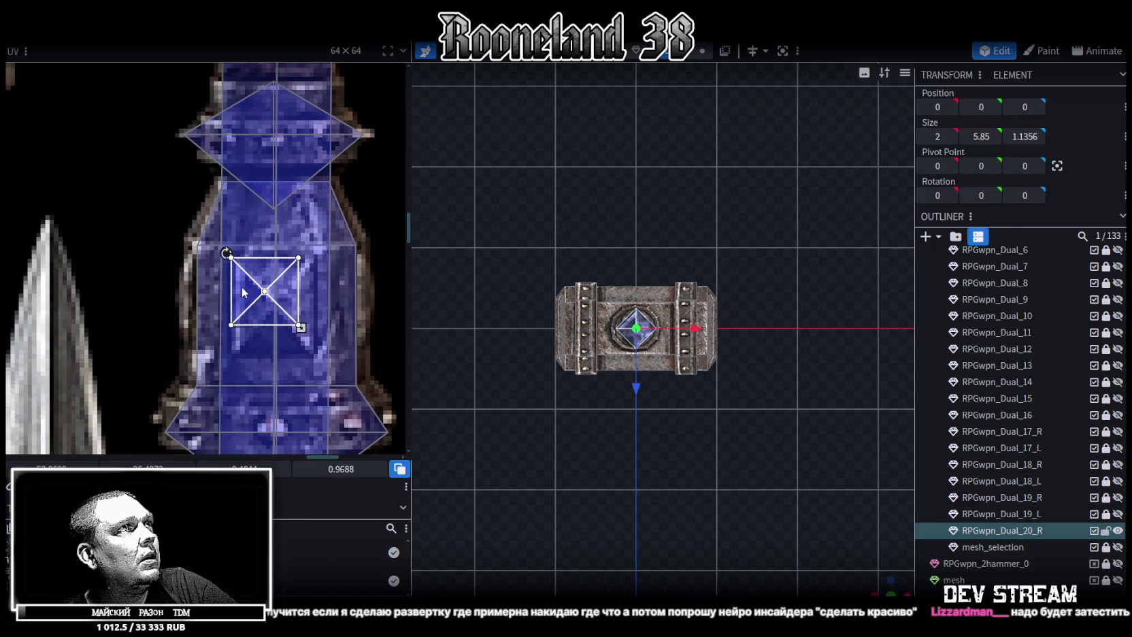
{"action": "left_click_drag", "start_coordinate": [304, 327], "coordinate": [325, 361]}
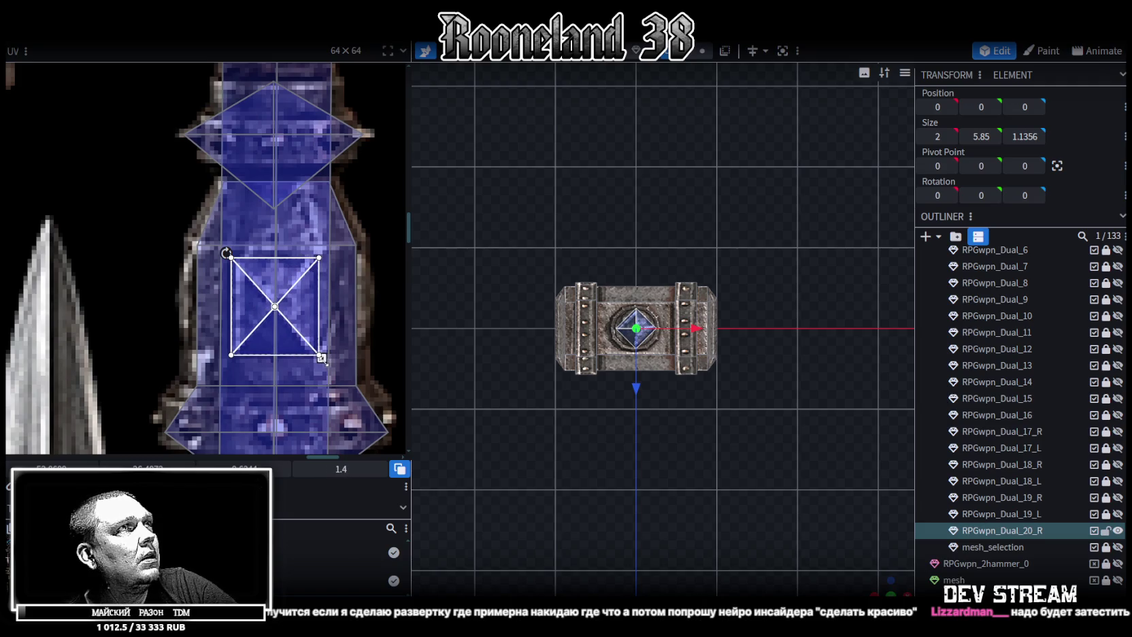
{"action": "scroll", "coordinate": [709, 468], "scroll_direction": "up", "scroll_amount": 3}
{"action": "key", "text": "Escape"}
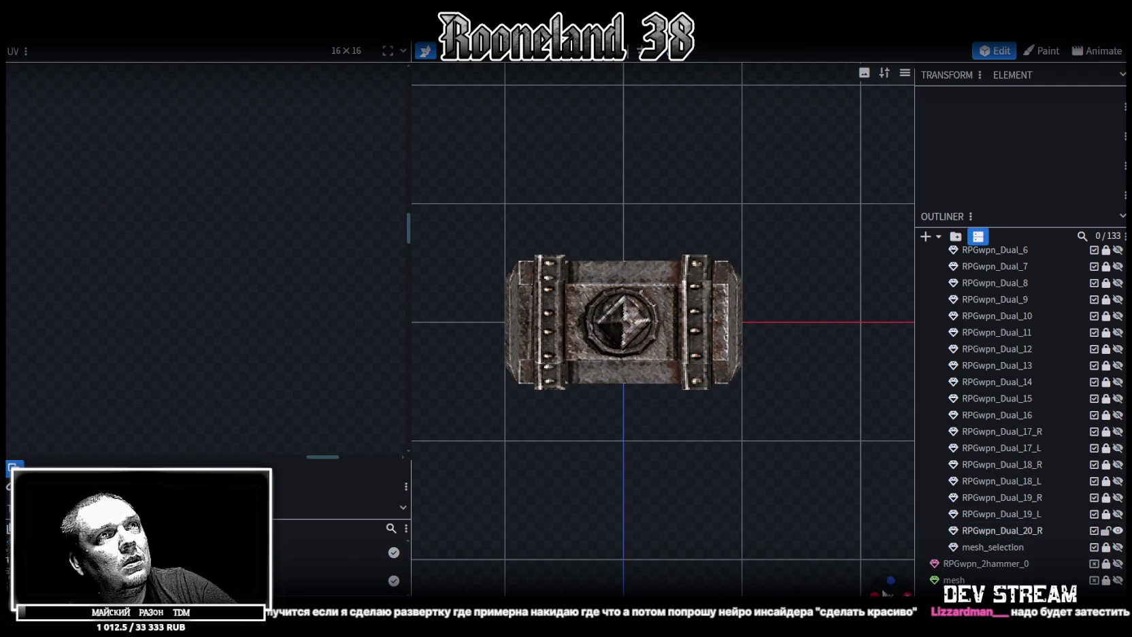
Box-select the hammer head's faces and lower the head onto the top of the handle
{"action": "mouse_move", "coordinate": [883, 584]}
{"action": "left_mouse_down"}
{"action": "mouse_move", "coordinate": [825, 489]}
{"action": "mouse_move", "coordinate": [697, 476]}
{"action": "mouse_move", "coordinate": [744, 439]}
{"action": "mouse_move", "coordinate": [824, 447]}
{"action": "mouse_move", "coordinate": [747, 268]}
{"action": "mouse_move", "coordinate": [613, 351]}
{"action": "mouse_move", "coordinate": [494, 273]}
{"action": "mouse_move", "coordinate": [803, 398]}
{"action": "mouse_move", "coordinate": [709, 246]}
{"action": "left_mouse_up"}
{"action": "left_click", "coordinate": [740, 248]}
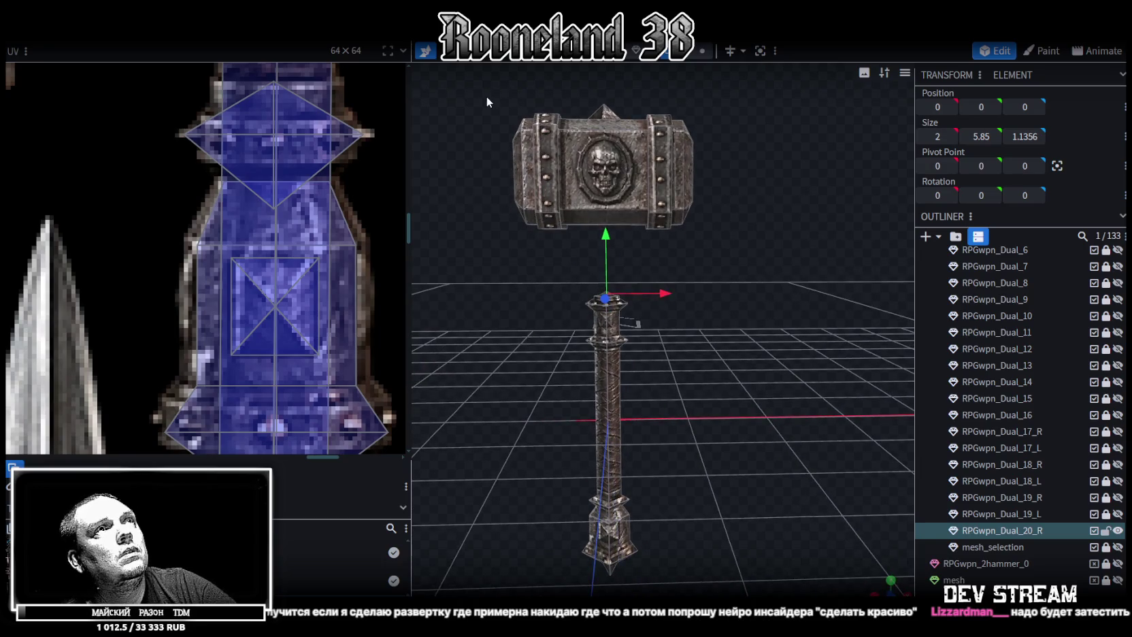
{"action": "left_click_drag", "start_coordinate": [486, 95], "coordinate": [799, 247]}
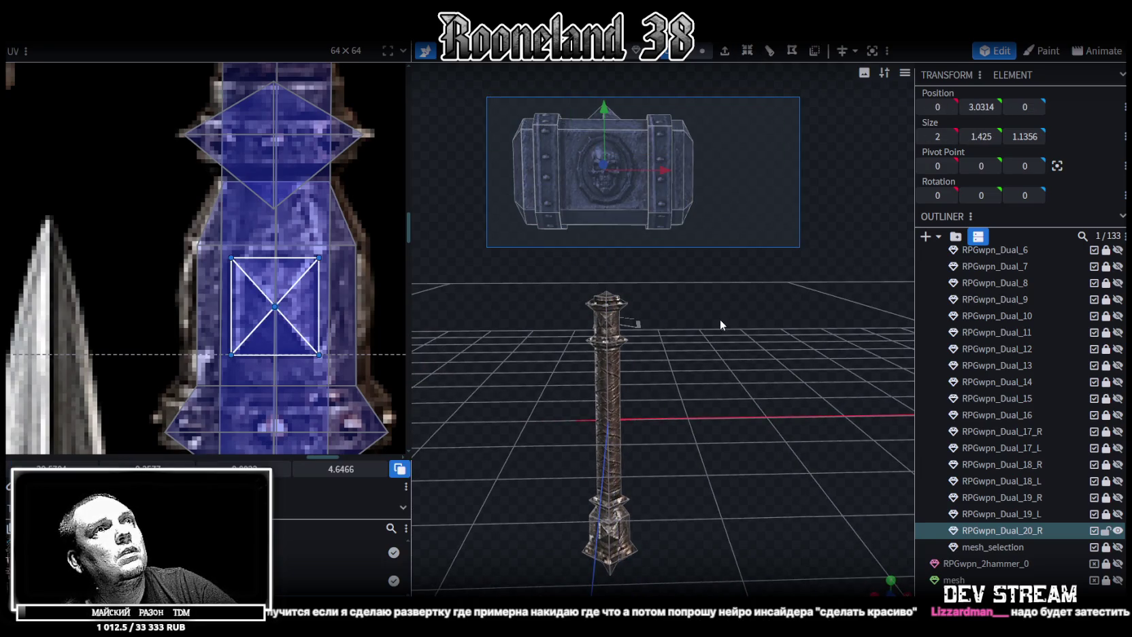
{"action": "scroll", "coordinate": [747, 353], "scroll_direction": "up", "scroll_amount": 2}
{"action": "scroll", "coordinate": [731, 313], "scroll_direction": "up", "scroll_amount": 2}
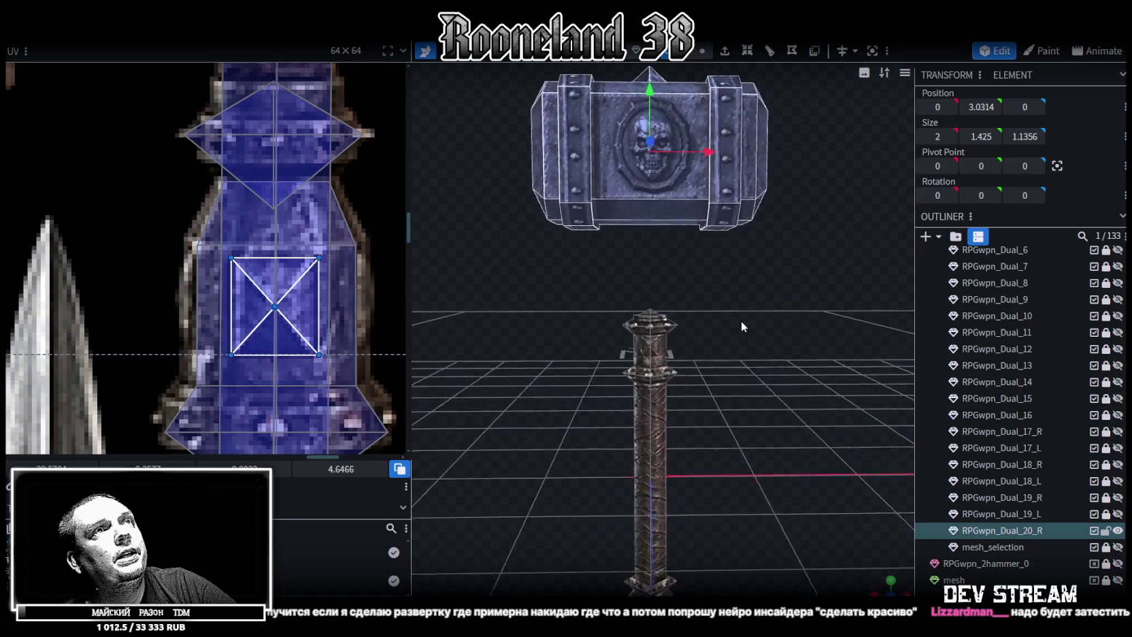
{"action": "scroll", "coordinate": [742, 321], "scroll_direction": "up", "scroll_amount": 2}
{"action": "left_click_drag", "start_coordinate": [647, 95], "coordinate": [649, 179]}
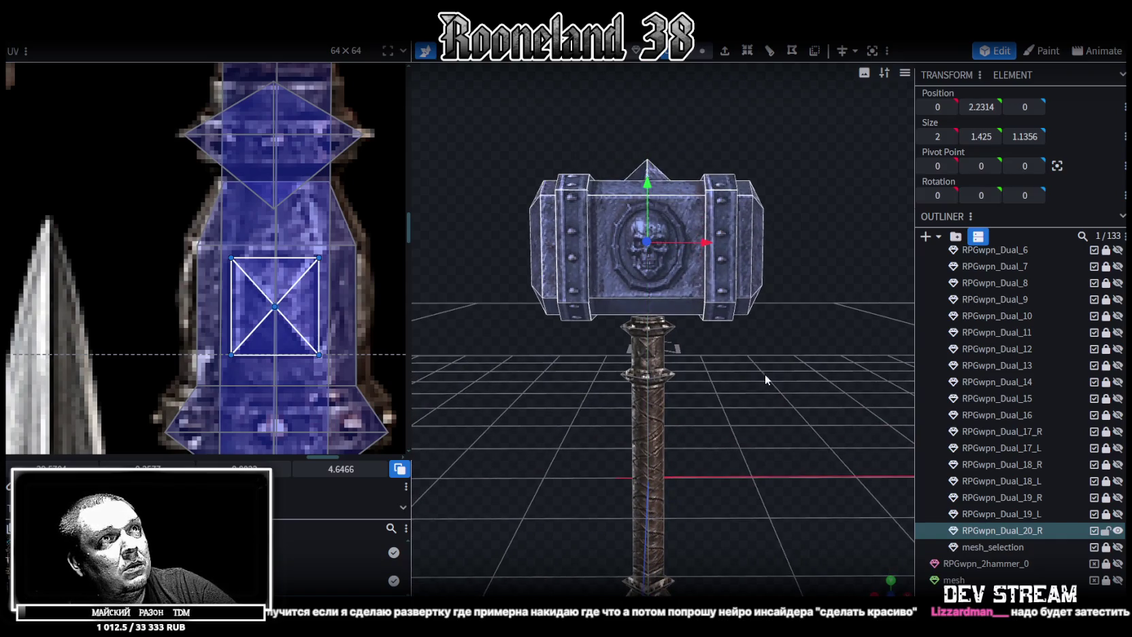
{"action": "scroll", "coordinate": [765, 373], "scroll_direction": "up", "scroll_amount": 3}
{"action": "middle_click_drag", "start_coordinate": [775, 361], "coordinate": [747, 321]}
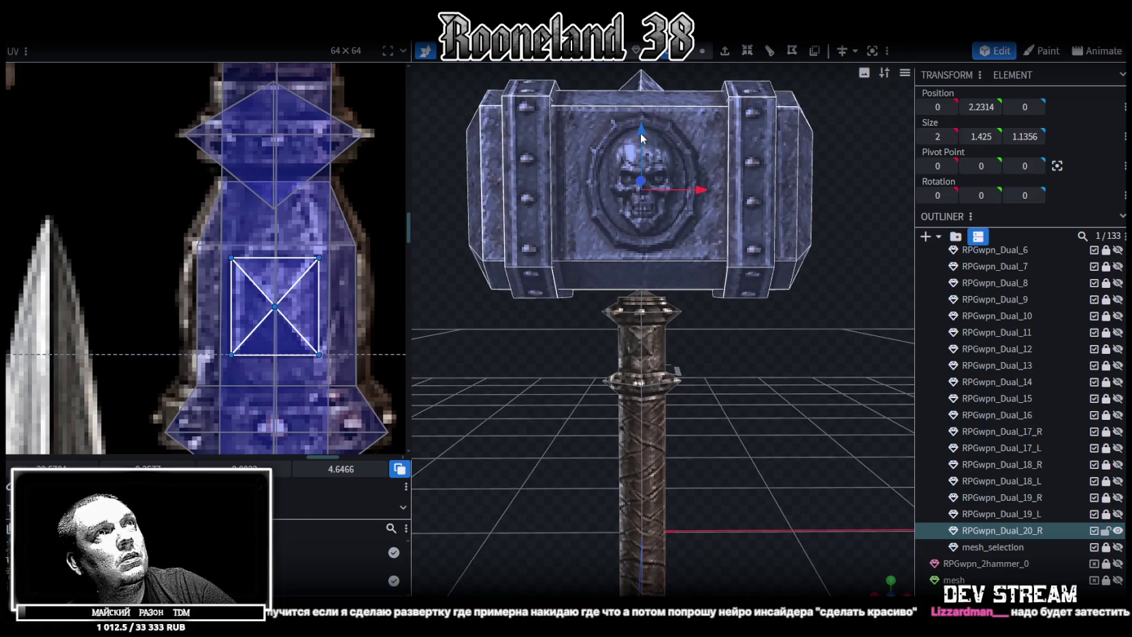
{"action": "left_click_drag", "start_coordinate": [641, 133], "coordinate": [641, 144]}
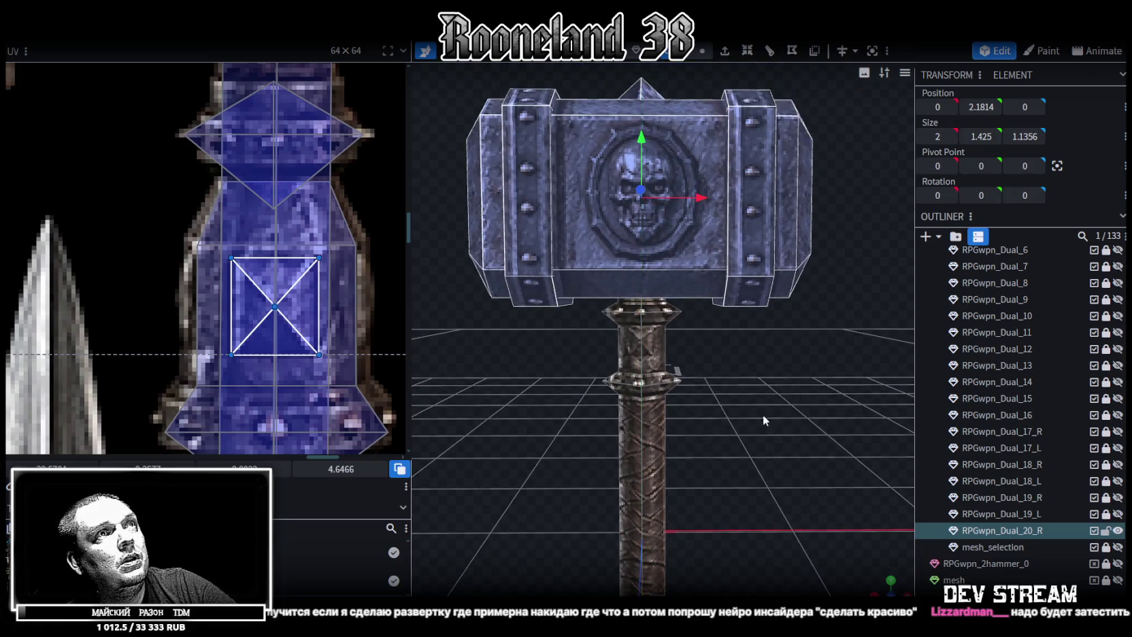
{"action": "scroll", "coordinate": [755, 402], "scroll_direction": "down", "scroll_amount": 3}
{"action": "middle_click_drag", "start_coordinate": [751, 401], "coordinate": [767, 516]}
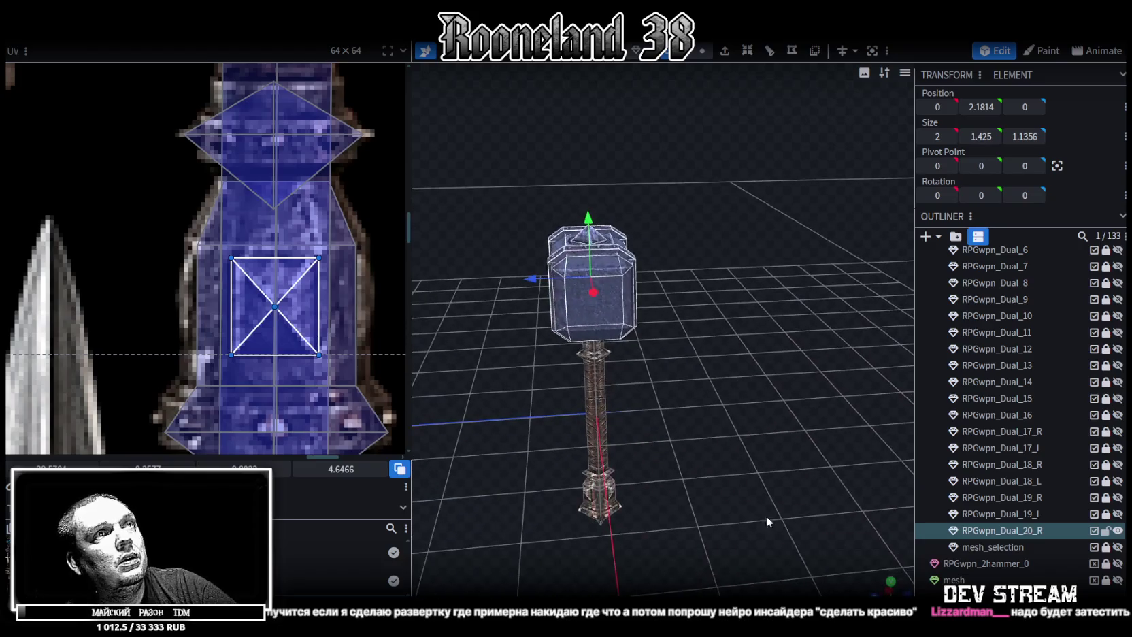
Clear the selection and save the model as RPGweapon.bbmodel
{"action": "right_click", "coordinate": [961, 427]}
{"action": "left_click", "coordinate": [697, 380]}
{"action": "middle_click_drag", "start_coordinate": [696, 380], "coordinate": [846, 361]}
{"action": "key", "text": "ctrl+s"}
Inspect the hammer from low front and side angles, briefly selecting the head
{"action": "mouse_move", "coordinate": [745, 434]}
{"action": "middle_mouse_down"}
{"action": "mouse_move", "coordinate": [794, 397]}
{"action": "mouse_move", "coordinate": [782, 426]}
{"action": "mouse_move", "coordinate": [699, 451]}
{"action": "mouse_move", "coordinate": [750, 455]}
{"action": "mouse_move", "coordinate": [789, 443]}
{"action": "mouse_move", "coordinate": [800, 424]}
{"action": "mouse_move", "coordinate": [812, 470]}
{"action": "mouse_move", "coordinate": [778, 416]}
{"action": "mouse_move", "coordinate": [773, 440]}
{"action": "middle_mouse_up"}
{"action": "scroll", "coordinate": [790, 476], "scroll_direction": "up", "scroll_amount": 5}
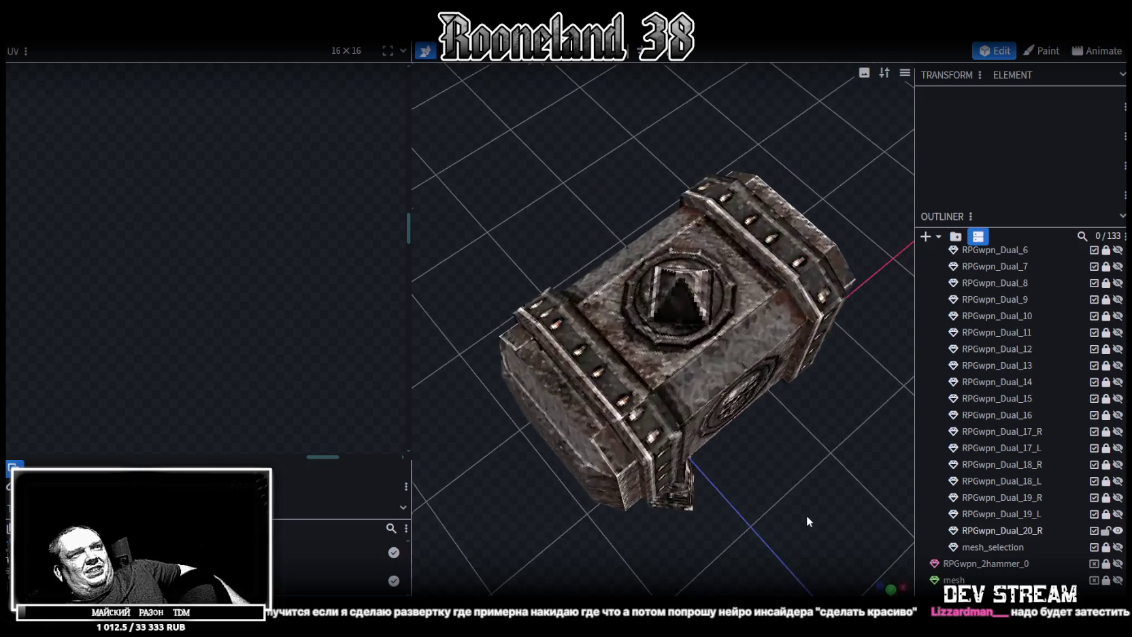
{"action": "left_click", "coordinate": [570, 396]}
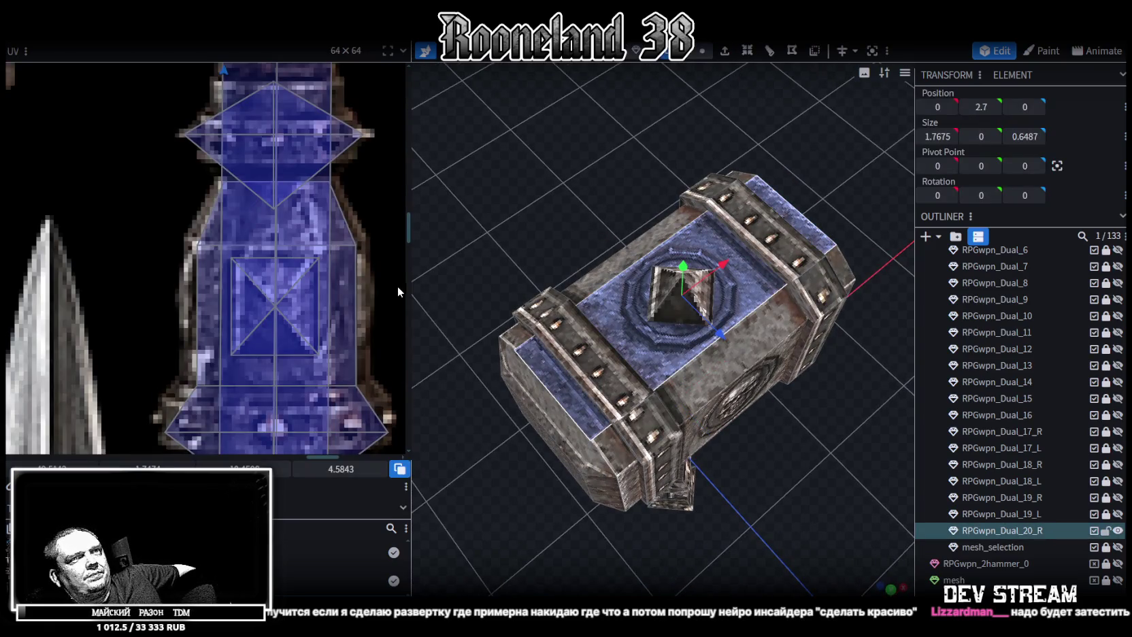
{"action": "left_click", "coordinate": [802, 511]}
{"action": "mouse_move", "coordinate": [801, 511]}
{"action": "middle_mouse_down"}
{"action": "mouse_move", "coordinate": [743, 421]}
{"action": "mouse_move", "coordinate": [742, 434]}
{"action": "middle_mouse_up"}
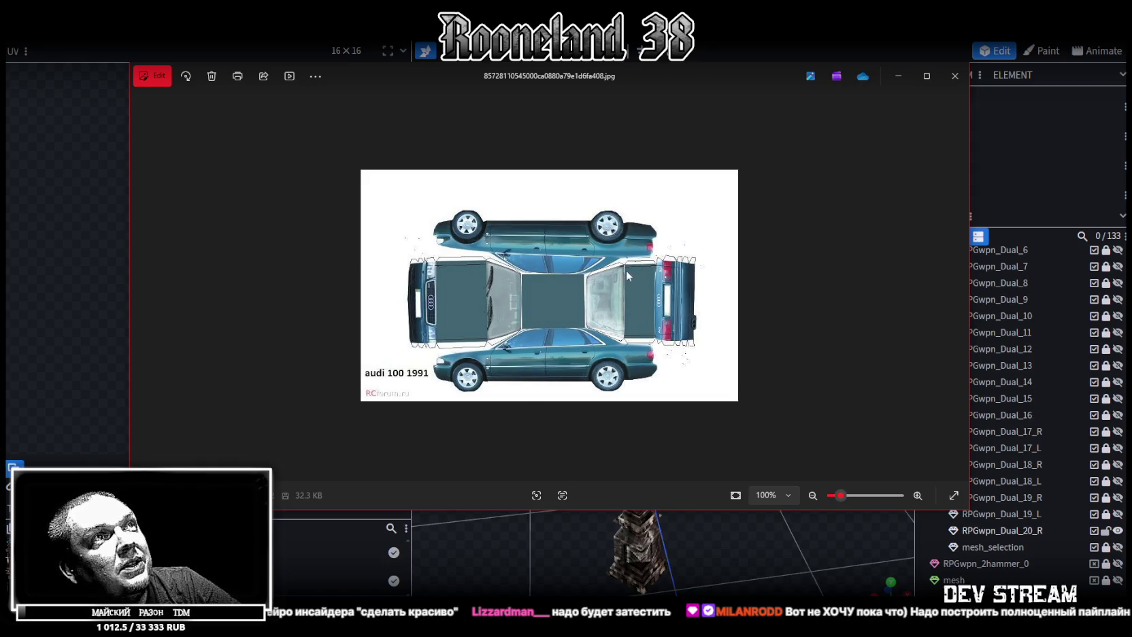
Zoom in and out on the car papercraft reference photos
{"action": "scroll", "coordinate": [663, 291], "scroll_direction": "up", "scroll_amount": 5}
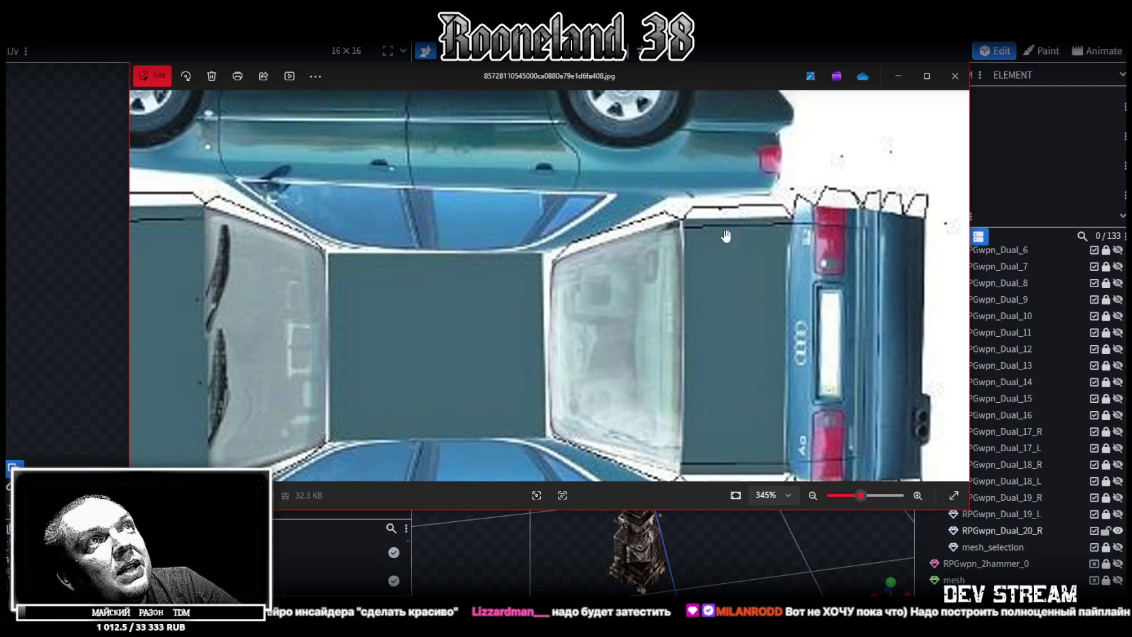
{"action": "scroll", "coordinate": [462, 361], "scroll_direction": "down", "scroll_amount": 4}
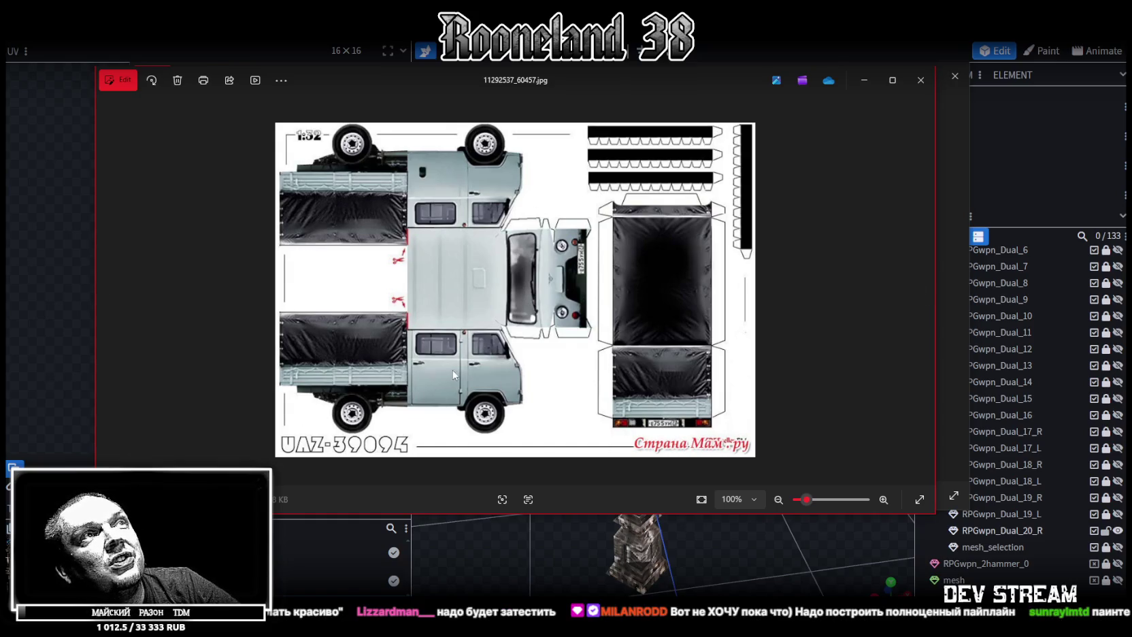
{"action": "scroll", "coordinate": [589, 281], "scroll_direction": "up", "scroll_amount": 2}
{"action": "scroll", "coordinate": [572, 299], "scroll_direction": "up", "scroll_amount": 3}
{"action": "scroll", "coordinate": [544, 320], "scroll_direction": "up", "scroll_amount": 3}
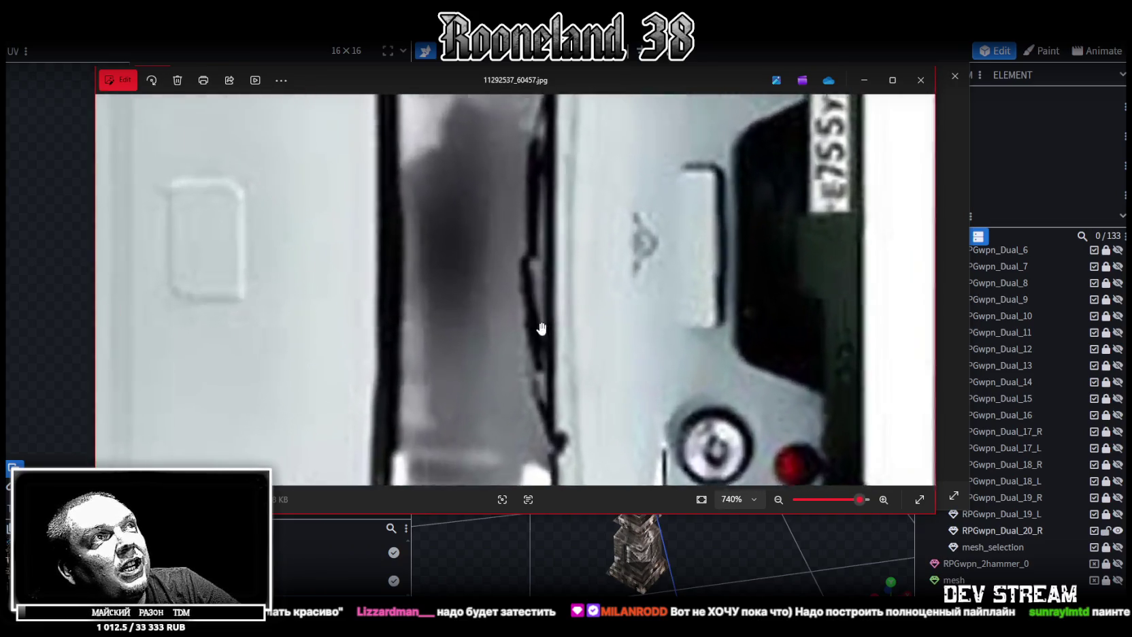
{"action": "scroll", "coordinate": [540, 326], "scroll_direction": "down", "scroll_amount": 8}
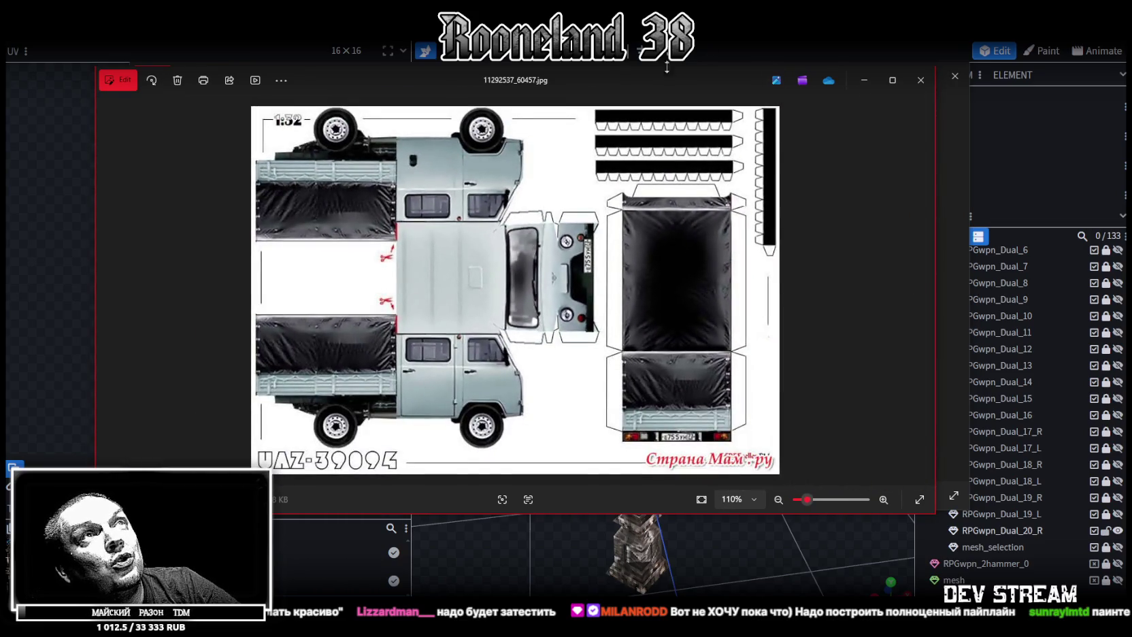
Close the UAZ papercraft reference and move the Audi photo window off-screen
{"action": "left_click_drag", "start_coordinate": [667, 74], "coordinate": [639, 170]}
{"action": "left_click", "coordinate": [894, 174]}
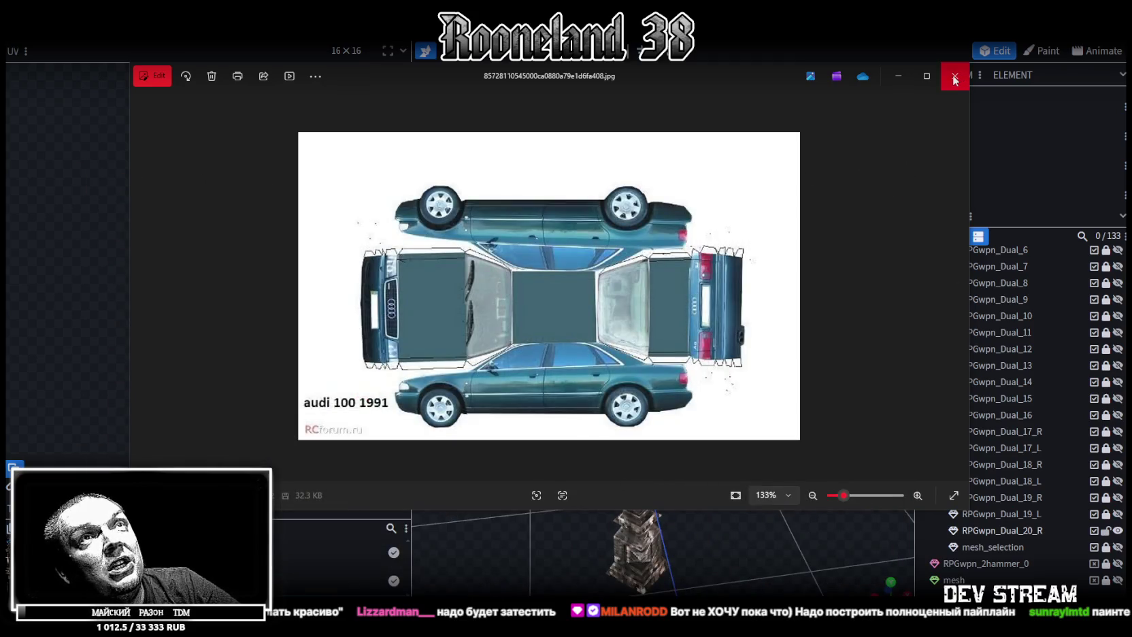
{"action": "left_click_drag", "start_coordinate": [682, 95], "coordinate": [668, 456]}
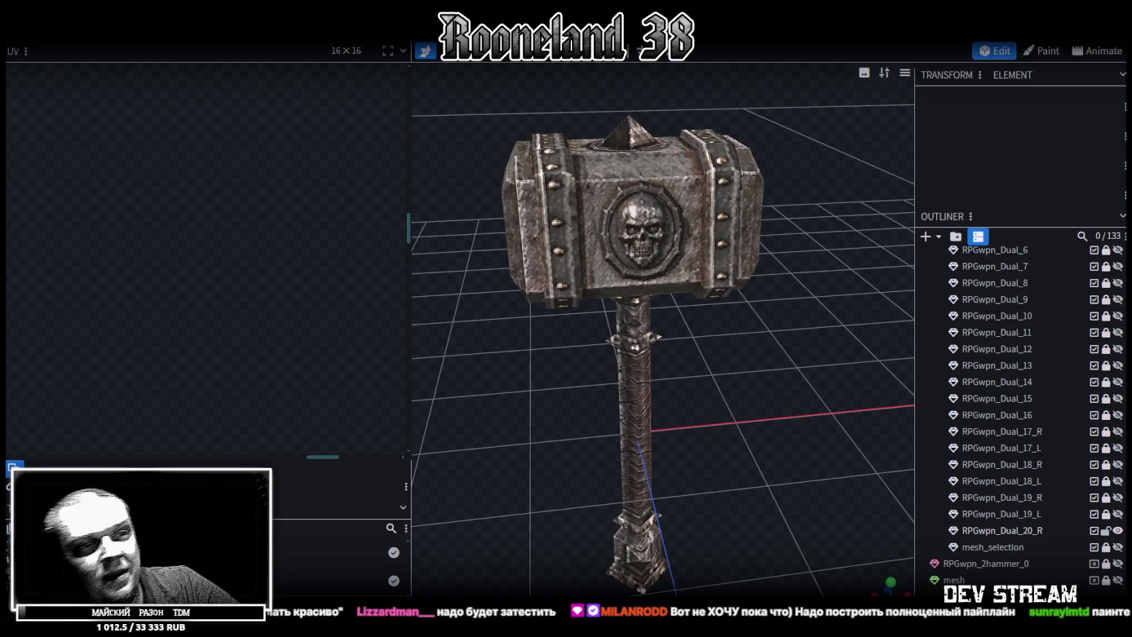
Select the RPGwpn_Dual_20_R mesh and frame the hammer from the front
{"action": "left_click_drag", "start_coordinate": [761, 394], "coordinate": [656, 230]}
{"action": "left_click", "coordinate": [656, 230]}
{"action": "mouse_move", "coordinate": [559, 377]}
{"action": "left_mouse_down"}
{"action": "mouse_move", "coordinate": [687, 435]}
{"action": "mouse_move", "coordinate": [661, 382]}
{"action": "mouse_move", "coordinate": [652, 387]}
{"action": "left_mouse_up"}
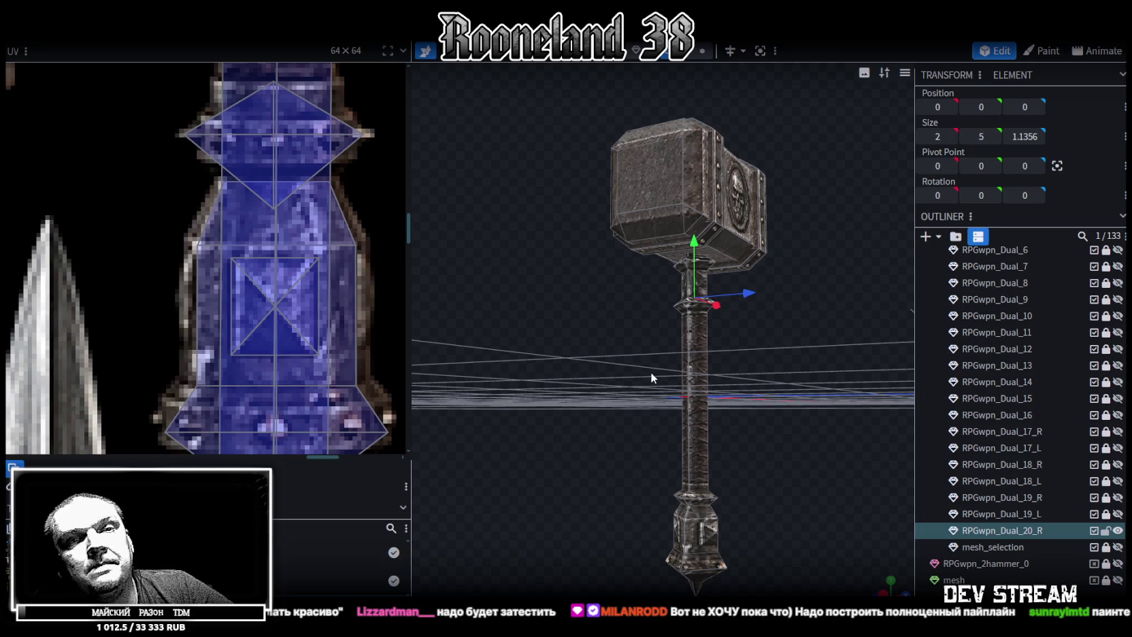
{"action": "mouse_move", "coordinate": [808, 391]}
{"action": "left_mouse_down"}
{"action": "mouse_move", "coordinate": [717, 405]}
{"action": "mouse_move", "coordinate": [846, 431]}
{"action": "mouse_move", "coordinate": [860, 473]}
{"action": "mouse_move", "coordinate": [830, 437]}
{"action": "mouse_move", "coordinate": [795, 429]}
{"action": "mouse_move", "coordinate": [658, 427]}
{"action": "mouse_move", "coordinate": [670, 418]}
{"action": "mouse_move", "coordinate": [674, 427]}
{"action": "mouse_move", "coordinate": [572, 437]}
{"action": "mouse_move", "coordinate": [660, 419]}
{"action": "mouse_move", "coordinate": [699, 509]}
{"action": "left_mouse_up"}
{"action": "scroll", "coordinate": [861, 475], "scroll_direction": "up", "scroll_amount": 3}
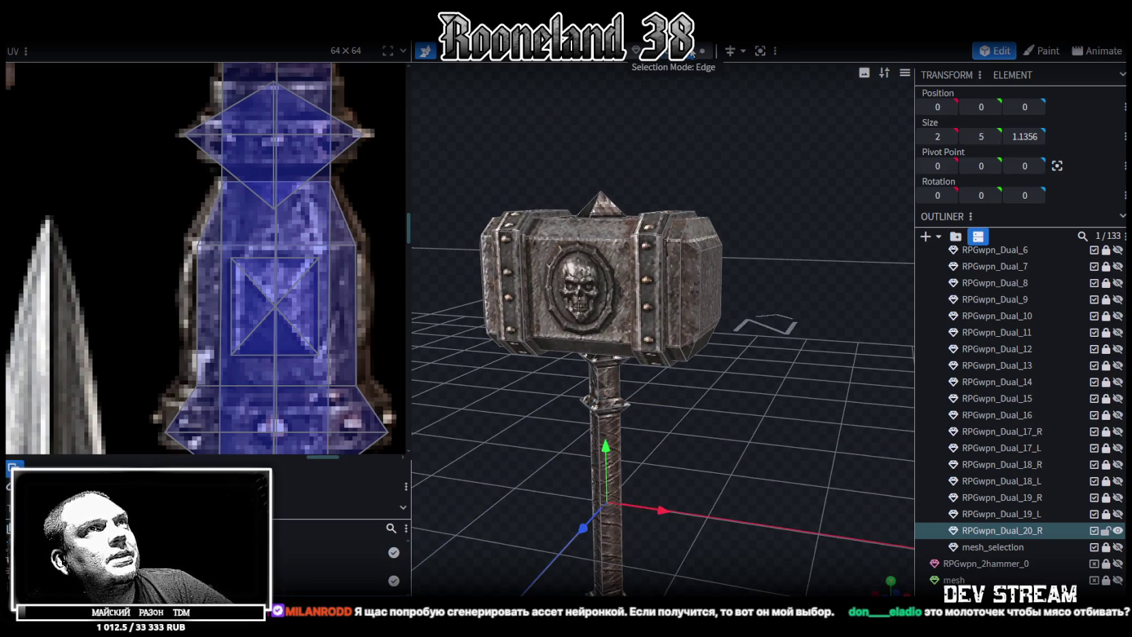
Click through edges and faces on the hammer head until its flat underside face is selected
{"action": "left_click", "coordinate": [719, 245]}
{"action": "mouse_move", "coordinate": [747, 319]}
{"action": "left_mouse_down"}
{"action": "mouse_move", "coordinate": [795, 341]}
{"action": "mouse_move", "coordinate": [752, 238]}
{"action": "left_mouse_up"}
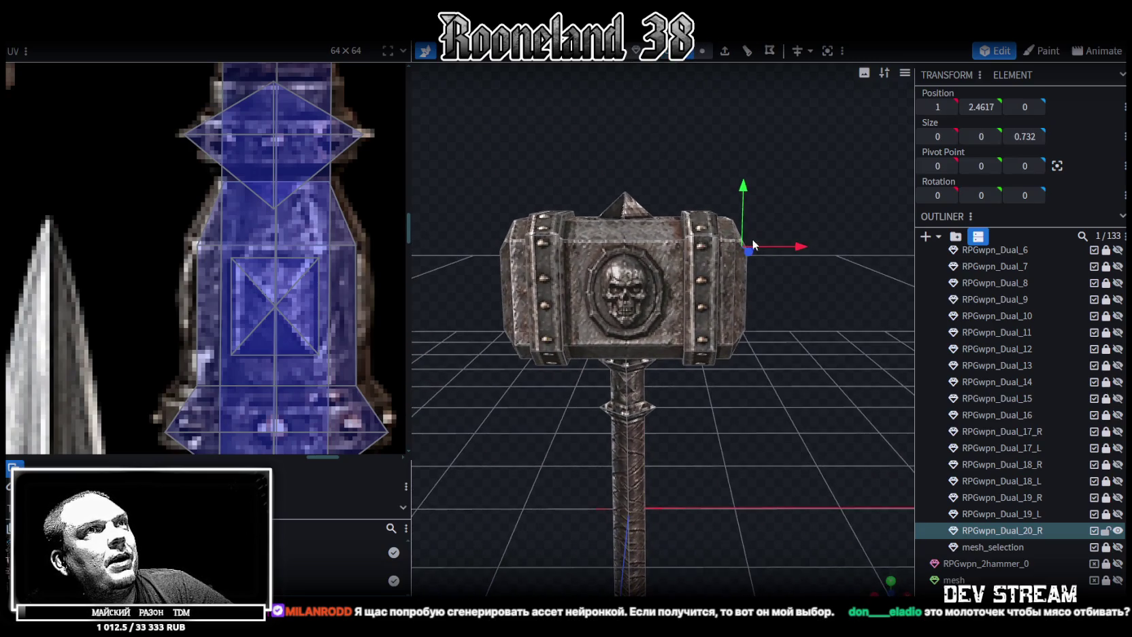
{"action": "left_click", "coordinate": [681, 240]}
{"action": "mouse_move", "coordinate": [846, 312]}
{"action": "left_mouse_down"}
{"action": "mouse_move", "coordinate": [701, 255]}
{"action": "mouse_move", "coordinate": [767, 436]}
{"action": "left_mouse_up"}
{"action": "left_click", "coordinate": [698, 255]}
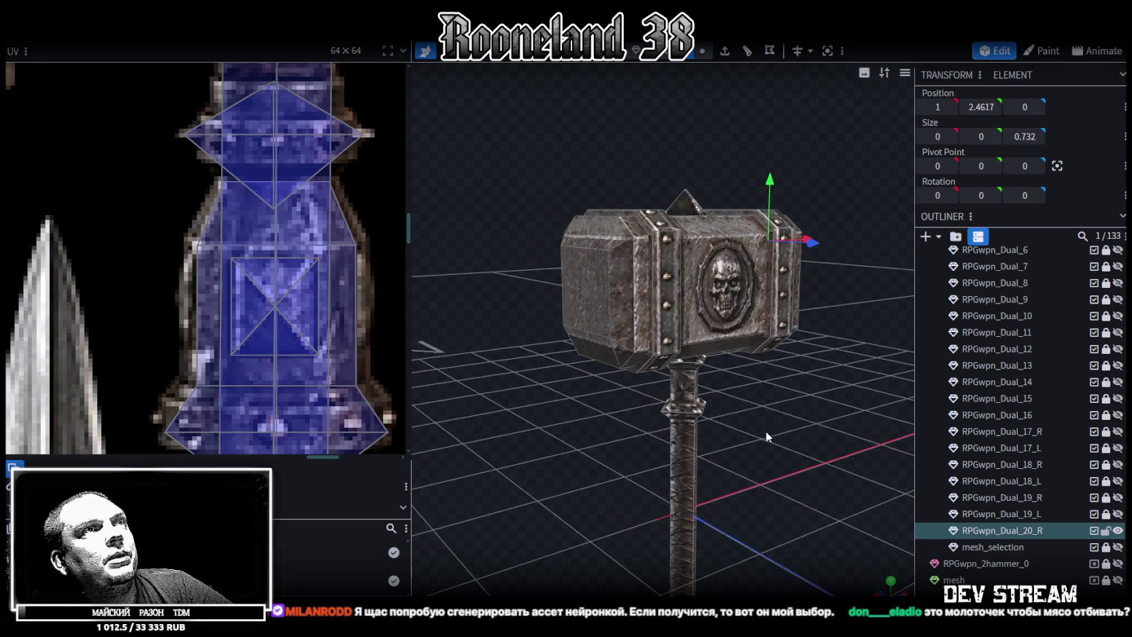
{"action": "left_click", "coordinate": [589, 244], "text": "shift"}
{"action": "mouse_move", "coordinate": [654, 361]}
{"action": "left_mouse_down"}
{"action": "mouse_move", "coordinate": [599, 392]}
{"action": "mouse_move", "coordinate": [585, 337]}
{"action": "left_mouse_up"}
{"action": "left_click", "coordinate": [722, 286]}
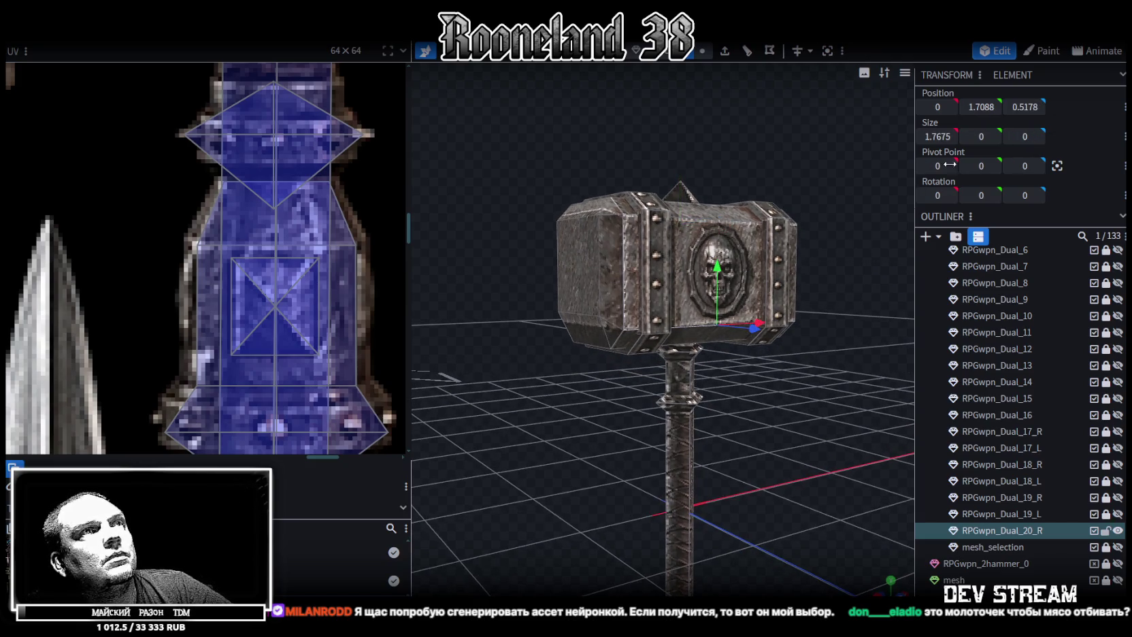
{"action": "left_click", "coordinate": [981, 107]}
{"action": "left_click", "coordinate": [576, 320]}
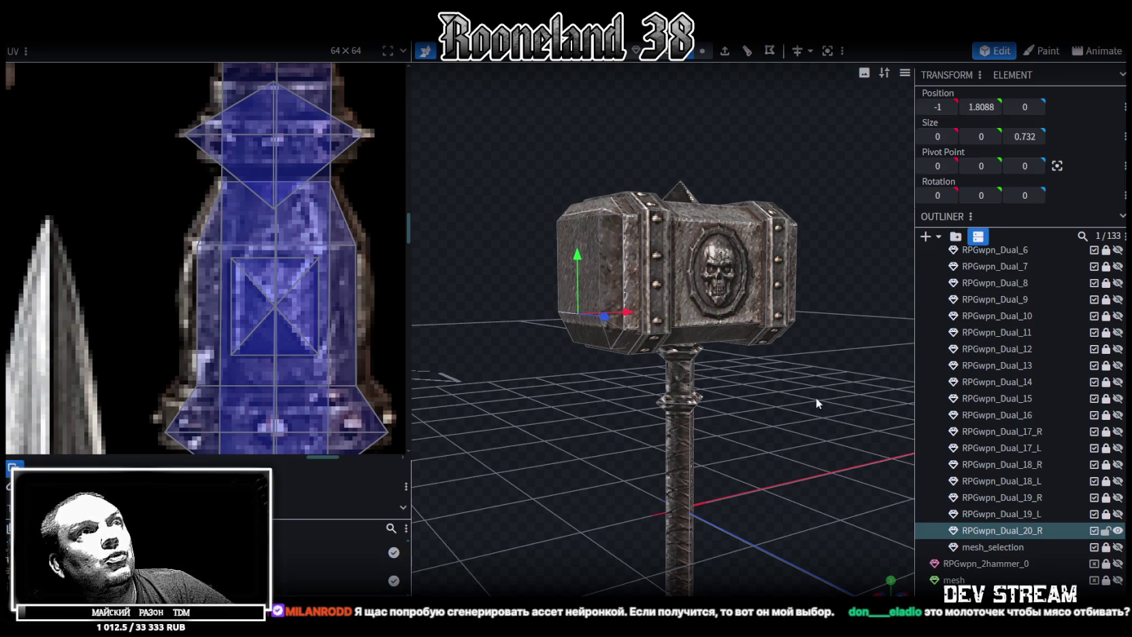
{"action": "left_click_drag", "start_coordinate": [818, 397], "coordinate": [708, 337]}
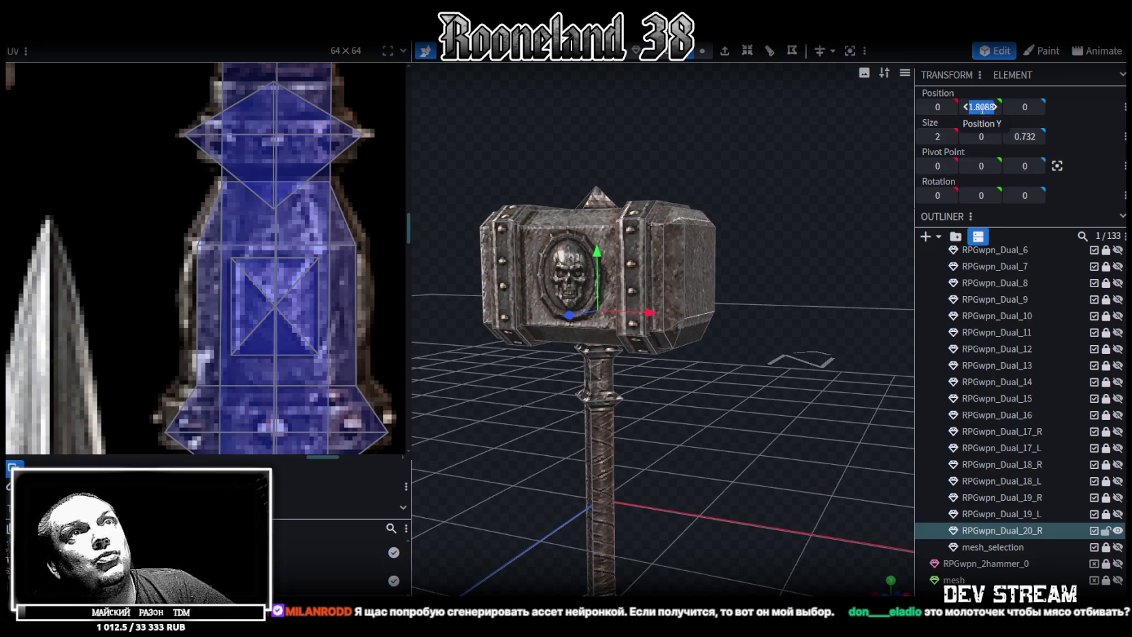
{"action": "scroll", "coordinate": [253, 288], "scroll_direction": "down", "scroll_amount": 2}
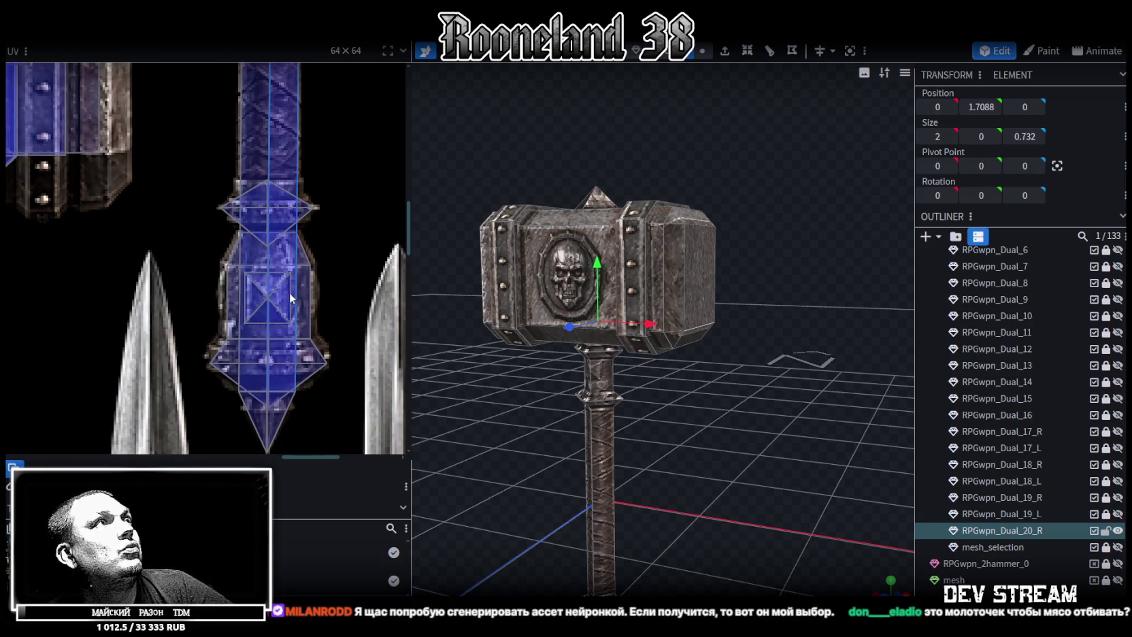
Select the hammer-head UV faces and pull the underside's lower inner vertices down
{"action": "scroll", "coordinate": [289, 292], "scroll_direction": "down", "scroll_amount": 2}
{"action": "scroll", "coordinate": [197, 249], "scroll_direction": "up", "scroll_amount": 1}
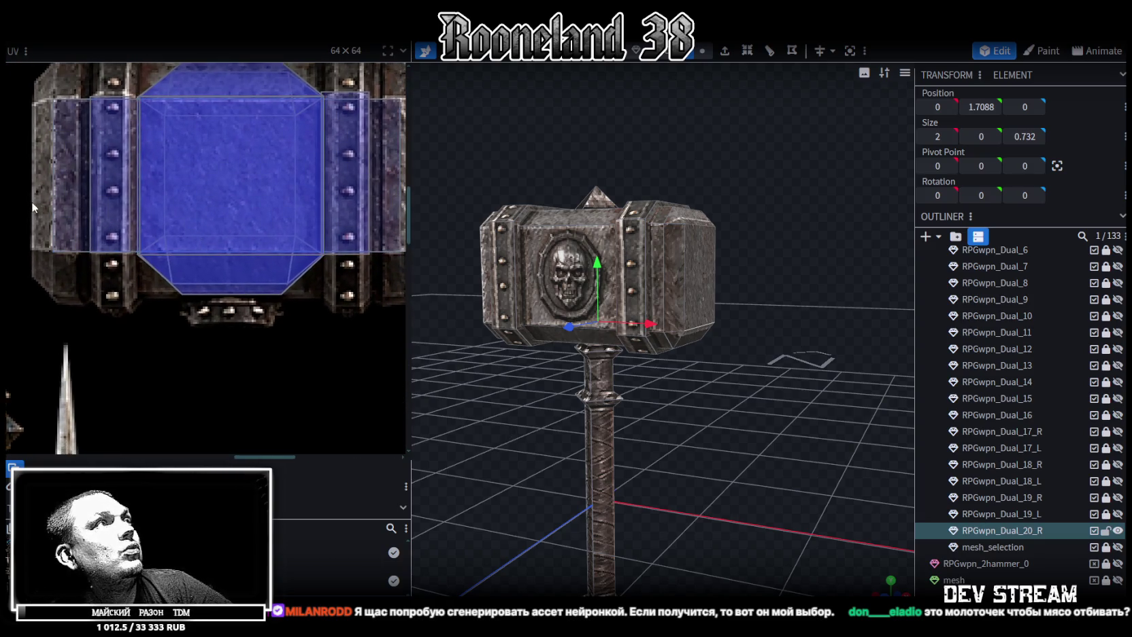
{"action": "left_click_drag", "start_coordinate": [31, 201], "coordinate": [129, 429]}
{"action": "left_click_drag", "start_coordinate": [148, 469], "coordinate": [140, 469]}
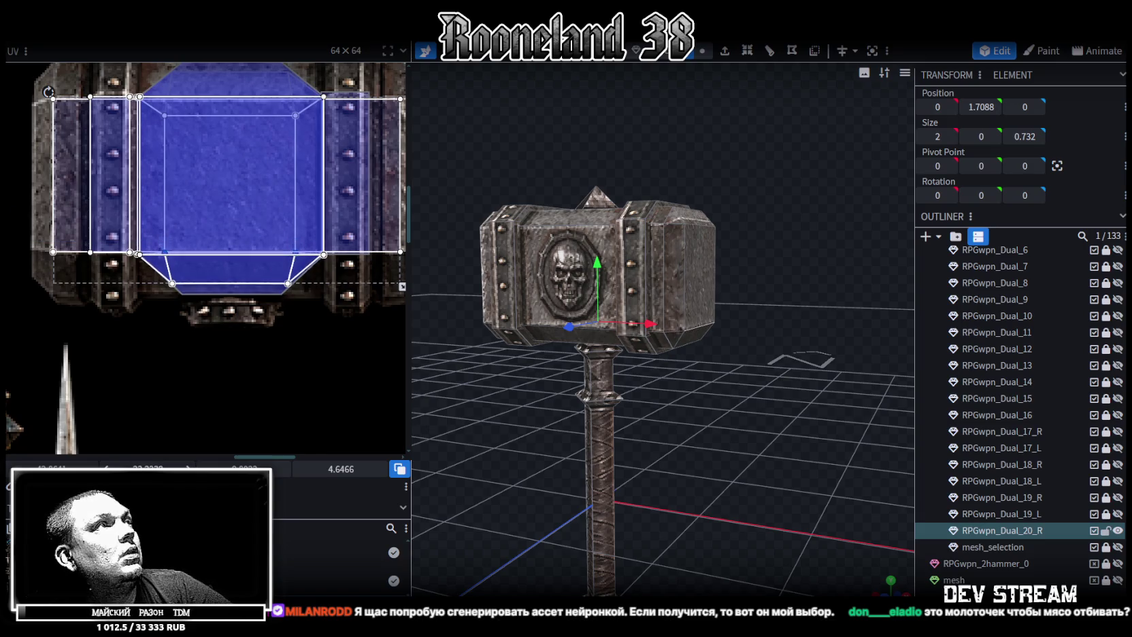
{"action": "scroll", "coordinate": [143, 395], "scroll_direction": "up", "scroll_amount": 2}
{"action": "scroll", "coordinate": [129, 354], "scroll_direction": "down", "scroll_amount": 2}
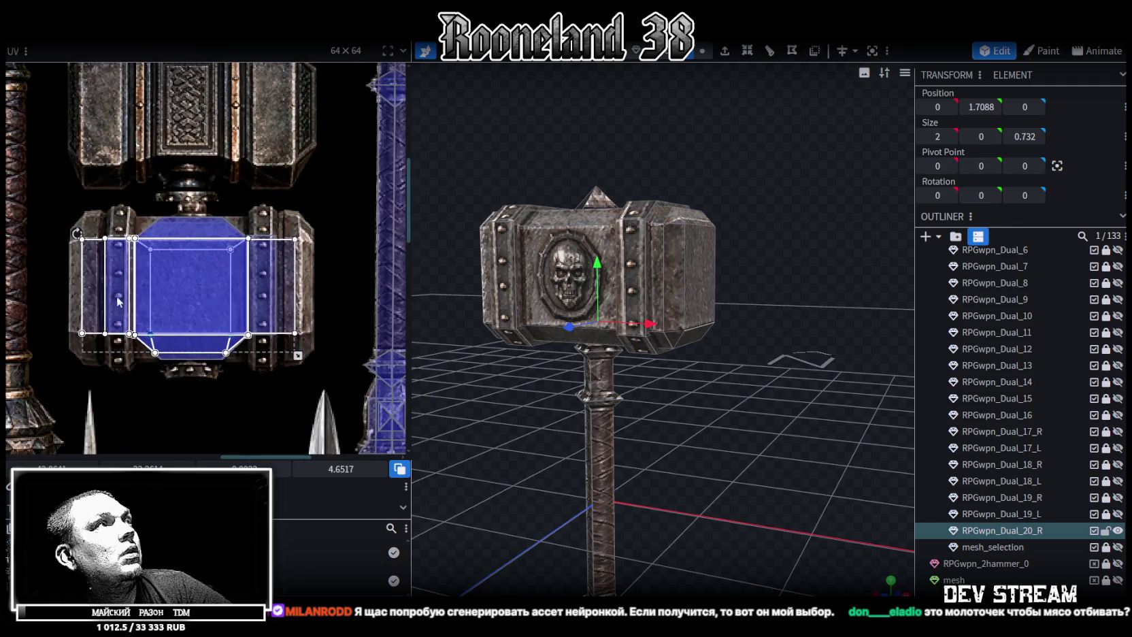
Select the head's top face and raise its inner UV vertices along the top edge
{"action": "left_click", "coordinate": [191, 228]}
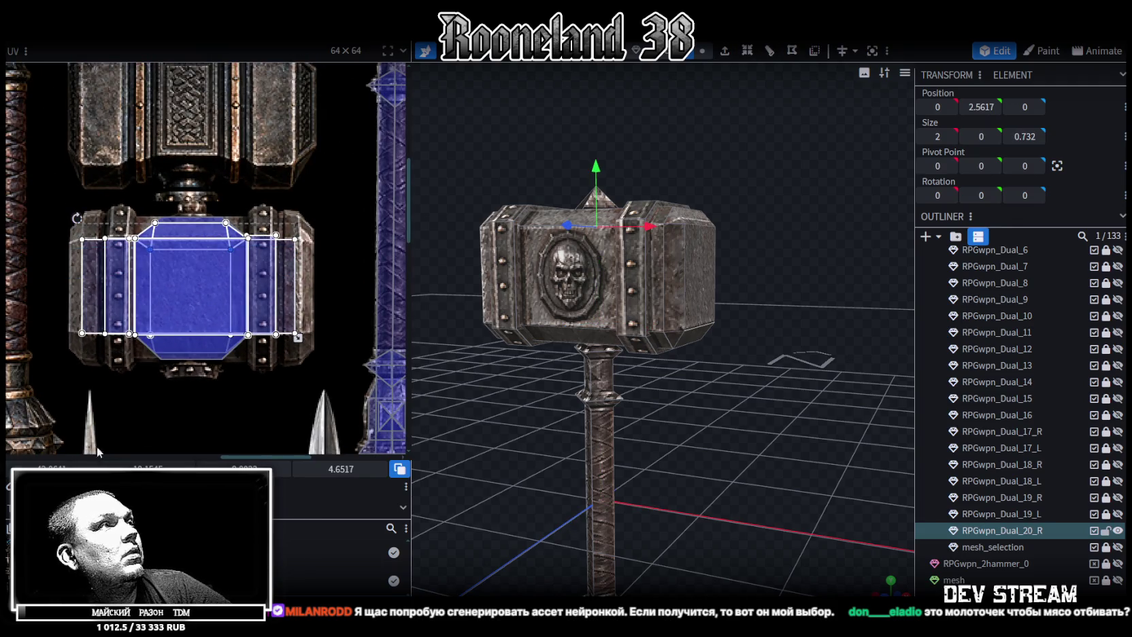
{"action": "left_click_drag", "start_coordinate": [191, 250], "coordinate": [191, 238]}
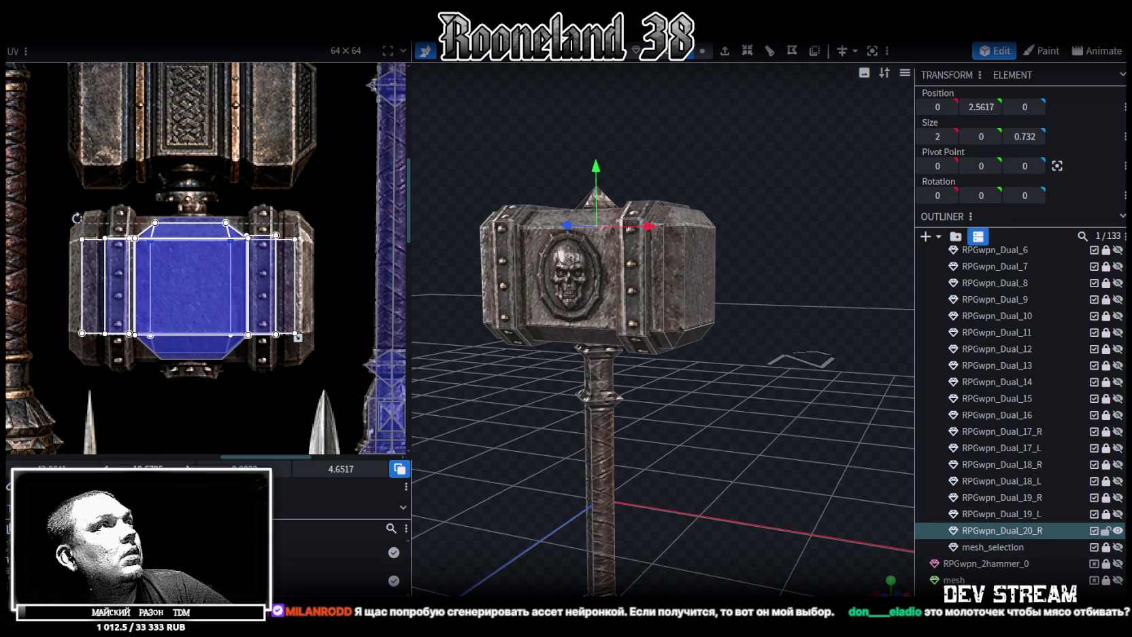
{"action": "scroll", "coordinate": [1020, 409], "scroll_direction": "down", "scroll_amount": 2}
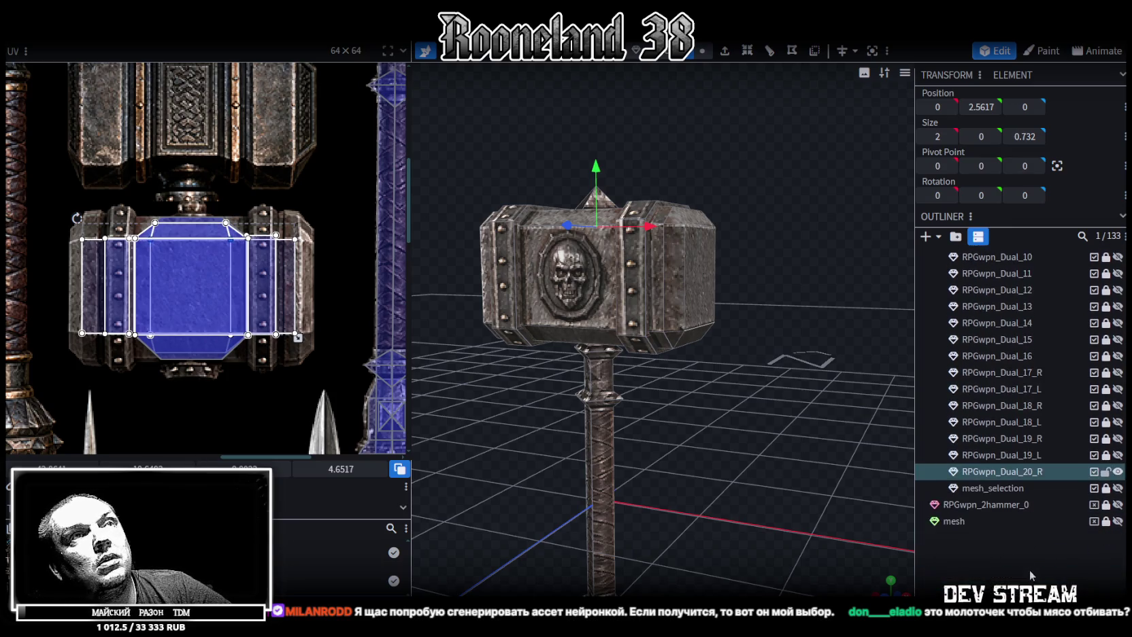
{"action": "left_click", "coordinate": [757, 331]}
{"action": "mouse_move", "coordinate": [757, 327]}
{"action": "left_mouse_down"}
{"action": "mouse_move", "coordinate": [697, 307]}
{"action": "mouse_move", "coordinate": [701, 286]}
{"action": "mouse_move", "coordinate": [769, 285]}
{"action": "mouse_move", "coordinate": [517, 413]}
{"action": "mouse_move", "coordinate": [545, 386]}
{"action": "mouse_move", "coordinate": [681, 411]}
{"action": "mouse_move", "coordinate": [604, 411]}
{"action": "mouse_move", "coordinate": [644, 428]}
{"action": "mouse_move", "coordinate": [566, 296]}
{"action": "left_mouse_up"}
Check the skull front and left-side faces, then save the model as RPGweapon.bbmodel
{"action": "left_click", "coordinate": [593, 281]}
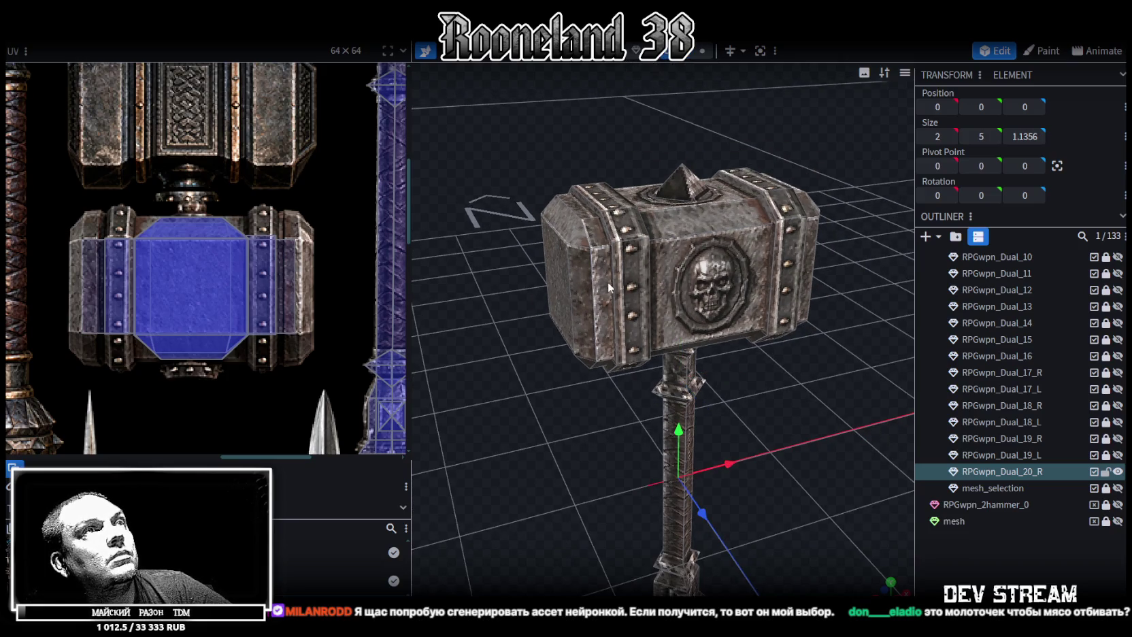
{"action": "left_click", "coordinate": [606, 289]}
{"action": "left_click", "coordinate": [550, 326]}
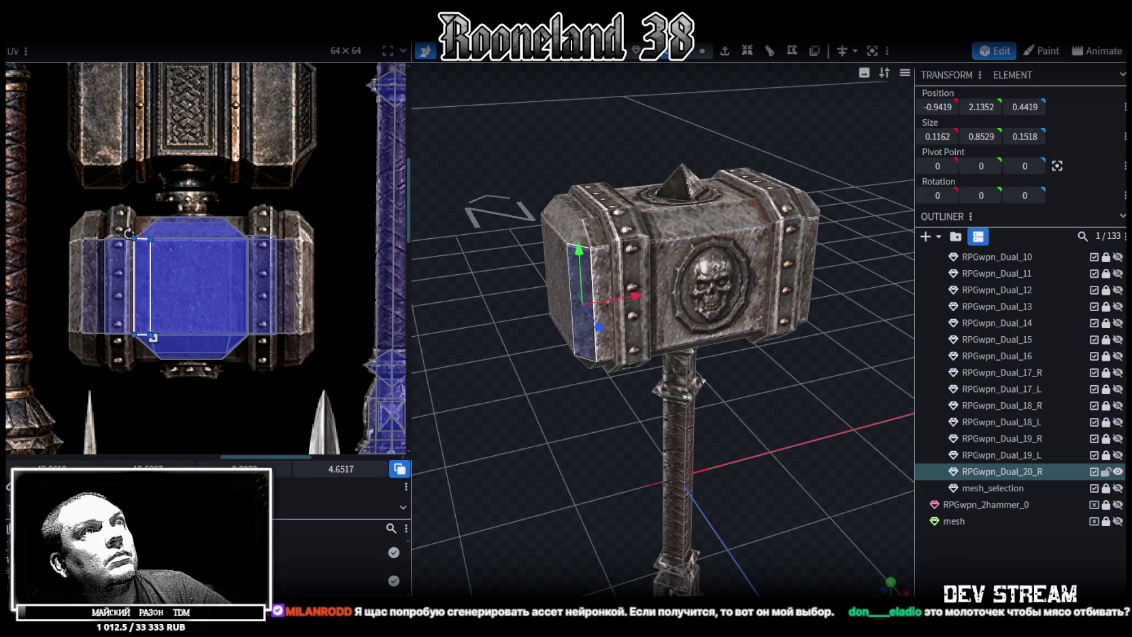
{"action": "left_click", "coordinate": [814, 456]}
{"action": "scroll", "coordinate": [773, 410], "scroll_direction": "down", "scroll_amount": 3}
{"action": "mouse_move", "coordinate": [773, 409]}
{"action": "left_mouse_down"}
{"action": "mouse_move", "coordinate": [401, 411]}
{"action": "mouse_move", "coordinate": [735, 456]}
{"action": "mouse_move", "coordinate": [812, 411]}
{"action": "mouse_move", "coordinate": [887, 393]}
{"action": "mouse_move", "coordinate": [908, 409]}
{"action": "mouse_move", "coordinate": [889, 394]}
{"action": "mouse_move", "coordinate": [813, 408]}
{"action": "left_mouse_up"}
{"action": "mouse_move", "coordinate": [590, 410]}
{"action": "left_mouse_down"}
{"action": "mouse_move", "coordinate": [757, 438]}
{"action": "mouse_move", "coordinate": [739, 400]}
{"action": "mouse_move", "coordinate": [596, 432]}
{"action": "mouse_move", "coordinate": [739, 429]}
{"action": "mouse_move", "coordinate": [753, 388]}
{"action": "left_mouse_up"}
{"action": "key", "text": "ctrl+s"}
{"action": "scroll", "coordinate": [597, 411], "scroll_direction": "up", "scroll_amount": 2}
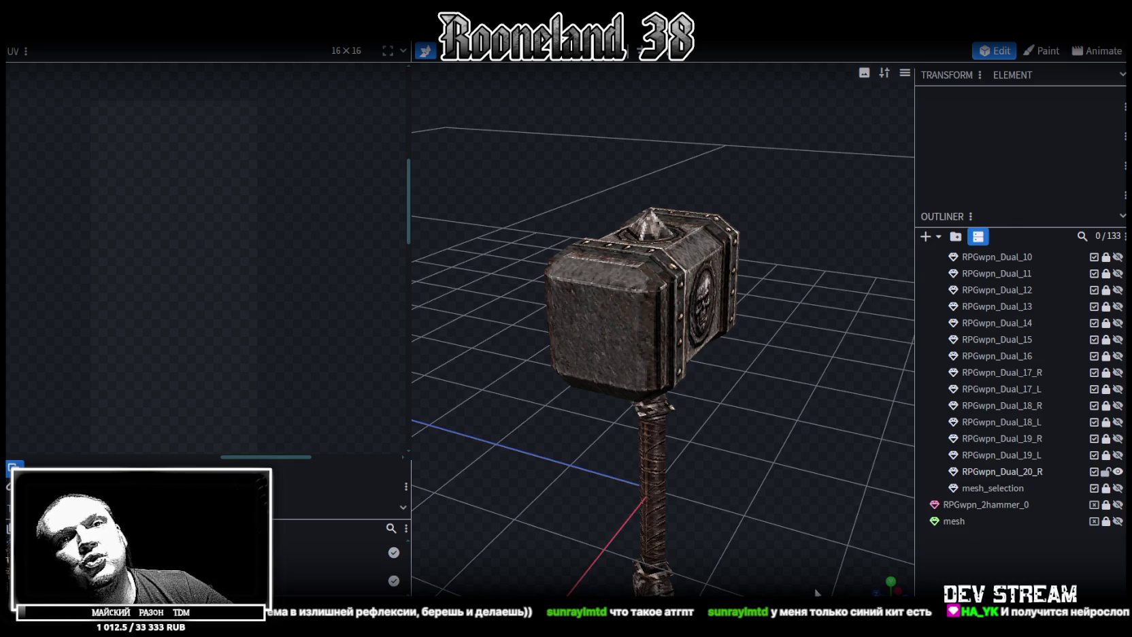
Select the RPGwpn_Dual_20_R mesh and pick the narrow bevel strip along the head's top
{"action": "left_click_drag", "start_coordinate": [799, 407], "coordinate": [663, 272]}
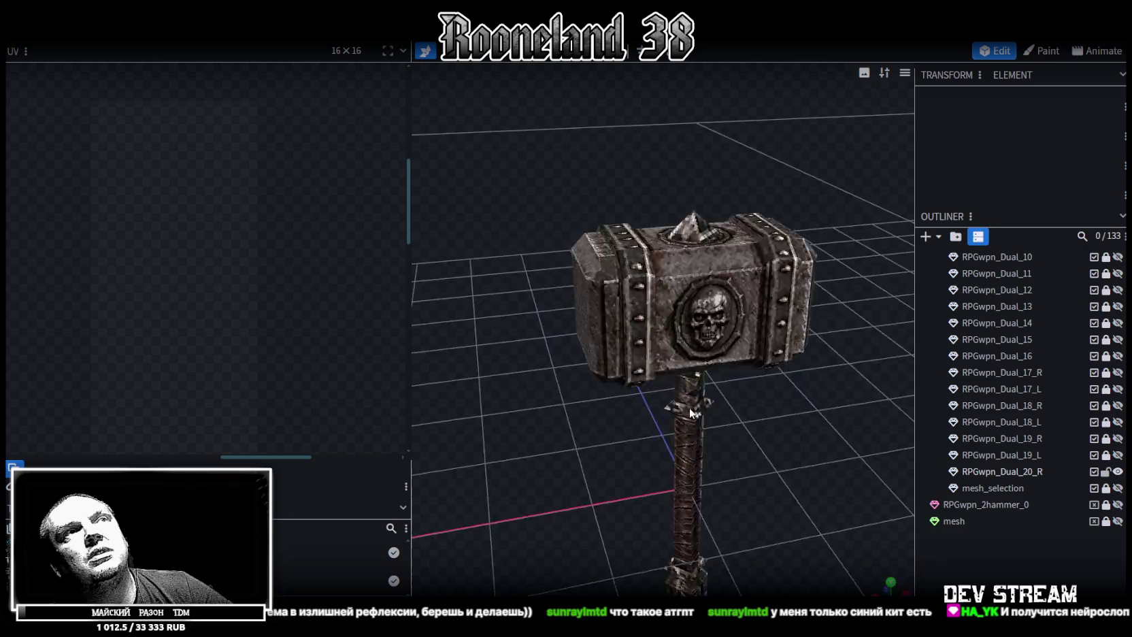
{"action": "left_click", "coordinate": [661, 269]}
{"action": "mouse_move", "coordinate": [662, 259]}
{"action": "left_mouse_down"}
{"action": "mouse_move", "coordinate": [704, 335]}
{"action": "mouse_move", "coordinate": [802, 380]}
{"action": "mouse_move", "coordinate": [652, 332]}
{"action": "mouse_move", "coordinate": [708, 321]}
{"action": "left_mouse_up"}
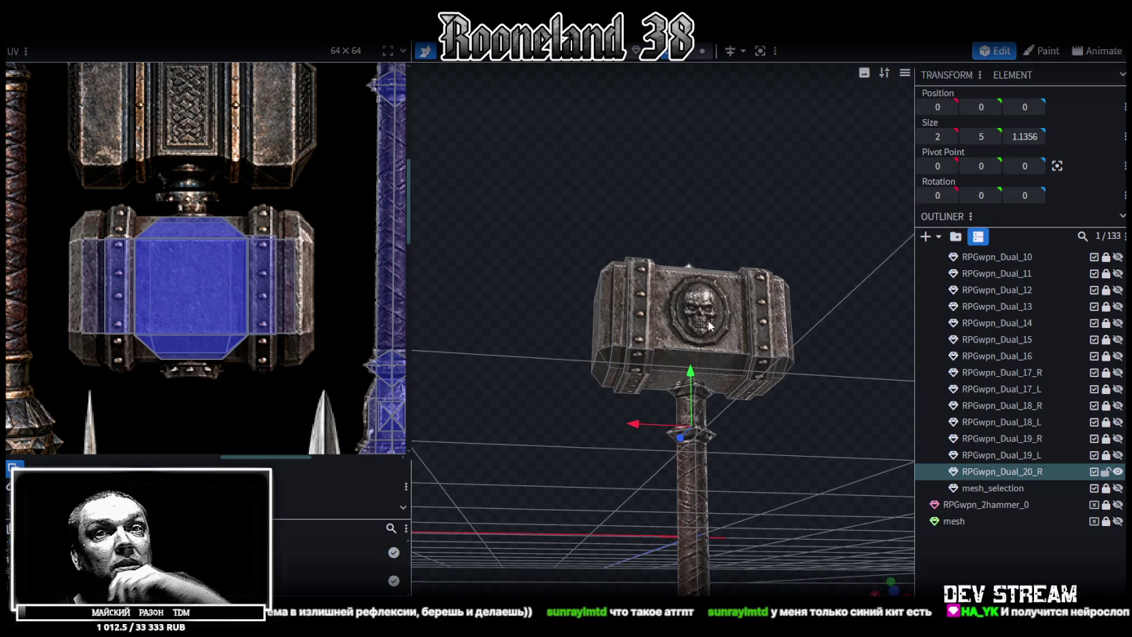
{"action": "left_click_drag", "start_coordinate": [707, 320], "coordinate": [707, 321]}
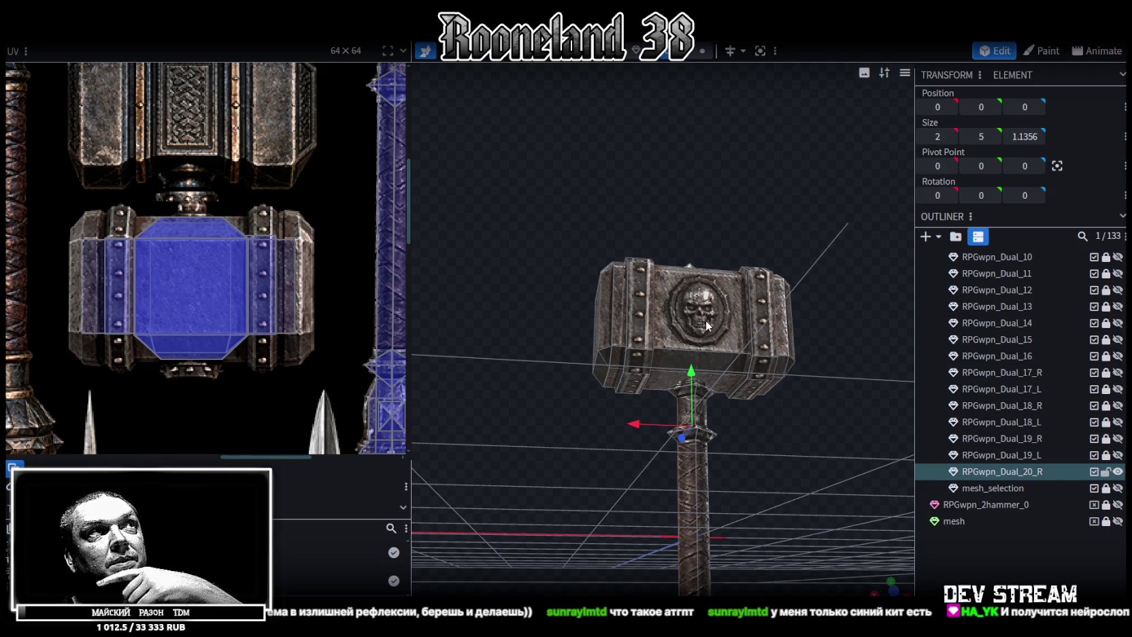
{"action": "mouse_move", "coordinate": [708, 326]}
{"action": "left_mouse_down"}
{"action": "mouse_move", "coordinate": [770, 411]}
{"action": "mouse_move", "coordinate": [799, 408]}
{"action": "mouse_move", "coordinate": [649, 262]}
{"action": "left_mouse_up"}
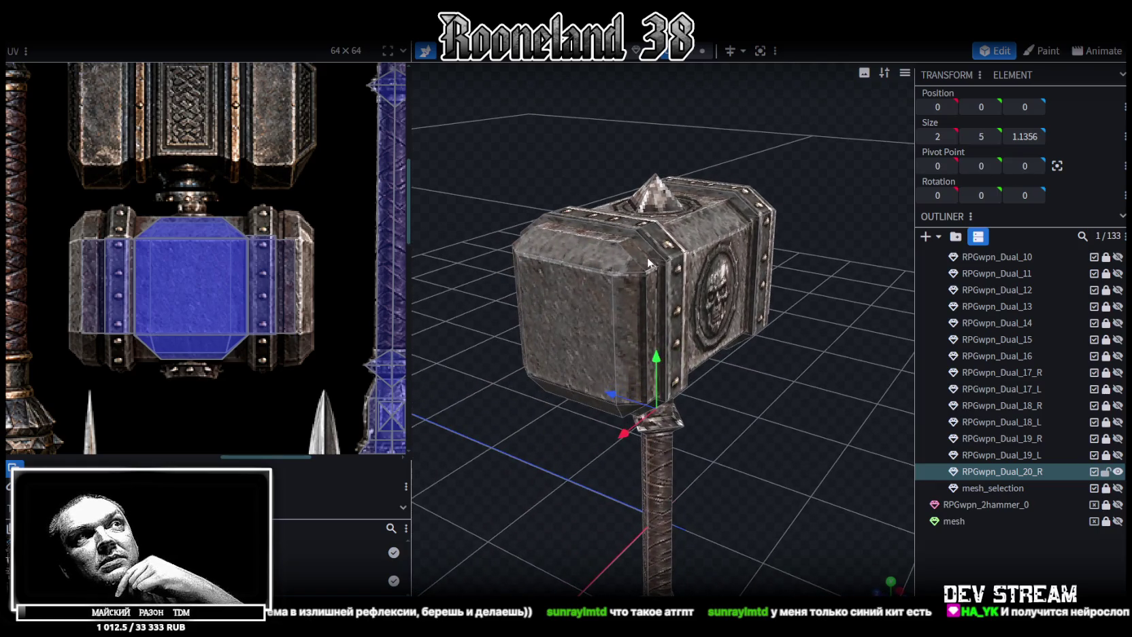
{"action": "left_click", "coordinate": [633, 249]}
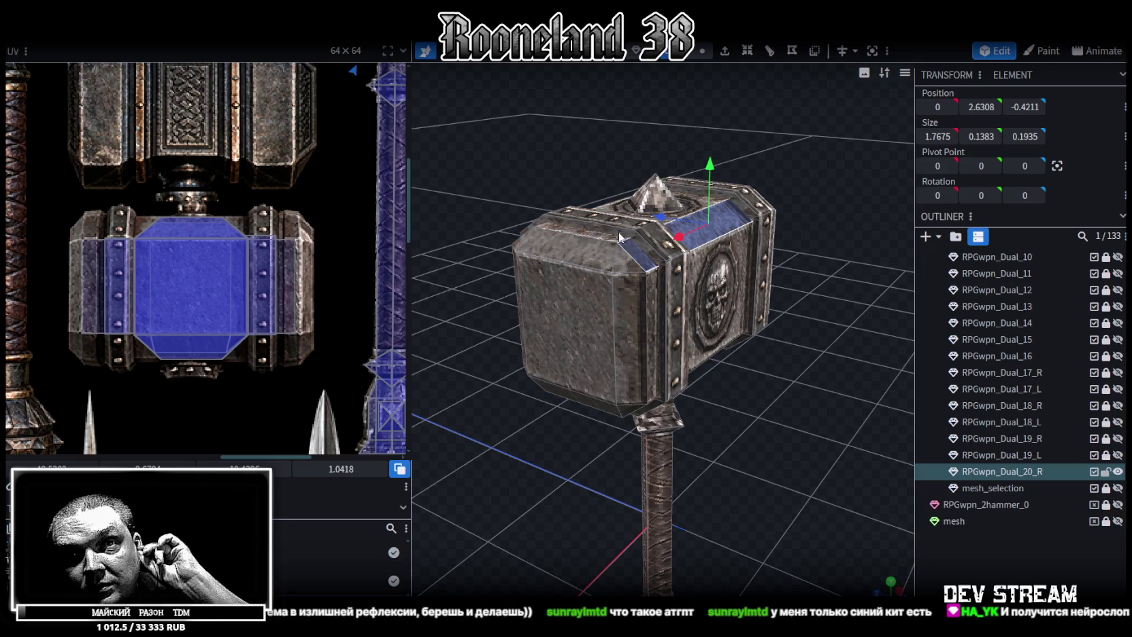
Select the hammer head's square end face and view the skull side face-on
{"action": "left_click", "coordinate": [630, 267]}
{"action": "left_click", "coordinate": [571, 313]}
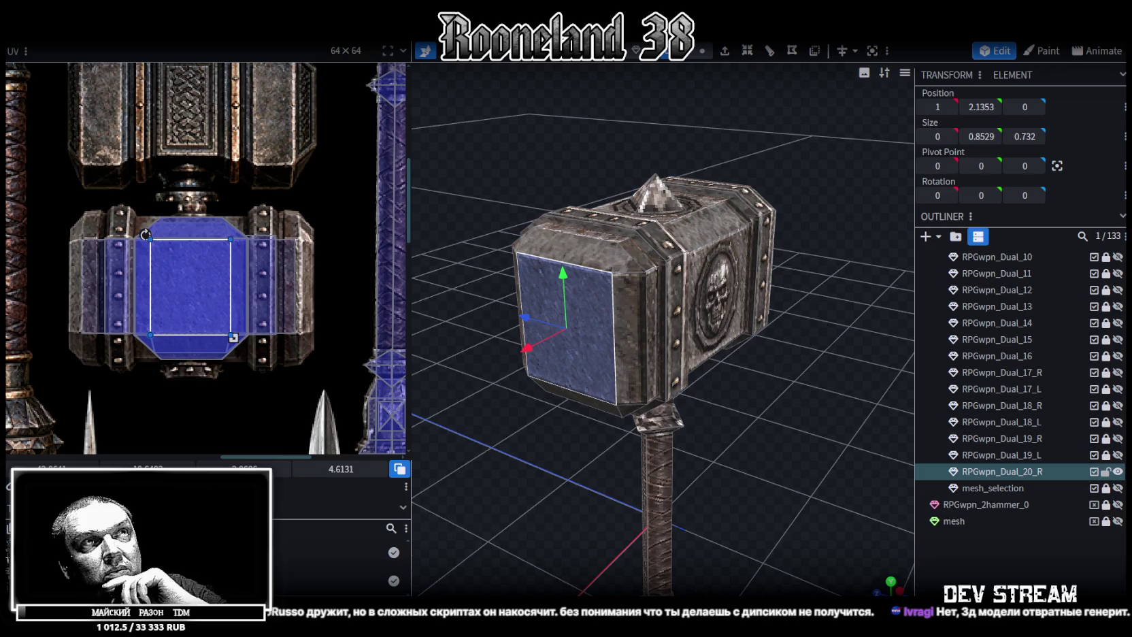
{"action": "mouse_move", "coordinate": [837, 476]}
{"action": "left_mouse_down"}
{"action": "mouse_move", "coordinate": [761, 478]}
{"action": "mouse_move", "coordinate": [859, 461]}
{"action": "mouse_move", "coordinate": [752, 499]}
{"action": "mouse_move", "coordinate": [755, 440]}
{"action": "mouse_move", "coordinate": [712, 403]}
{"action": "mouse_move", "coordinate": [612, 353]}
{"action": "left_mouse_up"}
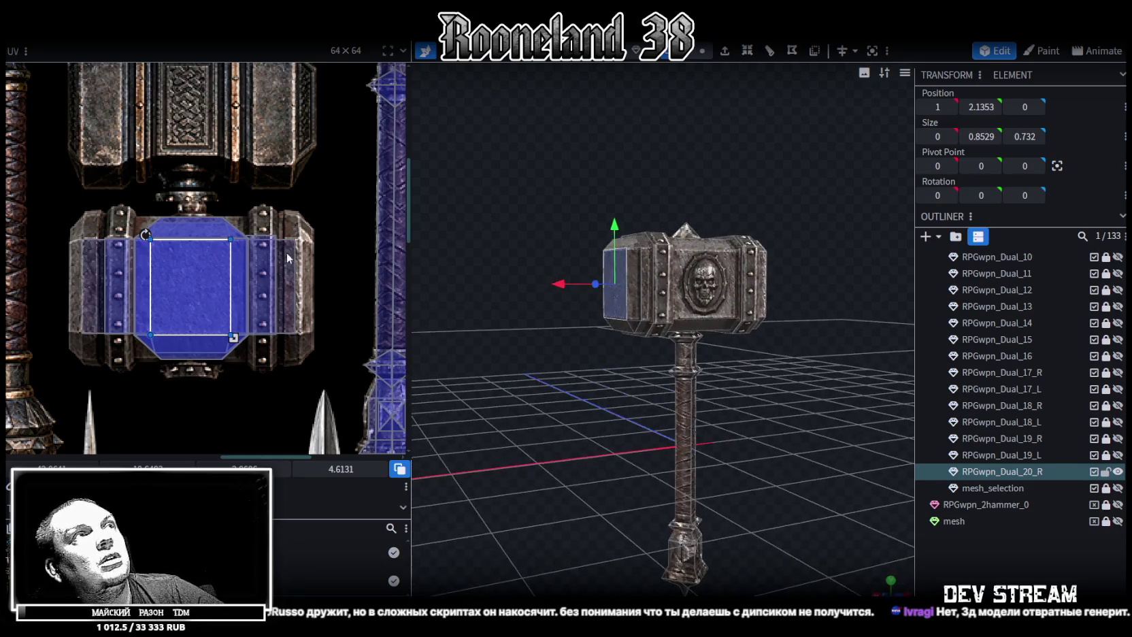
Zoom the UV editor out until the full 64×64 weapon atlas is visible
{"action": "scroll", "coordinate": [287, 252], "scroll_direction": "down", "scroll_amount": 5}
{"action": "scroll", "coordinate": [252, 245], "scroll_direction": "up", "scroll_amount": 2}
{"action": "scroll", "coordinate": [277, 242], "scroll_direction": "up", "scroll_amount": 3}
{"action": "scroll", "coordinate": [261, 250], "scroll_direction": "up", "scroll_amount": 1}
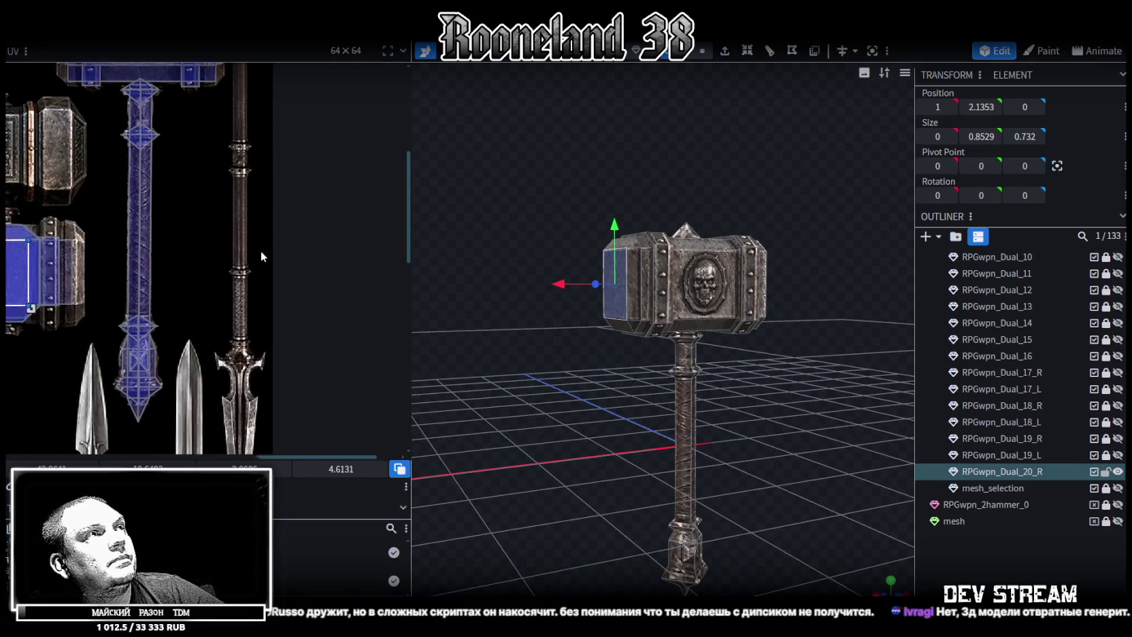
{"action": "scroll", "coordinate": [261, 250], "scroll_direction": "down", "scroll_amount": 2}
{"action": "scroll", "coordinate": [251, 254], "scroll_direction": "down", "scroll_amount": 1}
{"action": "scroll", "coordinate": [270, 254], "scroll_direction": "up", "scroll_amount": 1}
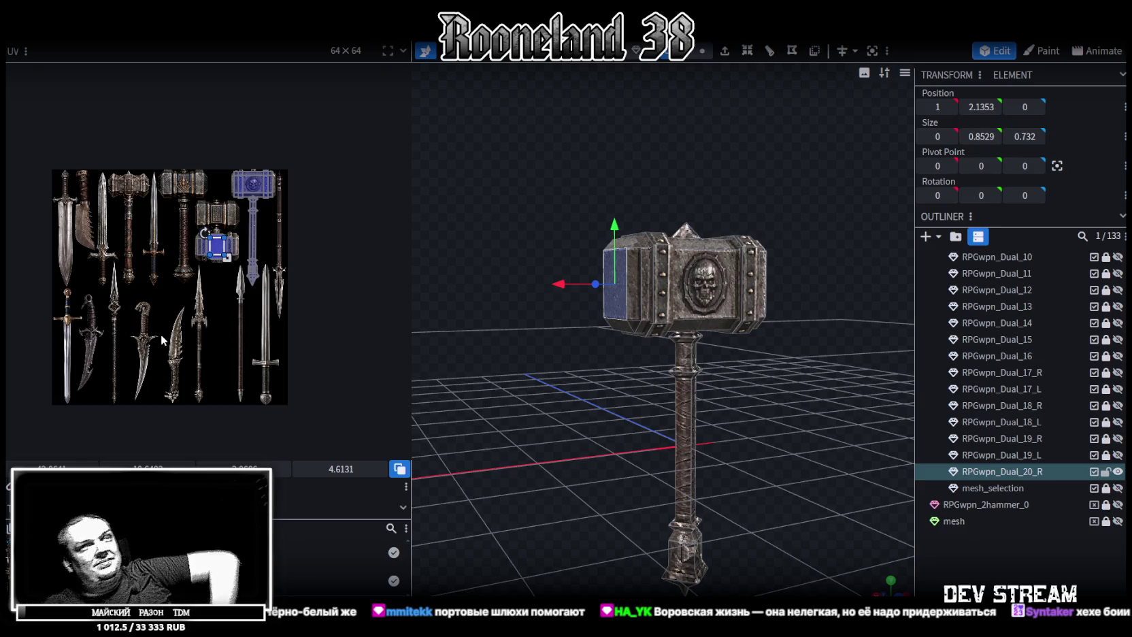
Select the ring on the shaft just below the hammer head, then view it from above
{"action": "scroll", "coordinate": [748, 381], "scroll_direction": "up", "scroll_amount": 2}
{"action": "scroll", "coordinate": [752, 383], "scroll_direction": "up", "scroll_amount": 3}
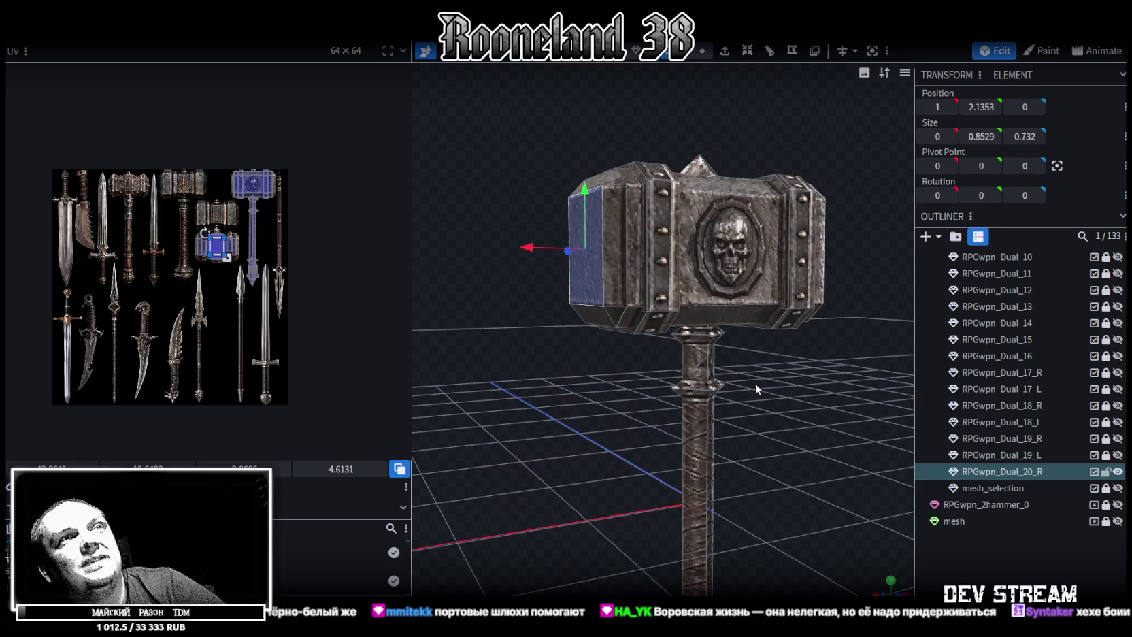
{"action": "scroll", "coordinate": [741, 378], "scroll_direction": "up", "scroll_amount": 2}
{"action": "scroll", "coordinate": [728, 372], "scroll_direction": "up", "scroll_amount": 2}
{"action": "left_click", "coordinate": [732, 394]}
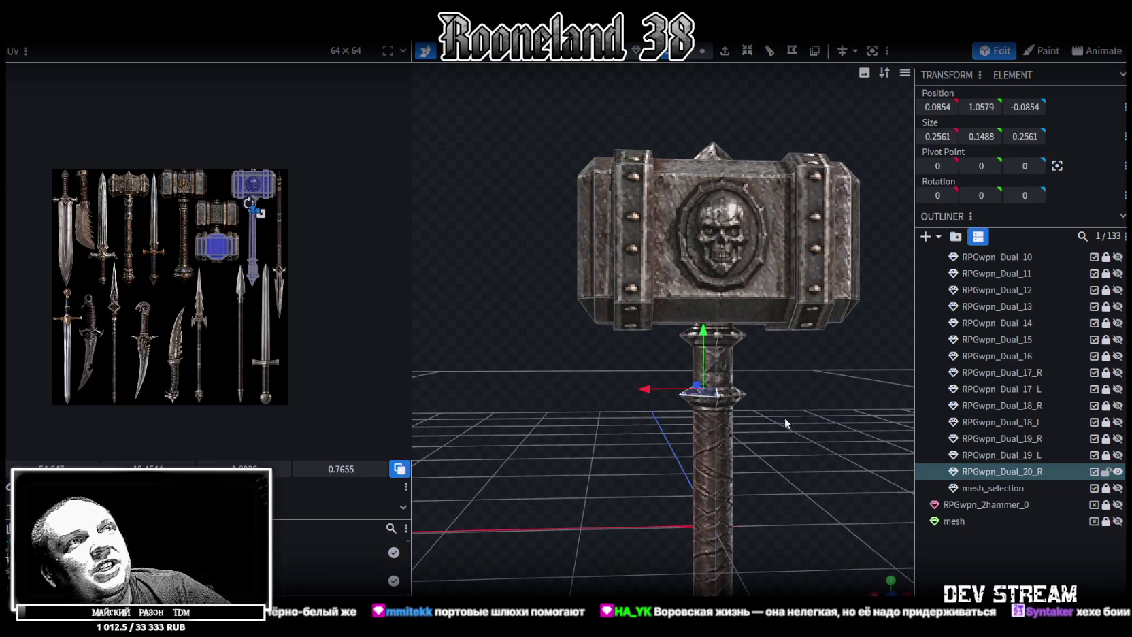
{"action": "scroll", "coordinate": [759, 387], "scroll_direction": "up", "scroll_amount": 2}
{"action": "scroll", "coordinate": [748, 389], "scroll_direction": "up", "scroll_amount": 2}
{"action": "scroll", "coordinate": [750, 389], "scroll_direction": "down", "scroll_amount": 1}
{"action": "scroll", "coordinate": [769, 390], "scroll_direction": "down", "scroll_amount": 1}
{"action": "scroll", "coordinate": [772, 388], "scroll_direction": "down", "scroll_amount": 1}
{"action": "scroll", "coordinate": [755, 391], "scroll_direction": "down", "scroll_amount": 1}
{"action": "scroll", "coordinate": [752, 395], "scroll_direction": "down", "scroll_amount": 2}
{"action": "scroll", "coordinate": [756, 376], "scroll_direction": "down", "scroll_amount": 1}
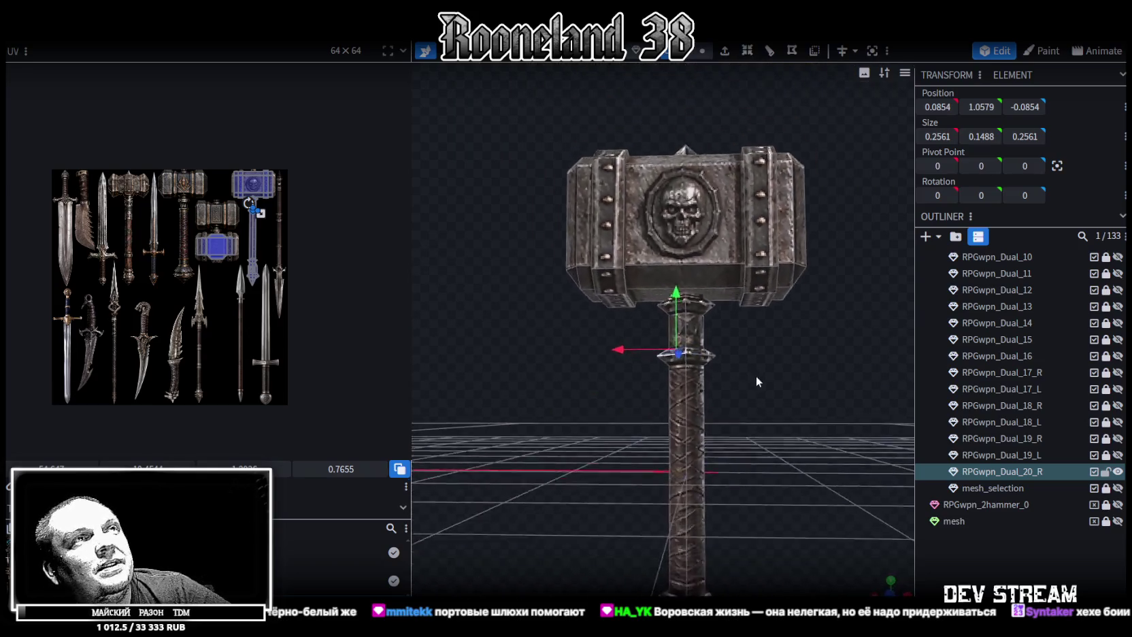
{"action": "scroll", "coordinate": [745, 382], "scroll_direction": "down", "scroll_amount": 1}
{"action": "scroll", "coordinate": [746, 389], "scroll_direction": "up", "scroll_amount": 2}
{"action": "left_click_drag", "start_coordinate": [746, 389], "coordinate": [759, 399]}
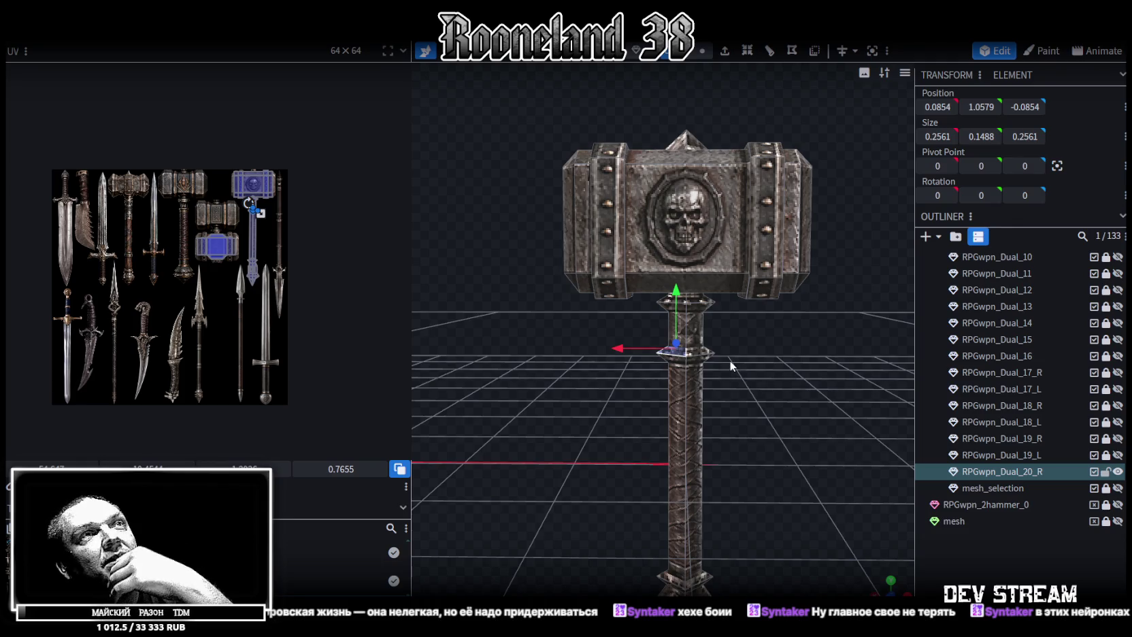
{"action": "mouse_move", "coordinate": [749, 326]}
{"action": "left_mouse_down"}
{"action": "mouse_move", "coordinate": [725, 317]}
{"action": "mouse_move", "coordinate": [741, 321]}
{"action": "mouse_move", "coordinate": [734, 312]}
{"action": "left_mouse_up"}
Look over the hammer from several angles, then select the metal band cube on its head
{"action": "scroll", "coordinate": [741, 321], "scroll_direction": "up", "scroll_amount": 1}
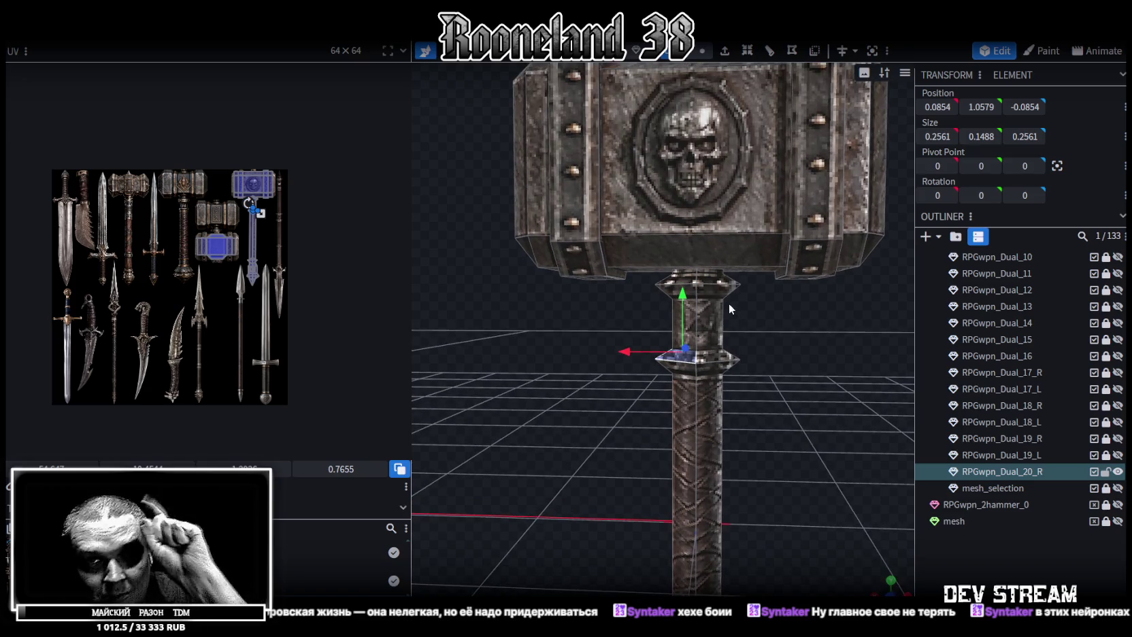
{"action": "left_click_drag", "start_coordinate": [723, 297], "coordinate": [775, 330]}
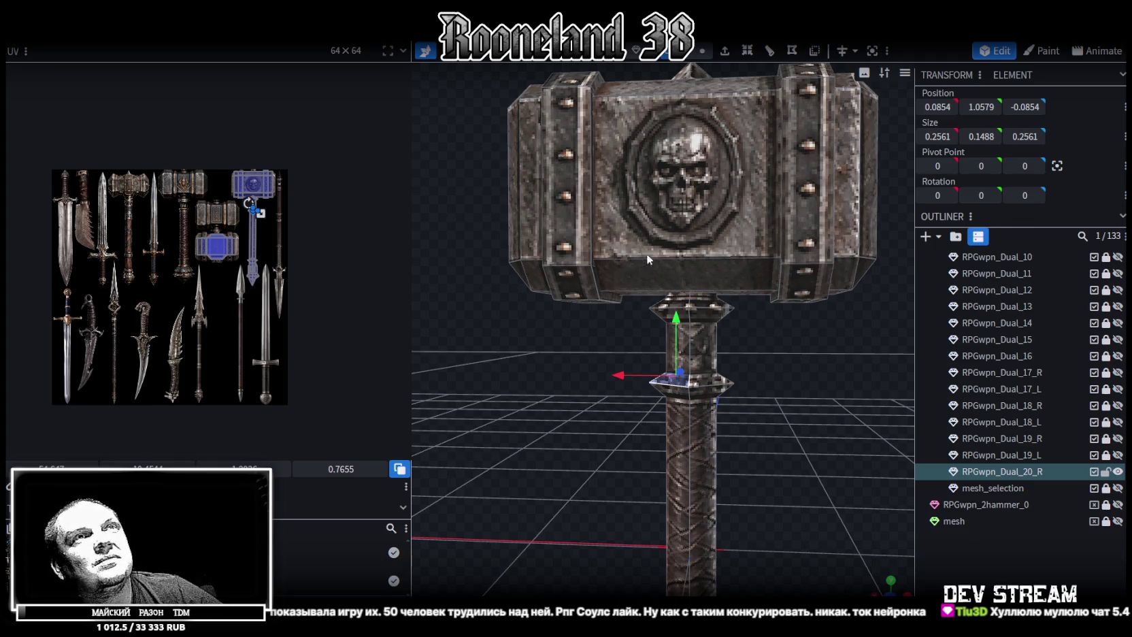
{"action": "scroll", "coordinate": [648, 253], "scroll_direction": "down", "scroll_amount": 3}
{"action": "left_click_drag", "start_coordinate": [605, 163], "coordinate": [567, 142]}
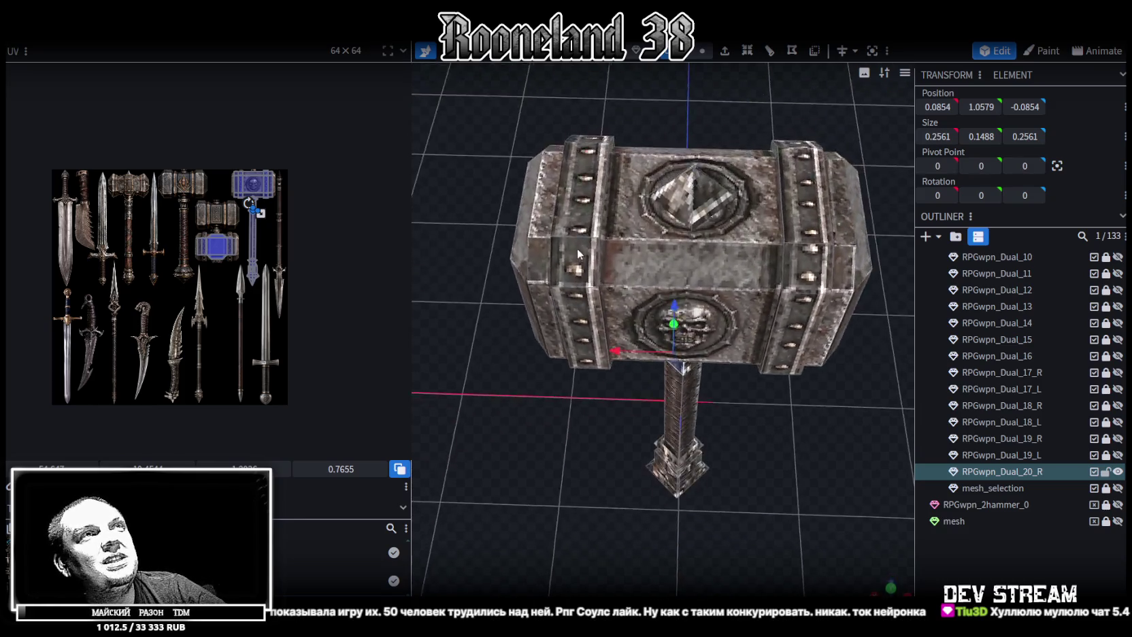
{"action": "left_click", "coordinate": [593, 237]}
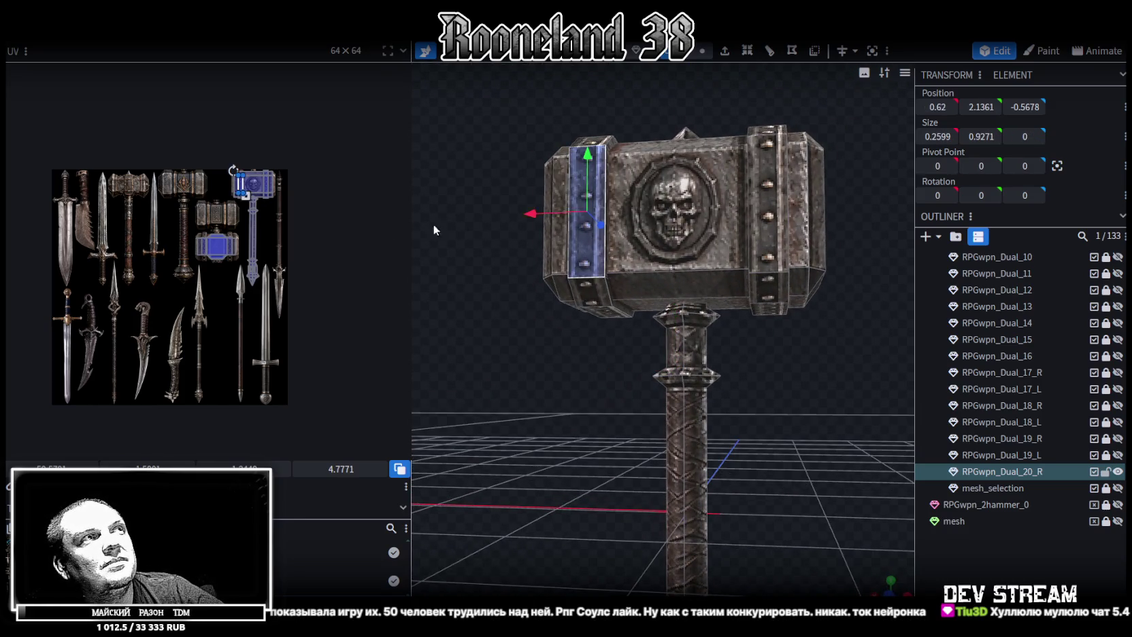
Select the top and bottom faces of the bands on both sides of the hammer head
{"action": "scroll", "coordinate": [235, 184], "scroll_direction": "up", "scroll_amount": 3}
{"action": "scroll", "coordinate": [231, 178], "scroll_direction": "up", "scroll_amount": 3}
{"action": "scroll", "coordinate": [214, 174], "scroll_direction": "up", "scroll_amount": 2}
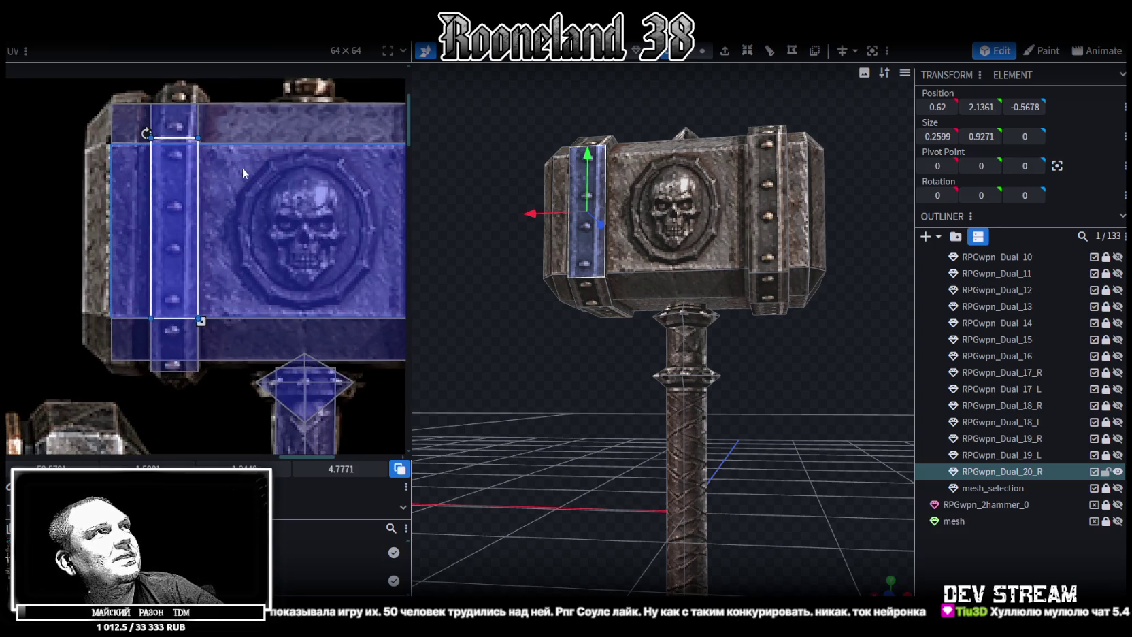
{"action": "middle_click_drag", "start_coordinate": [242, 167], "coordinate": [303, 152]}
{"action": "mouse_move", "coordinate": [619, 196]}
{"action": "left_mouse_down"}
{"action": "mouse_move", "coordinate": [584, 123]}
{"action": "mouse_move", "coordinate": [597, 140]}
{"action": "left_mouse_up"}
{"action": "left_click", "coordinate": [598, 139], "text": "shift"}
{"action": "left_click", "coordinate": [599, 328], "text": "shift"}
{"action": "left_click_drag", "start_coordinate": [595, 401], "coordinate": [861, 354]}
{"action": "left_click", "coordinate": [674, 134], "text": "shift"}
{"action": "left_click", "coordinate": [677, 311], "text": "shift"}
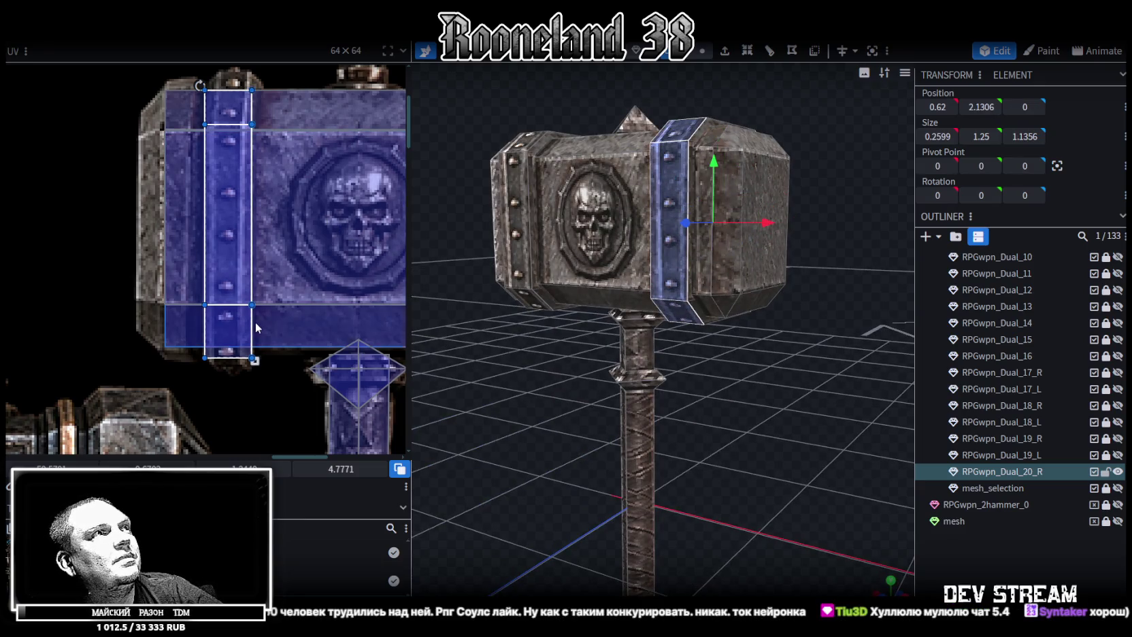
Narrow the band UV from the right and select the band's side face
{"action": "left_click_drag", "start_coordinate": [254, 361], "coordinate": [247, 361]}
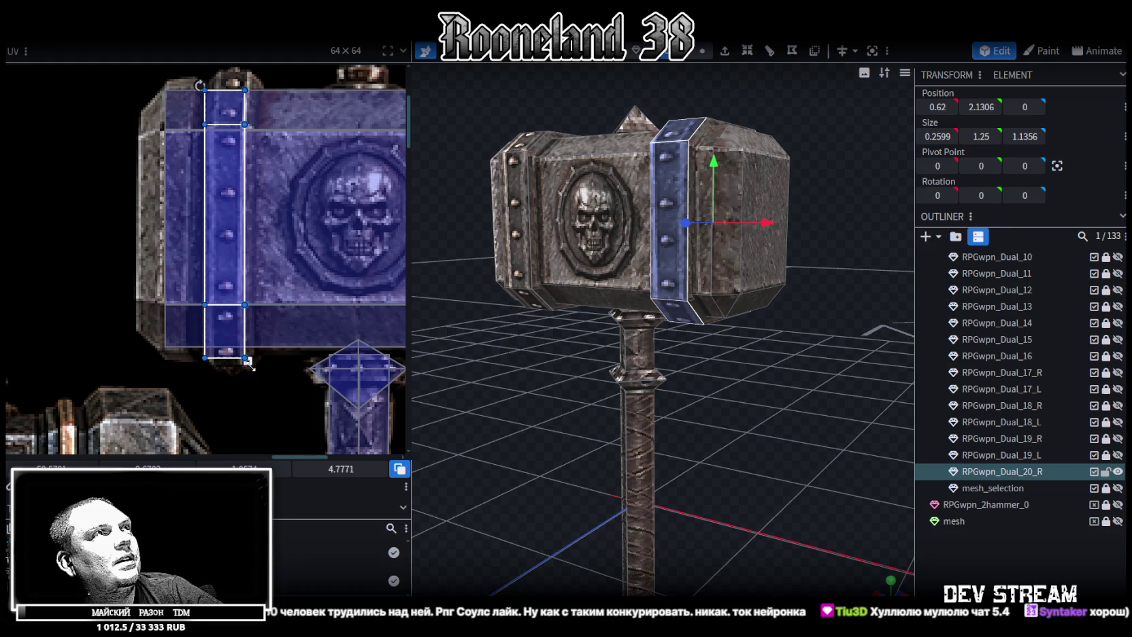
{"action": "mouse_move", "coordinate": [670, 417]}
{"action": "left_mouse_down"}
{"action": "mouse_move", "coordinate": [506, 415]}
{"action": "mouse_move", "coordinate": [525, 429]}
{"action": "left_mouse_up"}
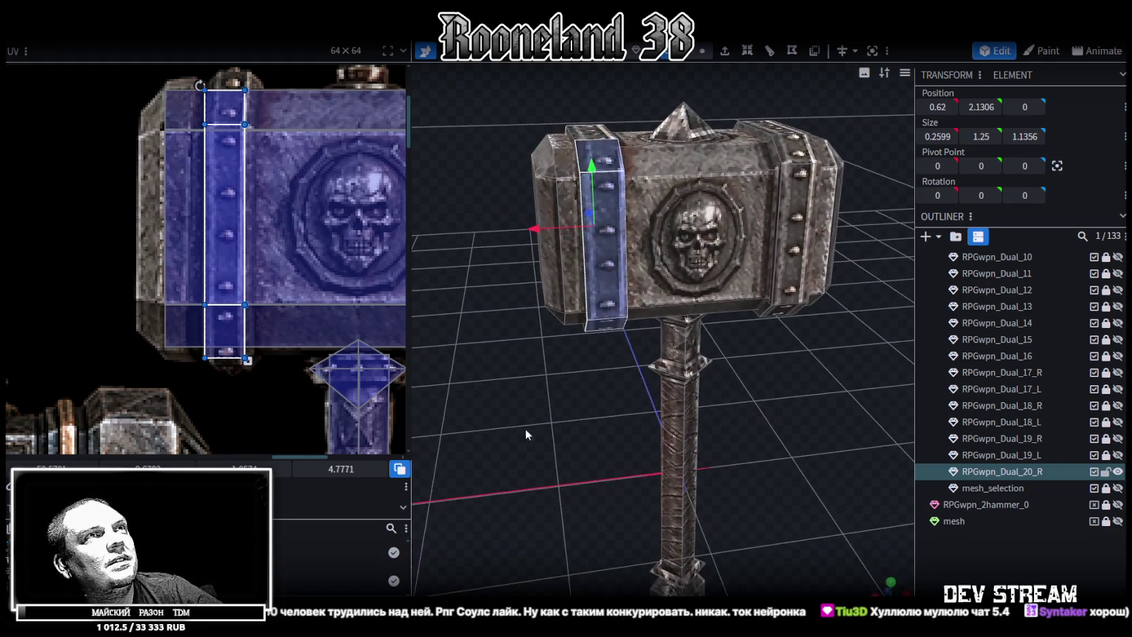
{"action": "left_click_drag", "start_coordinate": [772, 403], "coordinate": [767, 449]}
{"action": "left_click", "coordinate": [587, 182]}
{"action": "mouse_move", "coordinate": [580, 274]}
{"action": "left_mouse_down"}
{"action": "mouse_move", "coordinate": [582, 263]}
{"action": "mouse_move", "coordinate": [625, 297]}
{"action": "left_mouse_up"}
{"action": "left_click", "coordinate": [596, 316]}
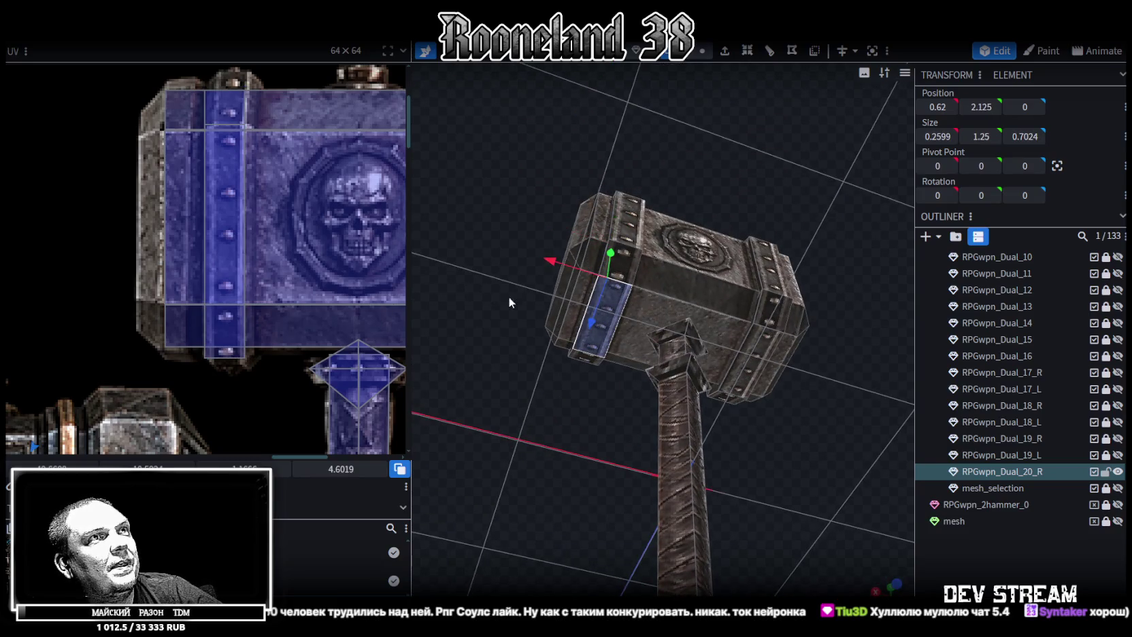
Narrow and shorten the side face's UV box on the studded strip
{"action": "scroll", "coordinate": [309, 355], "scroll_direction": "down", "scroll_amount": 3}
{"action": "scroll", "coordinate": [309, 355], "scroll_direction": "up", "scroll_amount": 2}
{"action": "scroll", "coordinate": [307, 341], "scroll_direction": "up", "scroll_amount": 1}
{"action": "scroll", "coordinate": [303, 313], "scroll_direction": "up", "scroll_amount": 2}
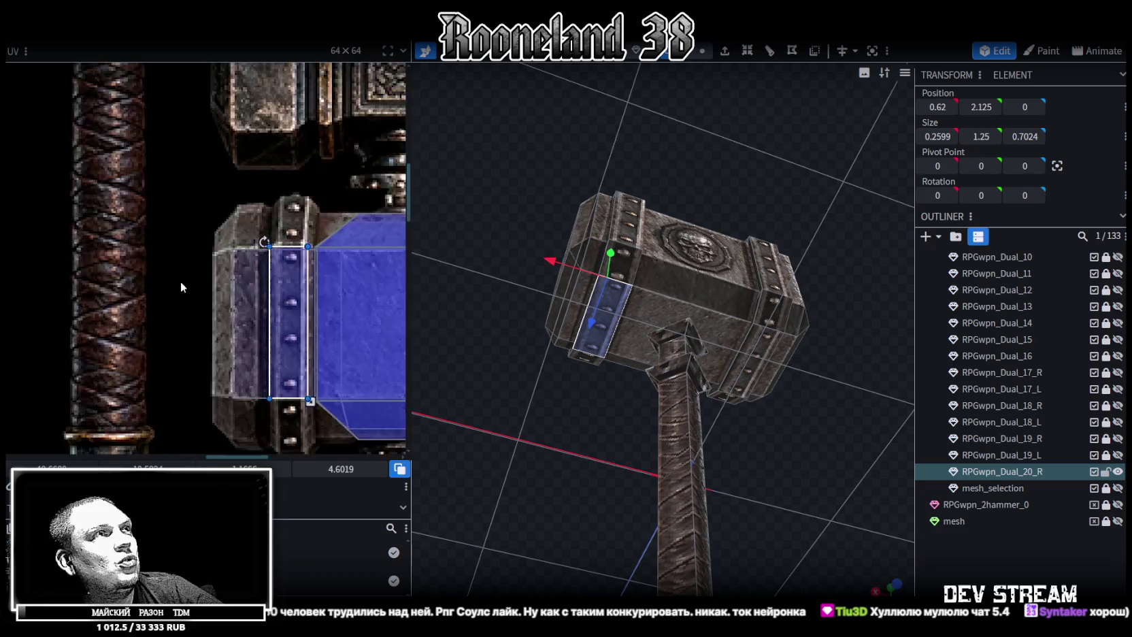
{"action": "scroll", "coordinate": [296, 287], "scroll_direction": "up", "scroll_amount": 3}
{"action": "mouse_move", "coordinate": [297, 287]}
{"action": "middle_mouse_down"}
{"action": "mouse_move", "coordinate": [232, 208]}
{"action": "mouse_move", "coordinate": [311, 173]}
{"action": "middle_mouse_up"}
{"action": "left_click_drag", "start_coordinate": [314, 366], "coordinate": [297, 366]}
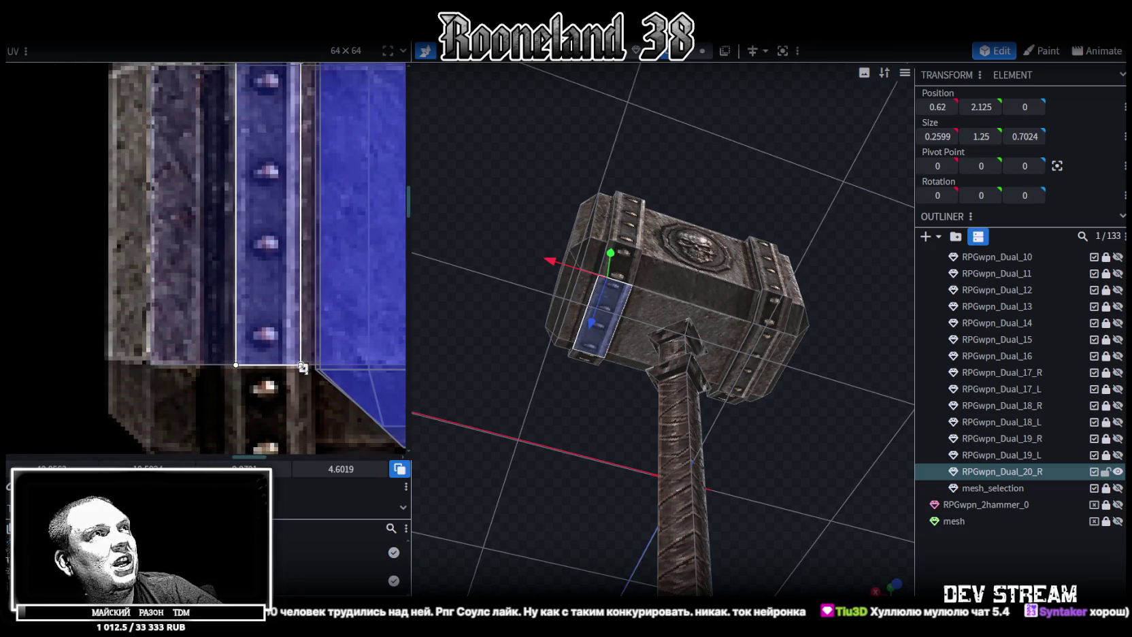
{"action": "middle_click_drag", "start_coordinate": [293, 269], "coordinate": [305, 318]}
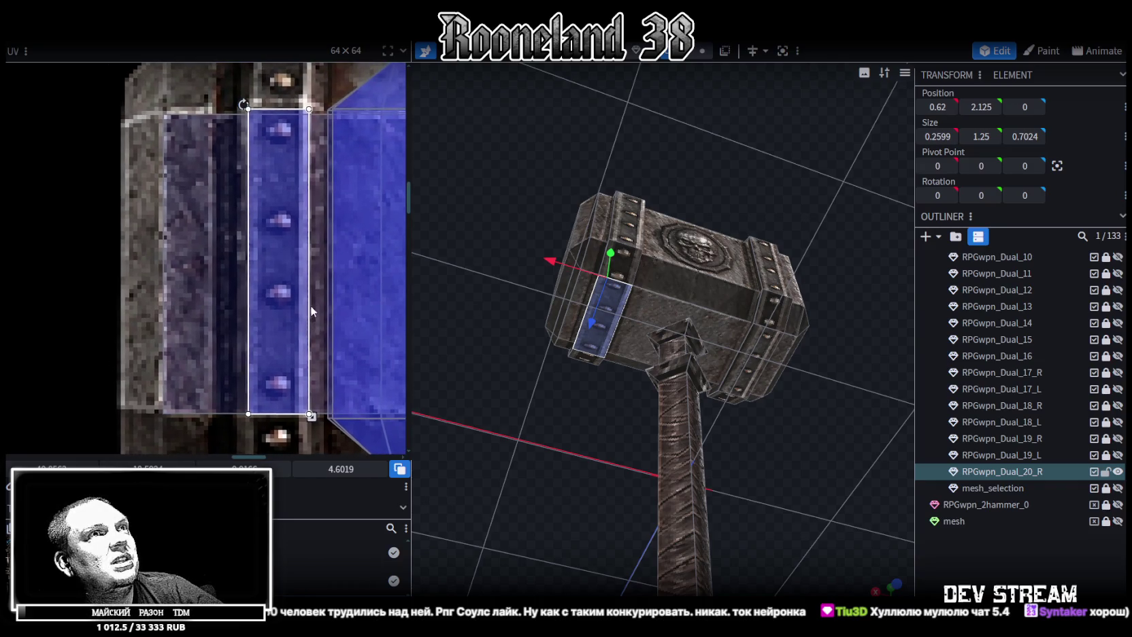
{"action": "left_click_drag", "start_coordinate": [311, 415], "coordinate": [307, 338]}
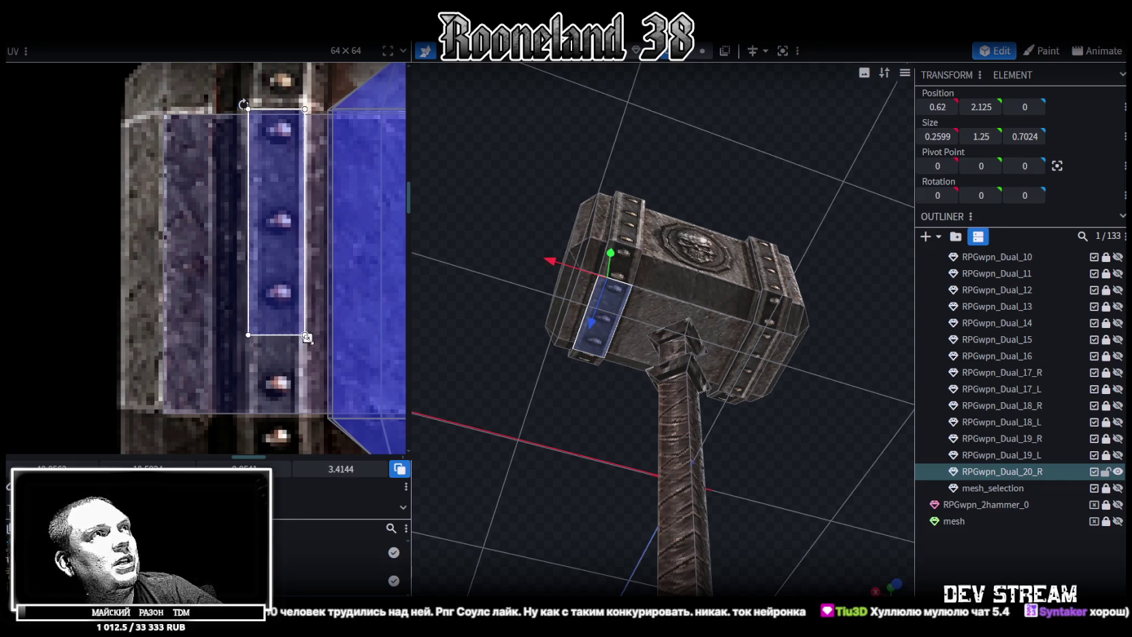
Move the UV box down the strip and trim it to span two rivets
{"action": "left_click_drag", "start_coordinate": [279, 286], "coordinate": [274, 313]}
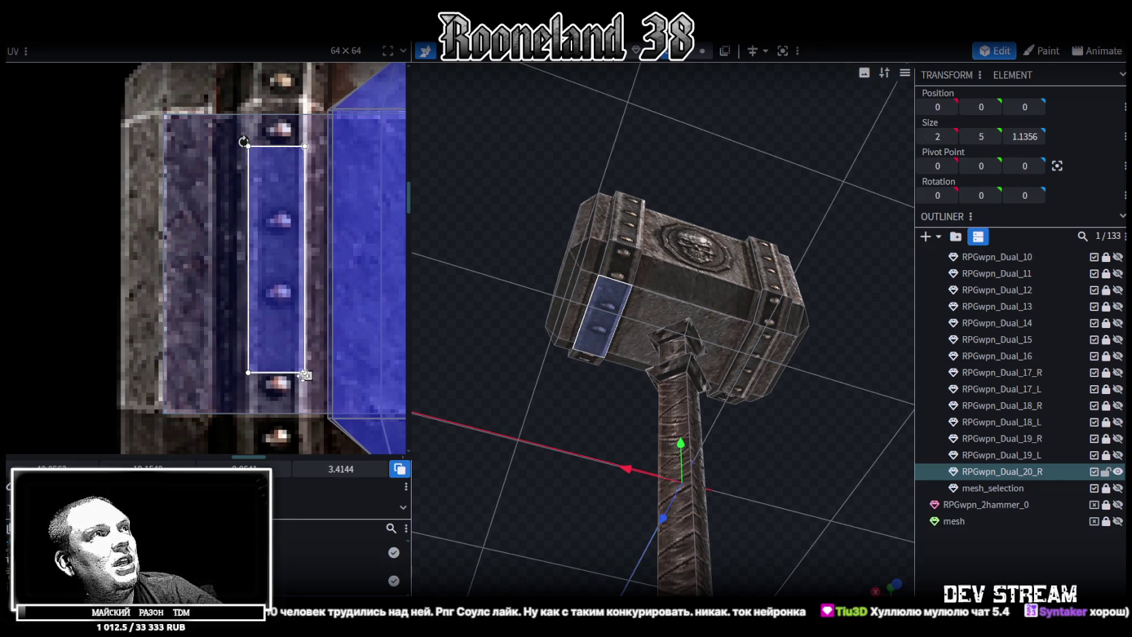
{"action": "left_click_drag", "start_coordinate": [304, 373], "coordinate": [305, 351]}
{"action": "left_click_drag", "start_coordinate": [281, 302], "coordinate": [283, 311]}
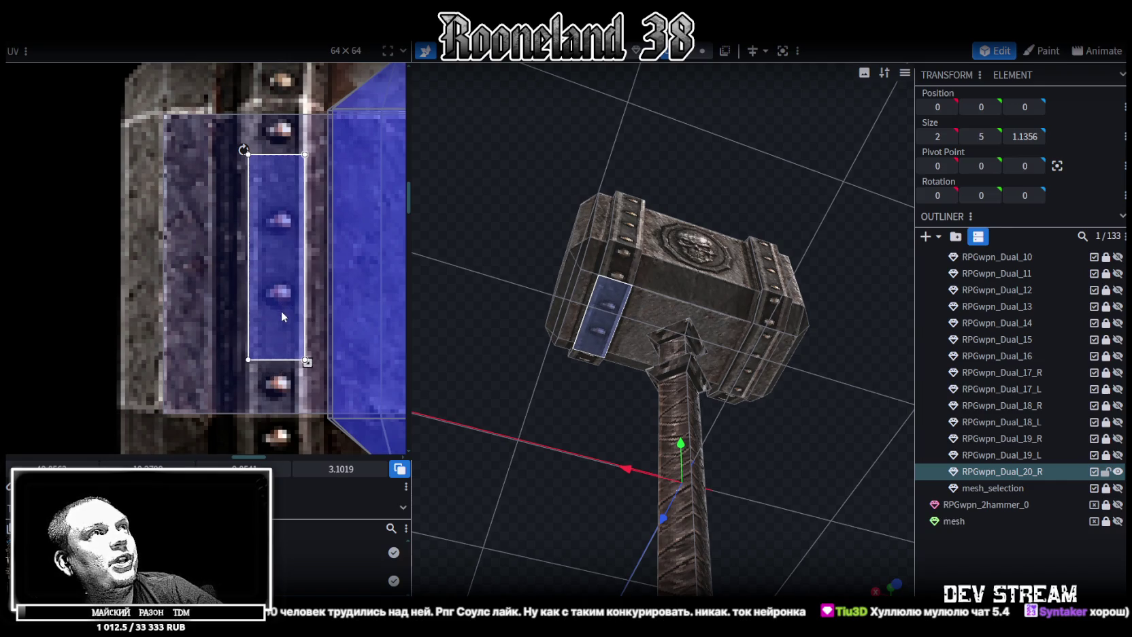
{"action": "left_click_drag", "start_coordinate": [306, 360], "coordinate": [307, 311]}
{"action": "left_click_drag", "start_coordinate": [286, 273], "coordinate": [285, 297]}
{"action": "mouse_move", "coordinate": [538, 403]}
{"action": "left_mouse_down"}
{"action": "mouse_move", "coordinate": [663, 441]}
{"action": "mouse_move", "coordinate": [598, 481]}
{"action": "mouse_move", "coordinate": [750, 412]}
{"action": "mouse_move", "coordinate": [709, 346]}
{"action": "left_mouse_up"}
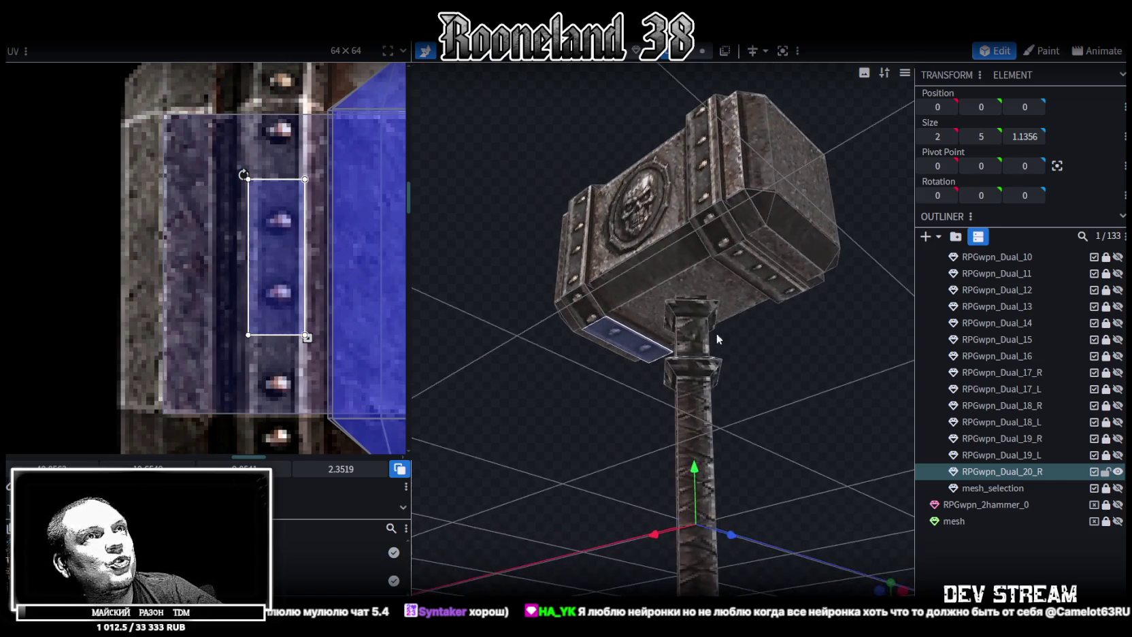
Select the opposite band's top face and shrink its UV onto a smaller studded patch
{"action": "left_click", "coordinate": [710, 346]}
{"action": "mouse_move", "coordinate": [762, 269]}
{"action": "left_mouse_down"}
{"action": "mouse_move", "coordinate": [789, 325]}
{"action": "mouse_move", "coordinate": [758, 492]}
{"action": "mouse_move", "coordinate": [783, 490]}
{"action": "mouse_move", "coordinate": [762, 422]}
{"action": "left_mouse_up"}
{"action": "left_click", "coordinate": [749, 253]}
{"action": "scroll", "coordinate": [294, 318], "scroll_direction": "down", "scroll_amount": 3}
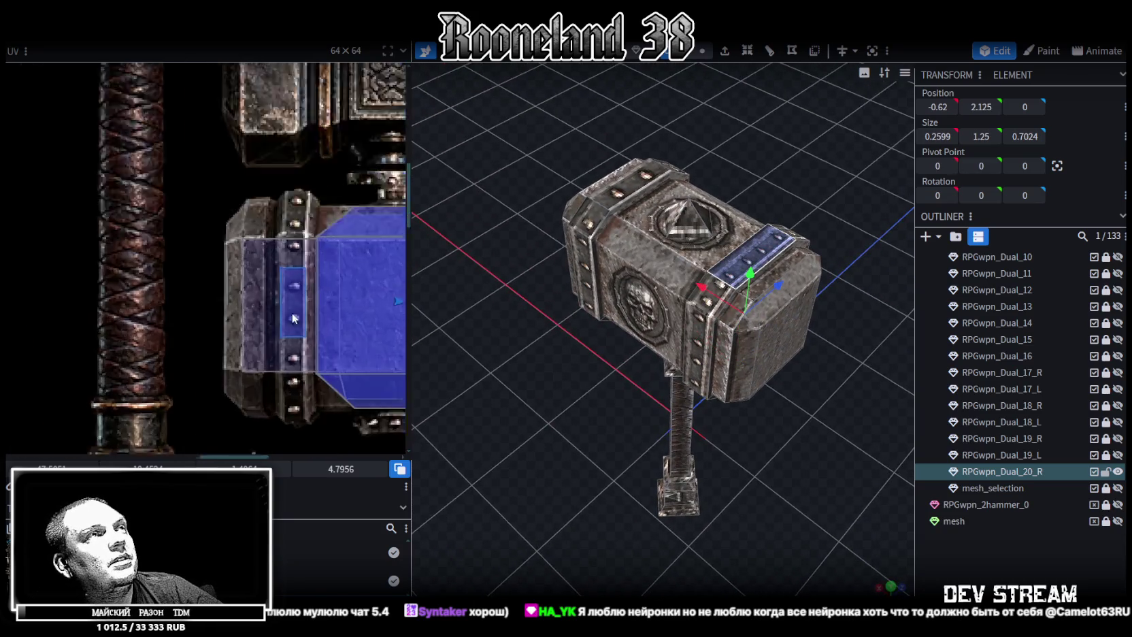
{"action": "scroll", "coordinate": [294, 318], "scroll_direction": "up", "scroll_amount": 3}
{"action": "left_click", "coordinate": [235, 256]}
{"action": "left_click_drag", "start_coordinate": [235, 256], "coordinate": [236, 268]}
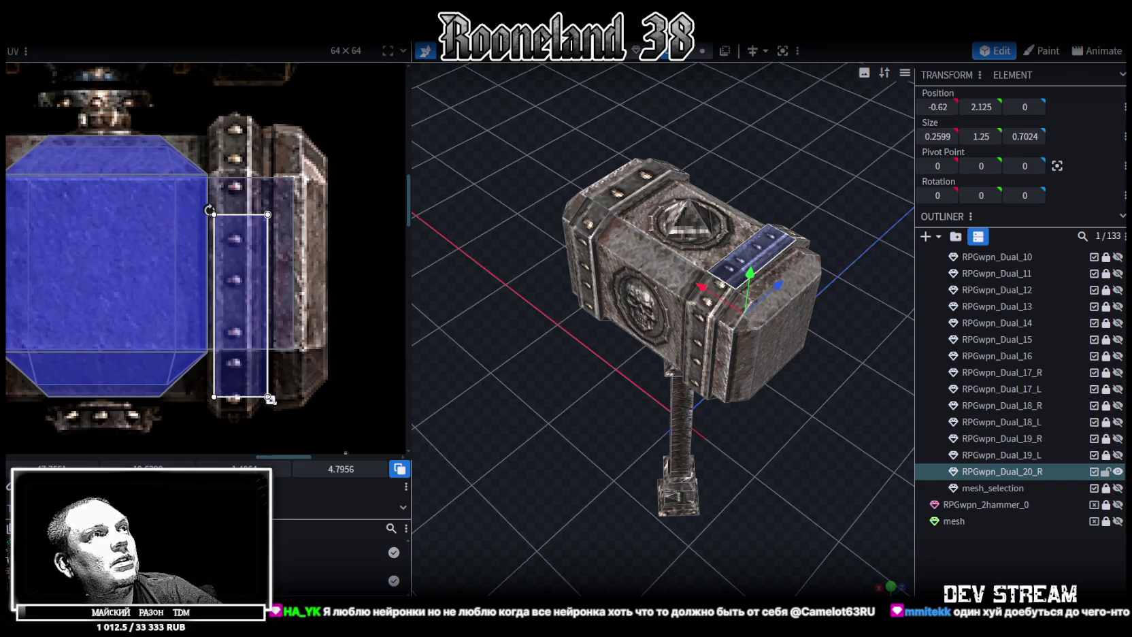
{"action": "left_click_drag", "start_coordinate": [271, 399], "coordinate": [259, 315]}
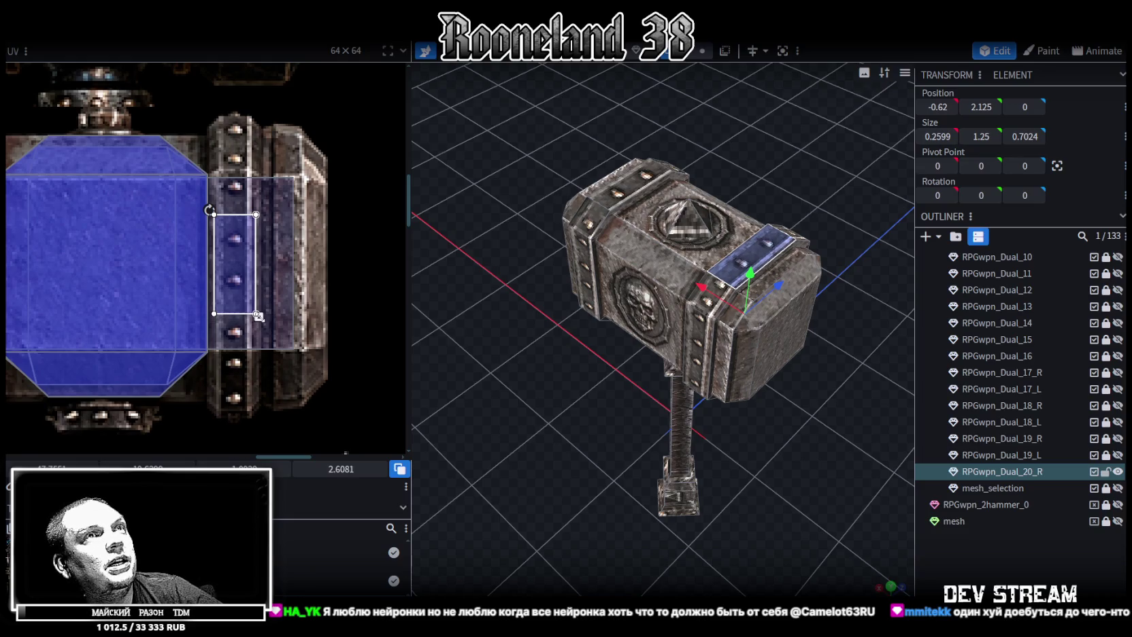
{"action": "left_click_drag", "start_coordinate": [243, 282], "coordinate": [241, 279]}
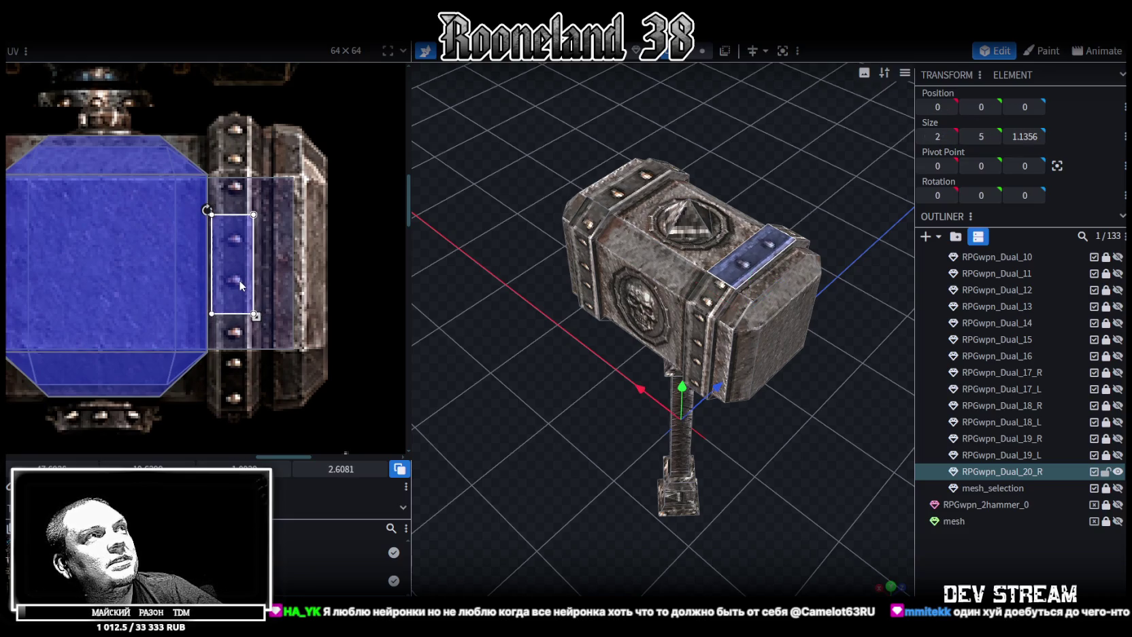
Clear the selection and save the model as RPGweapon.bbmodel
{"action": "left_click_drag", "start_coordinate": [453, 372], "coordinate": [525, 386]}
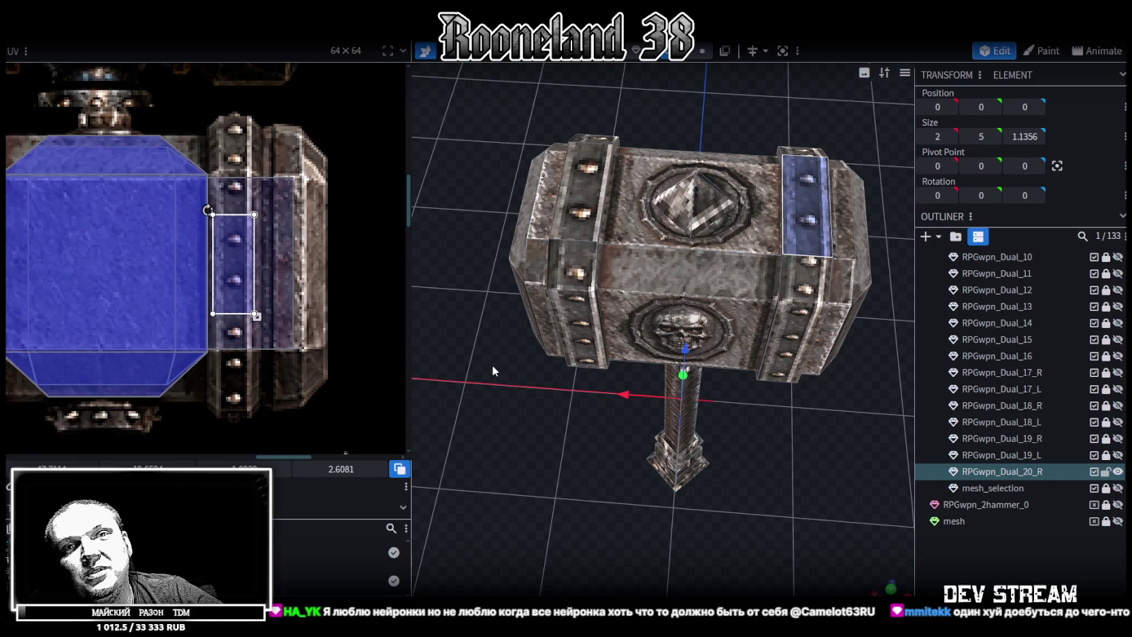
{"action": "mouse_move", "coordinate": [546, 398]}
{"action": "left_mouse_down"}
{"action": "mouse_move", "coordinate": [740, 446]}
{"action": "mouse_move", "coordinate": [724, 465]}
{"action": "mouse_move", "coordinate": [686, 465]}
{"action": "mouse_move", "coordinate": [712, 485]}
{"action": "left_mouse_up"}
{"action": "left_click", "coordinate": [856, 500]}
{"action": "mouse_move", "coordinate": [856, 499]}
{"action": "left_mouse_down"}
{"action": "mouse_move", "coordinate": [889, 466]}
{"action": "mouse_move", "coordinate": [810, 436]}
{"action": "left_mouse_up"}
{"action": "key", "text": "ctrl+s"}
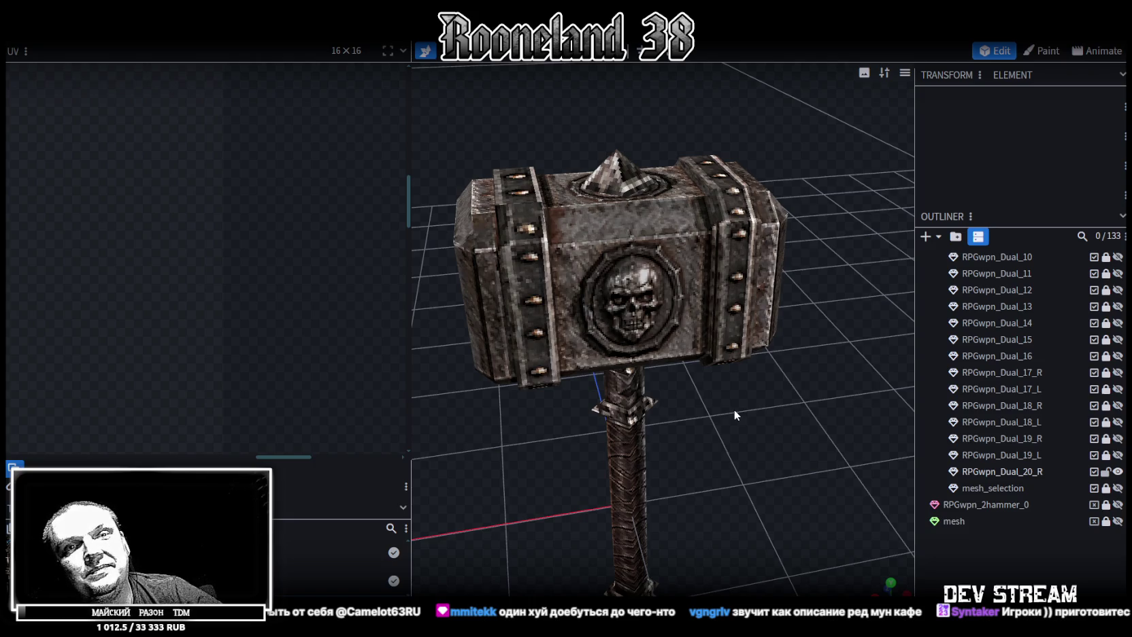
Select RPGwpn_Dual_20_R's band and head faces to review their UVs on the weapon atlas
{"action": "left_click", "coordinate": [732, 259]}
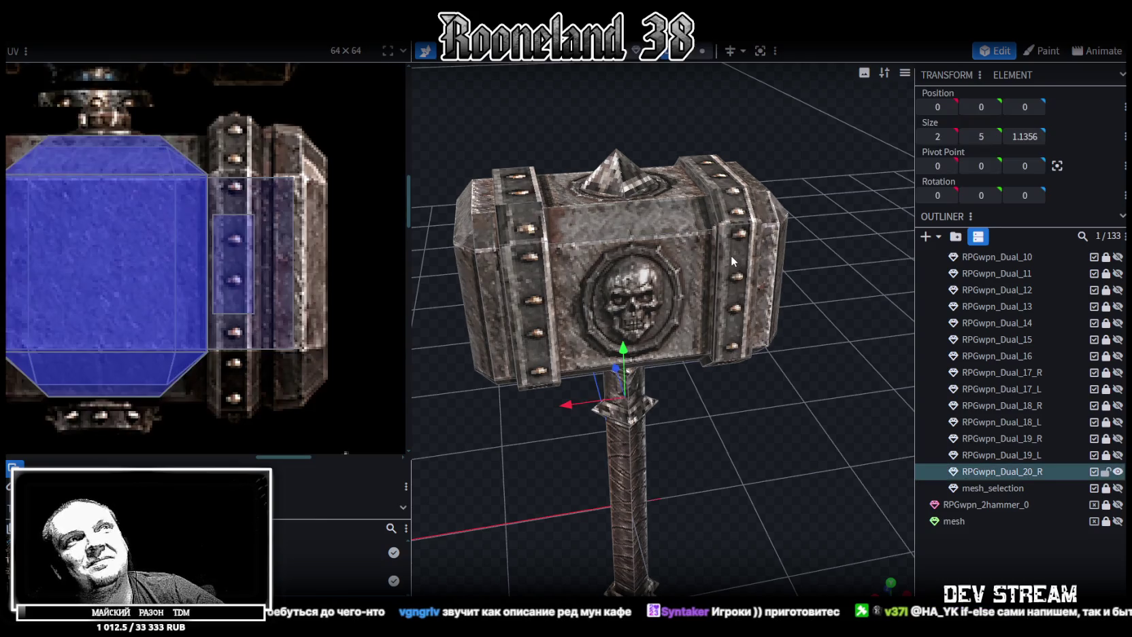
{"action": "left_click", "coordinate": [732, 243]}
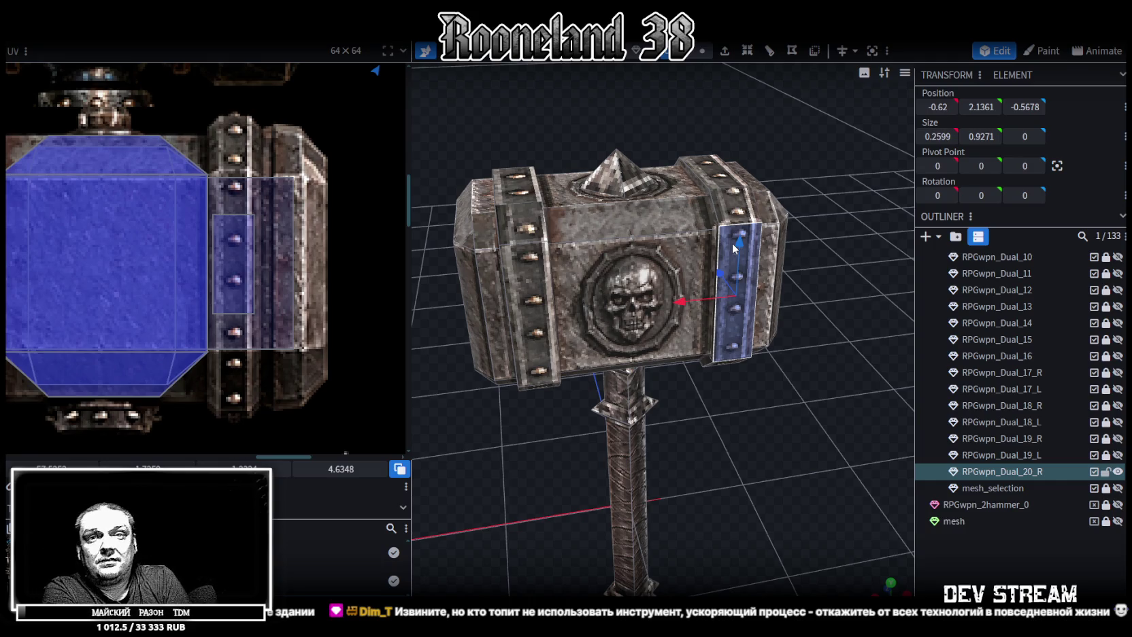
{"action": "left_click", "coordinate": [648, 306]}
{"action": "mouse_move", "coordinate": [793, 443]}
{"action": "left_mouse_down"}
{"action": "mouse_move", "coordinate": [770, 385]}
{"action": "mouse_move", "coordinate": [671, 482]}
{"action": "mouse_move", "coordinate": [708, 467]}
{"action": "mouse_move", "coordinate": [769, 492]}
{"action": "mouse_move", "coordinate": [790, 481]}
{"action": "mouse_move", "coordinate": [818, 413]}
{"action": "mouse_move", "coordinate": [811, 374]}
{"action": "mouse_move", "coordinate": [842, 356]}
{"action": "left_mouse_up"}
{"action": "scroll", "coordinate": [768, 378], "scroll_direction": "up", "scroll_amount": 3}
{"action": "left_click", "coordinate": [686, 294]}
{"action": "scroll", "coordinate": [332, 320], "scroll_direction": "down", "scroll_amount": 3}
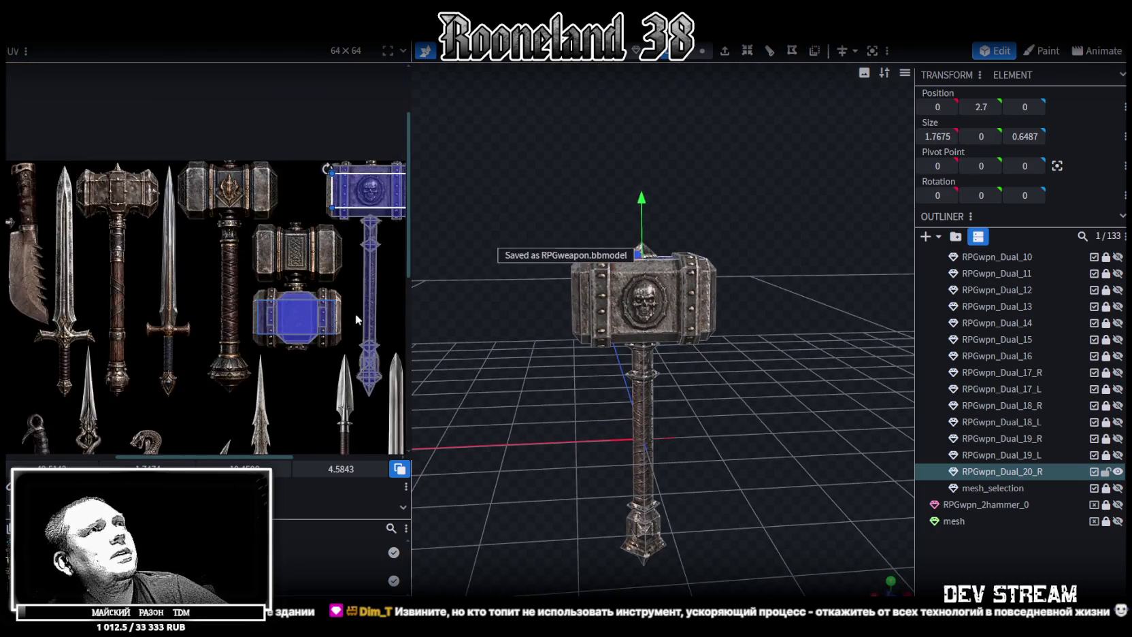
{"action": "scroll", "coordinate": [235, 325], "scroll_direction": "down", "scroll_amount": 2}
{"action": "scroll", "coordinate": [980, 383], "scroll_direction": "up", "scroll_amount": 5}
{"action": "scroll", "coordinate": [980, 383], "scroll_direction": "up", "scroll_amount": 1}
{"action": "scroll", "coordinate": [987, 378], "scroll_direction": "up", "scroll_amount": 2}
{"action": "scroll", "coordinate": [997, 373], "scroll_direction": "up", "scroll_amount": 2}
Collapse Duals, expand ShieldsPlus, and briefly preview the hidden shield pieces
{"action": "left_click", "coordinate": [933, 488]}
{"action": "left_click", "coordinate": [932, 472]}
{"action": "scroll", "coordinate": [1017, 442], "scroll_direction": "down", "scroll_amount": 8}
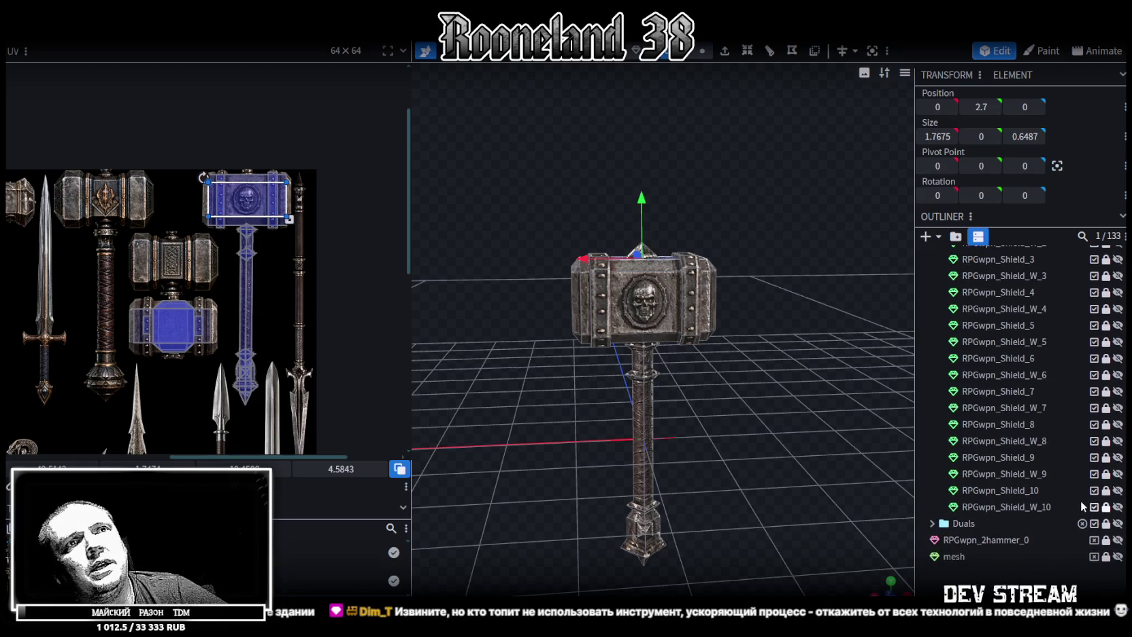
{"action": "left_click", "coordinate": [1118, 474]}
{"action": "left_click", "coordinate": [1118, 475]}
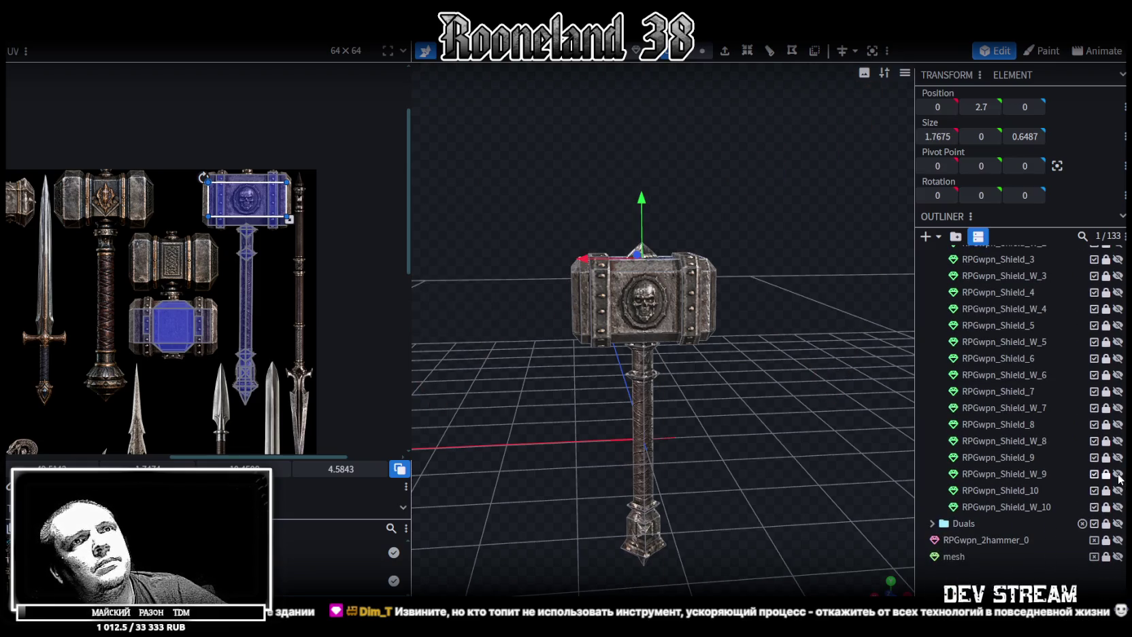
{"action": "left_click", "coordinate": [1118, 507]}
{"action": "left_click", "coordinate": [1118, 507]}
{"action": "left_click", "coordinate": [1118, 459]}
{"action": "left_click", "coordinate": [1118, 458]}
Inspect the rusty spear beside the hammer, then swap it for the dark metal spear
{"action": "left_click", "coordinate": [1118, 441]}
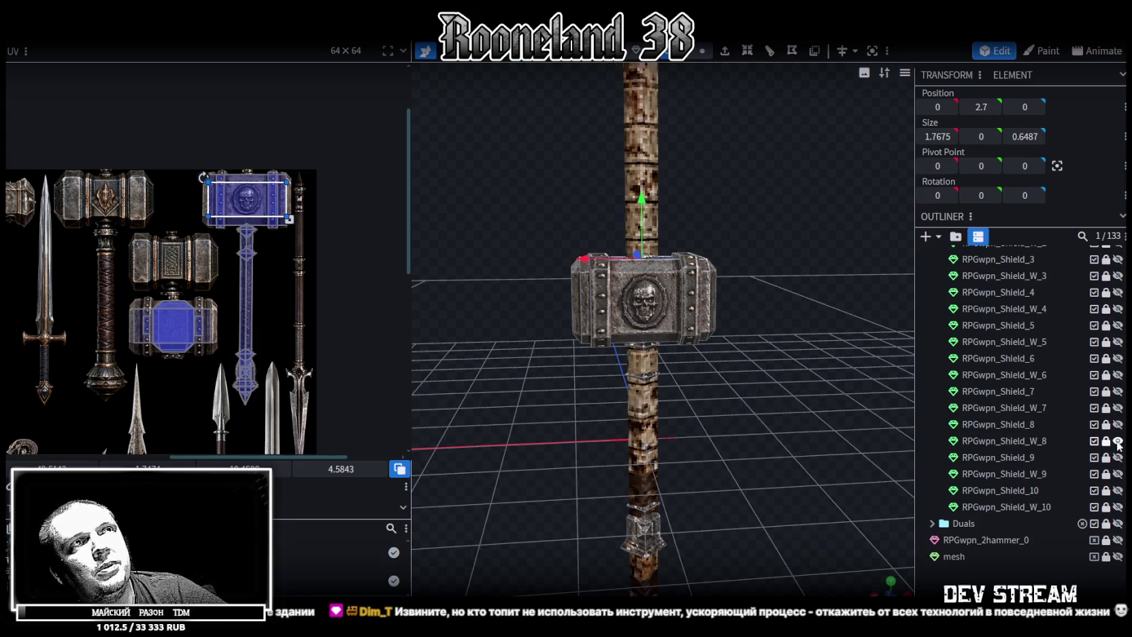
{"action": "scroll", "coordinate": [711, 479], "scroll_direction": "down", "scroll_amount": 5}
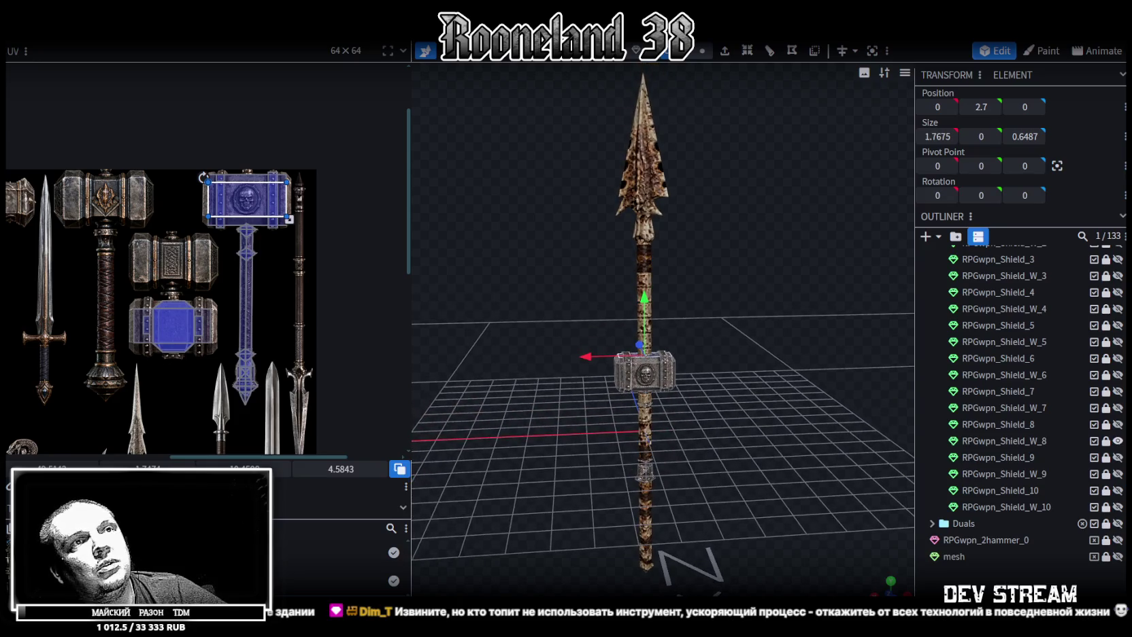
{"action": "left_click_drag", "start_coordinate": [890, 587], "coordinate": [831, 514]}
{"action": "mouse_move", "coordinate": [754, 430]}
{"action": "left_mouse_down"}
{"action": "mouse_move", "coordinate": [825, 417]}
{"action": "mouse_move", "coordinate": [993, 463]}
{"action": "left_mouse_up"}
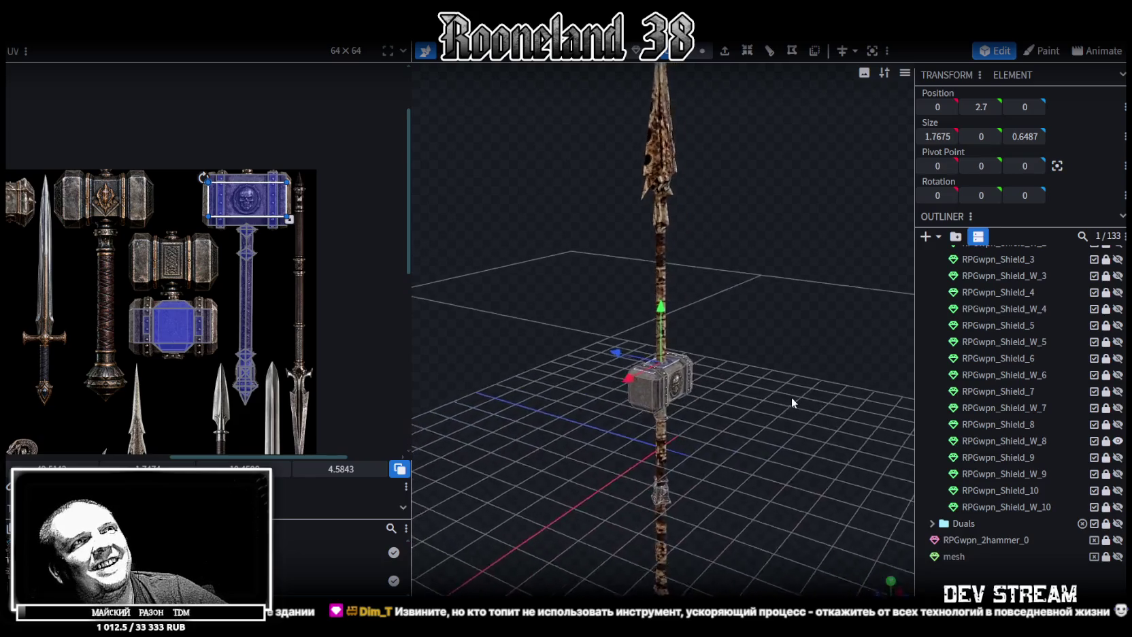
{"action": "left_click", "coordinate": [1118, 441]}
{"action": "left_click", "coordinate": [1119, 407]}
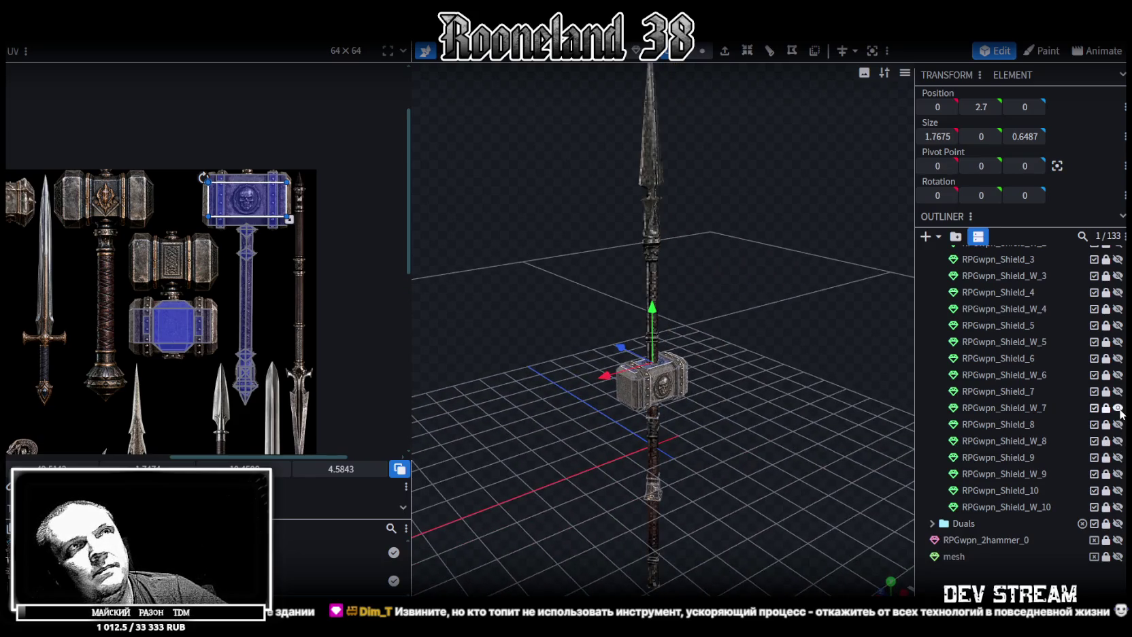
Duplicate the dark metal spear and move the copy into the Duals group
{"action": "left_click", "coordinate": [1107, 408]}
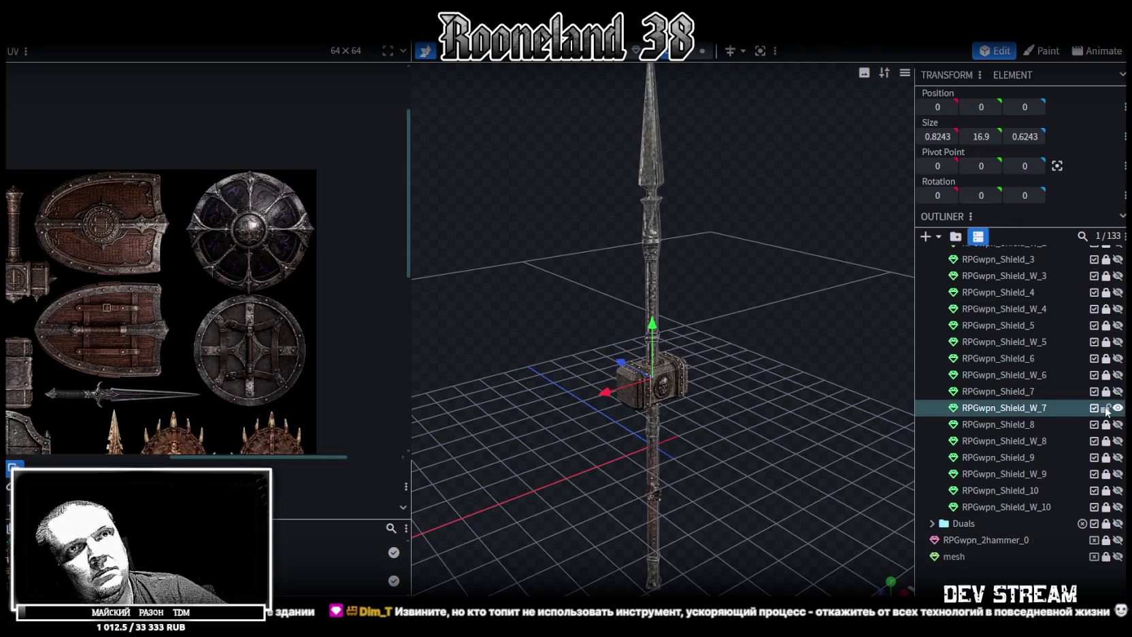
{"action": "key", "text": "ctrl+d"}
{"action": "left_click_drag", "start_coordinate": [1024, 424], "coordinate": [987, 540]}
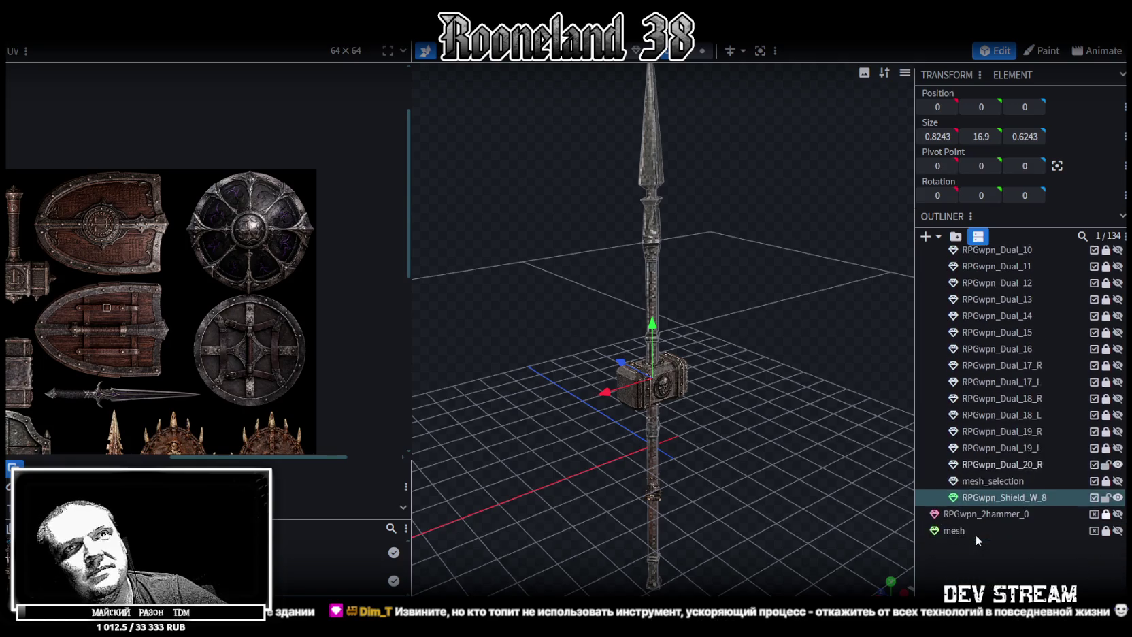
{"action": "left_click_drag", "start_coordinate": [1023, 487], "coordinate": [1021, 460]}
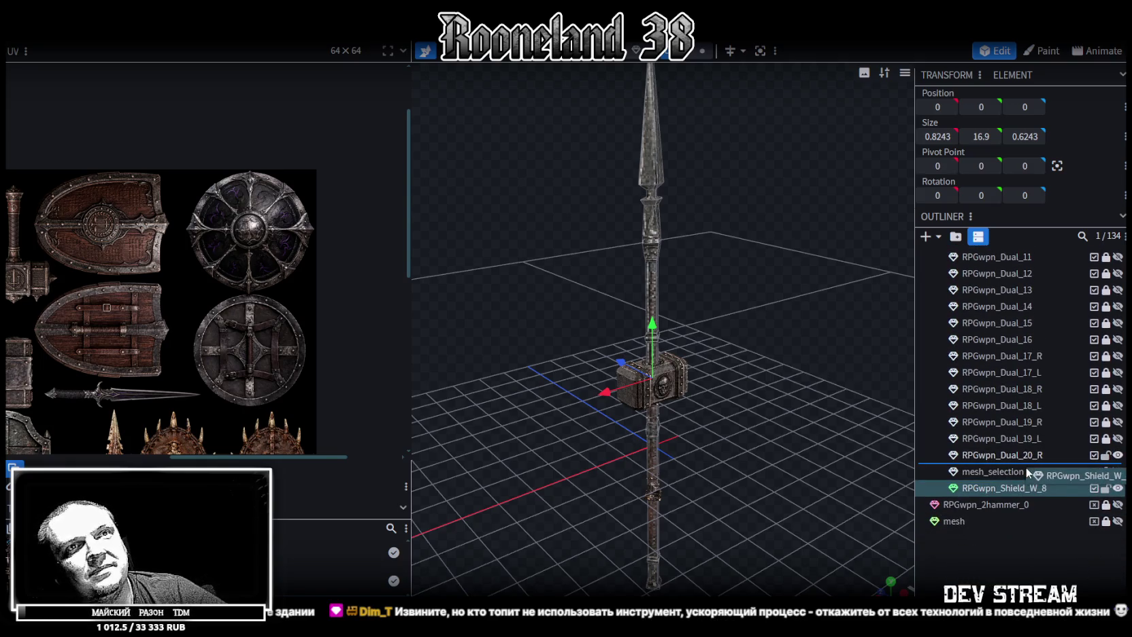
Rename the spear copy to RPGwpn_Dual_20_L
{"action": "left_click", "coordinate": [1020, 454]}
{"action": "left_click", "coordinate": [1021, 472]}
{"action": "double_click", "coordinate": [1021, 471]}
{"action": "type", "text": "RPGwpn_Dual_20_R"}
{"action": "key", "text": "BackSpace"}
{"action": "type", "text": "L"}
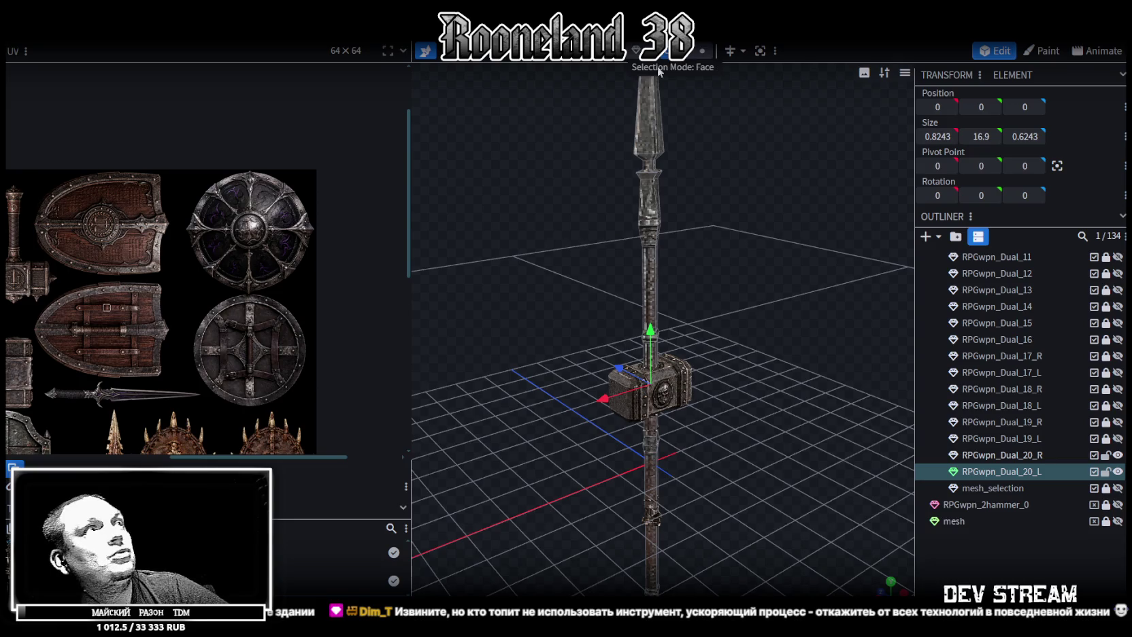
Apply the hammer's weapon atlas texture to the spear copy
{"action": "left_click", "coordinate": [645, 113]}
{"action": "right_click", "coordinate": [649, 188]}
{"action": "mouse_move", "coordinate": [682, 540]}
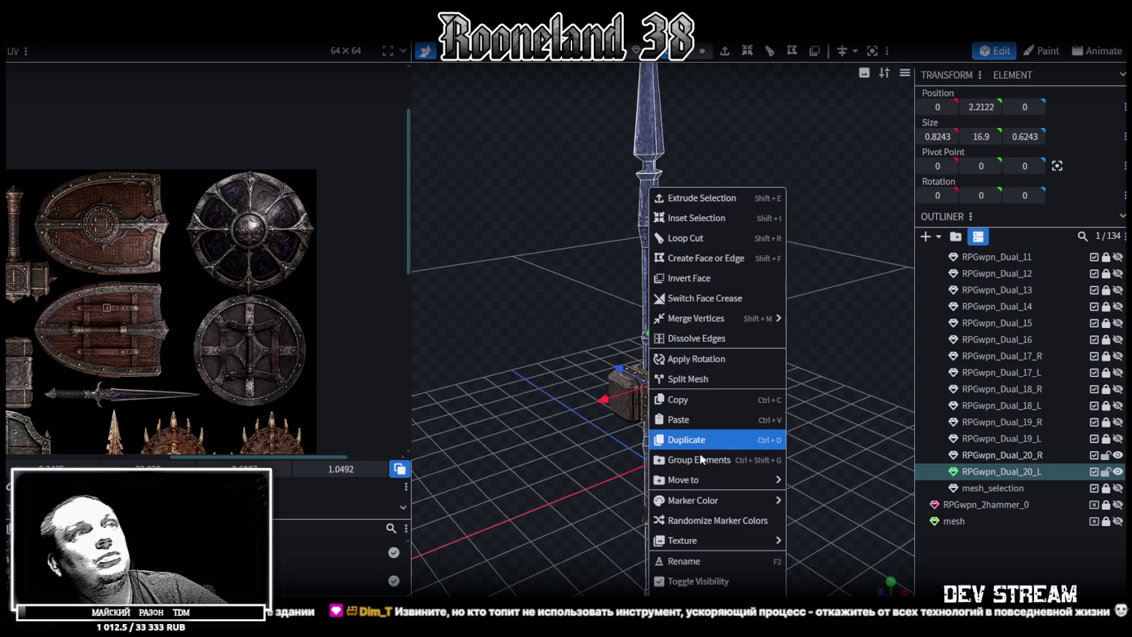
{"action": "left_click", "coordinate": [832, 542]}
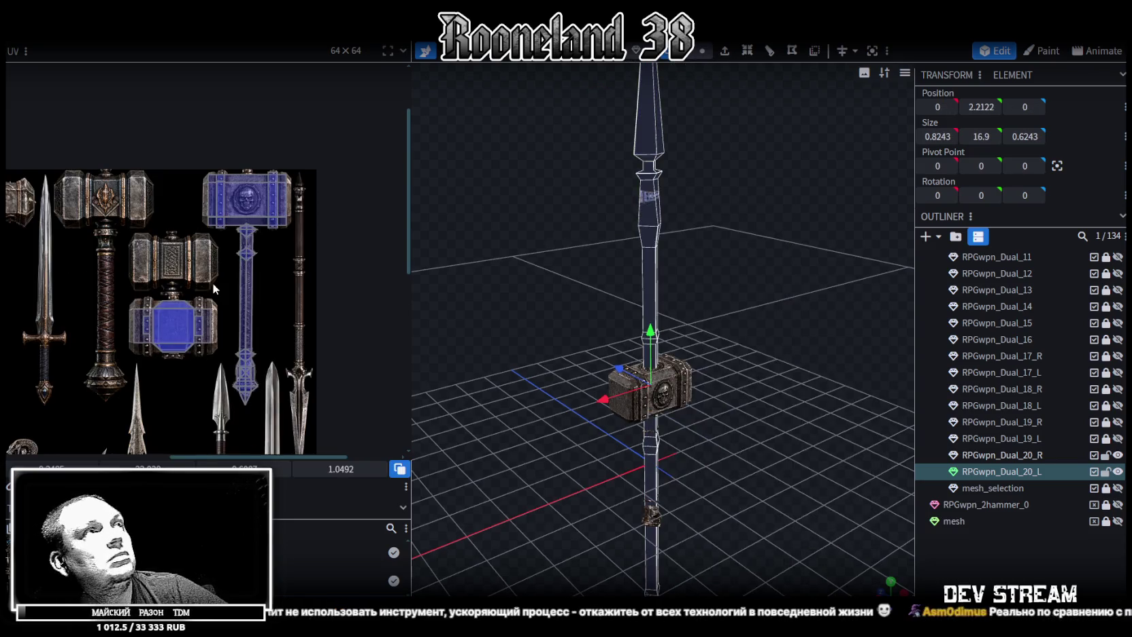
{"action": "scroll", "coordinate": [178, 273], "scroll_direction": "down", "scroll_amount": 2}
{"action": "scroll", "coordinate": [250, 276], "scroll_direction": "down", "scroll_amount": 1}
{"action": "left_click_drag", "start_coordinate": [543, 307], "coordinate": [487, 299]}
{"action": "scroll", "coordinate": [318, 278], "scroll_direction": "up", "scroll_amount": 4}
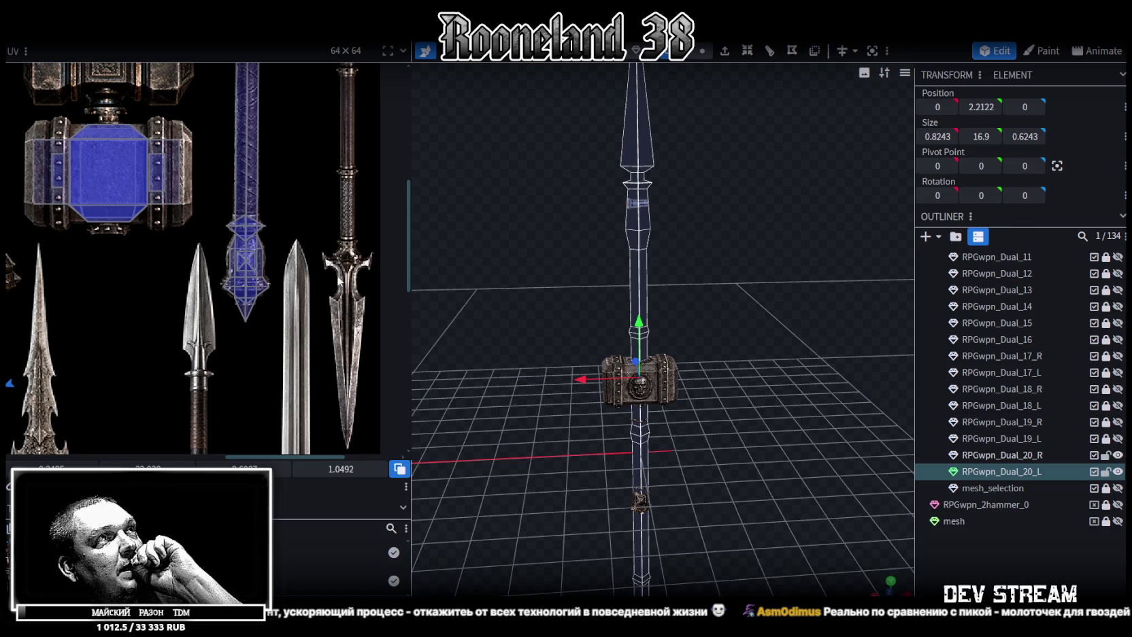
Centre the spear in the view and set Selection Mode to Vertex
{"action": "middle_click_drag", "start_coordinate": [343, 297], "coordinate": [332, 356]}
{"action": "middle_click_drag", "start_coordinate": [729, 477], "coordinate": [732, 422]}
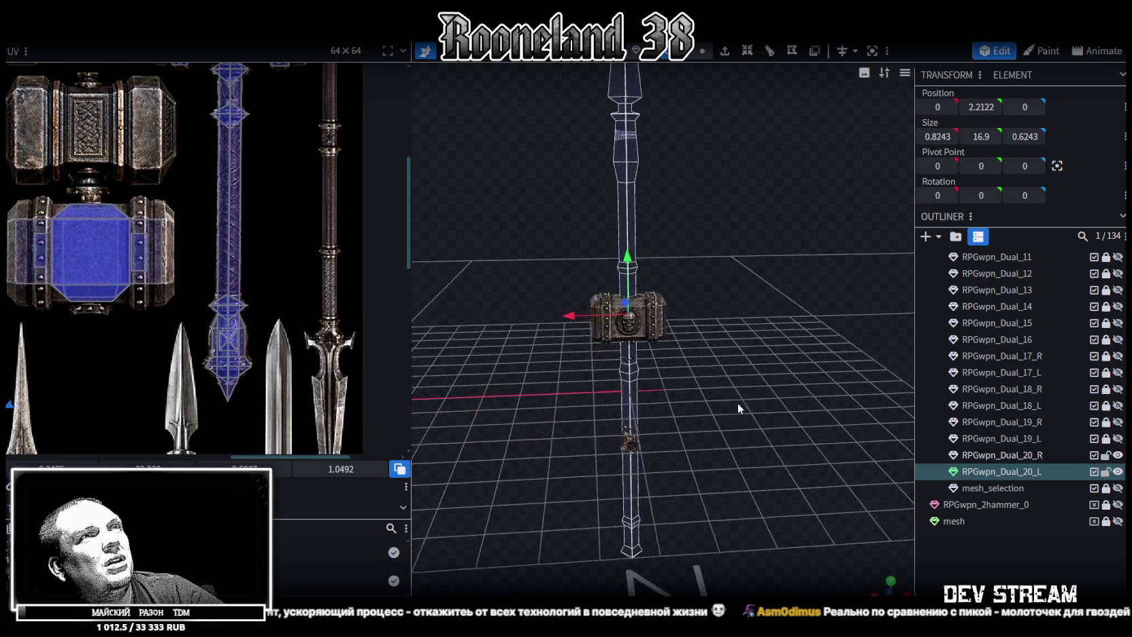
{"action": "scroll", "coordinate": [289, 246], "scroll_direction": "down", "scroll_amount": 3}
{"action": "scroll", "coordinate": [289, 251], "scroll_direction": "up", "scroll_amount": 2}
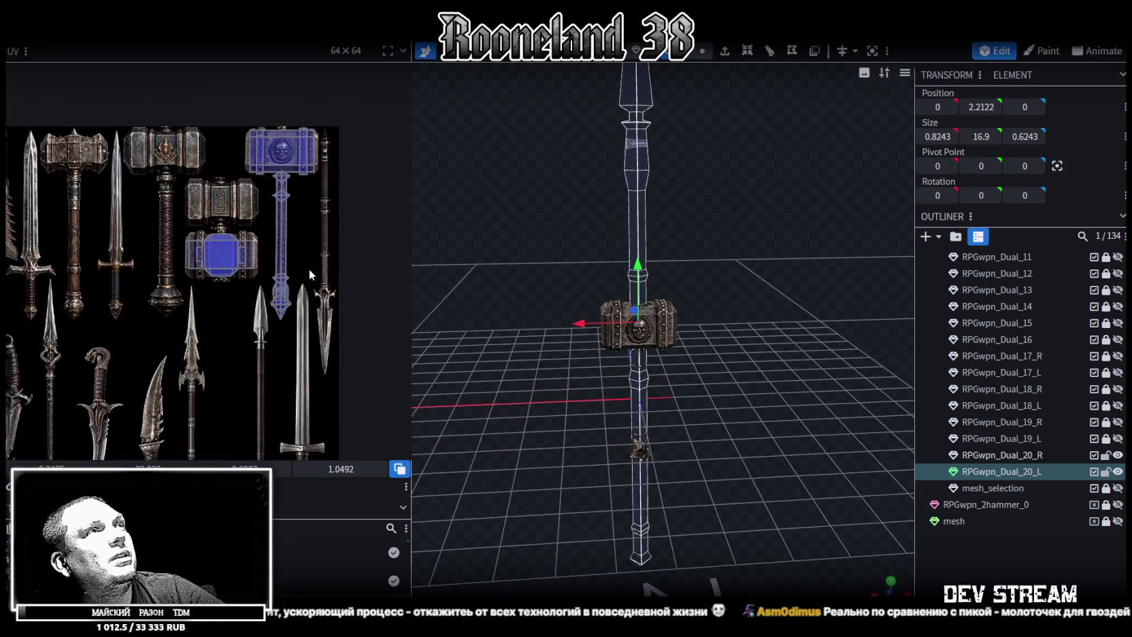
{"action": "left_click_drag", "start_coordinate": [680, 429], "coordinate": [708, 422]}
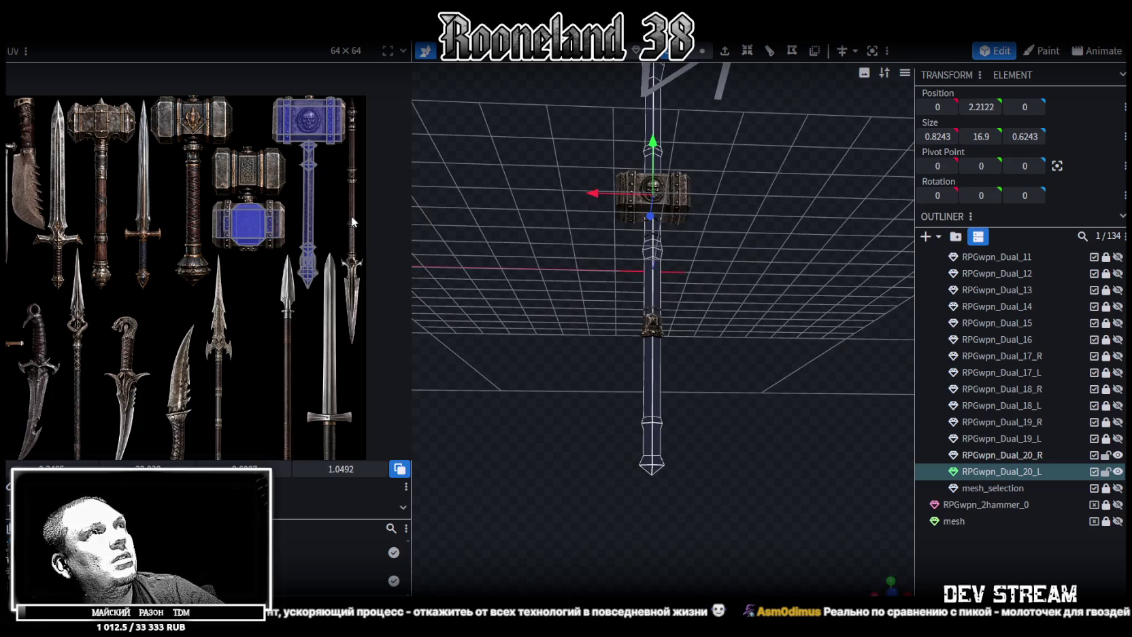
{"action": "scroll", "coordinate": [184, 259], "scroll_direction": "up", "scroll_amount": 2}
{"action": "scroll", "coordinate": [690, 332], "scroll_direction": "up", "scroll_amount": 3}
{"action": "left_click", "coordinate": [704, 51]}
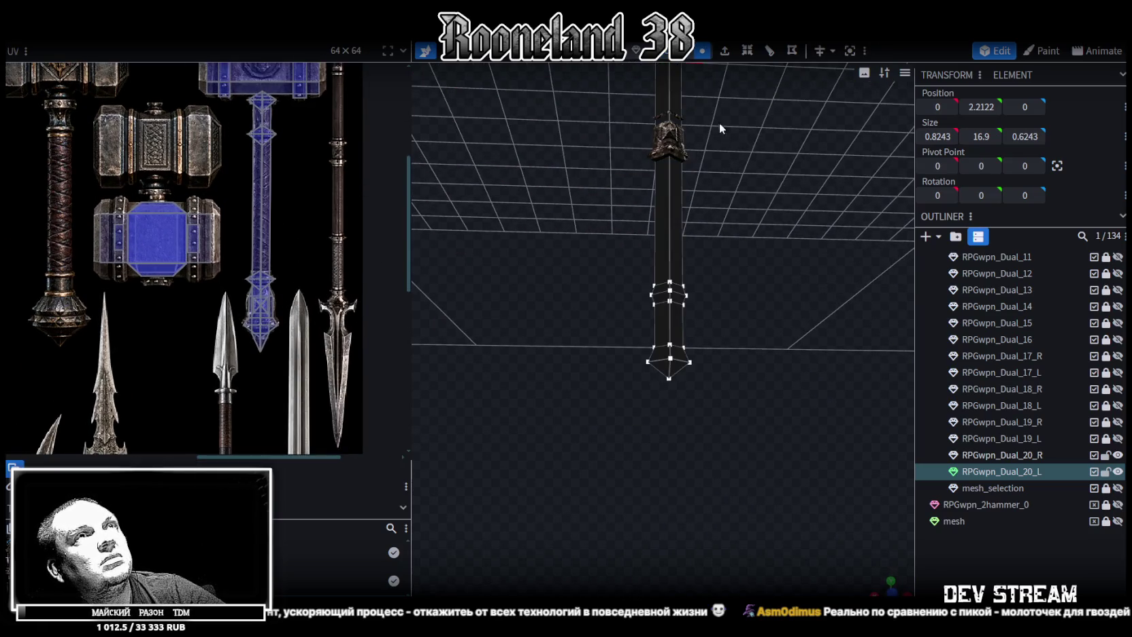
Pull the spear's bottom vertex down 0.4 on Y
{"action": "left_click_drag", "start_coordinate": [651, 397], "coordinate": [696, 371]}
{"action": "left_click_drag", "start_coordinate": [669, 327], "coordinate": [672, 355]}
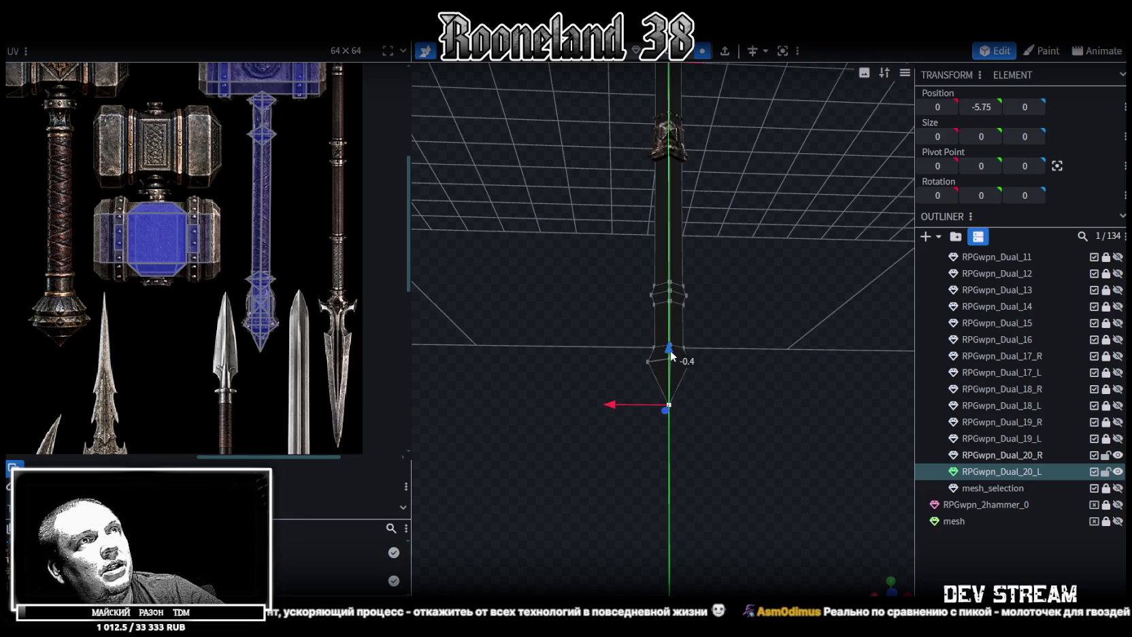
{"action": "scroll", "coordinate": [280, 239], "scroll_direction": "down", "scroll_amount": 2}
{"action": "scroll", "coordinate": [308, 258], "scroll_direction": "down", "scroll_amount": 2}
{"action": "scroll", "coordinate": [307, 259], "scroll_direction": "down", "scroll_amount": 1}
{"action": "scroll", "coordinate": [773, 314], "scroll_direction": "down", "scroll_amount": 2}
Hide the RPGwpn_Dual_20_R hammer piece so only the spear remains visible
{"action": "mouse_move", "coordinate": [772, 259]}
{"action": "left_mouse_down"}
{"action": "mouse_move", "coordinate": [773, 314]}
{"action": "mouse_move", "coordinate": [766, 300]}
{"action": "mouse_move", "coordinate": [757, 315]}
{"action": "left_mouse_up"}
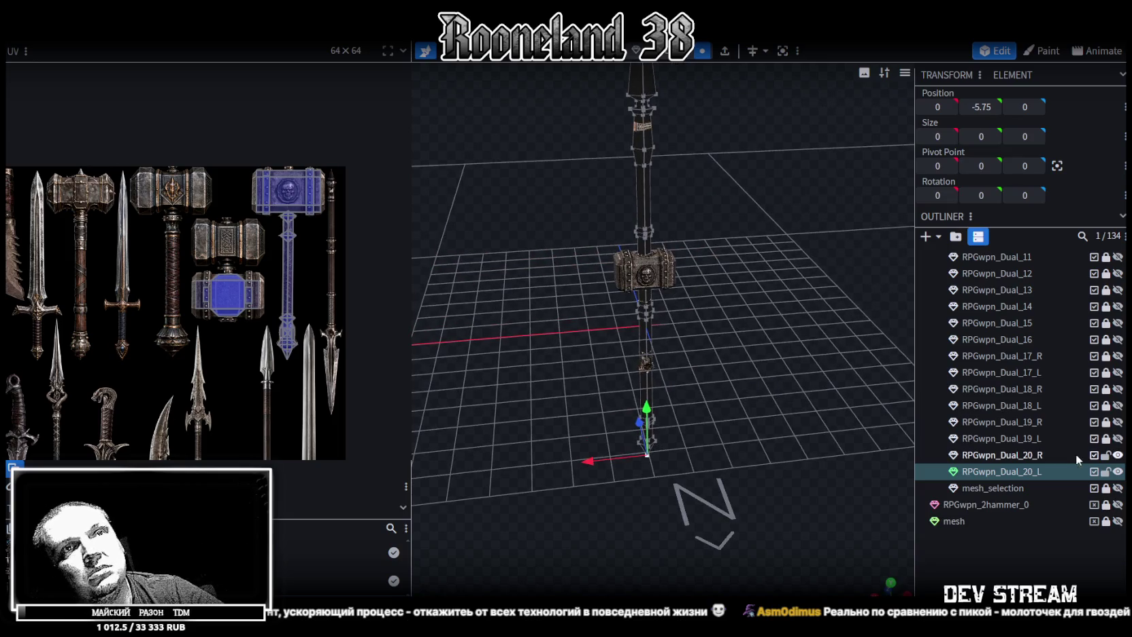
{"action": "left_click", "coordinate": [1119, 455]}
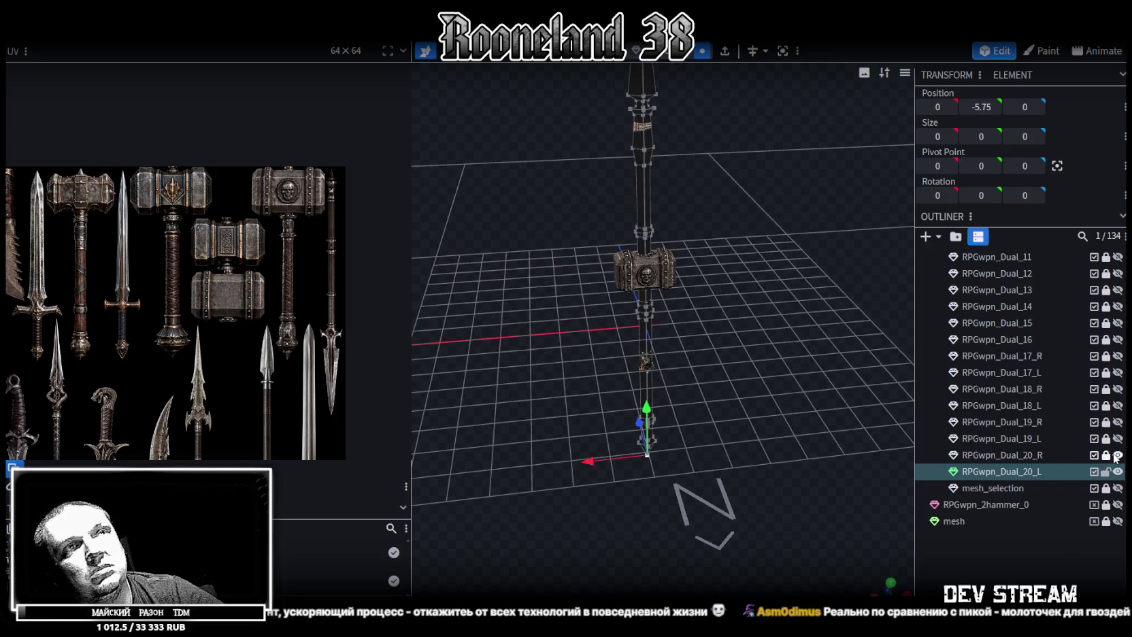
{"action": "right_click_drag", "start_coordinate": [716, 277], "coordinate": [714, 347]}
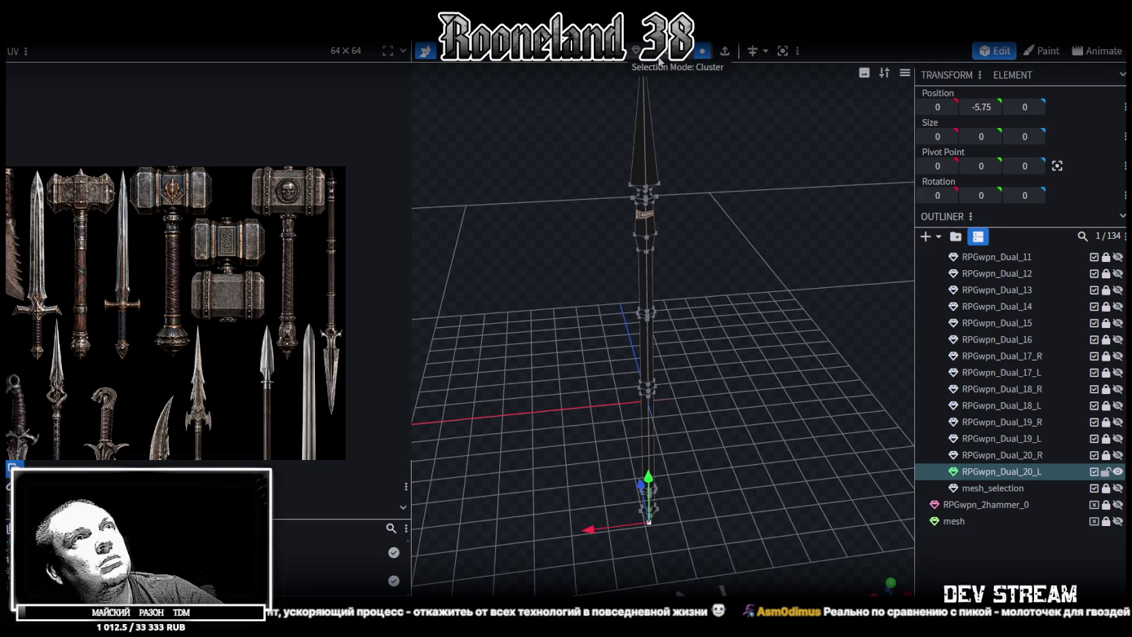
Select the whole spear mesh and move its UV island onto the spear texture
{"action": "double_click", "coordinate": [661, 139]}
{"action": "scroll", "coordinate": [221, 315], "scroll_direction": "down", "scroll_amount": 2}
{"action": "scroll", "coordinate": [198, 313], "scroll_direction": "up", "scroll_amount": 2}
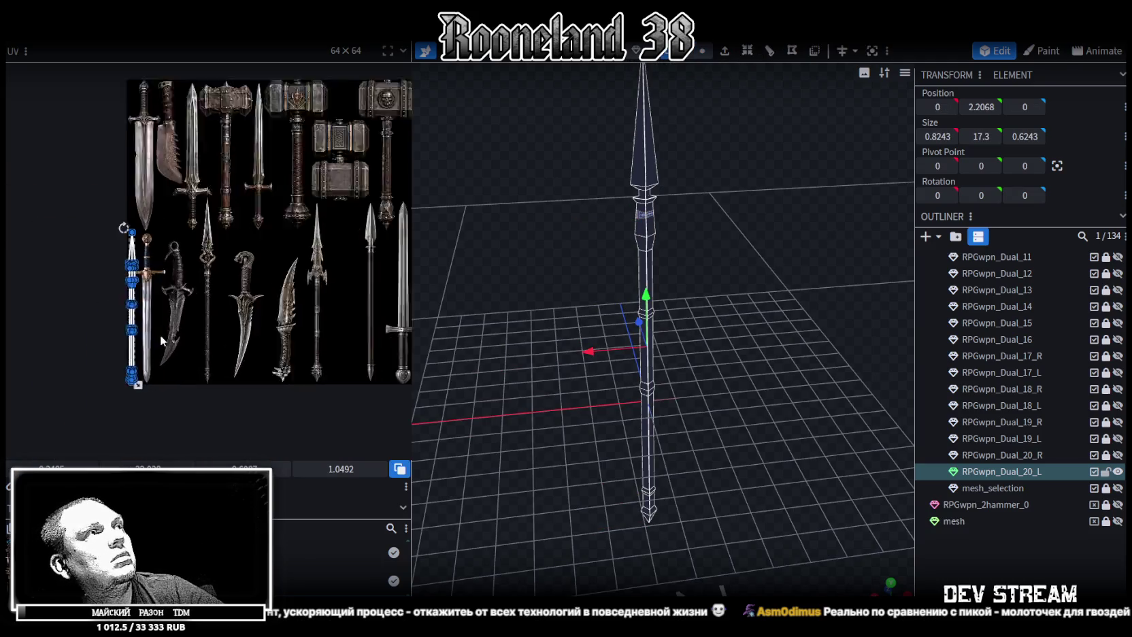
{"action": "scroll", "coordinate": [187, 312], "scroll_direction": "up", "scroll_amount": 2}
{"action": "scroll", "coordinate": [228, 304], "scroll_direction": "down", "scroll_amount": 2}
{"action": "scroll", "coordinate": [122, 356], "scroll_direction": "down", "scroll_amount": 2}
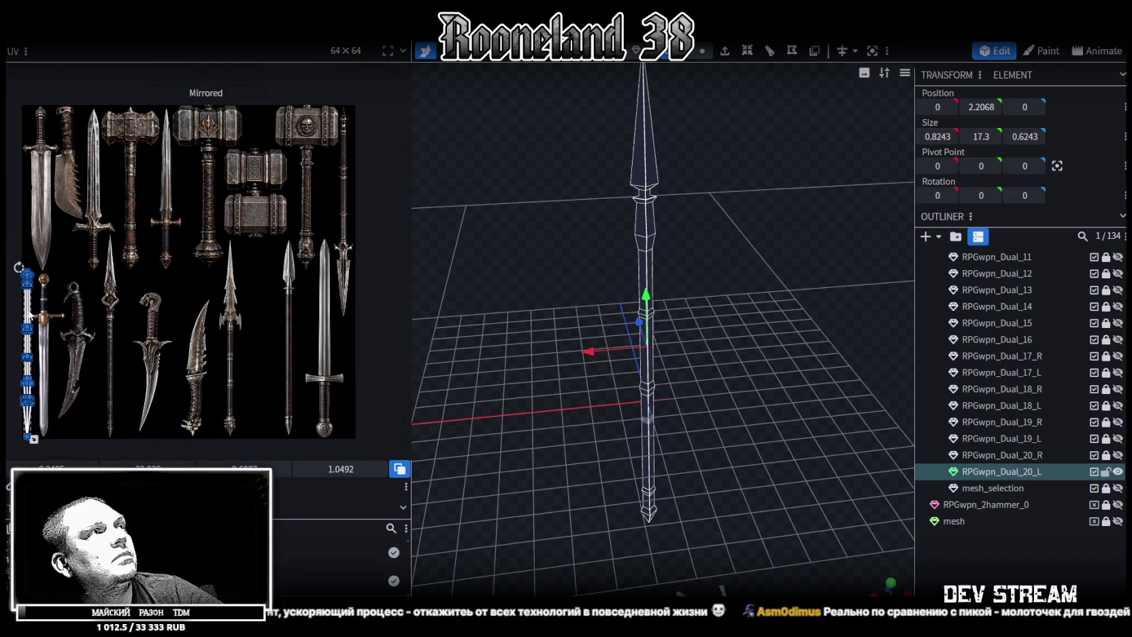
{"action": "left_click_drag", "start_coordinate": [30, 314], "coordinate": [348, 178]}
{"action": "scroll", "coordinate": [361, 116], "scroll_direction": "up", "scroll_amount": 2}
{"action": "scroll", "coordinate": [364, 108], "scroll_direction": "up", "scroll_amount": 2}
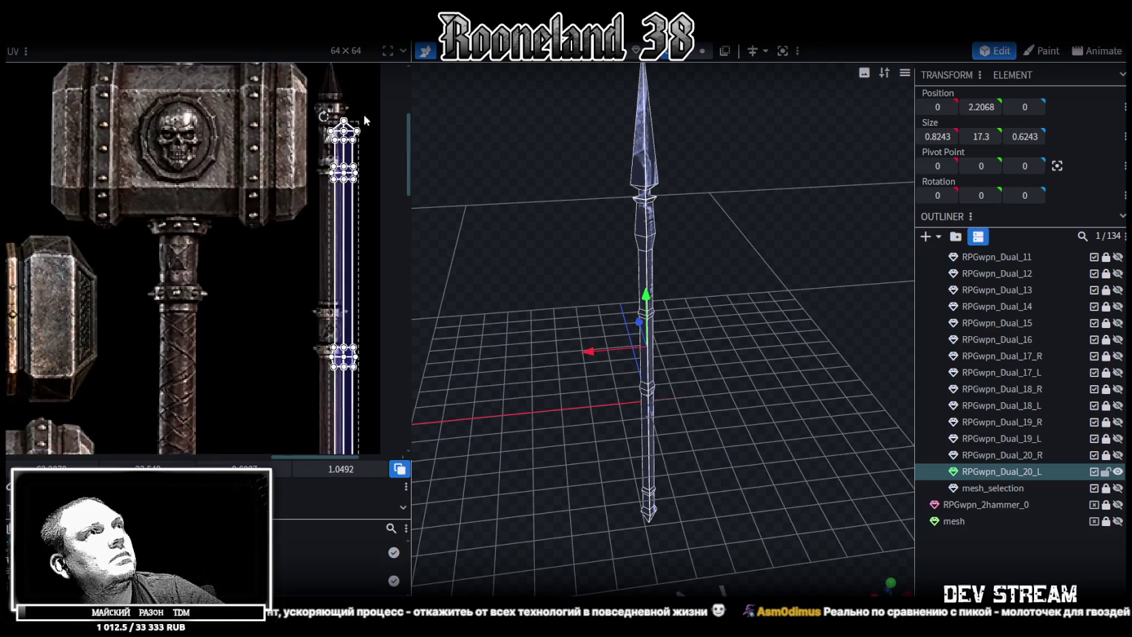
{"action": "scroll", "coordinate": [363, 108], "scroll_direction": "up", "scroll_amount": 2}
{"action": "left_click_drag", "start_coordinate": [333, 239], "coordinate": [317, 217]}
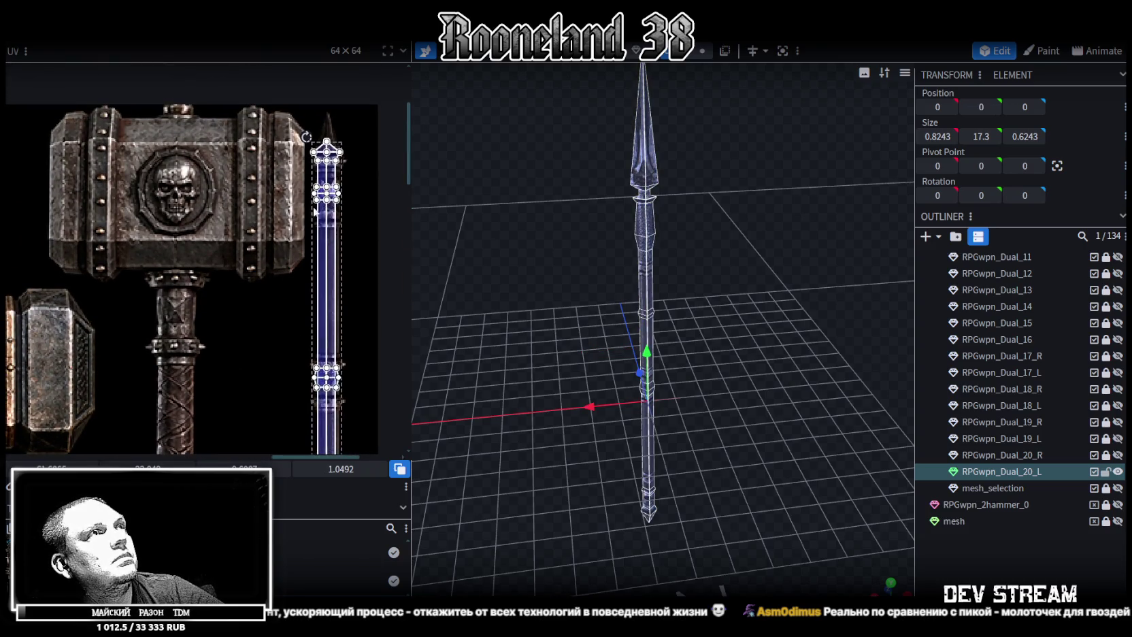
{"action": "scroll", "coordinate": [317, 218], "scroll_direction": "up", "scroll_amount": 2}
{"action": "mouse_move", "coordinate": [314, 307]}
{"action": "left_mouse_down"}
{"action": "mouse_move", "coordinate": [318, 283]}
{"action": "mouse_move", "coordinate": [312, 319]}
{"action": "left_mouse_up"}
Enlarge the spear UV island over the blade texture and stretch it taller
{"action": "scroll", "coordinate": [311, 319], "scroll_direction": "down", "scroll_amount": 3}
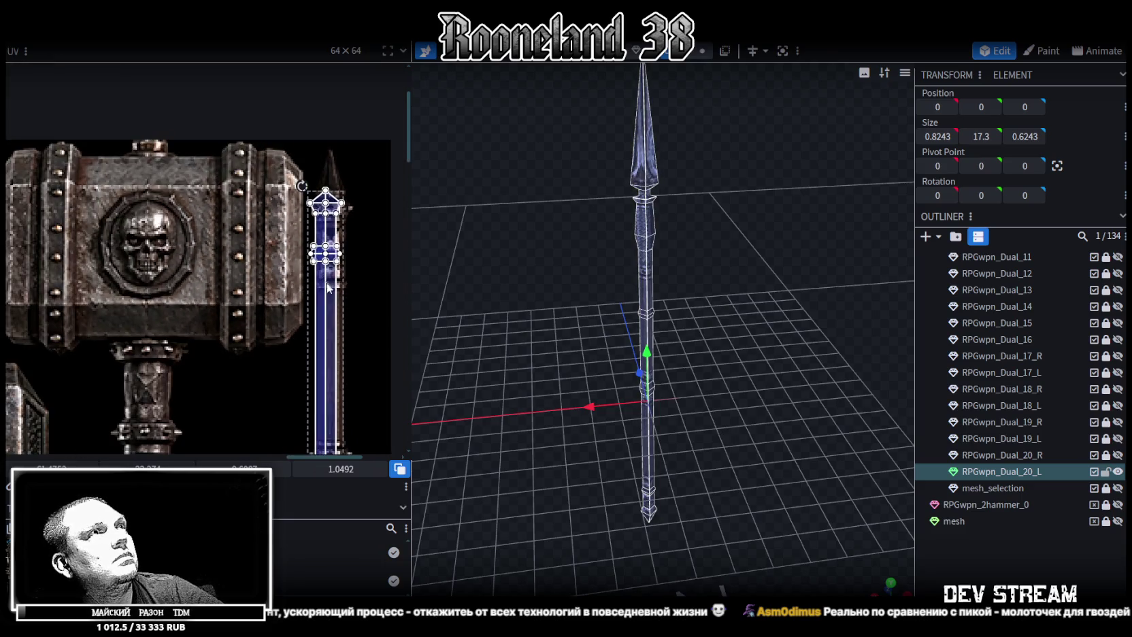
{"action": "scroll", "coordinate": [347, 104], "scroll_direction": "down", "scroll_amount": 3}
{"action": "scroll", "coordinate": [346, 121], "scroll_direction": "down", "scroll_amount": 3}
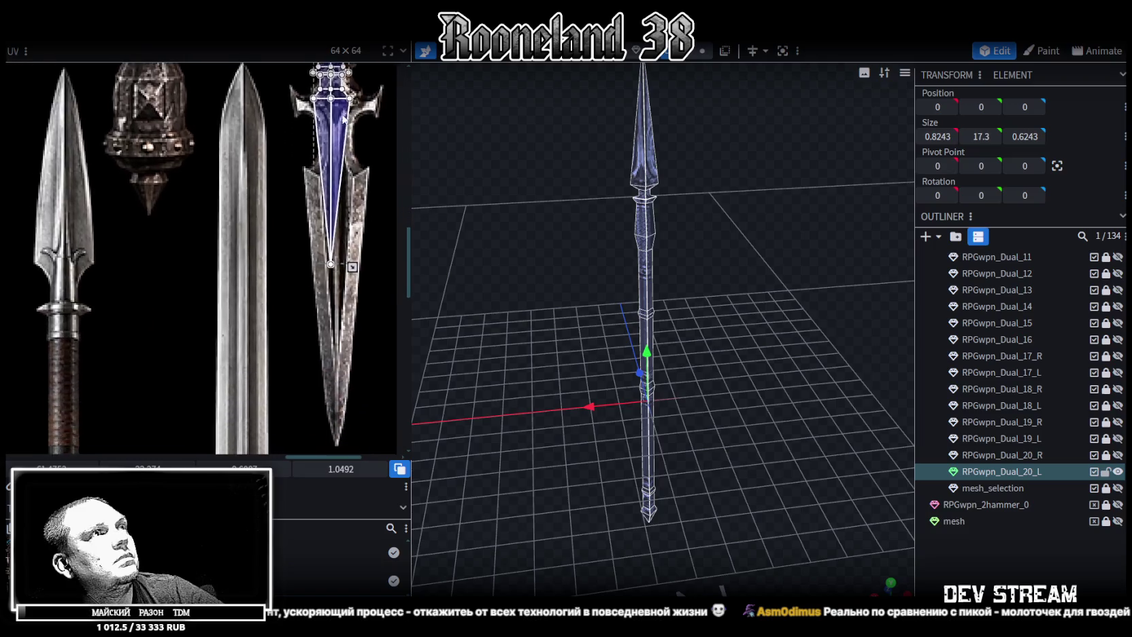
{"action": "scroll", "coordinate": [349, 204], "scroll_direction": "down", "scroll_amount": 1}
{"action": "left_click_drag", "start_coordinate": [331, 230], "coordinate": [335, 262]}
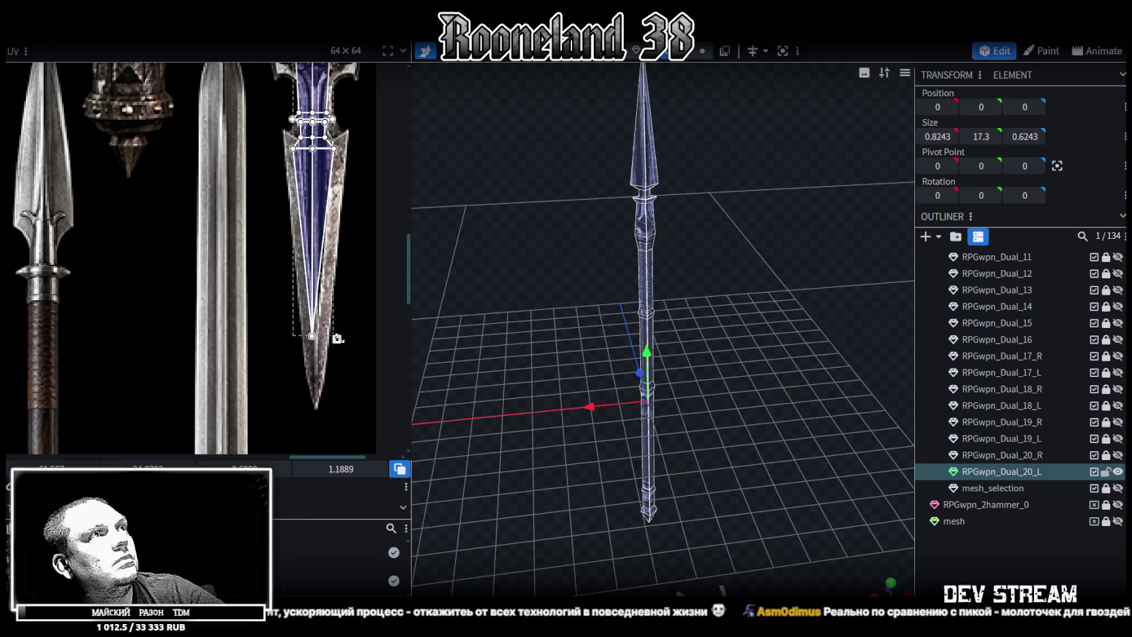
{"action": "left_click_drag", "start_coordinate": [337, 340], "coordinate": [338, 406]}
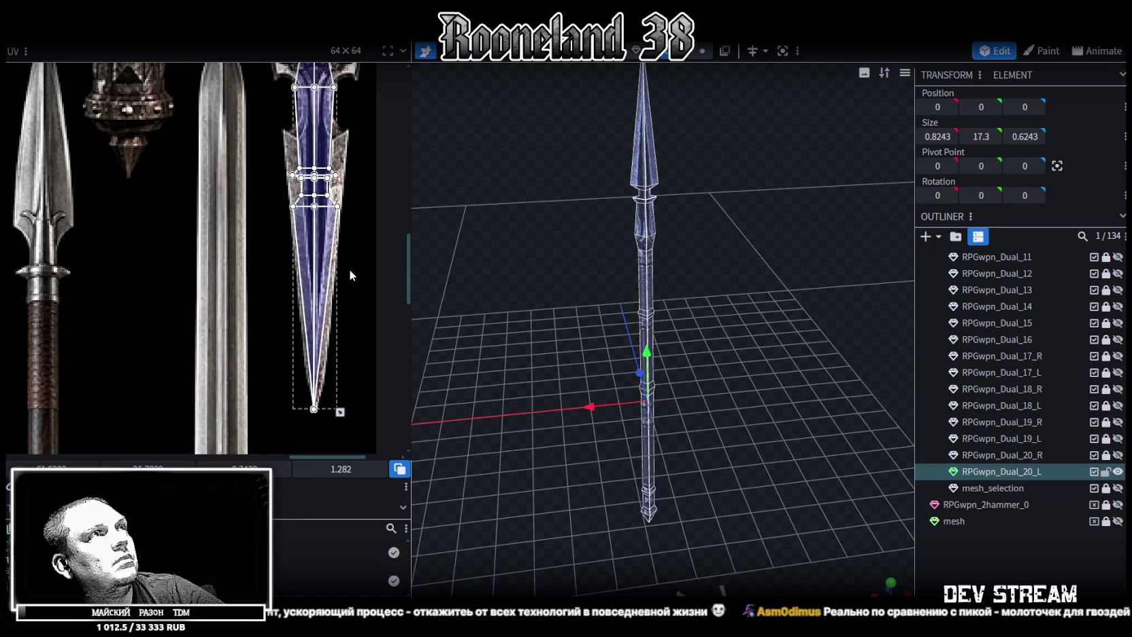
Zoom in on the butt spike island and select its triangular tip face
{"action": "scroll", "coordinate": [350, 269], "scroll_direction": "up", "scroll_amount": 1}
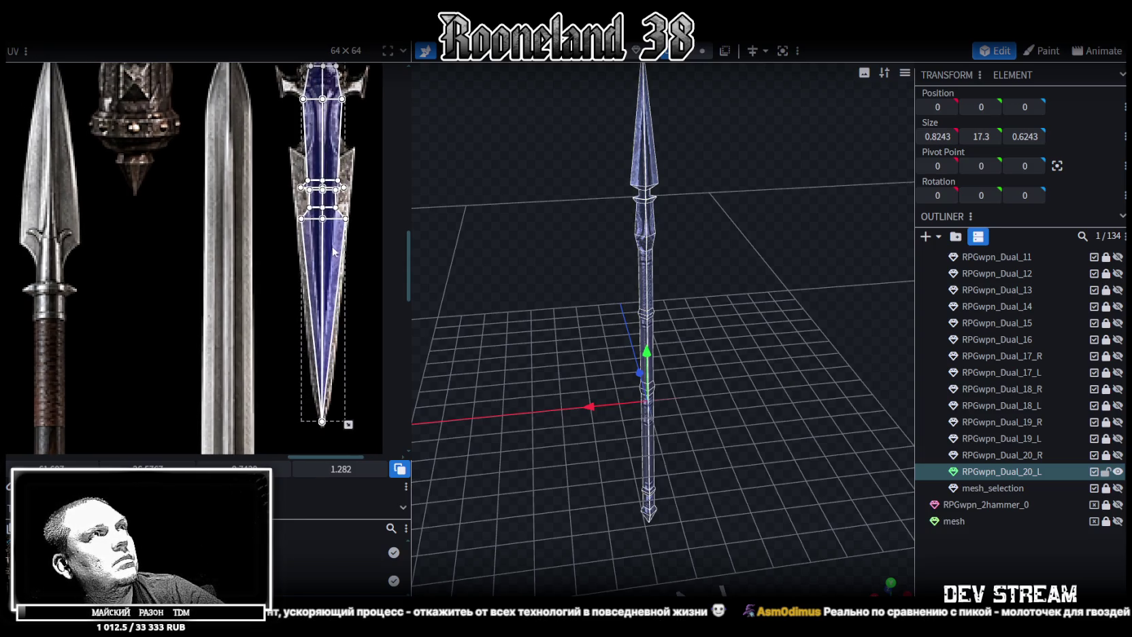
{"action": "scroll", "coordinate": [345, 175], "scroll_direction": "down", "scroll_amount": 1}
{"action": "middle_click_drag", "start_coordinate": [345, 183], "coordinate": [333, 233]}
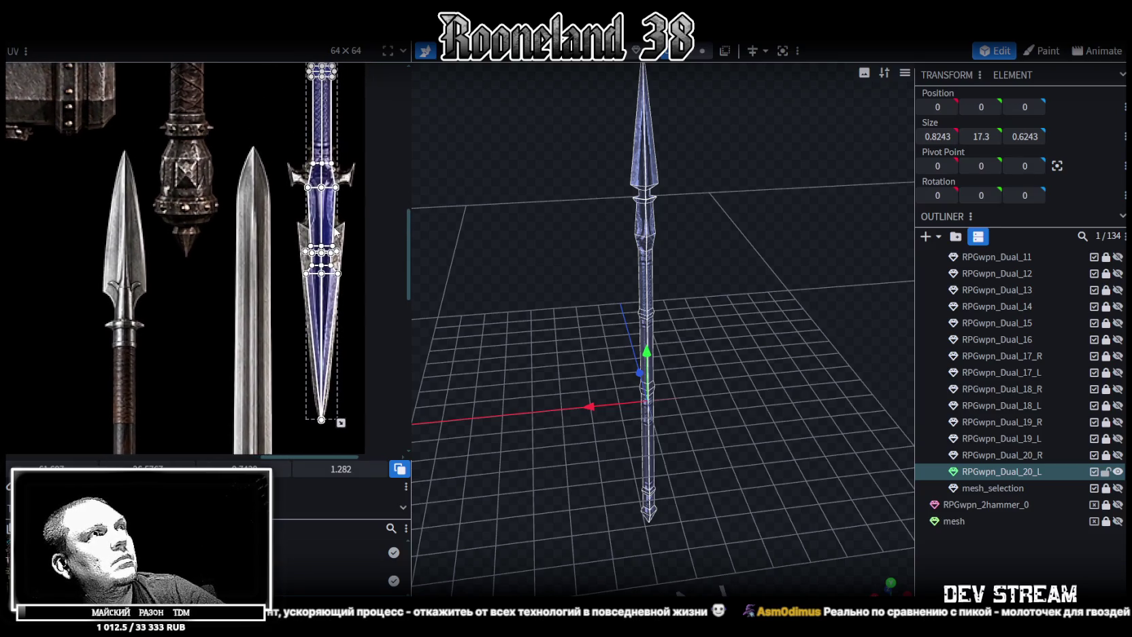
{"action": "scroll", "coordinate": [330, 217], "scroll_direction": "up", "scroll_amount": 1}
{"action": "scroll", "coordinate": [322, 137], "scroll_direction": "up", "scroll_amount": 1}
{"action": "scroll", "coordinate": [324, 183], "scroll_direction": "up", "scroll_amount": 1}
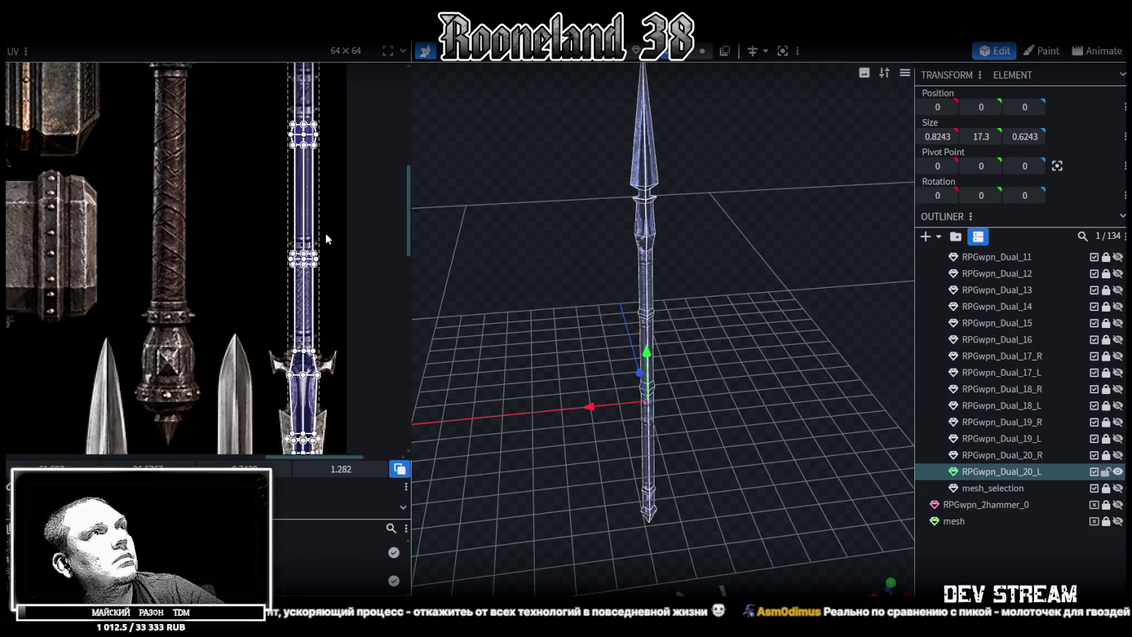
{"action": "scroll", "coordinate": [316, 204], "scroll_direction": "up", "scroll_amount": 1}
{"action": "scroll", "coordinate": [308, 188], "scroll_direction": "up", "scroll_amount": 1}
{"action": "scroll", "coordinate": [272, 258], "scroll_direction": "up", "scroll_amount": 3, "text": "ctrl"}
{"action": "scroll", "coordinate": [254, 289], "scroll_direction": "up", "scroll_amount": 2, "text": "ctrl"}
{"action": "left_click", "coordinate": [242, 173]}
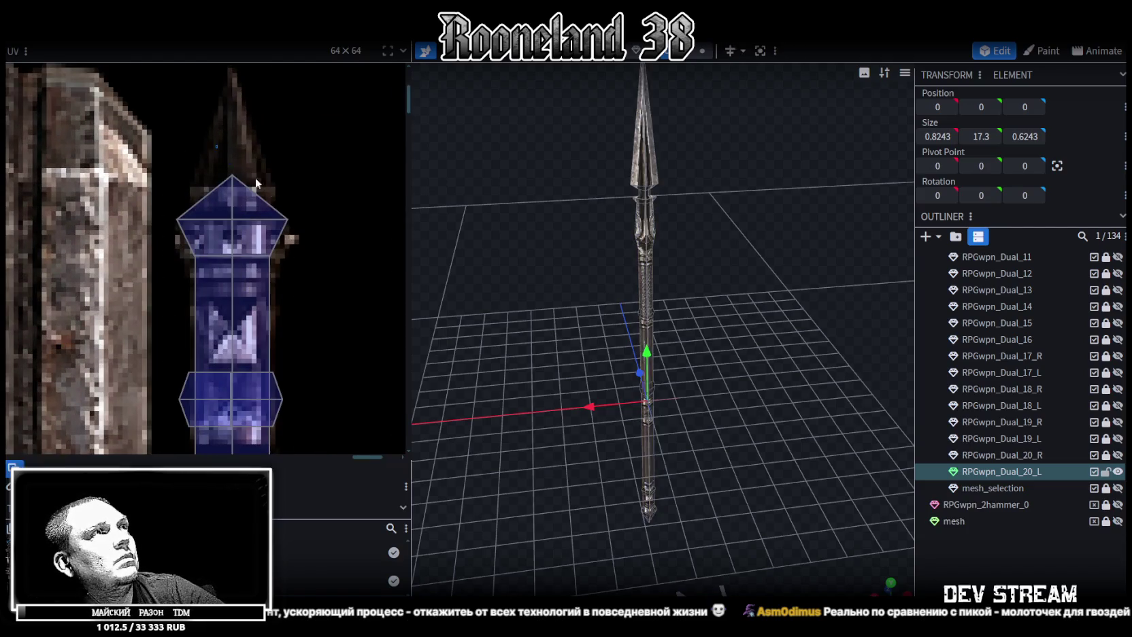
Stretch the tip face's top UV vertex upward into a tall spike
{"action": "left_click_drag", "start_coordinate": [232, 175], "coordinate": [232, 83]}
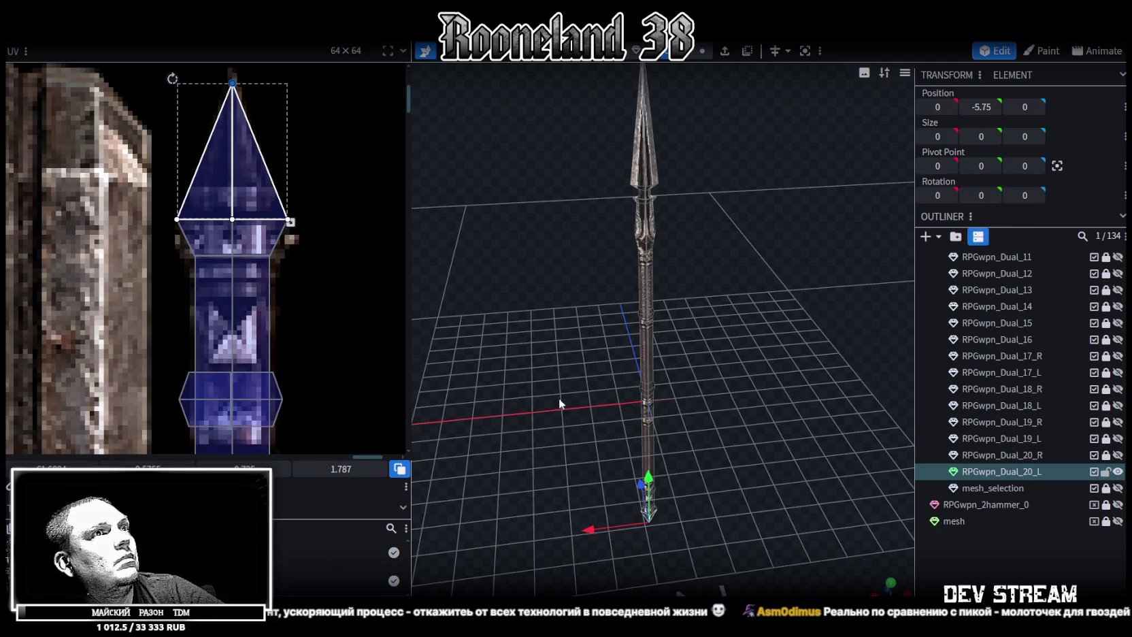
{"action": "scroll", "coordinate": [593, 360], "scroll_direction": "up", "scroll_amount": 3}
{"action": "scroll", "coordinate": [562, 303], "scroll_direction": "up", "scroll_amount": 3}
{"action": "scroll", "coordinate": [562, 309], "scroll_direction": "up", "scroll_amount": 3}
{"action": "scroll", "coordinate": [604, 267], "scroll_direction": "up", "scroll_amount": 2}
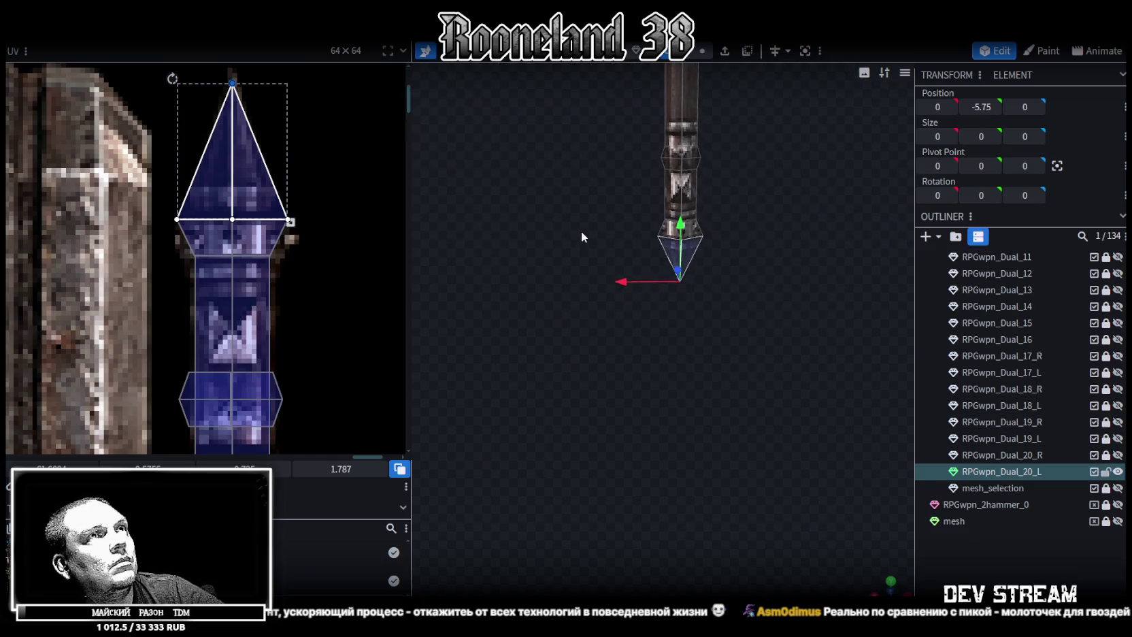
{"action": "scroll", "coordinate": [224, 265], "scroll_direction": "down", "scroll_amount": 3}
{"action": "scroll", "coordinate": [271, 259], "scroll_direction": "up", "scroll_amount": 1}
{"action": "scroll", "coordinate": [277, 237], "scroll_direction": "up", "scroll_amount": 1}
{"action": "scroll", "coordinate": [280, 218], "scroll_direction": "up", "scroll_amount": 1}
{"action": "scroll", "coordinate": [204, 218], "scroll_direction": "up", "scroll_amount": 1}
Select the band face below the spike tip and align its mapping on the texture
{"action": "left_click_drag", "start_coordinate": [161, 236], "coordinate": [345, 308]}
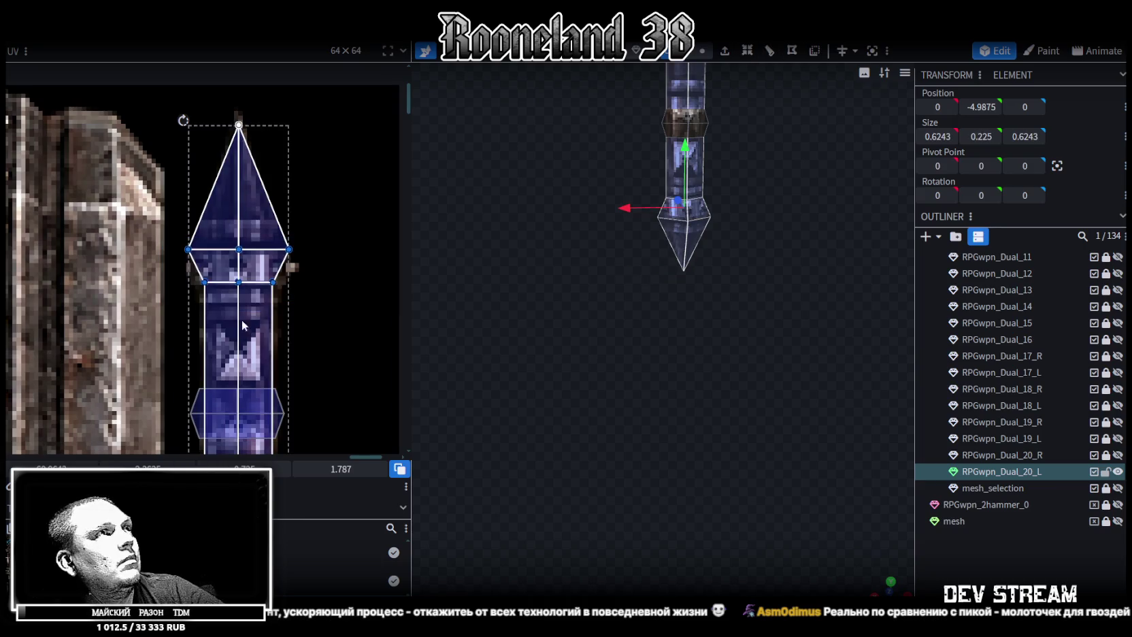
{"action": "left_click_drag", "start_coordinate": [238, 266], "coordinate": [238, 266]}
{"action": "middle_click_drag", "start_coordinate": [260, 380], "coordinate": [276, 280]}
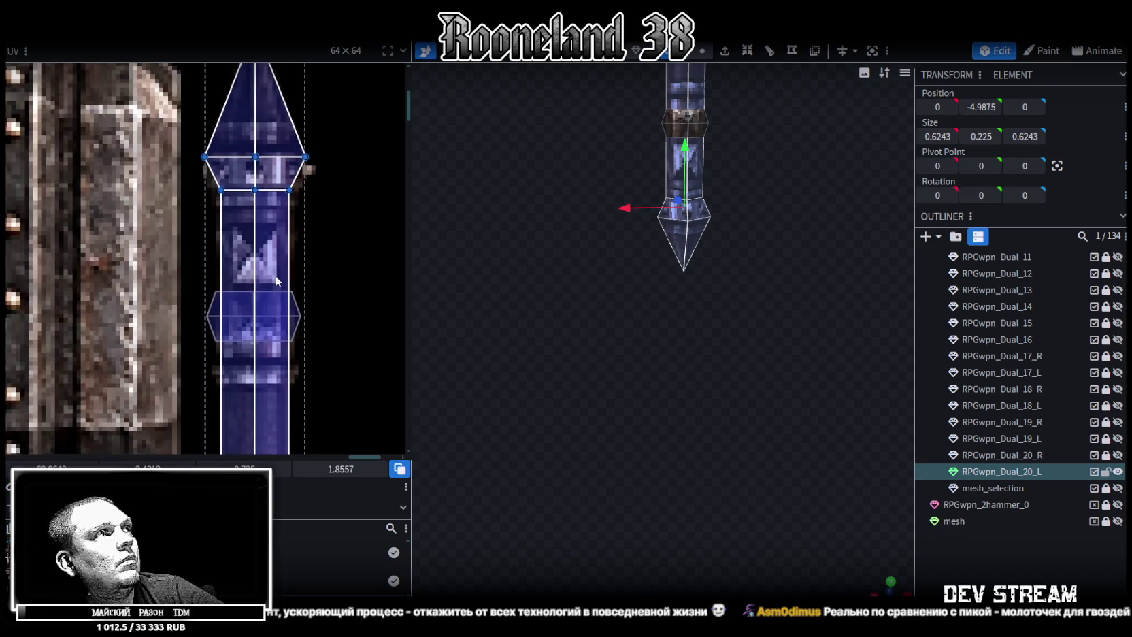
Bring the shaft's mapping into view and select the collar band near the butt spike
{"action": "scroll", "coordinate": [326, 299], "scroll_direction": "down", "scroll_amount": 2}
{"action": "scroll", "coordinate": [320, 293], "scroll_direction": "down", "scroll_amount": 2}
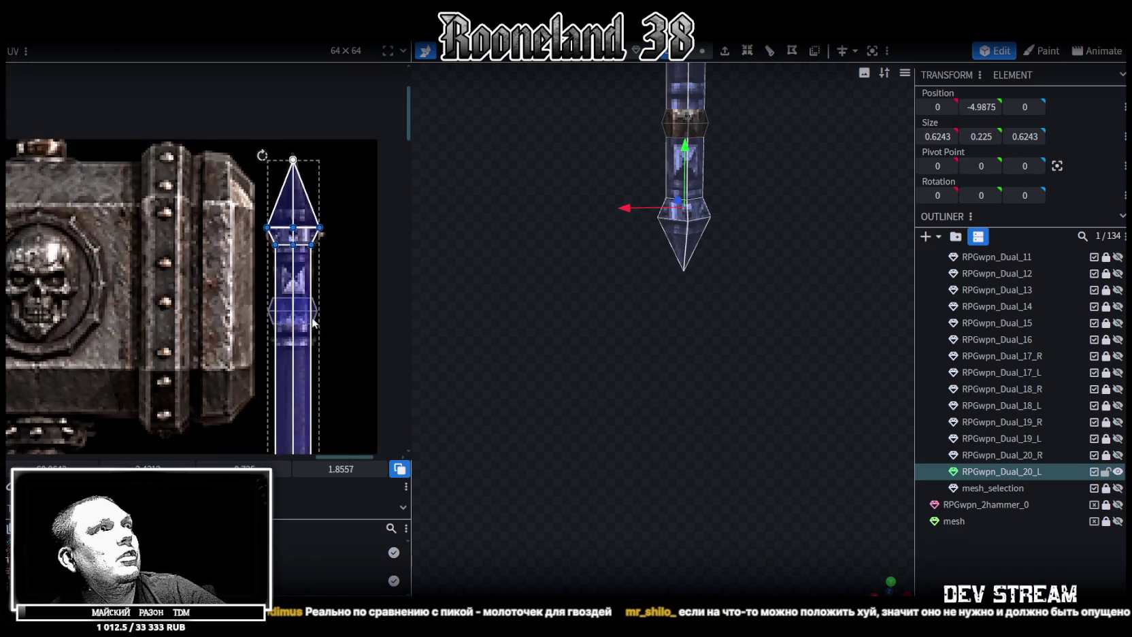
{"action": "middle_click_drag", "start_coordinate": [312, 313], "coordinate": [302, 144]}
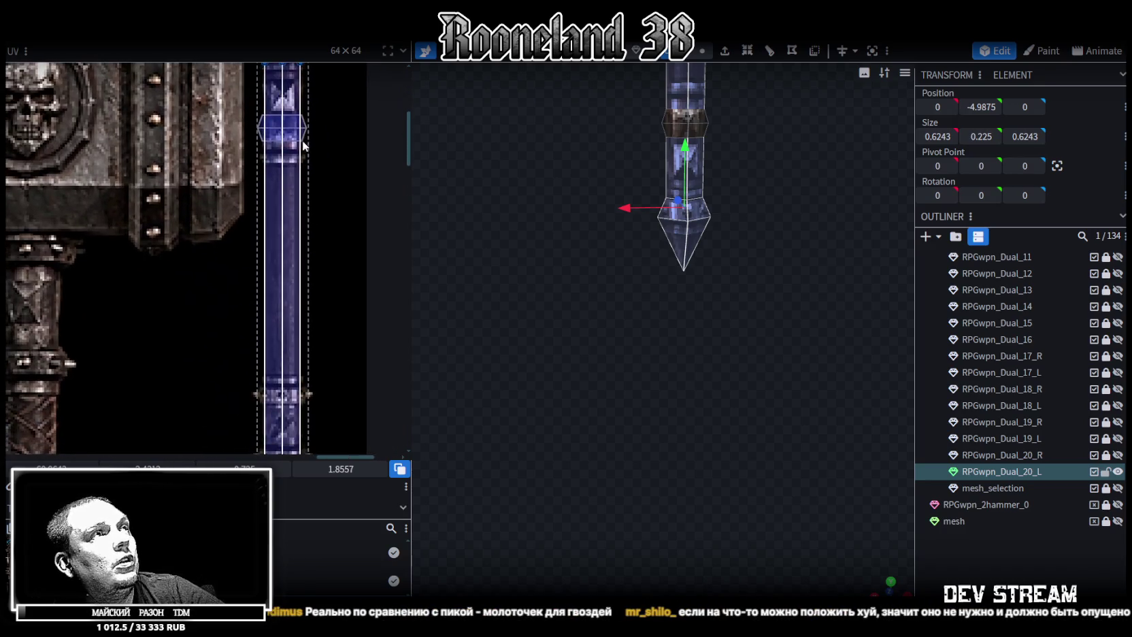
{"action": "scroll", "coordinate": [613, 109], "scroll_direction": "up", "scroll_amount": 1}
{"action": "left_click", "coordinate": [663, 204]}
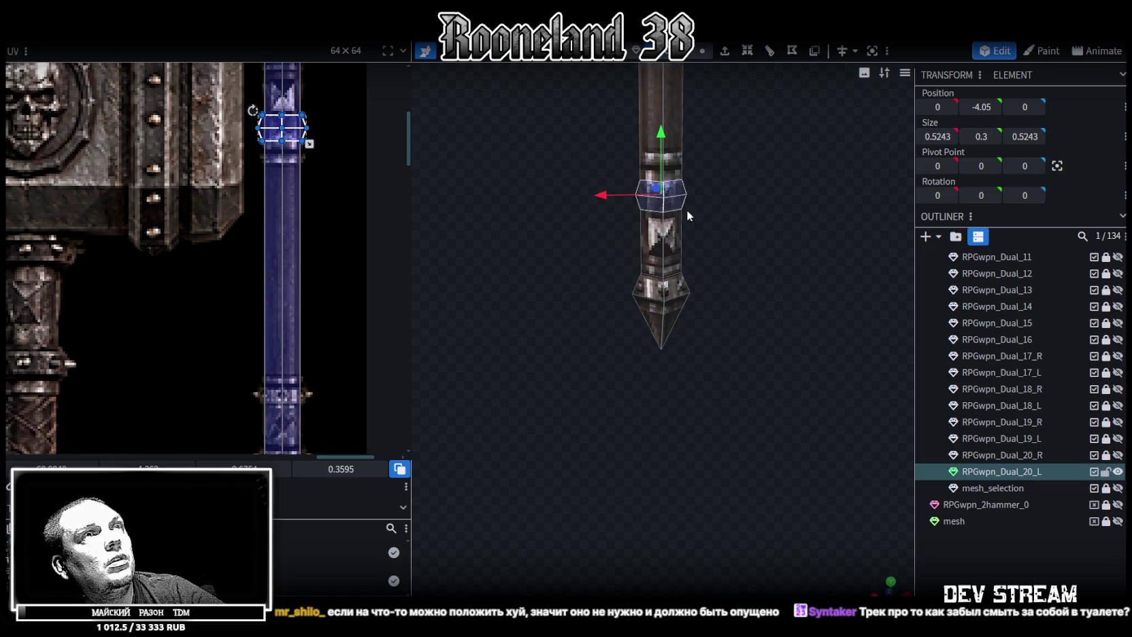
Slide the collar's UV mapping down along the handle texture
{"action": "scroll", "coordinate": [655, 260], "scroll_direction": "down", "scroll_amount": 2}
{"action": "scroll", "coordinate": [655, 243], "scroll_direction": "down", "scroll_amount": 1}
{"action": "mouse_move", "coordinate": [655, 244]}
{"action": "left_mouse_down"}
{"action": "mouse_move", "coordinate": [614, 358]}
{"action": "mouse_move", "coordinate": [628, 172]}
{"action": "left_mouse_up"}
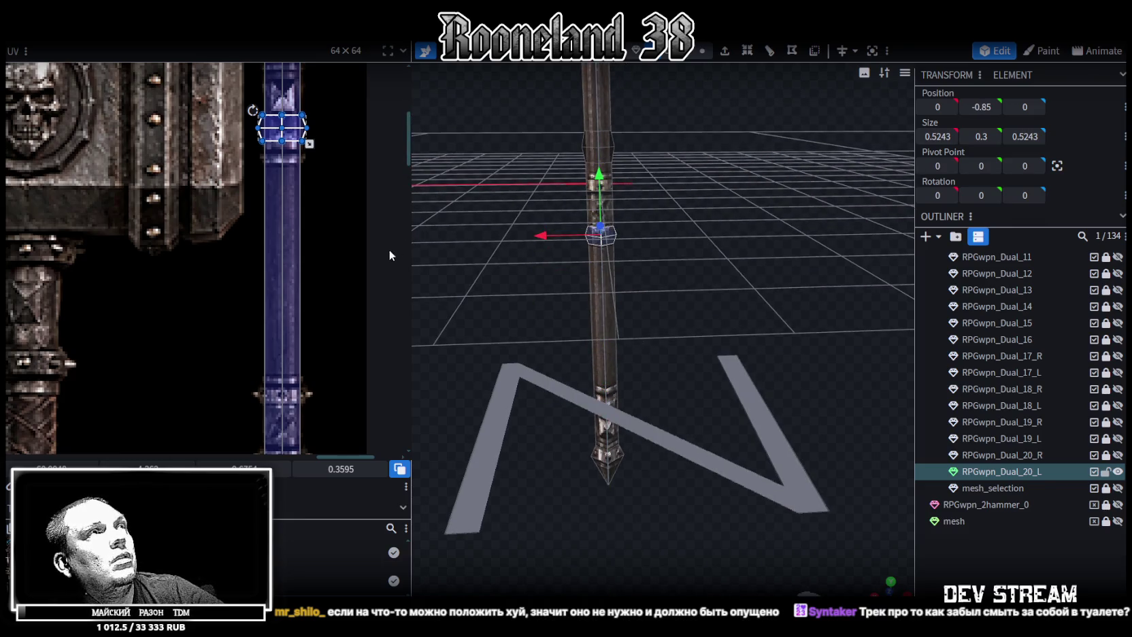
{"action": "left_click_drag", "start_coordinate": [146, 469], "coordinate": [177, 469]}
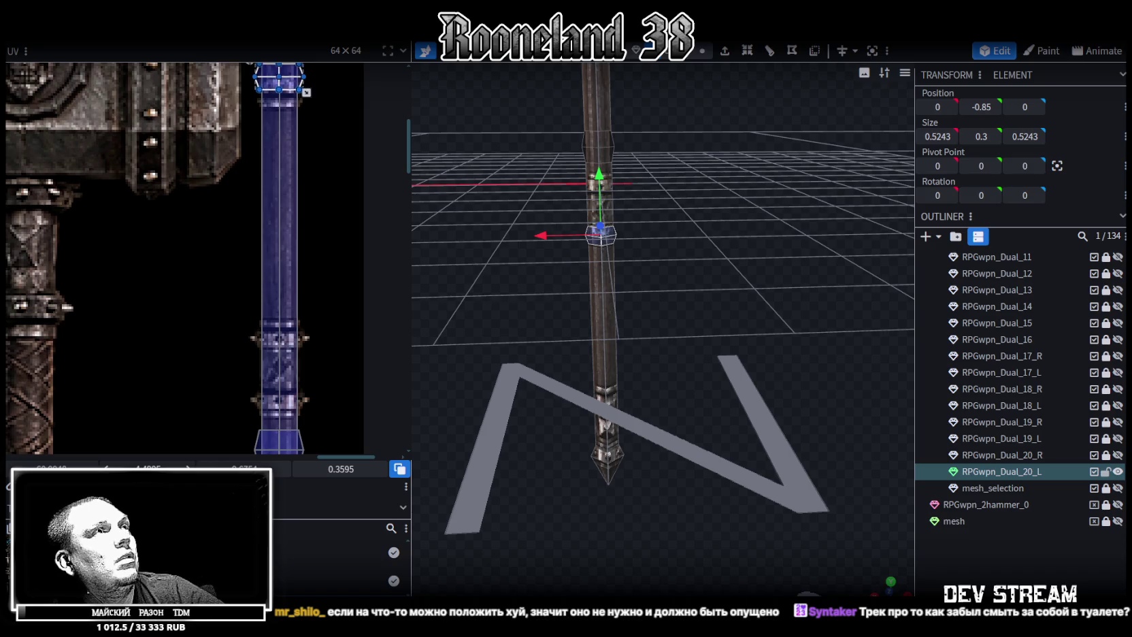
{"action": "mouse_move", "coordinate": [279, 306]}
{"action": "left_mouse_down"}
{"action": "mouse_move", "coordinate": [279, 392]}
{"action": "mouse_move", "coordinate": [279, 337]}
{"action": "left_mouse_up"}
{"action": "left_click_drag", "start_coordinate": [197, 468], "coordinate": [190, 468]}
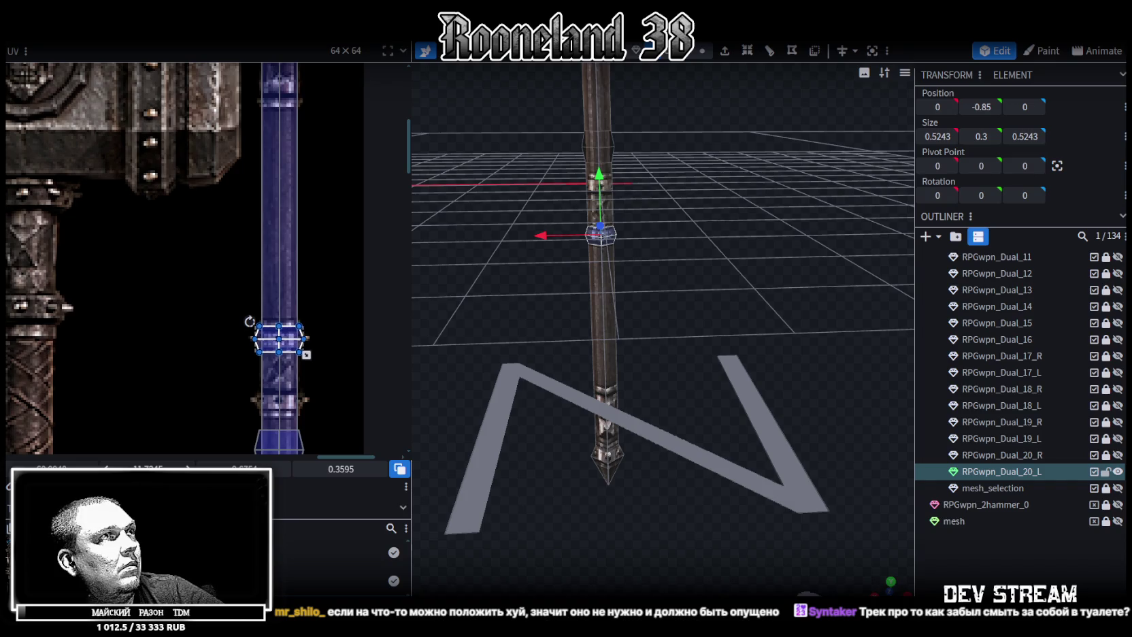
{"action": "scroll", "coordinate": [327, 368], "scroll_direction": "up", "scroll_amount": 3}
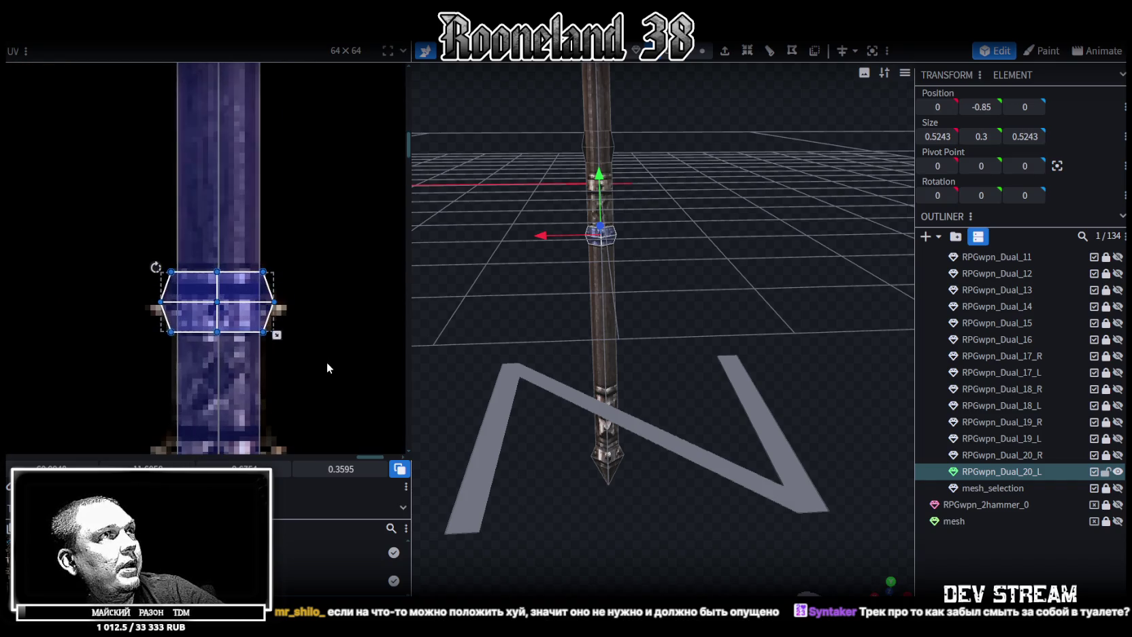
{"action": "scroll", "coordinate": [676, 387], "scroll_direction": "up", "scroll_amount": 2}
{"action": "scroll", "coordinate": [721, 414], "scroll_direction": "up", "scroll_amount": 2}
{"action": "scroll", "coordinate": [740, 393], "scroll_direction": "up", "scroll_amount": 2}
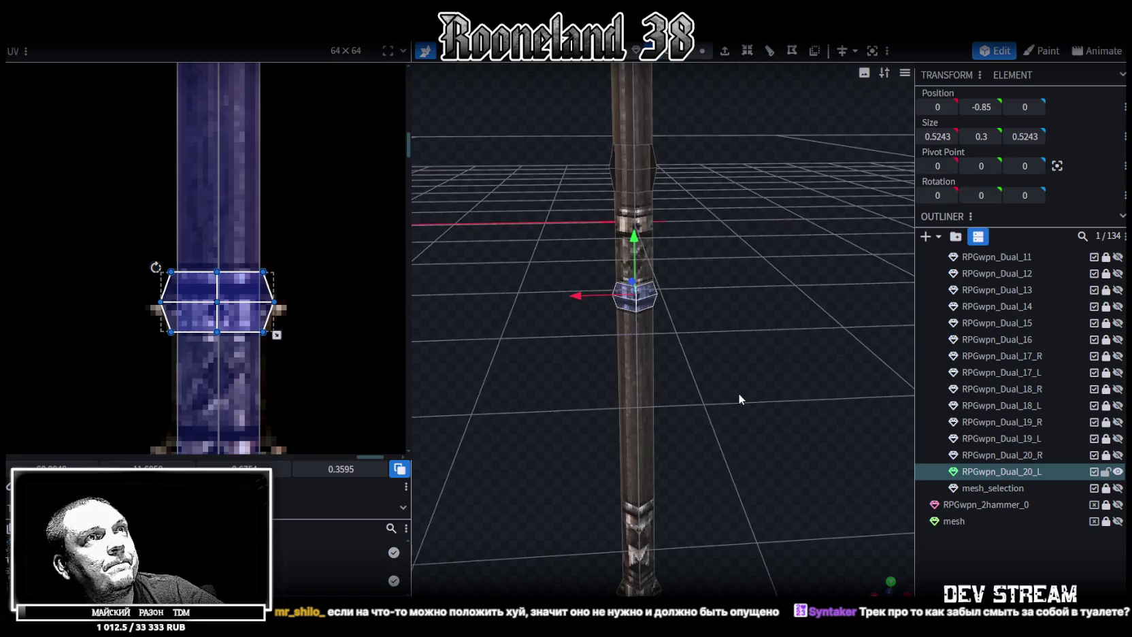
{"action": "scroll", "coordinate": [734, 386], "scroll_direction": "up", "scroll_amount": 1}
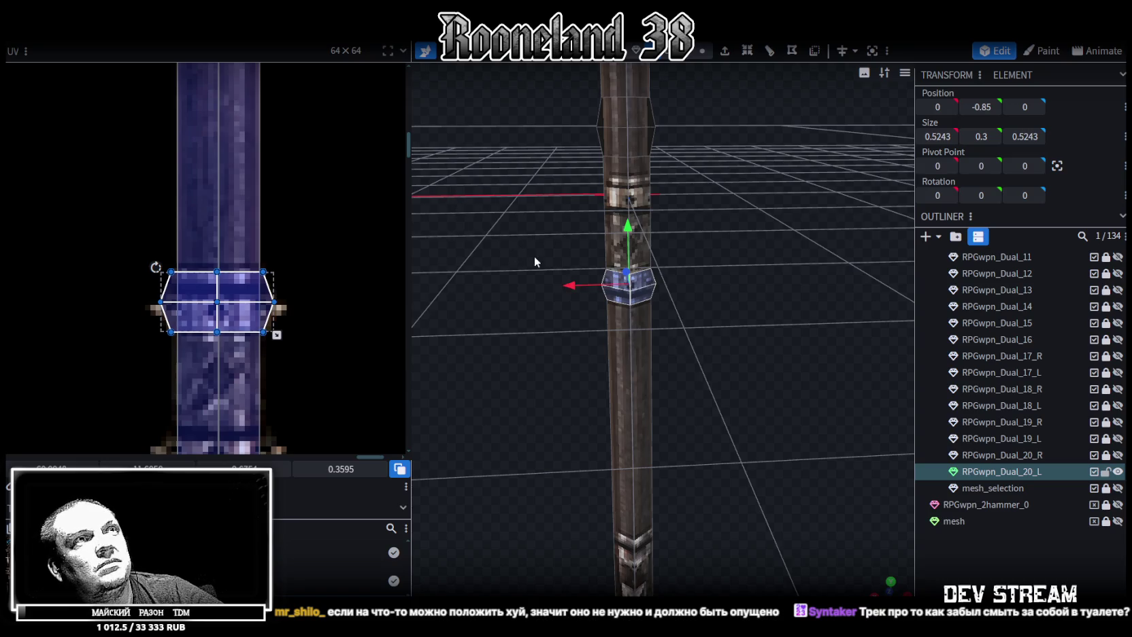
Select the octagonal ring on the shaft and raise it to Y -0.05
{"action": "scroll", "coordinate": [236, 279], "scroll_direction": "down", "scroll_amount": 2}
{"action": "scroll", "coordinate": [285, 307], "scroll_direction": "down", "scroll_amount": 2}
{"action": "mouse_move", "coordinate": [613, 293]}
{"action": "left_mouse_down"}
{"action": "mouse_move", "coordinate": [668, 319]}
{"action": "mouse_move", "coordinate": [722, 265]}
{"action": "left_mouse_up"}
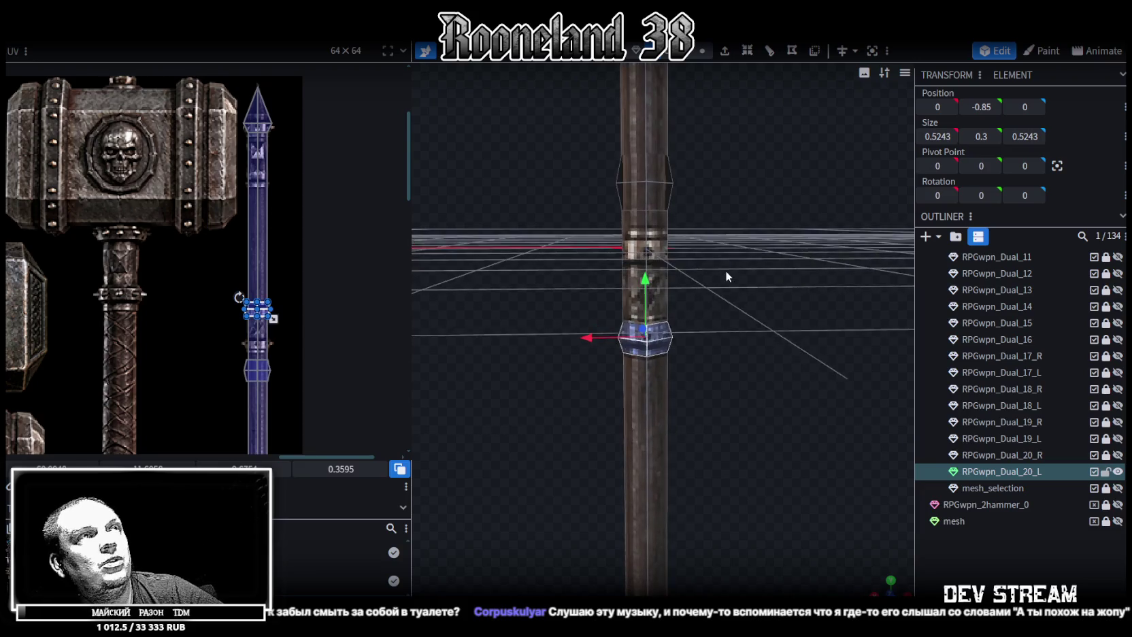
{"action": "scroll", "coordinate": [244, 251], "scroll_direction": "down", "scroll_amount": 2}
{"action": "scroll", "coordinate": [252, 265], "scroll_direction": "down", "scroll_amount": 2}
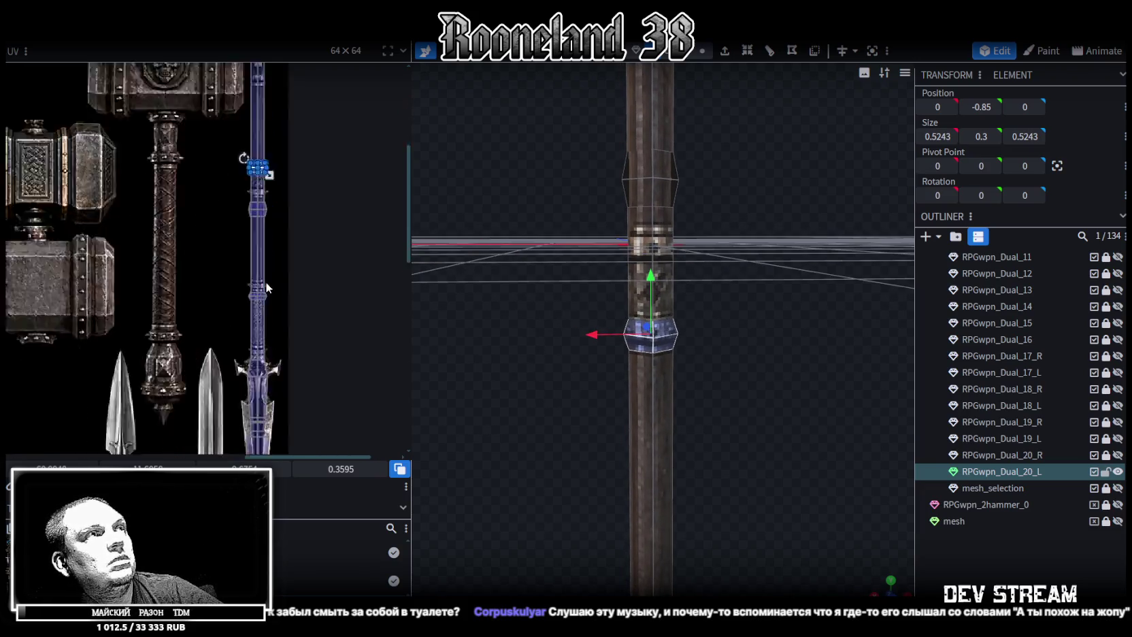
{"action": "scroll", "coordinate": [265, 281], "scroll_direction": "down", "scroll_amount": 1}
{"action": "left_click", "coordinate": [654, 202]}
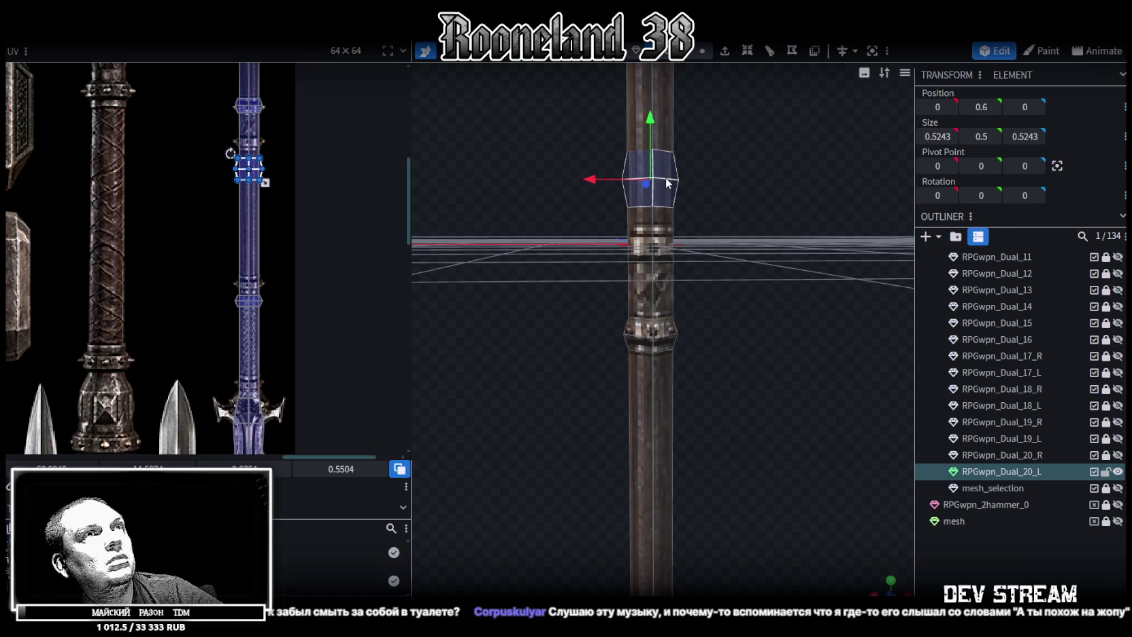
{"action": "left_click", "coordinate": [658, 181]}
{"action": "left_click_drag", "start_coordinate": [658, 180], "coordinate": [650, 213]}
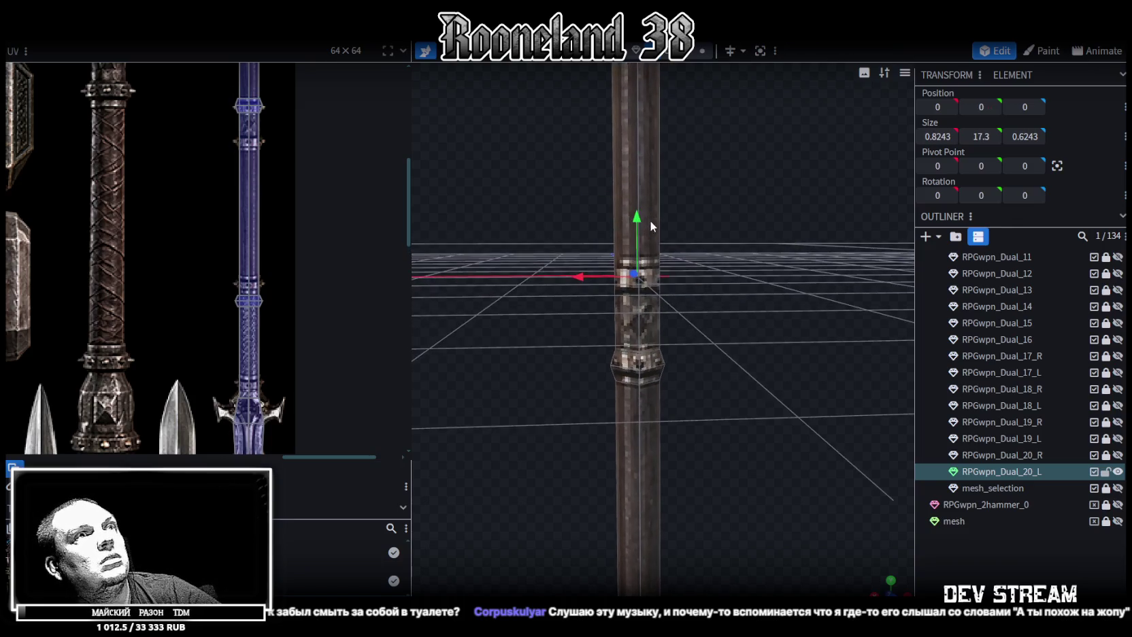
{"action": "left_click", "coordinate": [653, 365]}
{"action": "right_click", "coordinate": [679, 352]}
{"action": "left_click", "coordinate": [708, 379]}
{"action": "left_click_drag", "start_coordinate": [638, 314], "coordinate": [641, 228]}
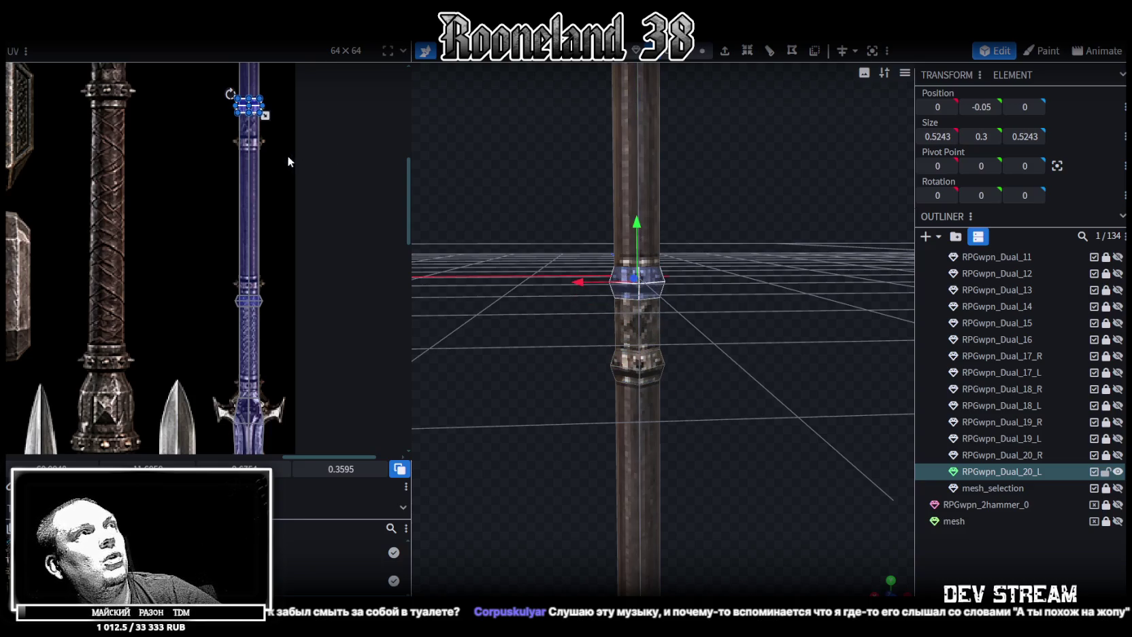
Move the ring's UV mapping lower on the handle texture
{"action": "left_click_drag", "start_coordinate": [248, 106], "coordinate": [248, 140]}
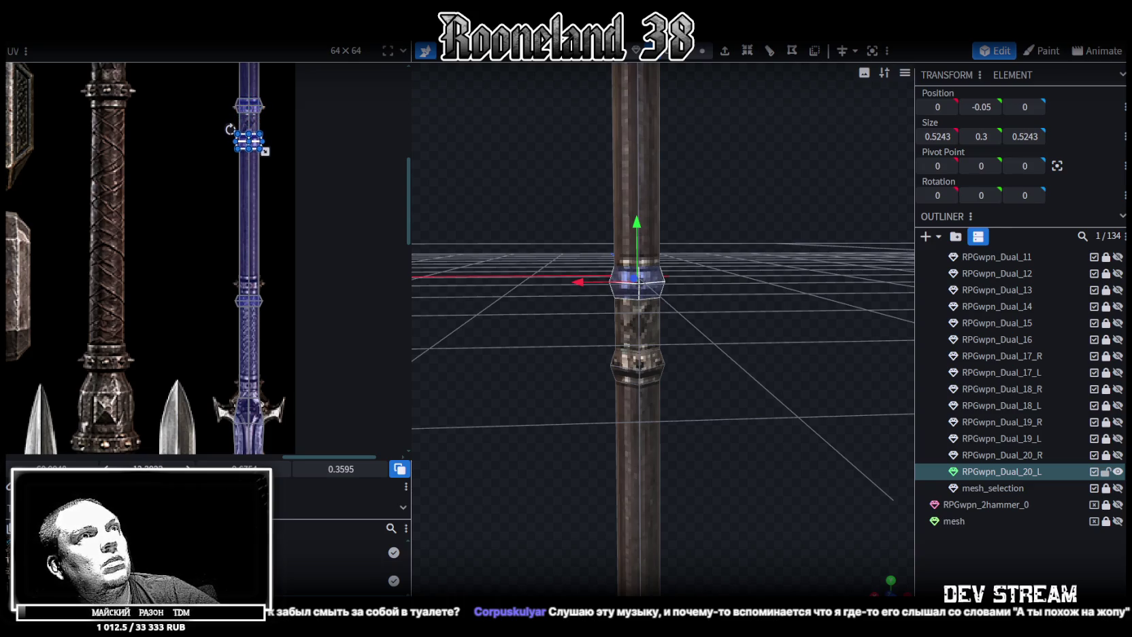
{"action": "scroll", "coordinate": [181, 284], "scroll_direction": "up", "scroll_amount": 2}
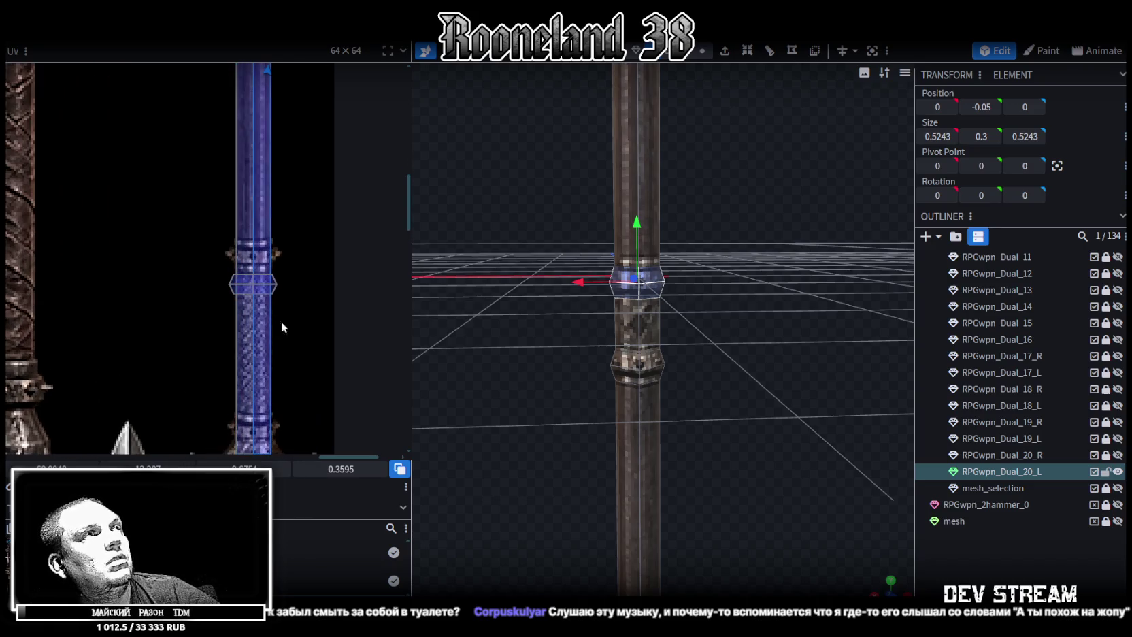
{"action": "left_click_drag", "start_coordinate": [535, 244], "coordinate": [574, 436]}
{"action": "scroll", "coordinate": [617, 381], "scroll_direction": "up", "scroll_amount": 3}
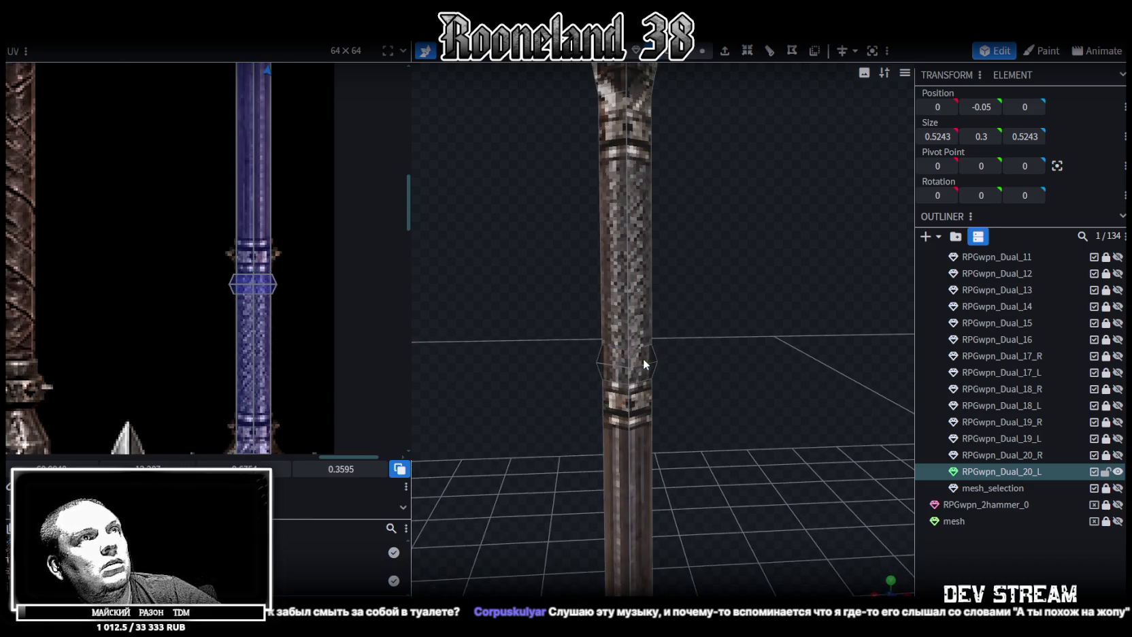
{"action": "left_click", "coordinate": [643, 363]}
{"action": "right_click_drag", "start_coordinate": [697, 353], "coordinate": [608, 199]}
{"action": "scroll", "coordinate": [608, 199], "scroll_direction": "up", "scroll_amount": 3}
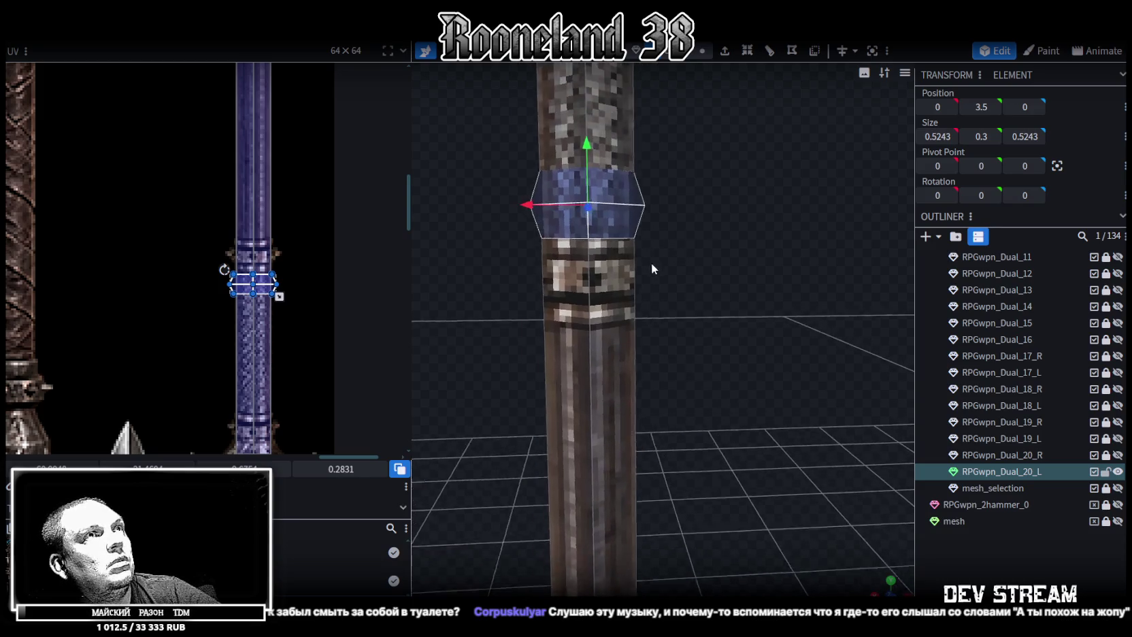
{"action": "left_click_drag", "start_coordinate": [603, 173], "coordinate": [600, 238]}
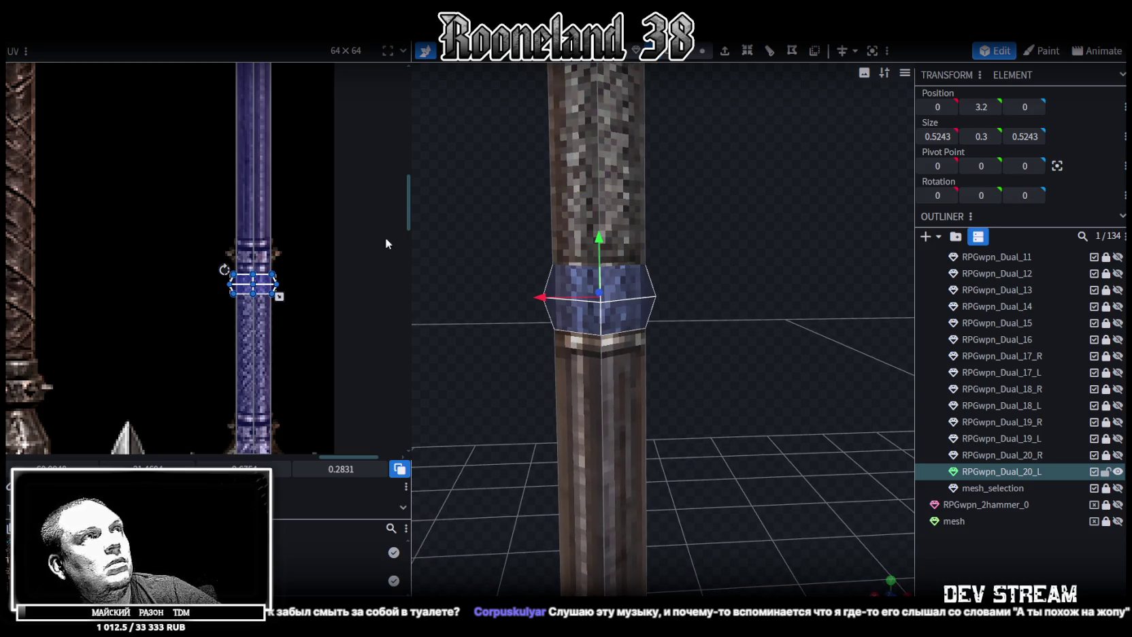
{"action": "scroll", "coordinate": [259, 310], "scroll_direction": "up", "scroll_amount": 2}
{"action": "left_click_drag", "start_coordinate": [235, 254], "coordinate": [235, 200]}
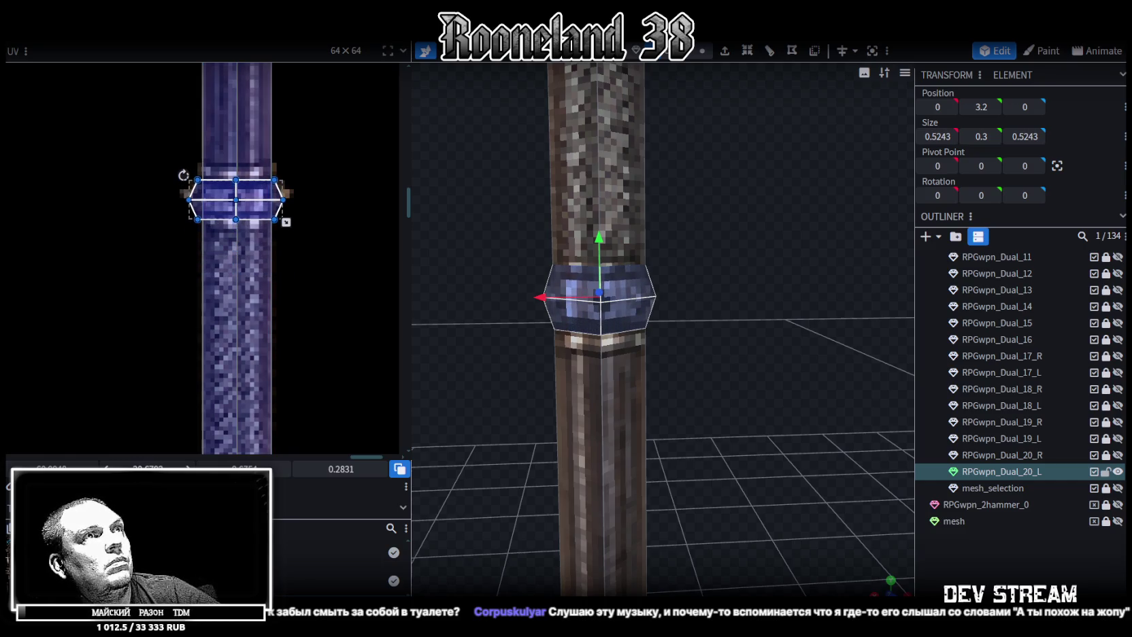
{"action": "left_click_drag", "start_coordinate": [236, 199], "coordinate": [235, 193]}
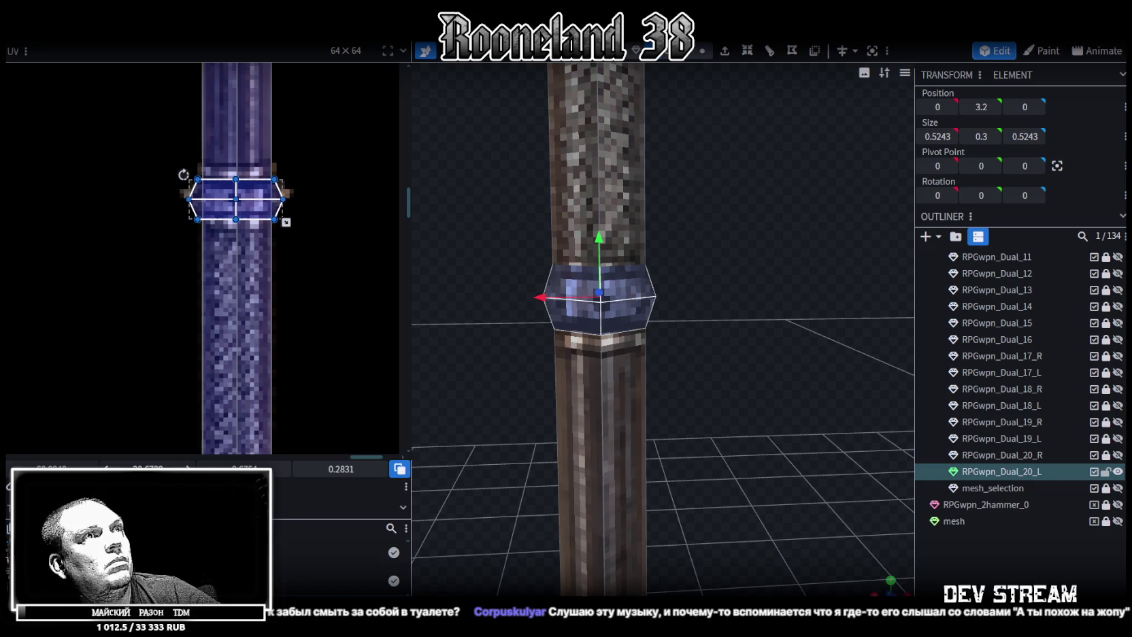
{"action": "left_click_drag", "start_coordinate": [235, 193], "coordinate": [236, 197]}
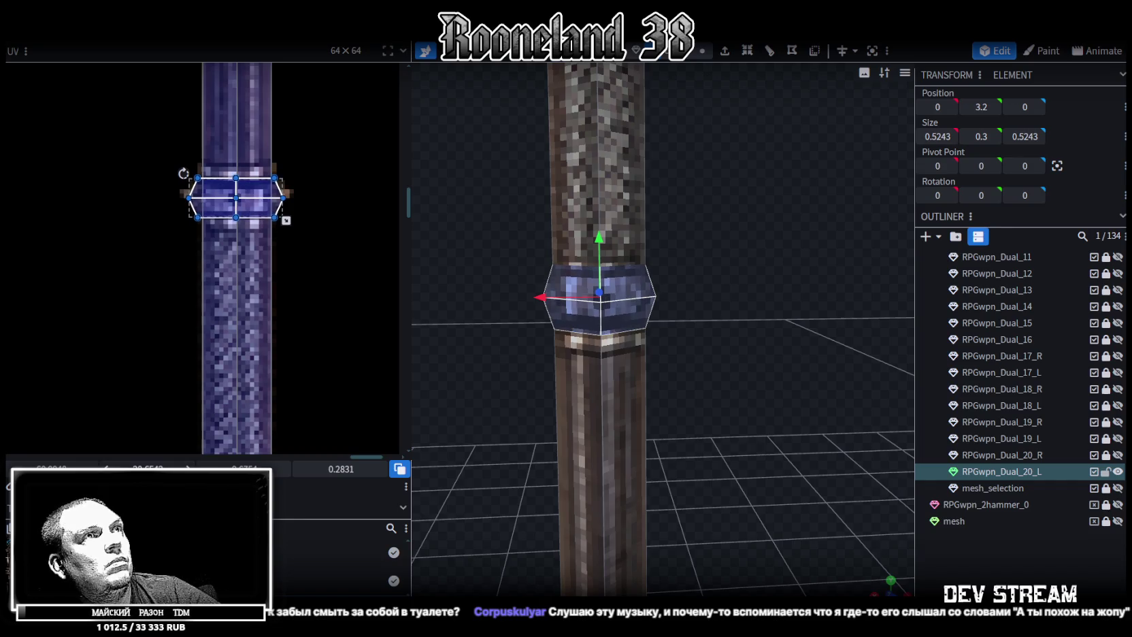
{"action": "scroll", "coordinate": [531, 408], "scroll_direction": "down", "scroll_amount": 5}
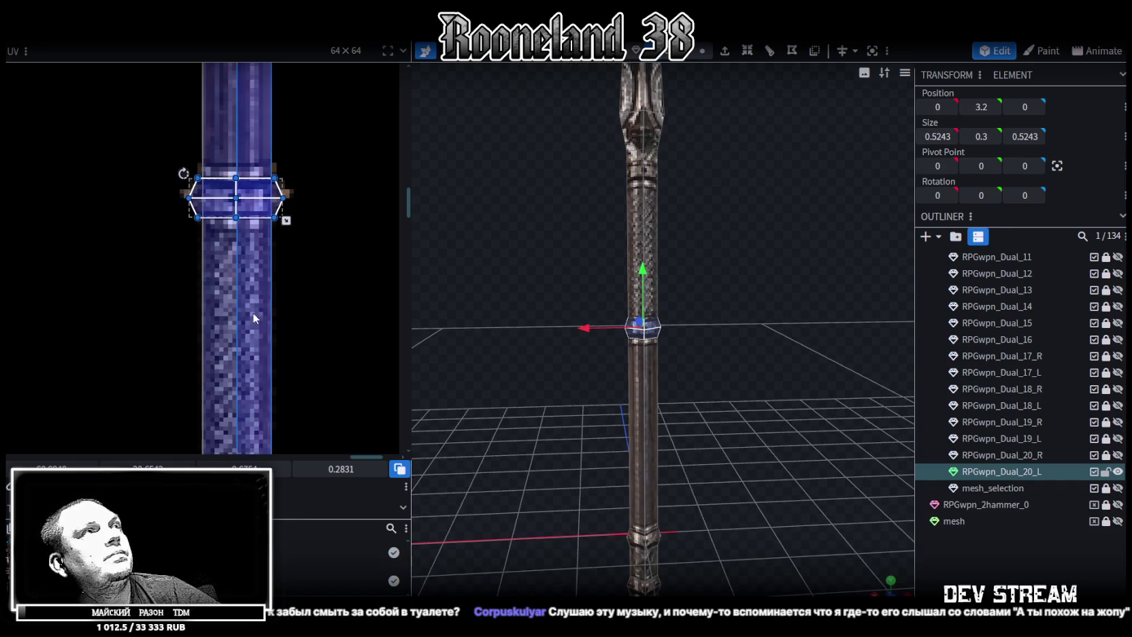
{"action": "scroll", "coordinate": [252, 313], "scroll_direction": "down", "scroll_amount": 3}
{"action": "scroll", "coordinate": [267, 325], "scroll_direction": "down", "scroll_amount": 1}
{"action": "scroll", "coordinate": [259, 273], "scroll_direction": "up", "scroll_amount": 4}
{"action": "scroll", "coordinate": [259, 273], "scroll_direction": "up", "scroll_amount": 1}
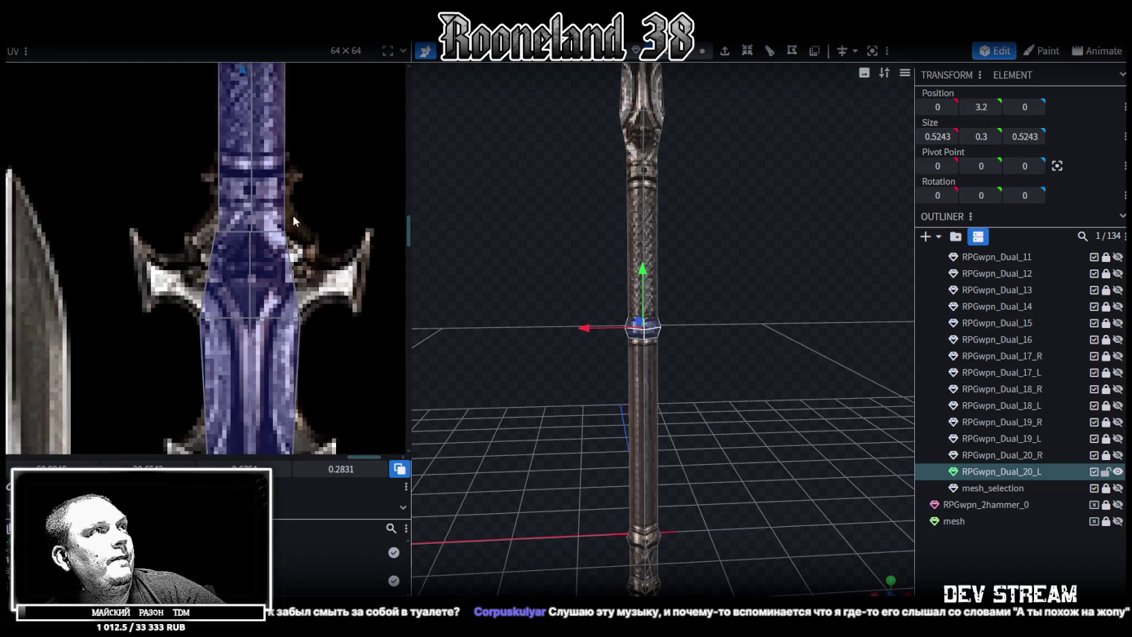
{"action": "scroll", "coordinate": [285, 266], "scroll_direction": "down", "scroll_amount": 2}
{"action": "scroll", "coordinate": [310, 262], "scroll_direction": "down", "scroll_amount": 1}
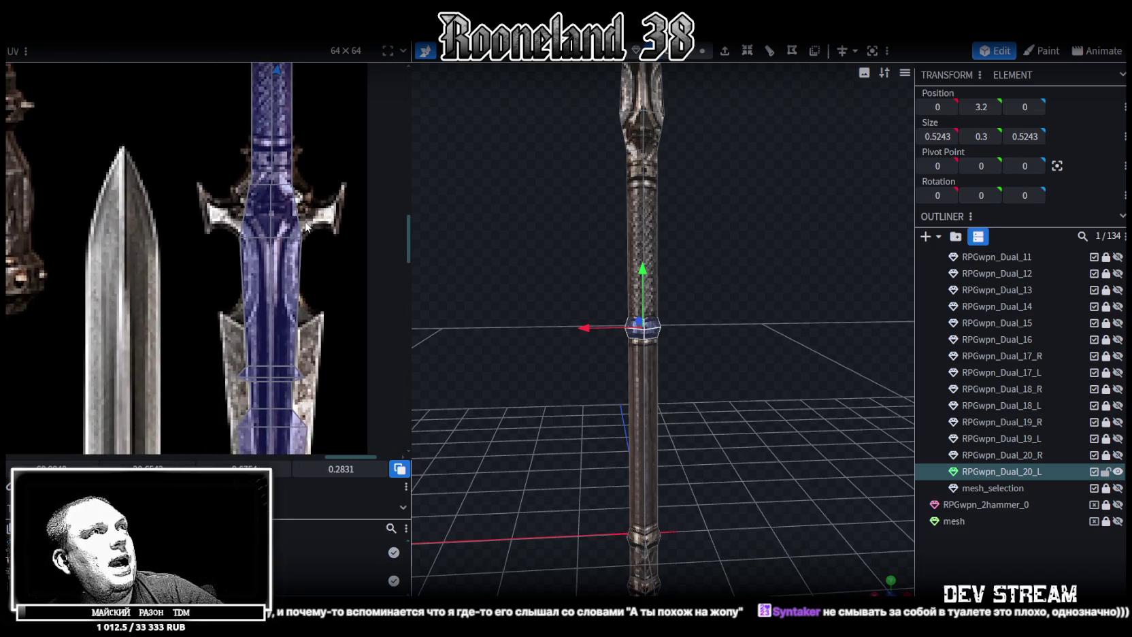
{"action": "scroll", "coordinate": [310, 204], "scroll_direction": "down", "scroll_amount": 3}
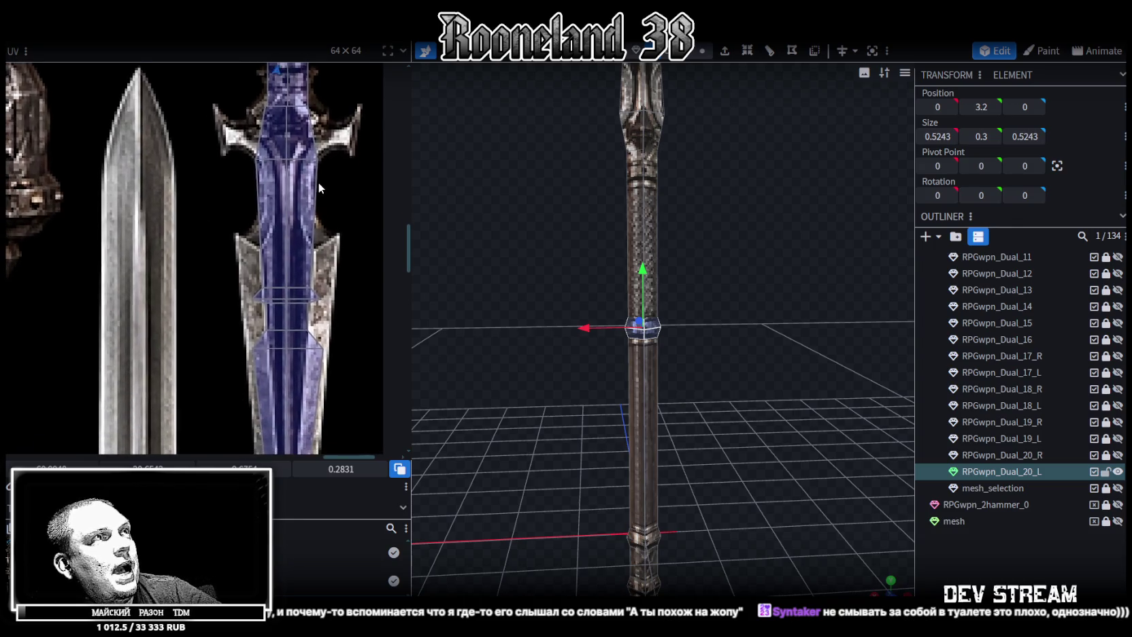
{"action": "scroll", "coordinate": [326, 198], "scroll_direction": "up", "scroll_amount": 1}
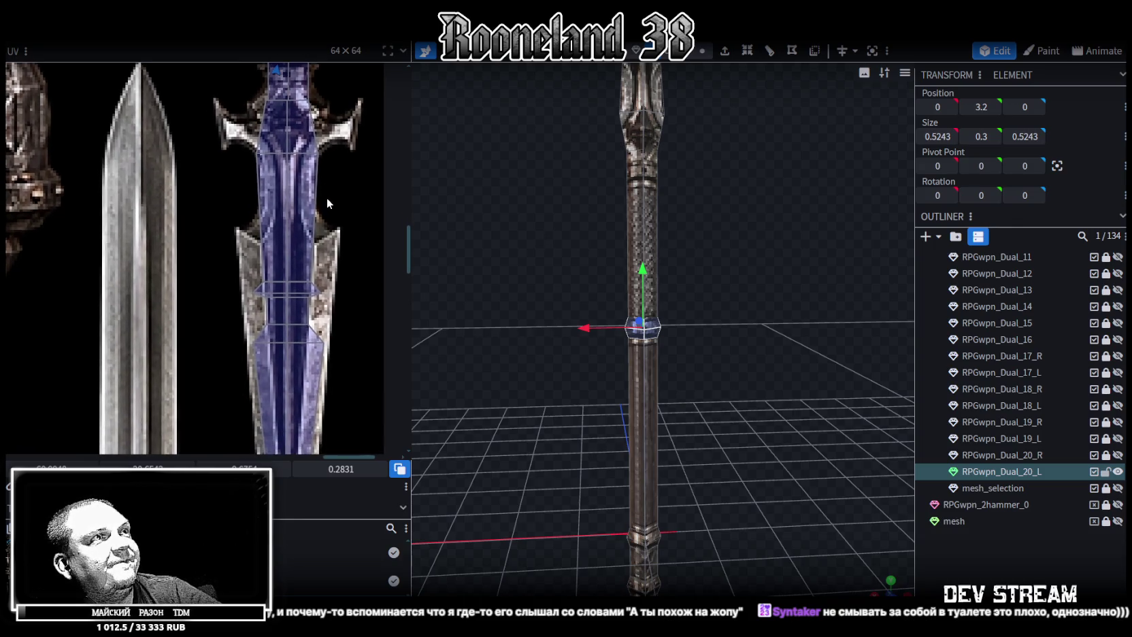
{"action": "scroll", "coordinate": [326, 199], "scroll_direction": "down", "scroll_amount": 2}
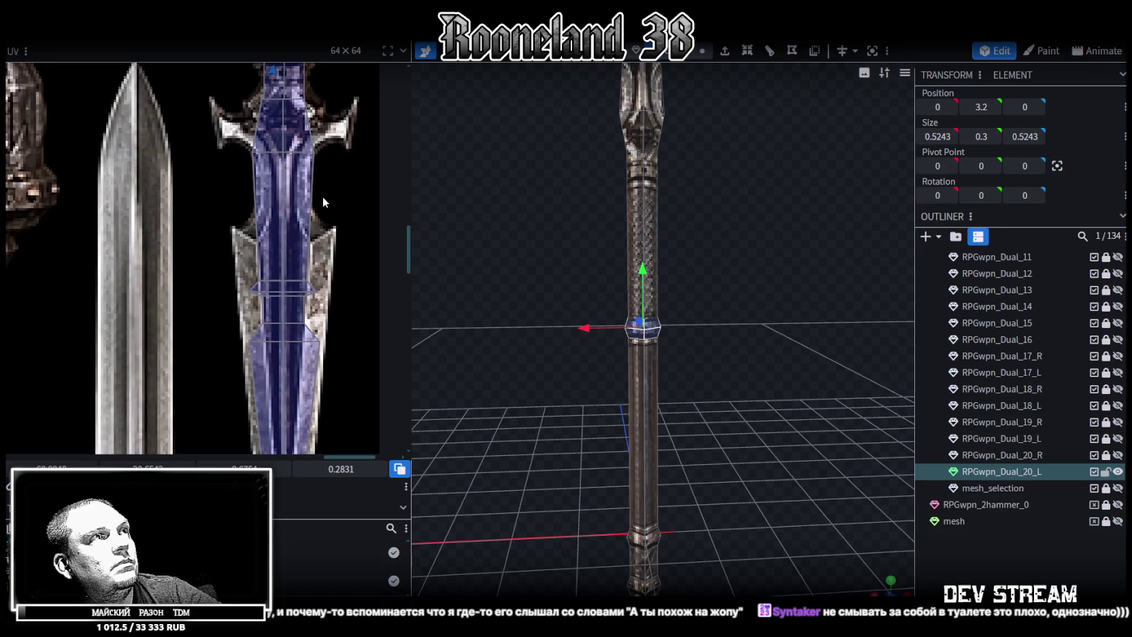
{"action": "scroll", "coordinate": [324, 205], "scroll_direction": "down", "scroll_amount": 2}
{"action": "right_click_drag", "start_coordinate": [580, 257], "coordinate": [669, 382]}
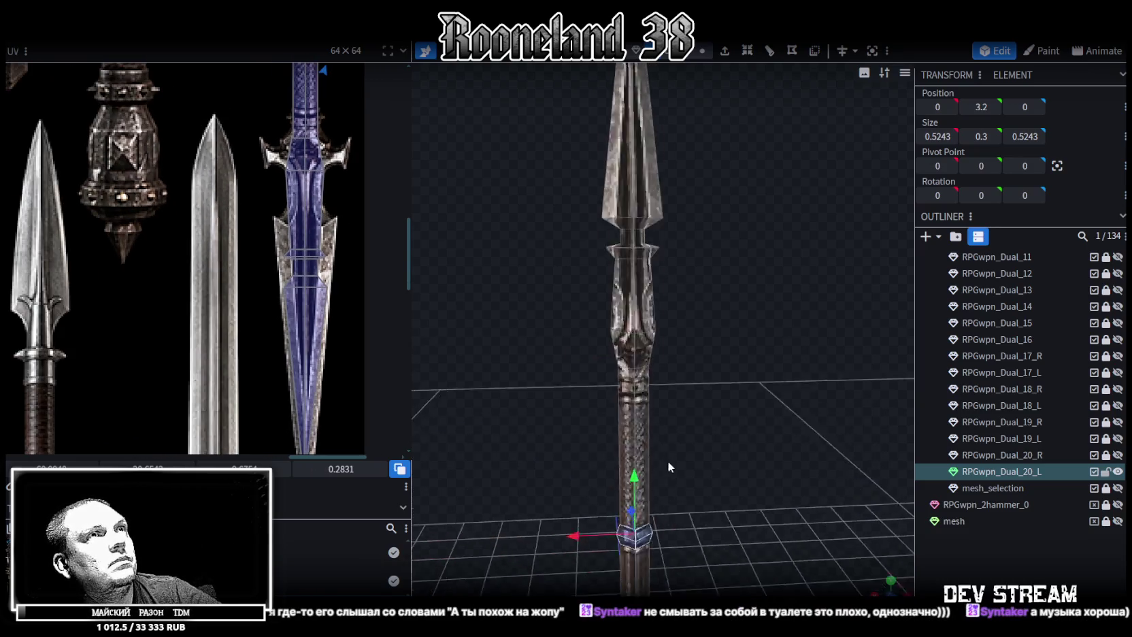
Select the spear mesh and recentre the UV editor on its layout
{"action": "left_click", "coordinate": [644, 340]}
{"action": "left_click_drag", "start_coordinate": [644, 340], "coordinate": [549, 321]}
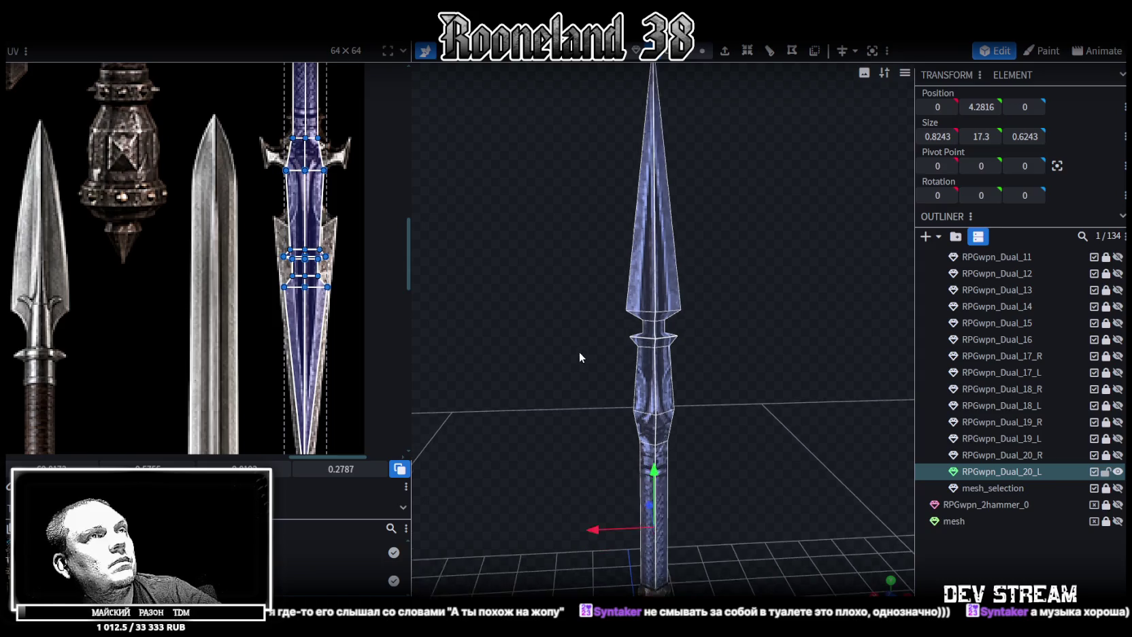
{"action": "scroll", "coordinate": [281, 253], "scroll_direction": "up", "scroll_amount": 1}
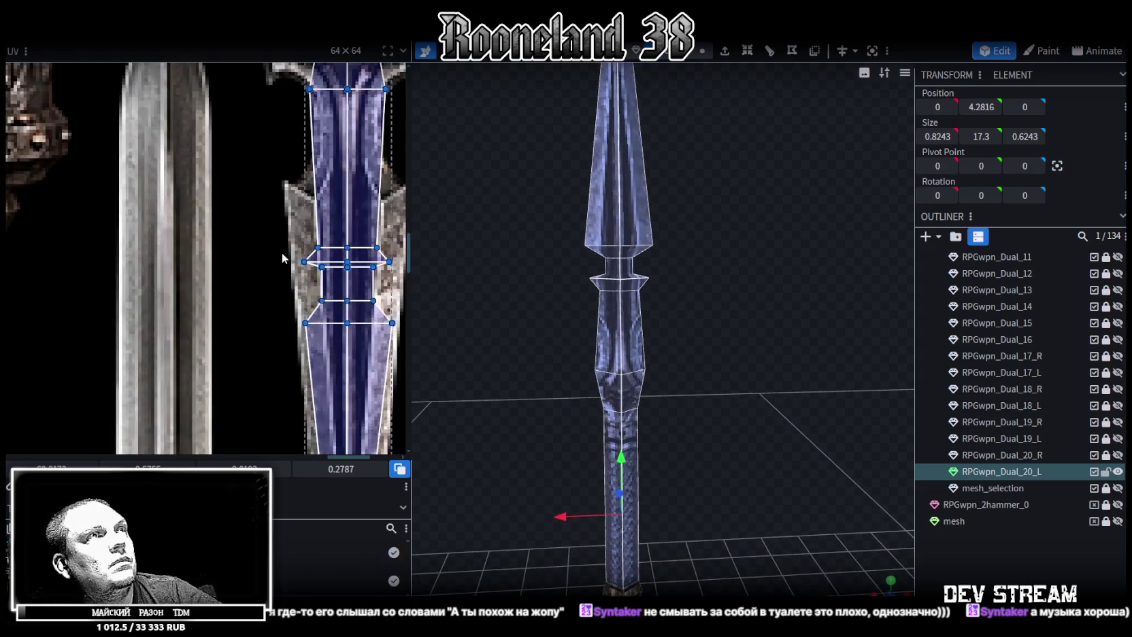
{"action": "scroll", "coordinate": [281, 253], "scroll_direction": "up", "scroll_amount": 1}
{"action": "scroll", "coordinate": [284, 260], "scroll_direction": "up", "scroll_amount": 2}
{"action": "scroll", "coordinate": [289, 262], "scroll_direction": "down", "scroll_amount": 1}
{"action": "scroll", "coordinate": [310, 269], "scroll_direction": "down", "scroll_amount": 1}
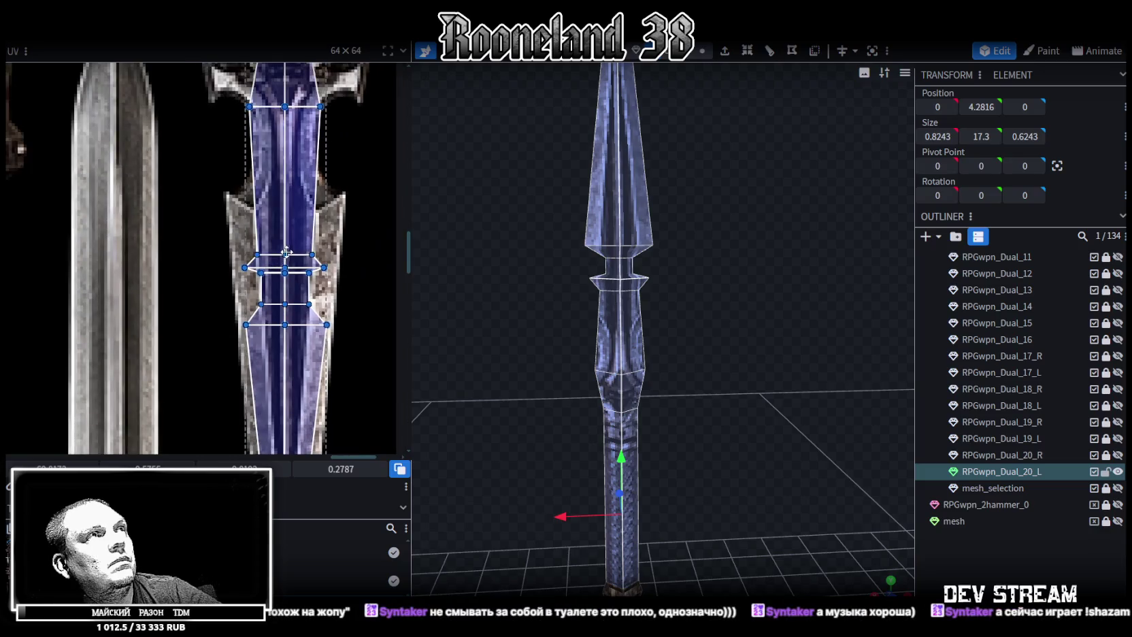
{"action": "scroll", "coordinate": [330, 274], "scroll_direction": "down", "scroll_amount": 1}
{"action": "scroll", "coordinate": [344, 280], "scroll_direction": "down", "scroll_amount": 1}
{"action": "scroll", "coordinate": [344, 279], "scroll_direction": "up", "scroll_amount": 1}
{"action": "scroll", "coordinate": [344, 279], "scroll_direction": "up", "scroll_amount": 1}
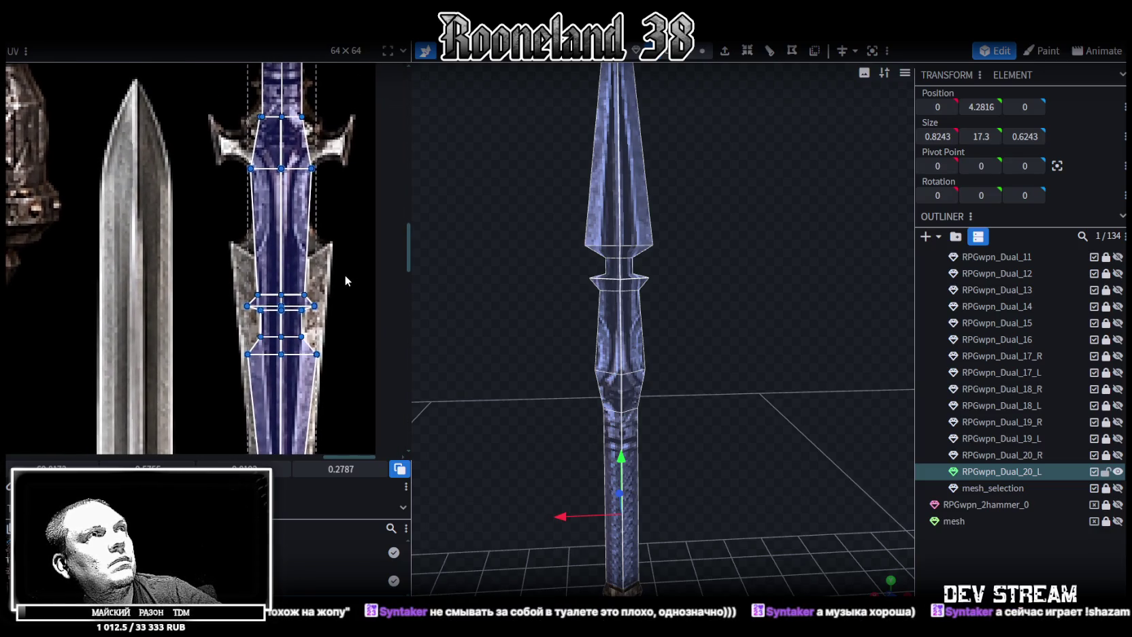
{"action": "scroll", "coordinate": [526, 254], "scroll_direction": "up", "scroll_amount": 1}
{"action": "scroll", "coordinate": [527, 235], "scroll_direction": "up", "scroll_amount": 1}
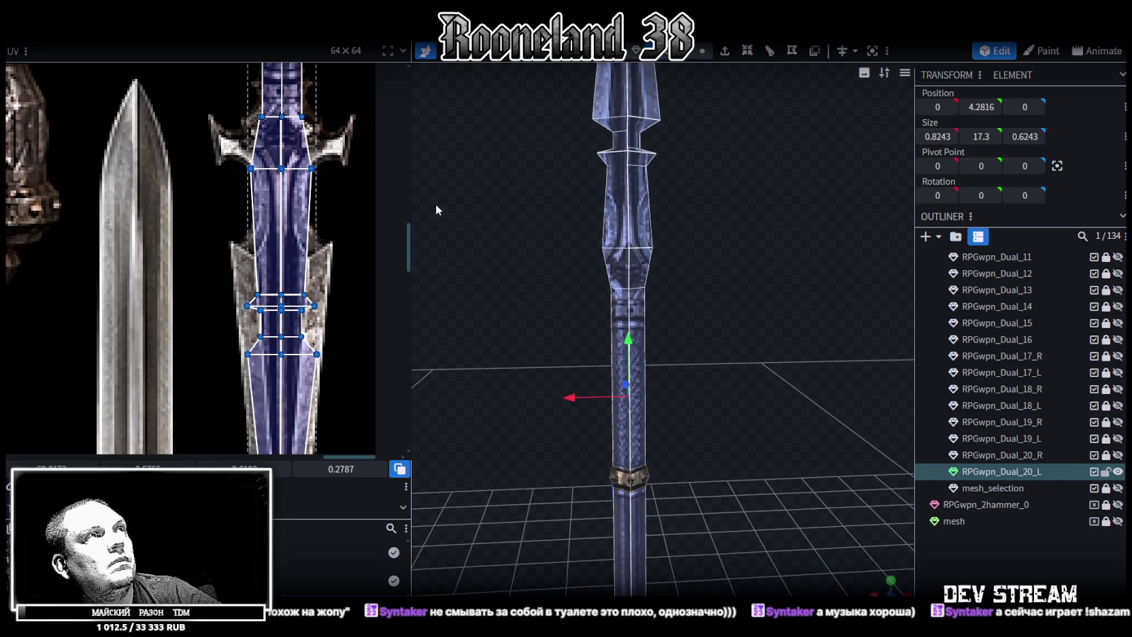
{"action": "middle_click_drag", "start_coordinate": [334, 177], "coordinate": [331, 213]}
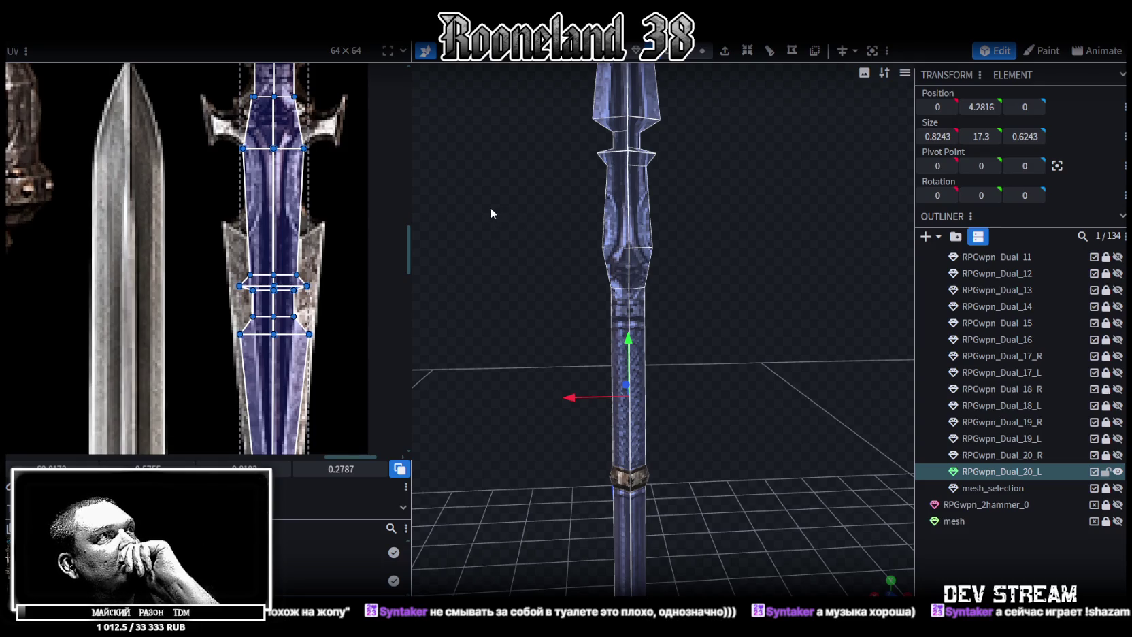
{"action": "scroll", "coordinate": [677, 237], "scroll_direction": "down", "scroll_amount": 2}
{"action": "left_click_drag", "start_coordinate": [678, 237], "coordinate": [531, 249]}
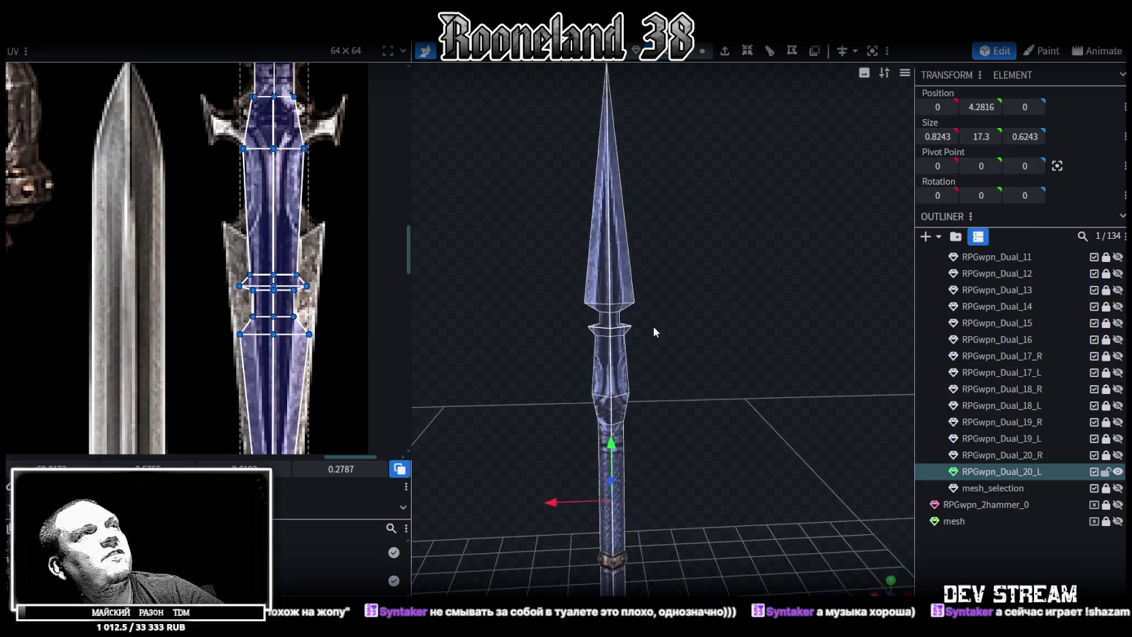
Box-select only the guard ring's vertices and delete those faces
{"action": "left_click_drag", "start_coordinate": [201, 254], "coordinate": [395, 374]}
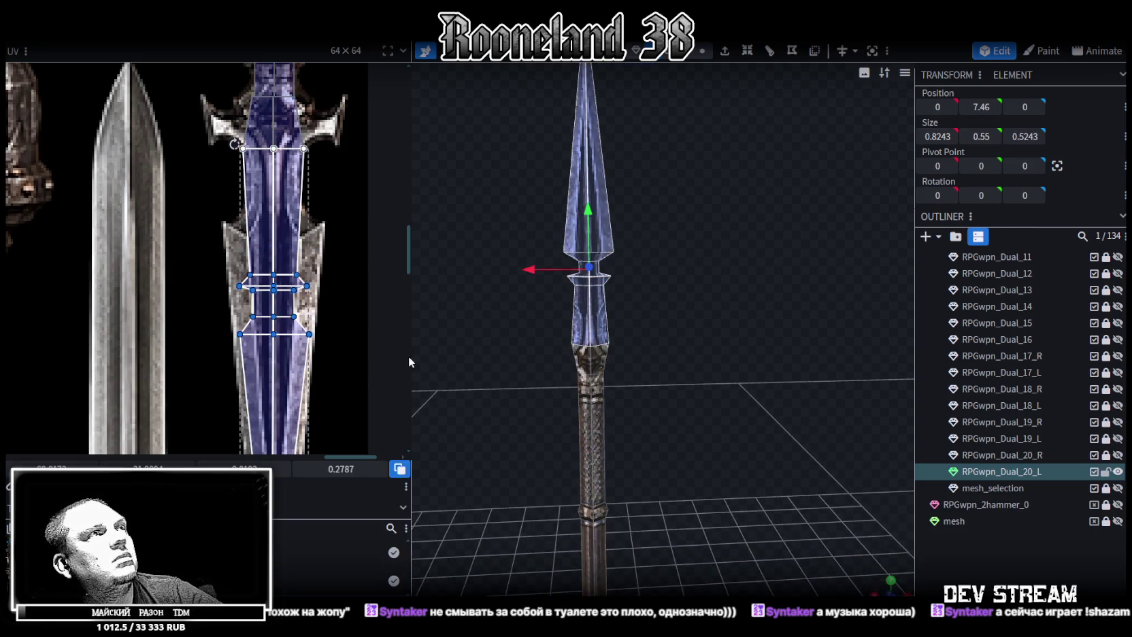
{"action": "scroll", "coordinate": [606, 332], "scroll_direction": "up", "scroll_amount": 2}
{"action": "scroll", "coordinate": [670, 351], "scroll_direction": "up", "scroll_amount": 2}
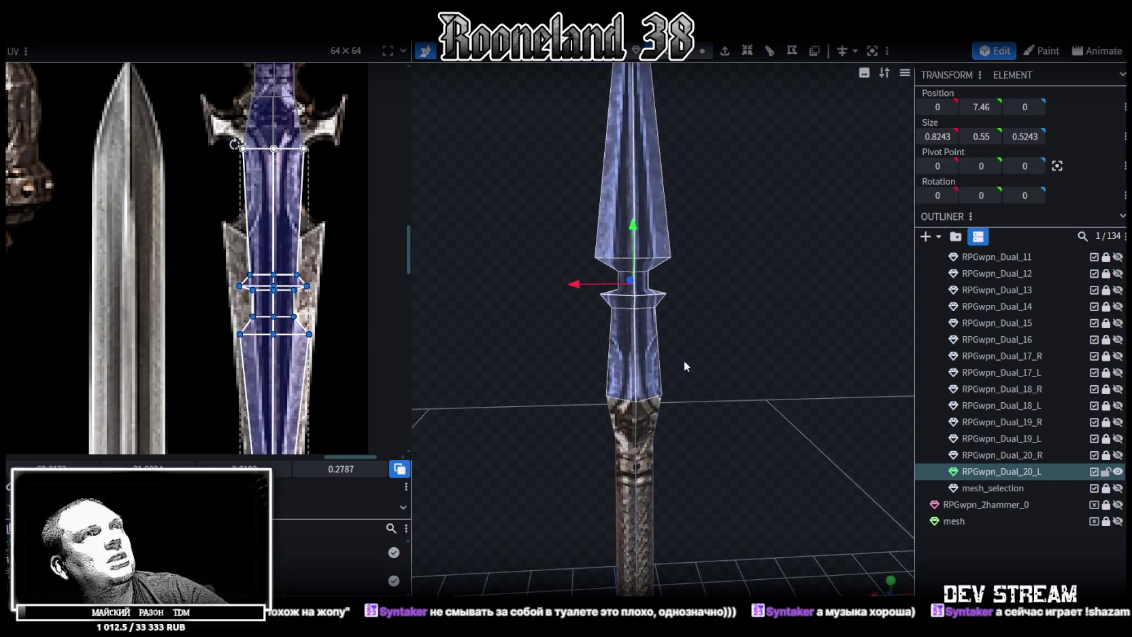
{"action": "scroll", "coordinate": [664, 333], "scroll_direction": "up", "scroll_amount": 2}
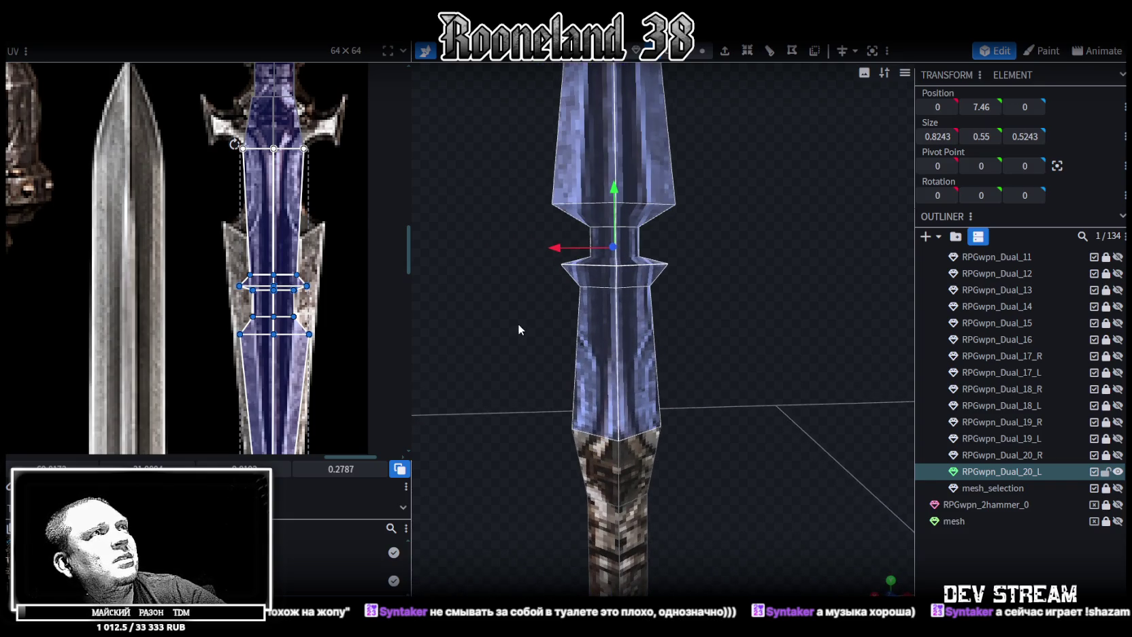
{"action": "left_click_drag", "start_coordinate": [519, 350], "coordinate": [720, 255]}
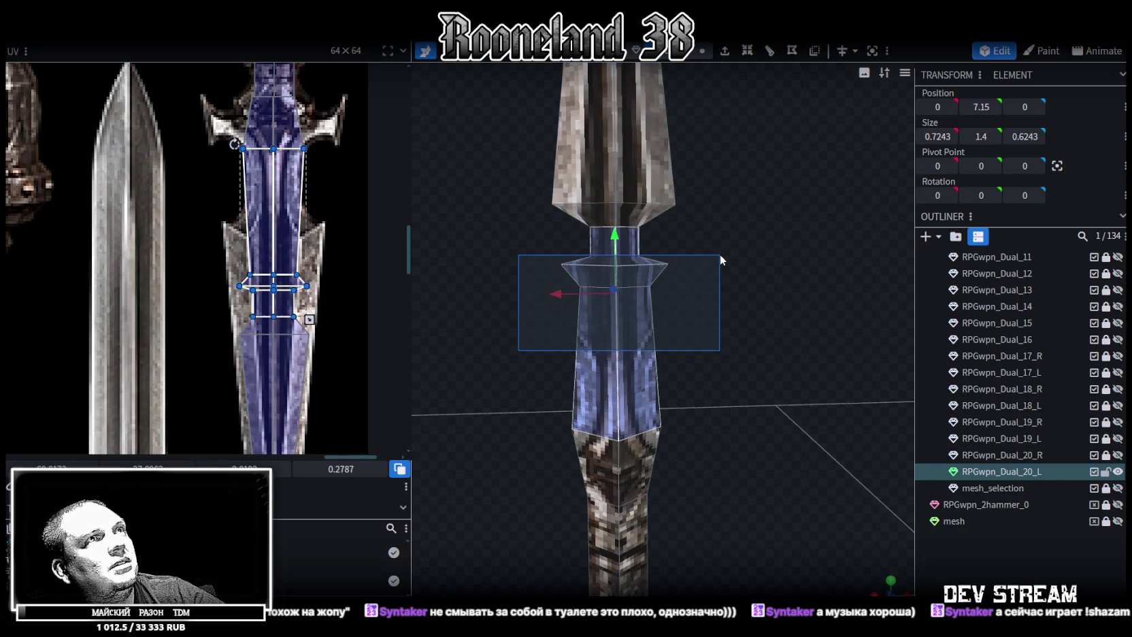
{"action": "mouse_move", "coordinate": [720, 254]}
{"action": "left_mouse_down"}
{"action": "mouse_move", "coordinate": [716, 265]}
{"action": "mouse_move", "coordinate": [716, 250]}
{"action": "left_mouse_up"}
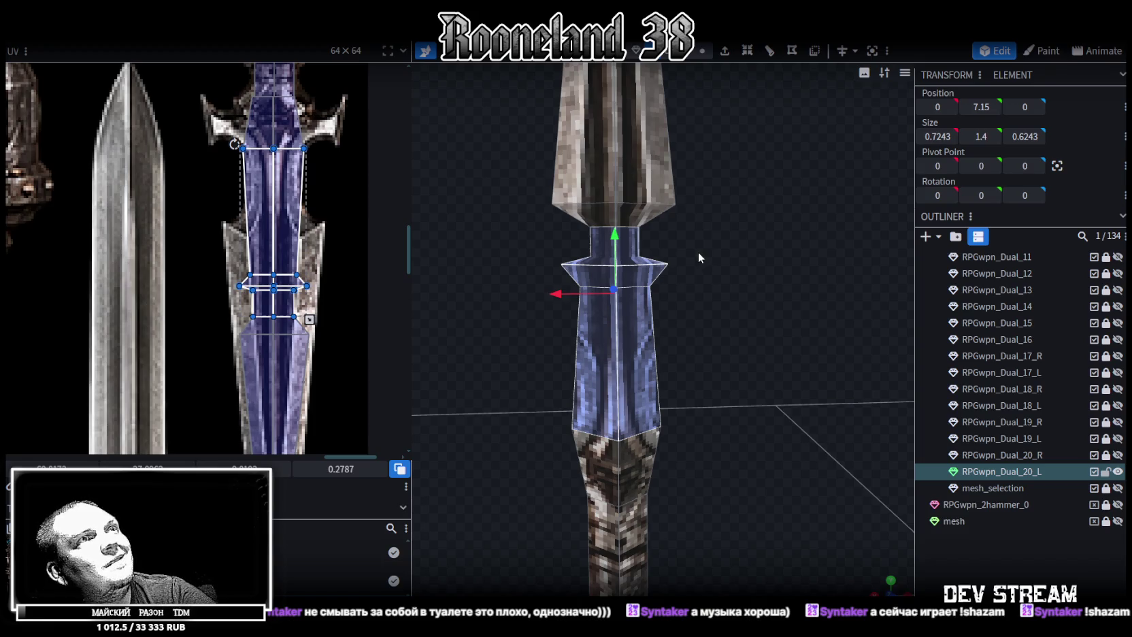
{"action": "left_click_drag", "start_coordinate": [556, 243], "coordinate": [727, 276]}
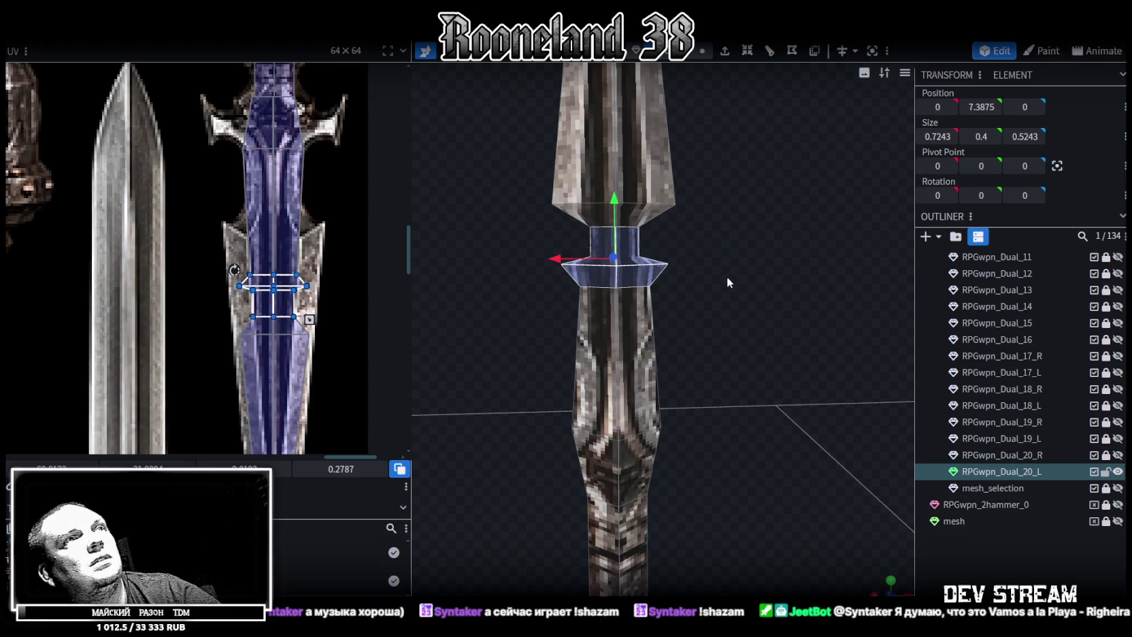
{"action": "key", "text": "Delete"}
Switch to vertex selection and merge the first vertex pair across the gap
{"action": "left_click", "coordinate": [702, 51]}
{"action": "scroll", "coordinate": [552, 173], "scroll_direction": "up", "scroll_amount": 3}
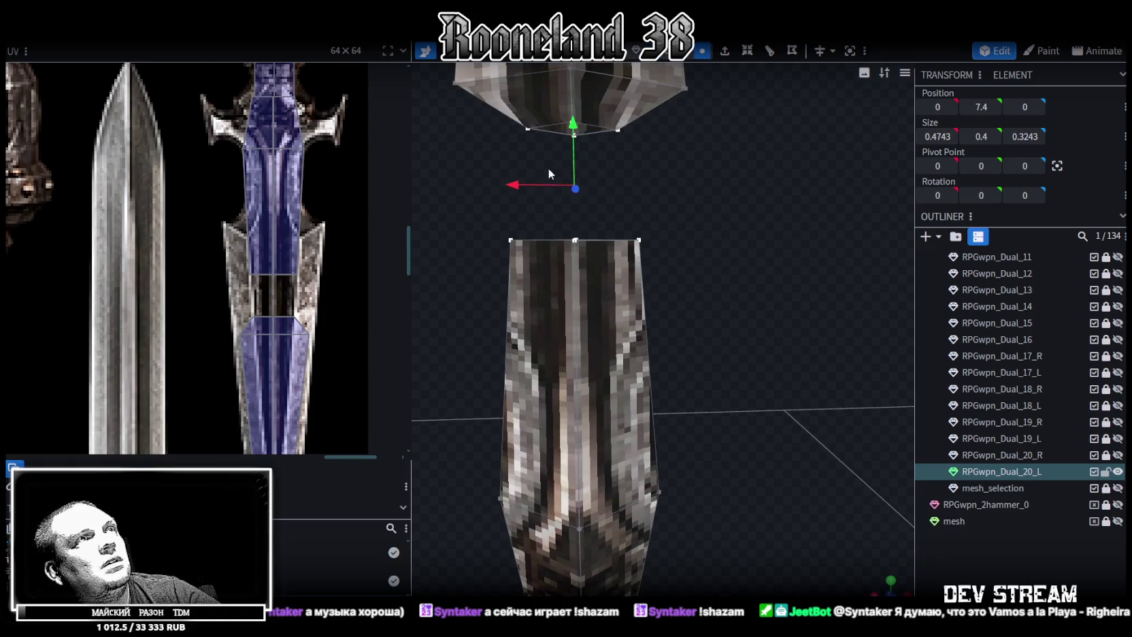
{"action": "left_click", "coordinate": [615, 129]}
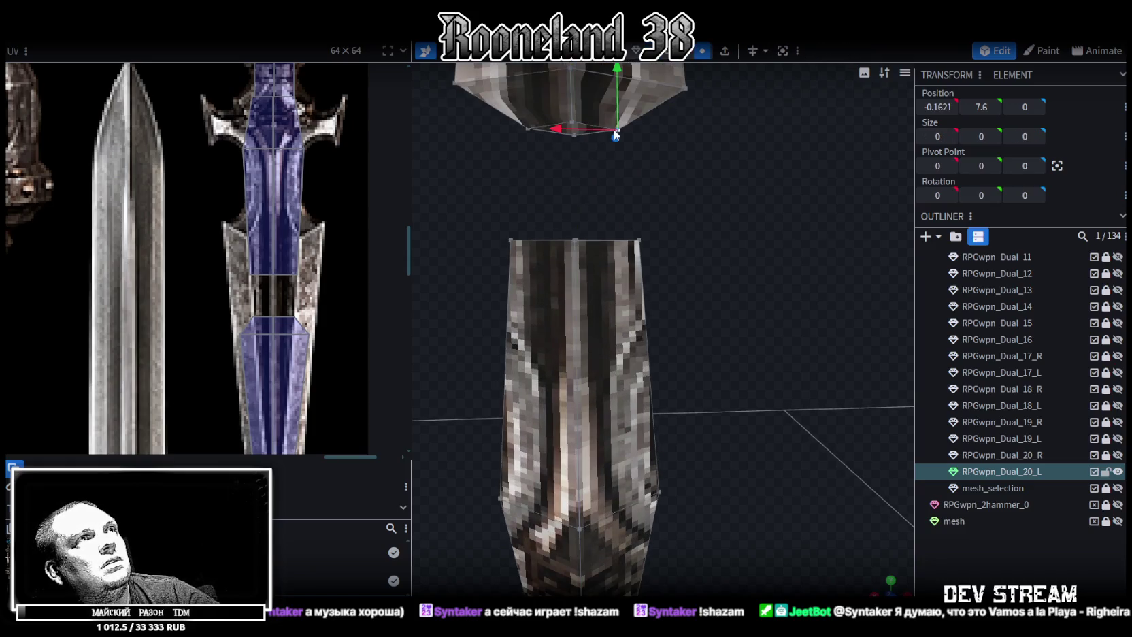
{"action": "left_click", "coordinate": [575, 137]}
{"action": "middle_click_drag", "start_coordinate": [704, 197], "coordinate": [584, 330]}
{"action": "left_click", "coordinate": [575, 343], "text": "shift"}
{"action": "right_click", "coordinate": [575, 343]}
{"action": "left_click", "coordinate": [732, 332]}
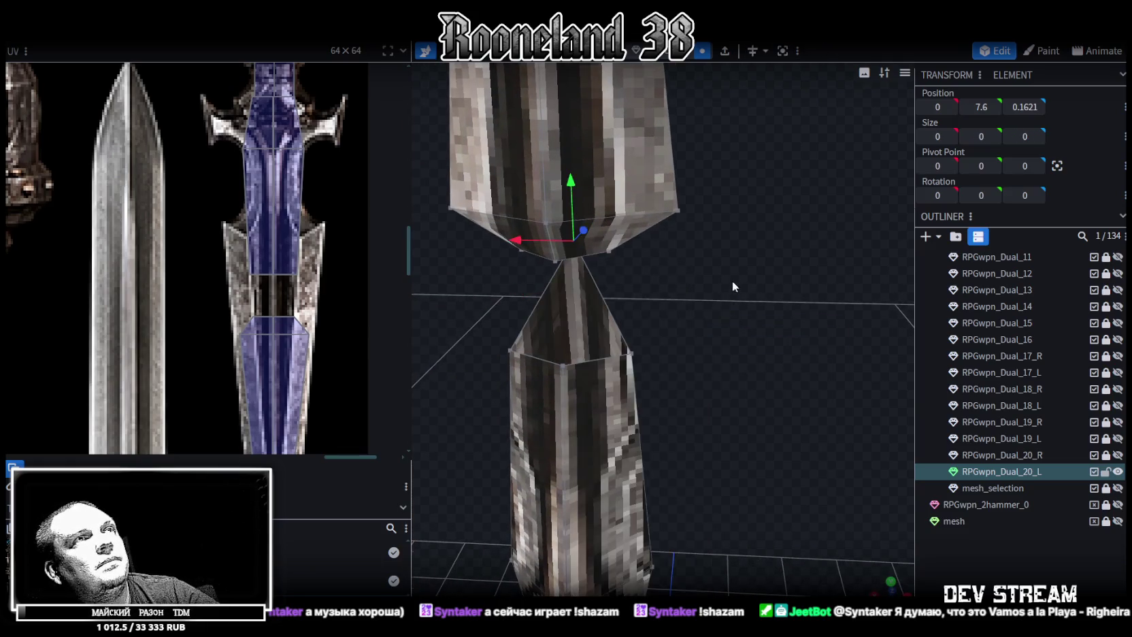
Merge a second pair of vertices on the gap's edge
{"action": "left_click_drag", "start_coordinate": [731, 282], "coordinate": [701, 231]}
{"action": "left_click", "coordinate": [643, 125]}
{"action": "left_click", "coordinate": [623, 238], "text": "shift"}
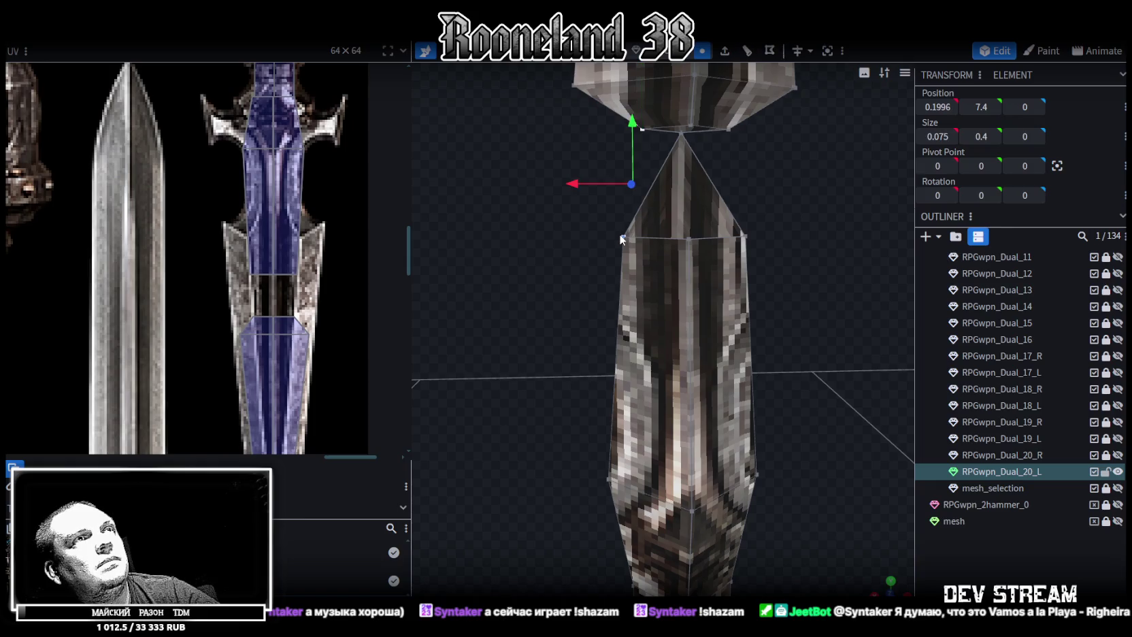
{"action": "right_click", "coordinate": [621, 236]}
{"action": "left_click", "coordinate": [779, 308]}
Merge the right-side vertex into the top corner, then select the top-centre and lower vertices
{"action": "left_click", "coordinate": [727, 130]}
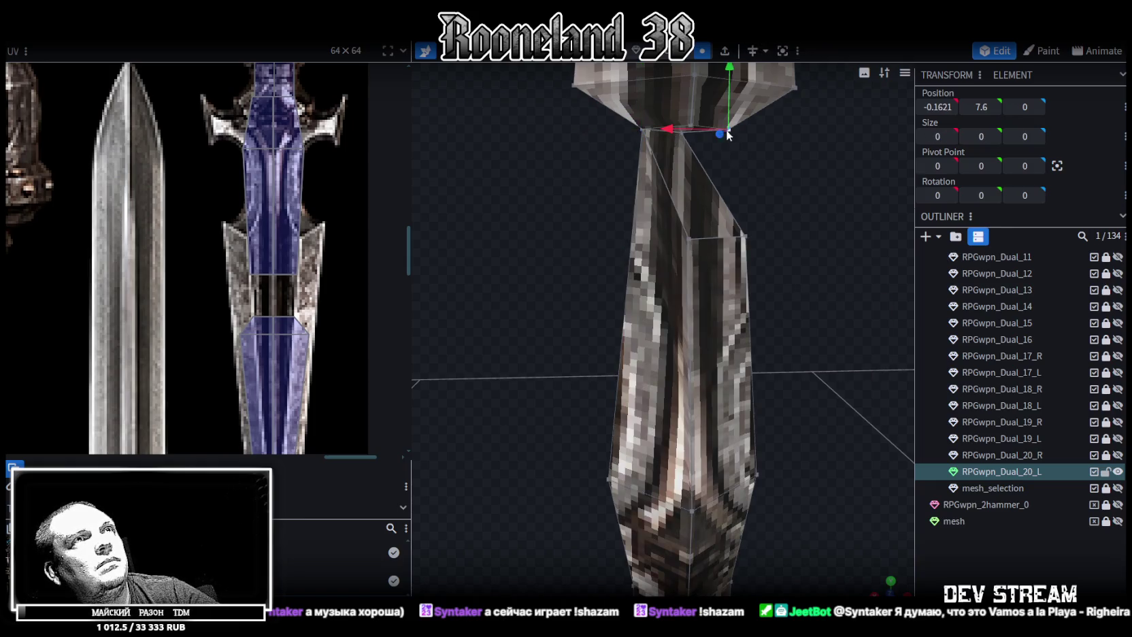
{"action": "left_click", "coordinate": [744, 236], "text": "shift"}
{"action": "right_click", "coordinate": [749, 237]}
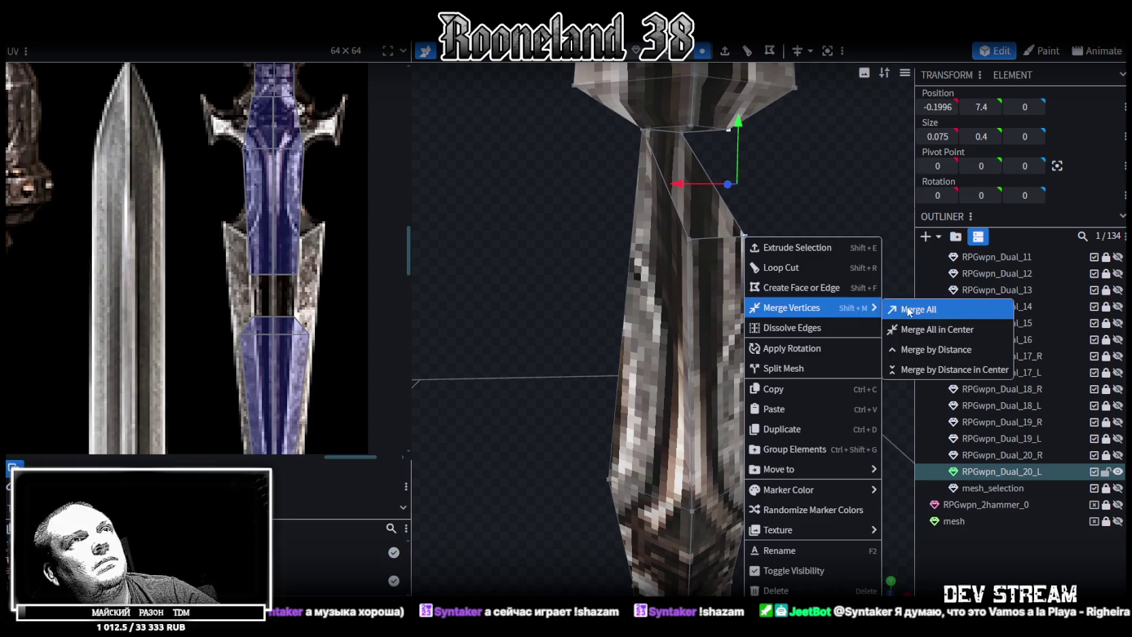
{"action": "left_click", "coordinate": [912, 309]}
{"action": "left_click", "coordinate": [691, 128]}
{"action": "left_click", "coordinate": [690, 238], "text": "shift"}
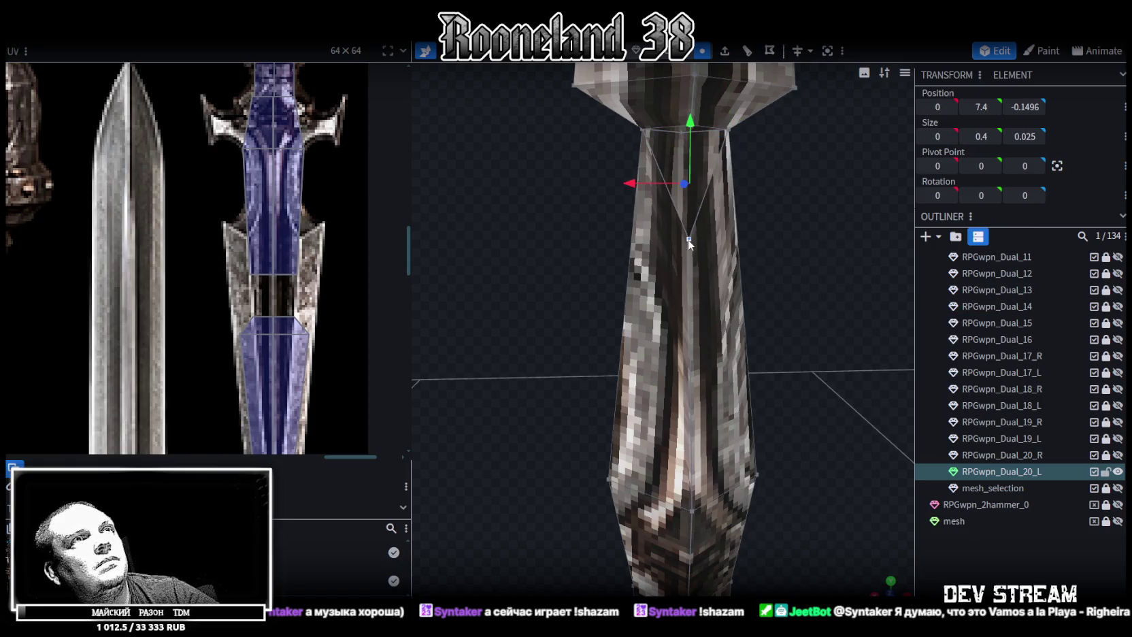
Merge the top-centre vertex pair and stretch the collar face's texture region further down
{"action": "right_click", "coordinate": [690, 239]}
{"action": "left_click", "coordinate": [848, 313]}
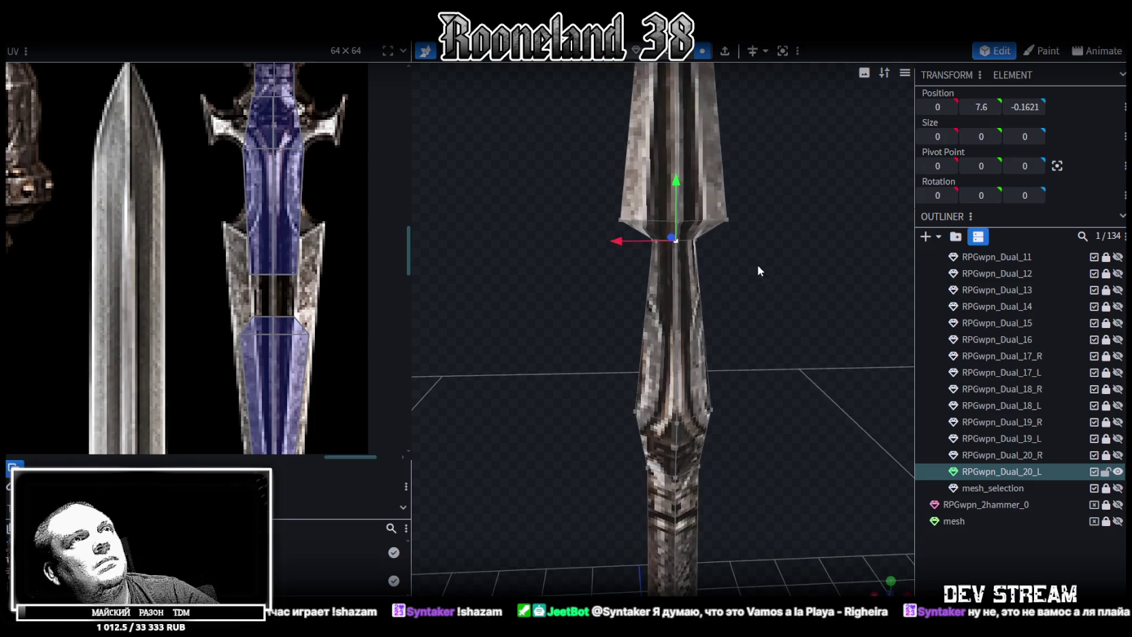
{"action": "left_click", "coordinate": [237, 299]}
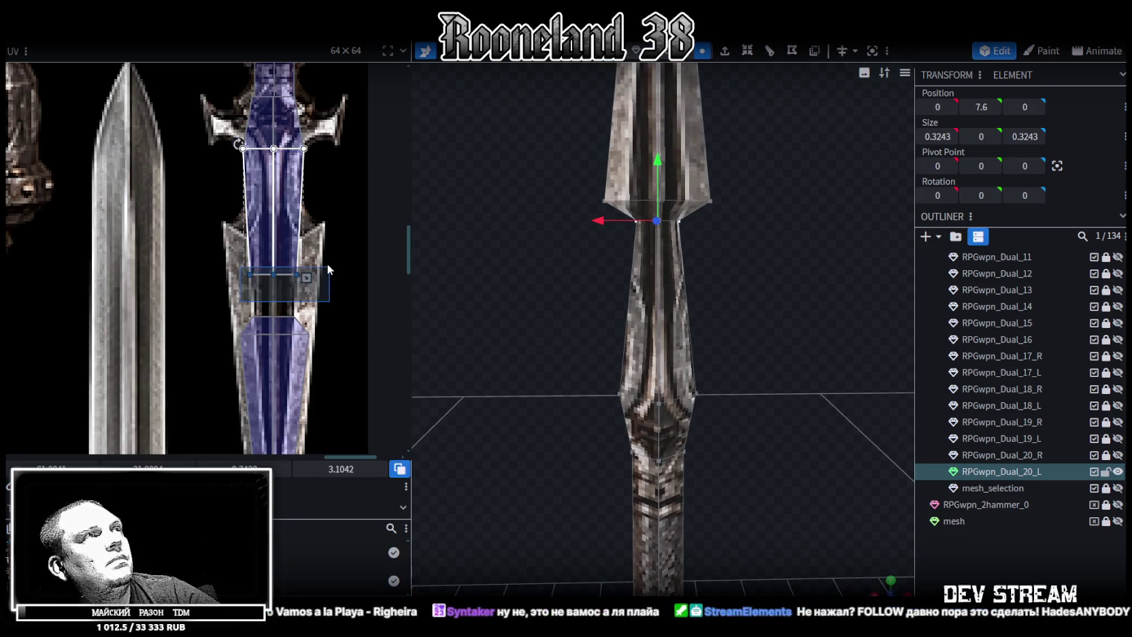
{"action": "scroll", "coordinate": [302, 289], "scroll_direction": "up", "scroll_amount": 2}
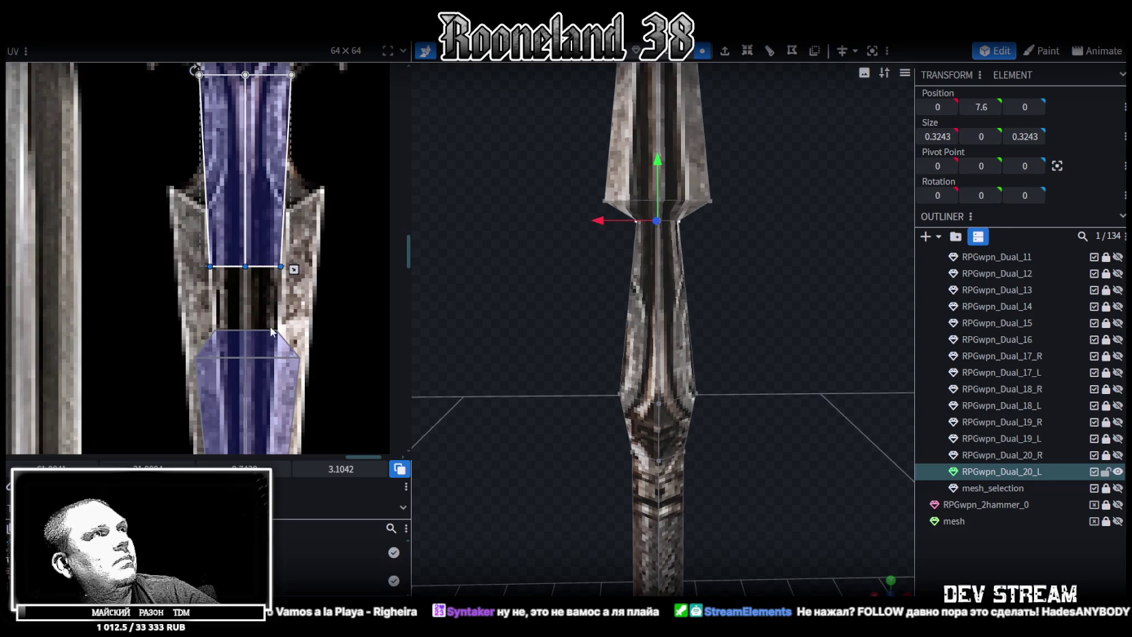
{"action": "left_click_drag", "start_coordinate": [294, 269], "coordinate": [293, 332]}
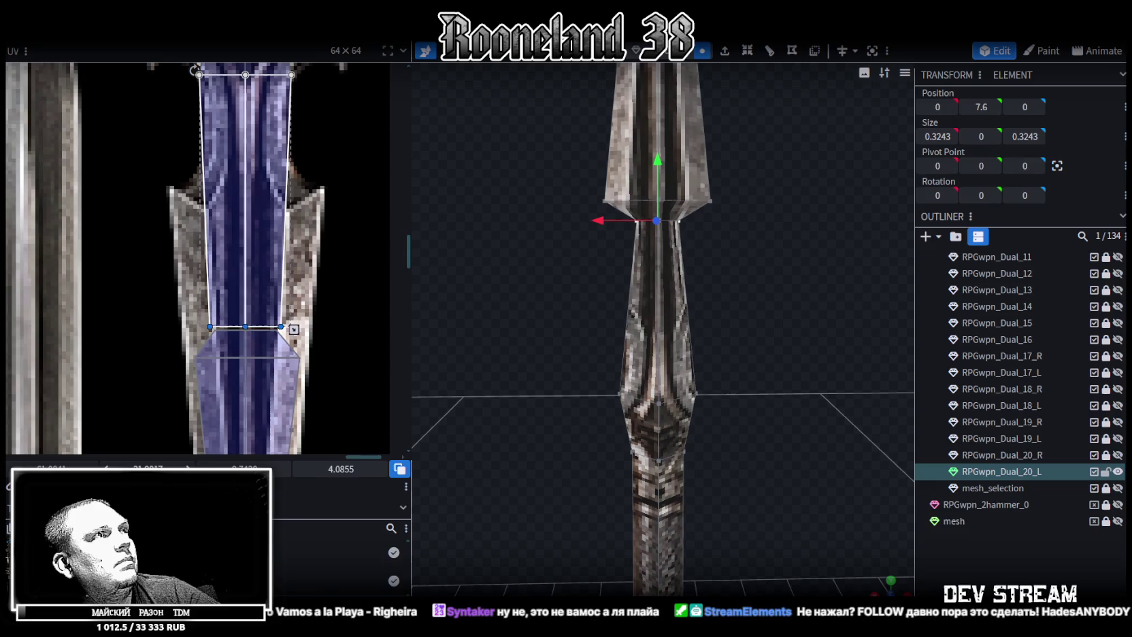
Select the lower trapezoid UV face and set its vertical UV coordinate to 33
{"action": "scroll", "coordinate": [173, 379], "scroll_direction": "up", "scroll_amount": 2}
{"action": "left_click_drag", "start_coordinate": [103, 301], "coordinate": [399, 384]}
{"action": "left_click", "coordinate": [148, 469]}
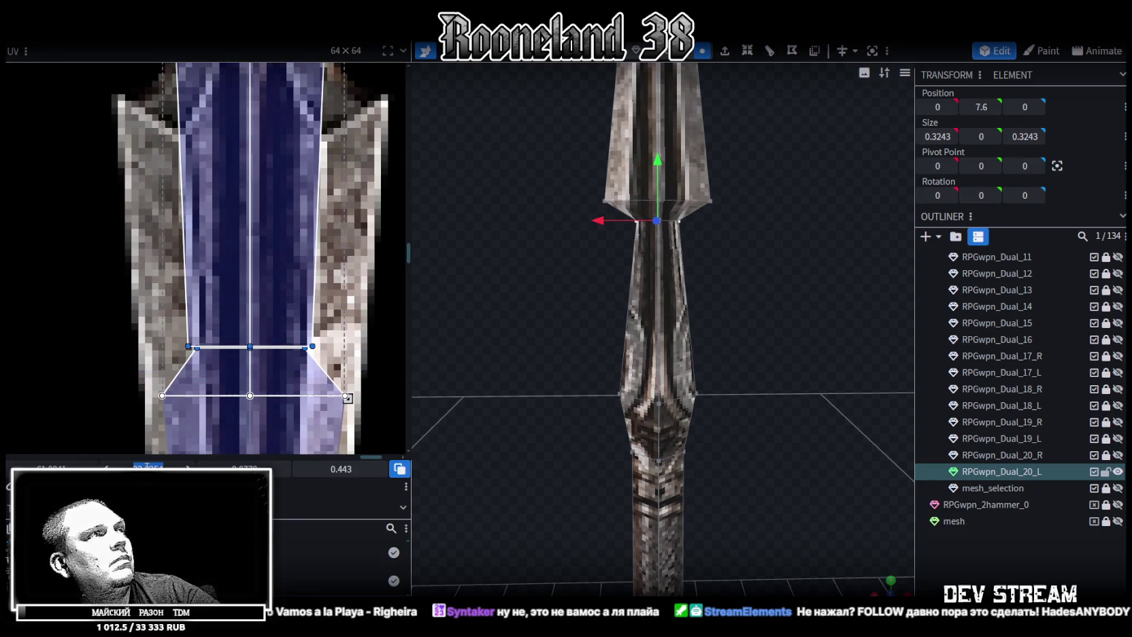
{"action": "type", "text": "33"}
{"action": "key", "text": "Return"}
Pull the lower-right UV vertex inward along the blade, then select the blade face's lower UV vertices
{"action": "scroll", "coordinate": [130, 400], "scroll_direction": "up", "scroll_amount": 2}
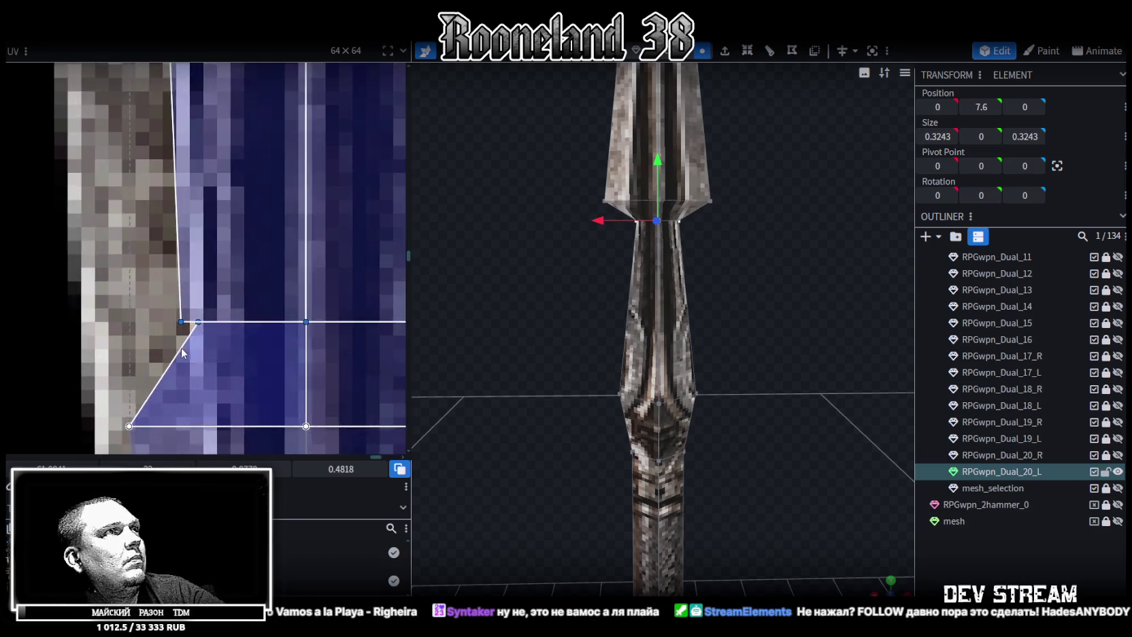
{"action": "scroll", "coordinate": [136, 381], "scroll_direction": "up", "scroll_amount": 2}
{"action": "mouse_move", "coordinate": [158, 296]}
{"action": "left_mouse_down"}
{"action": "mouse_move", "coordinate": [190, 321]}
{"action": "mouse_move", "coordinate": [218, 311]}
{"action": "left_mouse_up"}
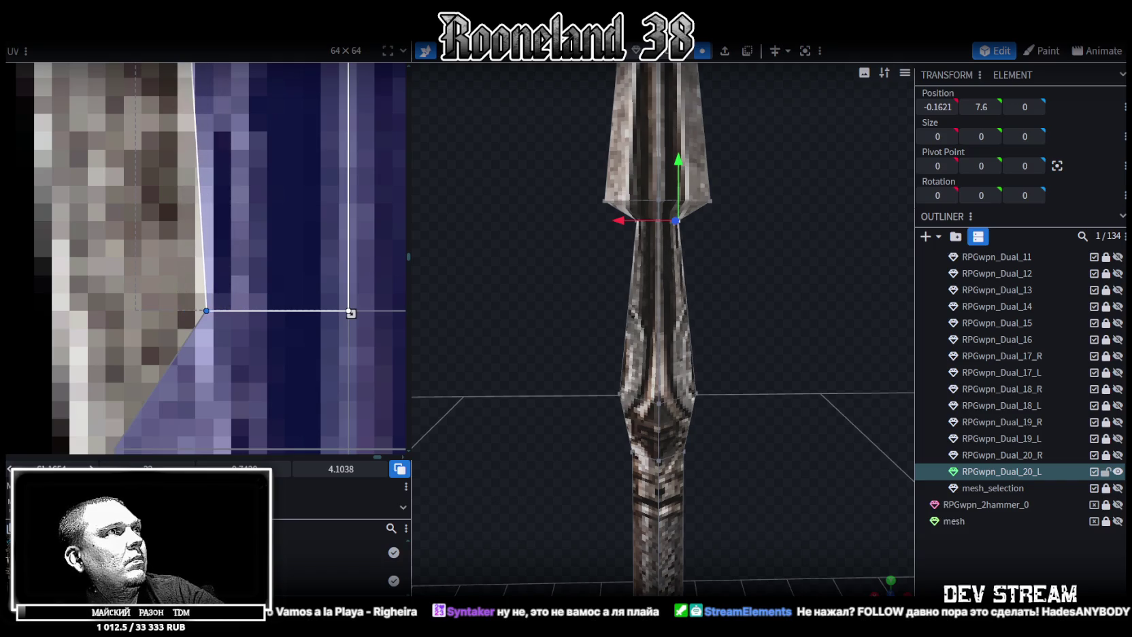
{"action": "scroll", "coordinate": [223, 360], "scroll_direction": "down", "scroll_amount": 2}
{"action": "left_click_drag", "start_coordinate": [333, 316], "coordinate": [293, 340]}
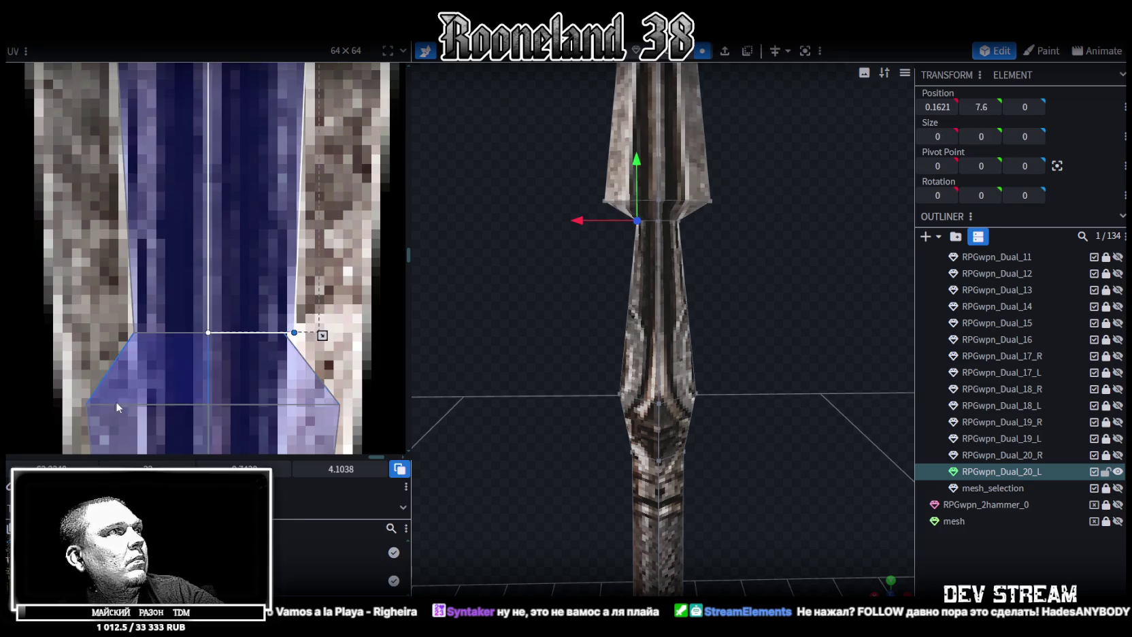
{"action": "left_click_drag", "start_coordinate": [293, 335], "coordinate": [282, 335]}
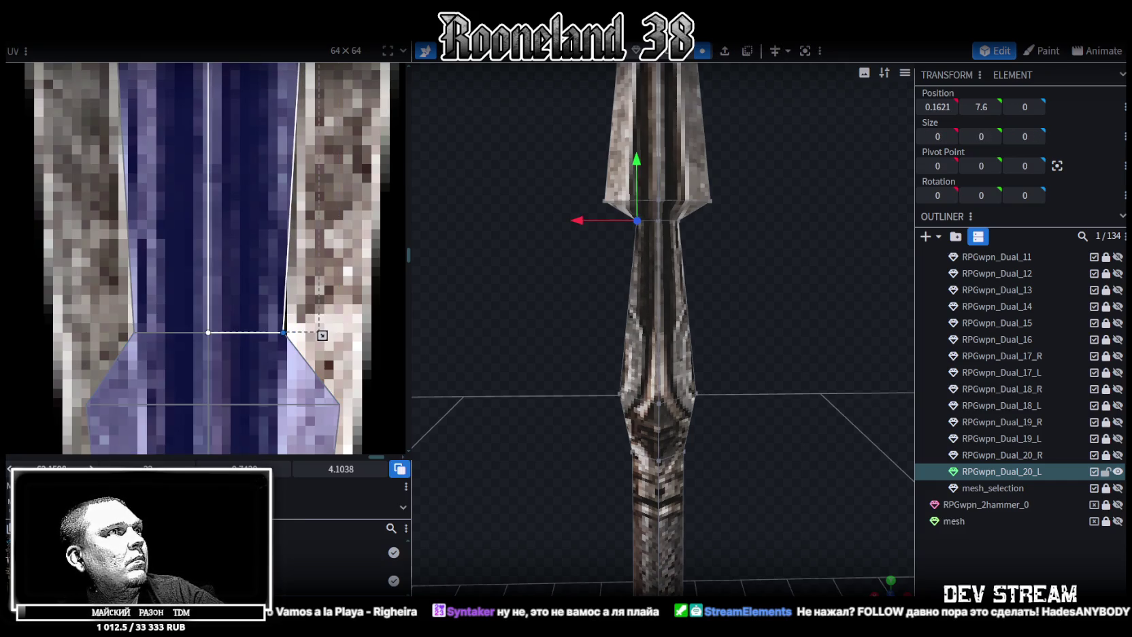
{"action": "scroll", "coordinate": [250, 383], "scroll_direction": "down", "scroll_amount": 2}
{"action": "scroll", "coordinate": [249, 383], "scroll_direction": "down", "scroll_amount": 1}
{"action": "left_click_drag", "start_coordinate": [100, 321], "coordinate": [313, 423]}
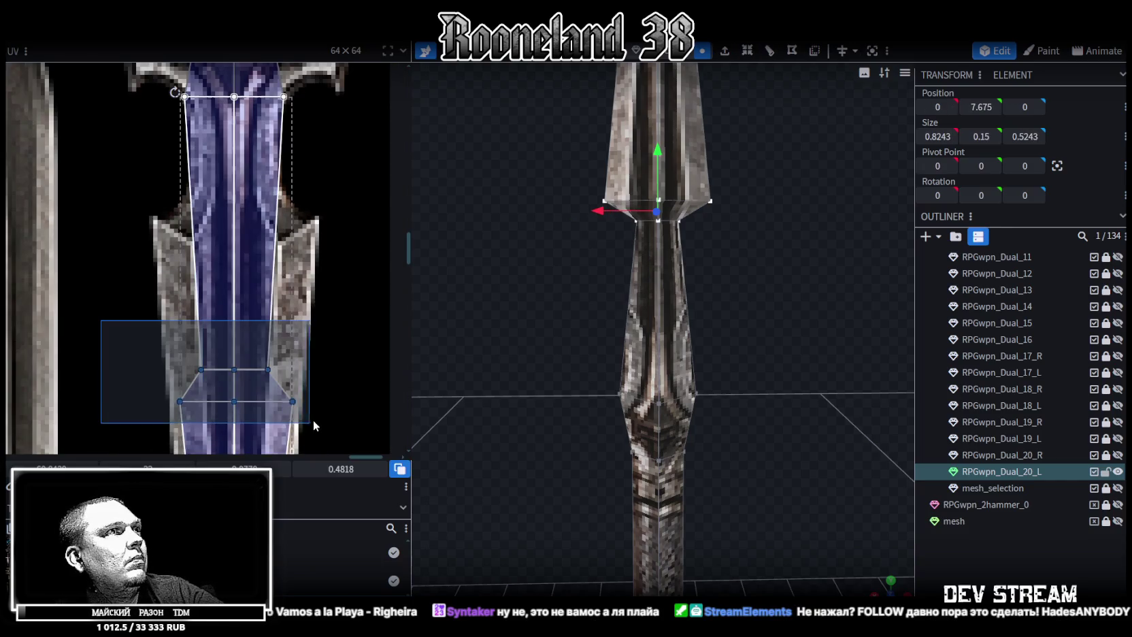
Raise the spearhead's lower UV vertices onto the blade area of the weapon texture
{"action": "left_click_drag", "start_coordinate": [234, 402], "coordinate": [235, 225]}
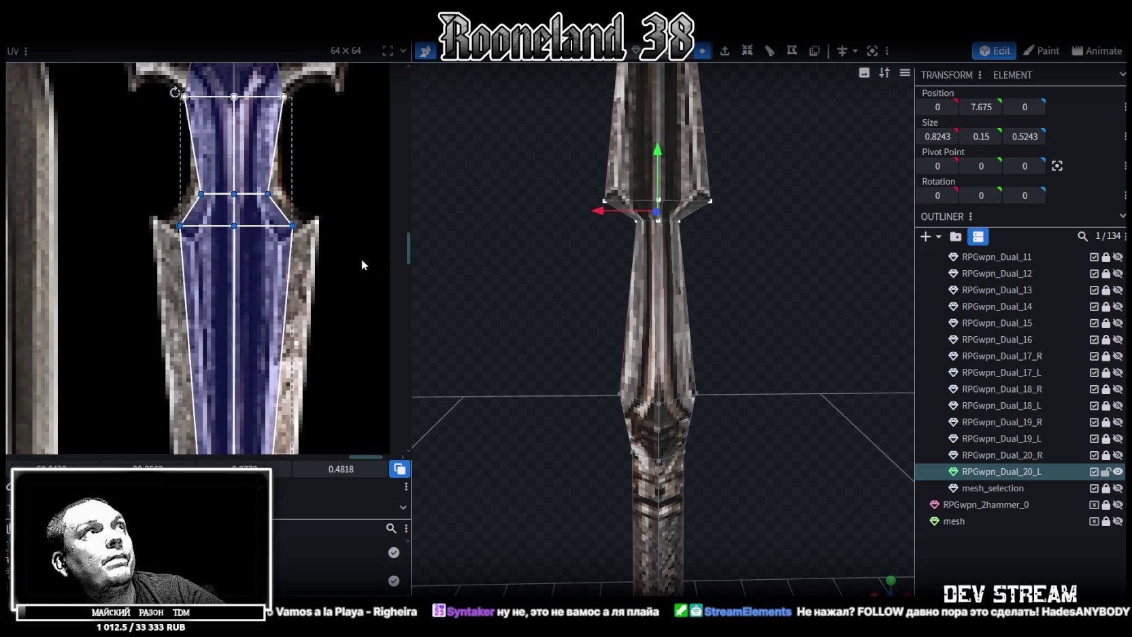
{"action": "scroll", "coordinate": [357, 272], "scroll_direction": "up", "scroll_amount": 2}
{"action": "scroll", "coordinate": [316, 228], "scroll_direction": "left", "scroll_amount": 2}
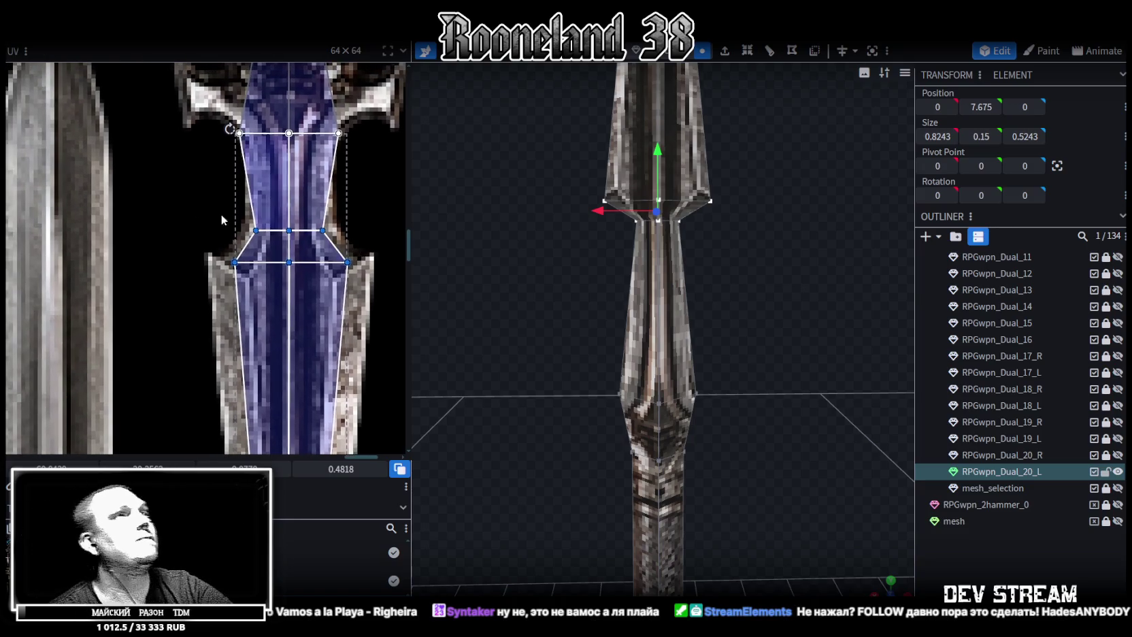
Nudge the left flare face's UV vertex leftward, then select the mirrored right flare face
{"action": "left_click", "coordinate": [269, 248]}
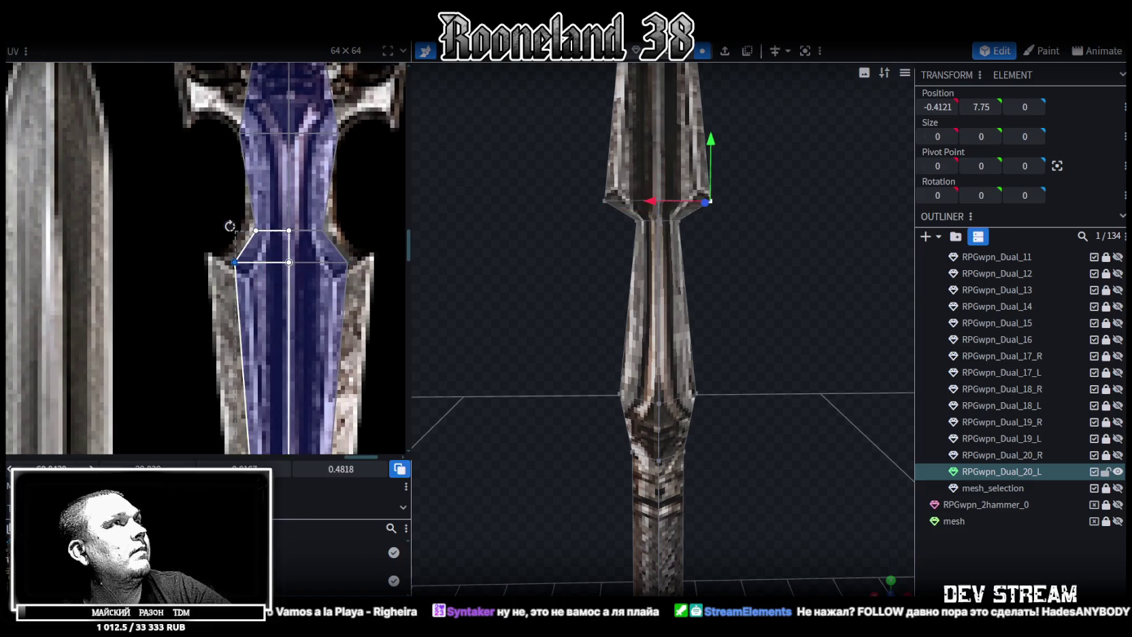
{"action": "key", "text": "Left"}
{"action": "key", "text": "Left"}
{"action": "key", "text": "Left"}
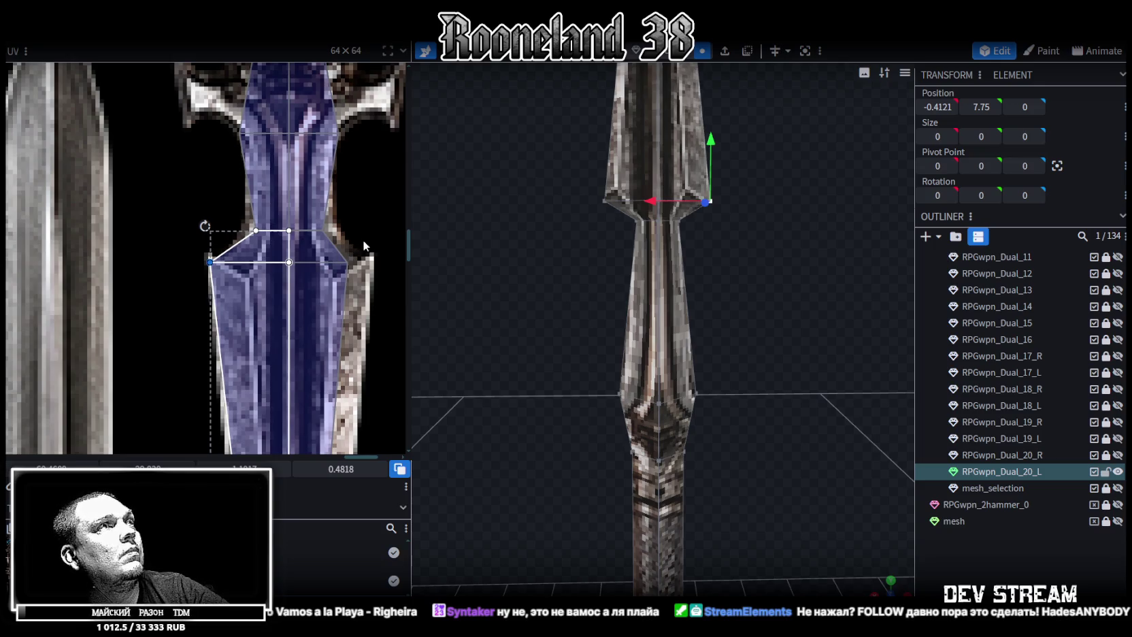
{"action": "left_click", "coordinate": [333, 247]}
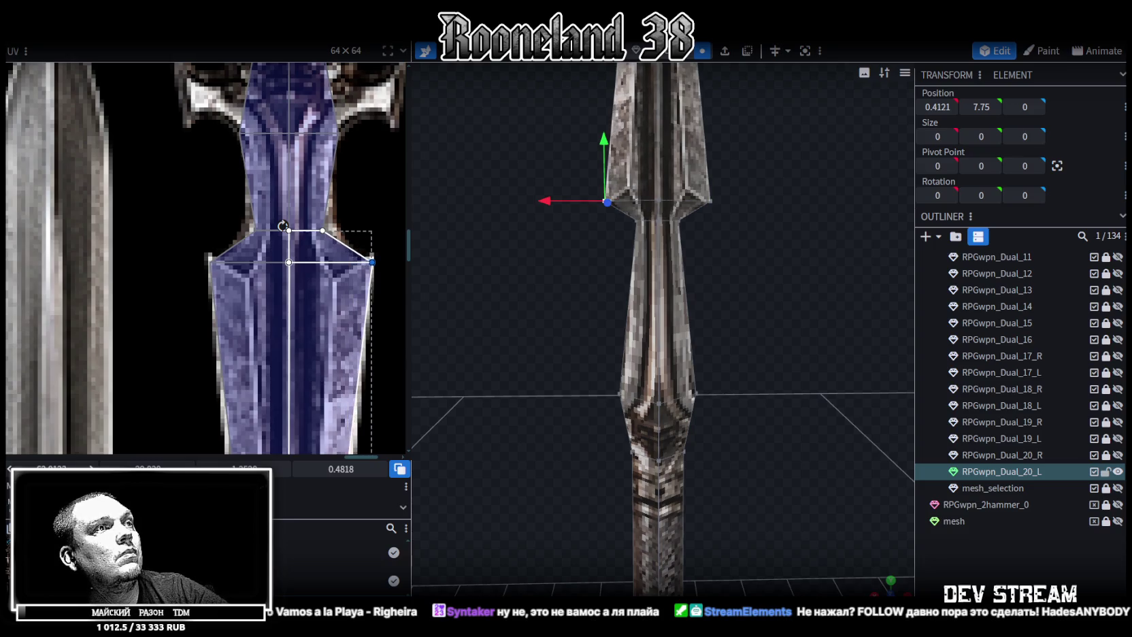
{"action": "scroll", "coordinate": [297, 336], "scroll_direction": "down", "scroll_amount": 4}
{"action": "scroll", "coordinate": [266, 166], "scroll_direction": "down", "scroll_amount": 3}
{"action": "scroll", "coordinate": [283, 267], "scroll_direction": "up", "scroll_amount": 2}
{"action": "scroll", "coordinate": [268, 313], "scroll_direction": "up", "scroll_amount": 2}
{"action": "scroll", "coordinate": [255, 366], "scroll_direction": "up", "scroll_amount": 2}
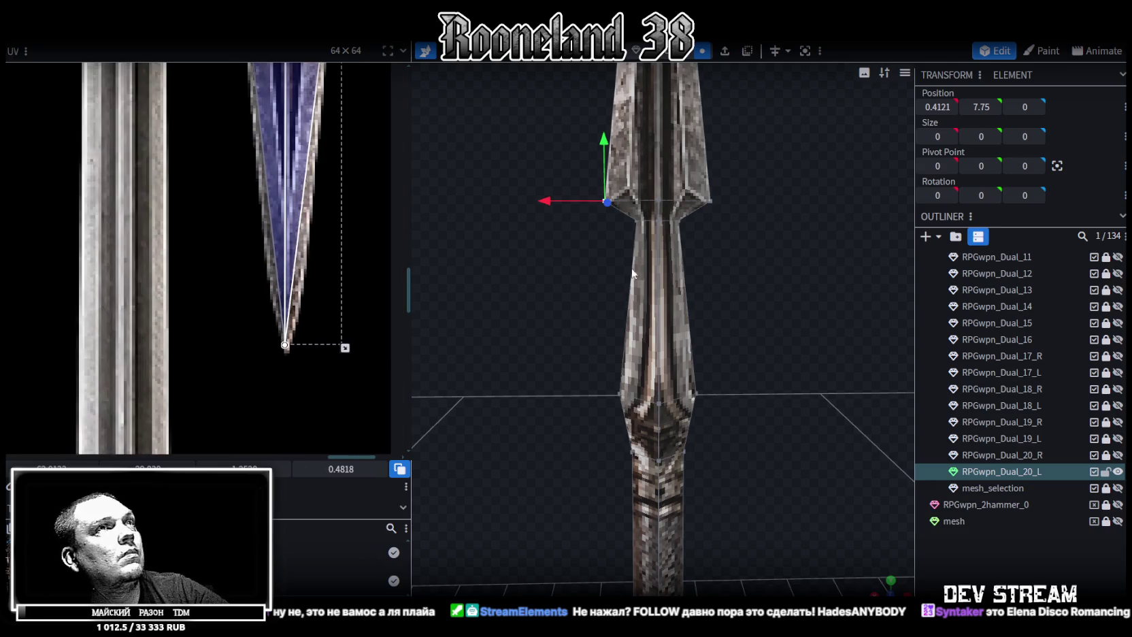
{"action": "scroll", "coordinate": [633, 272], "scroll_direction": "down", "scroll_amount": 2}
{"action": "scroll", "coordinate": [612, 327], "scroll_direction": "down", "scroll_amount": 2}
{"action": "scroll", "coordinate": [592, 368], "scroll_direction": "down", "scroll_amount": 2}
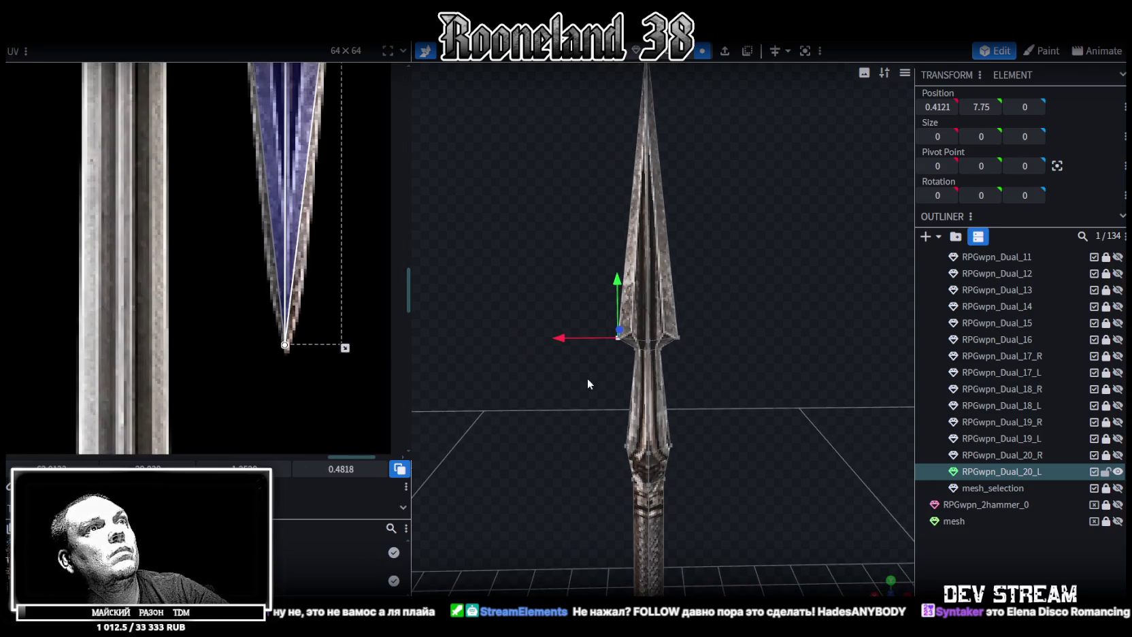
Lower the spearhead's base faces on Y to lengthen the blade
{"action": "left_click", "coordinate": [654, 344]}
{"action": "left_click_drag", "start_coordinate": [644, 297], "coordinate": [644, 398]}
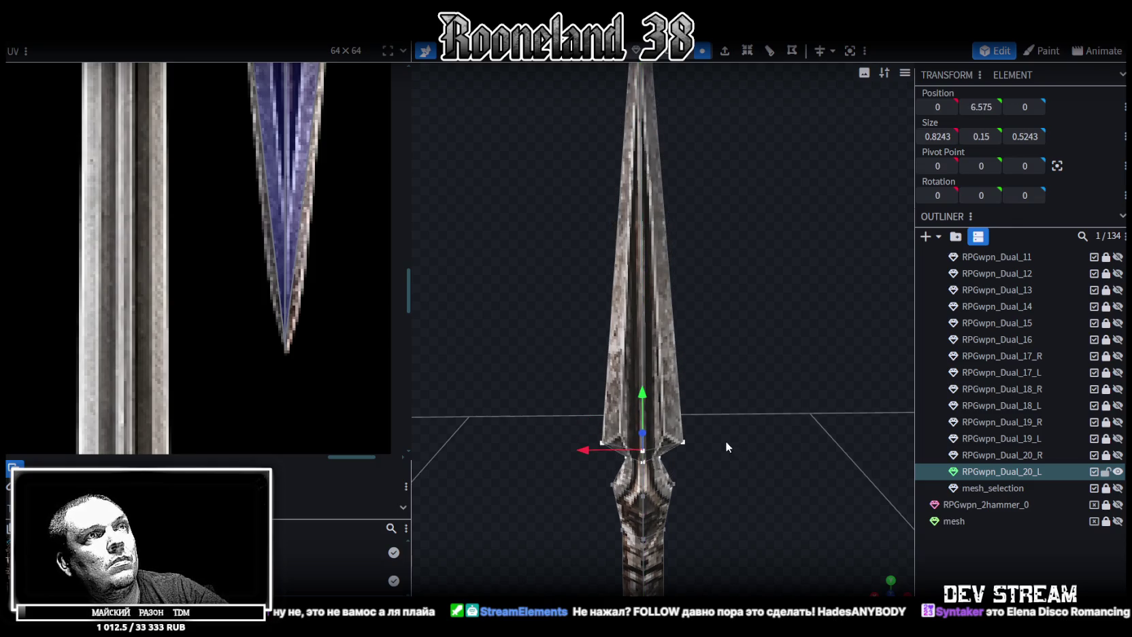
{"action": "left_click_drag", "start_coordinate": [575, 395], "coordinate": [575, 355]}
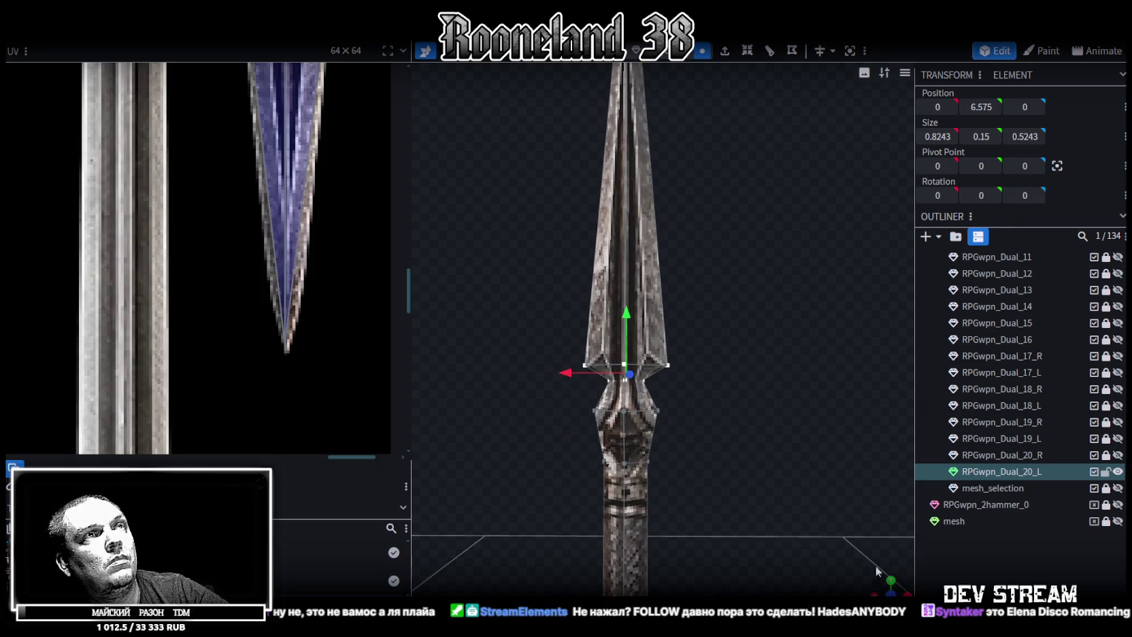
Resize the two guard-edge vertices to widen the flare to 1.2243 across
{"action": "left_click", "coordinate": [586, 364]}
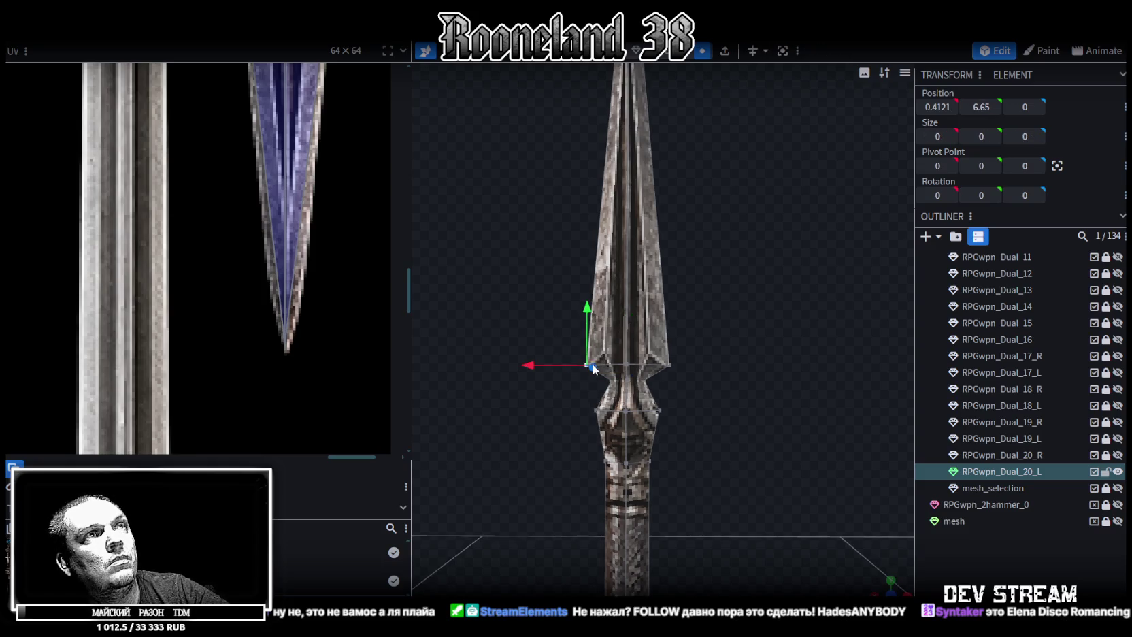
{"action": "left_click", "coordinate": [670, 366], "text": "shift"}
{"action": "scroll", "coordinate": [242, 272], "scroll_direction": "down", "scroll_amount": 3}
{"action": "scroll", "coordinate": [272, 236], "scroll_direction": "up", "scroll_amount": 2}
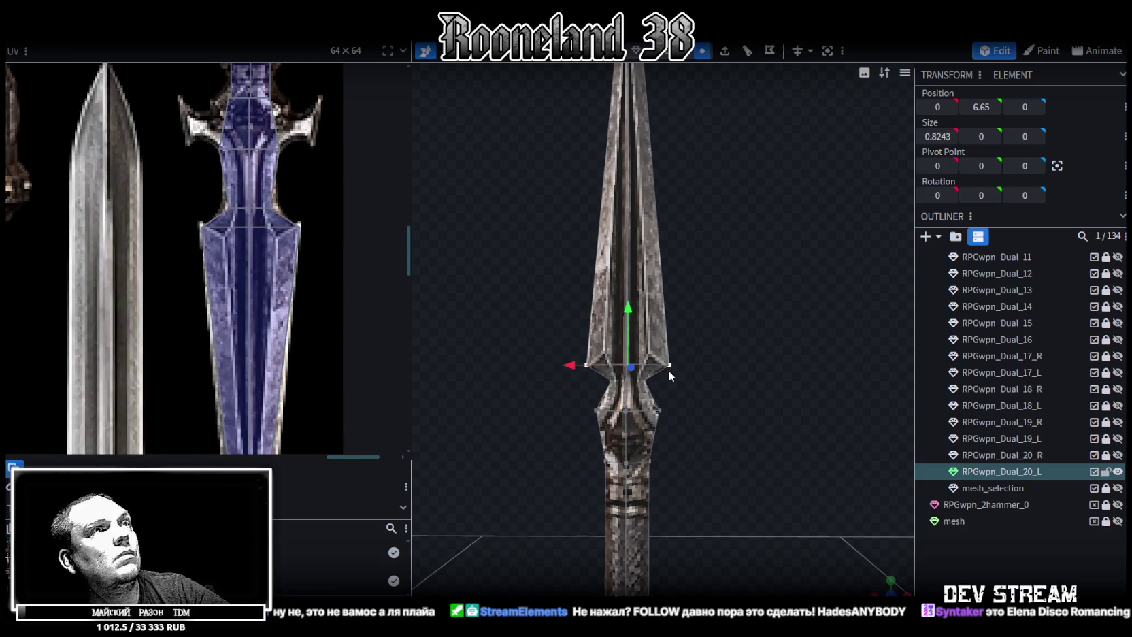
{"action": "key", "text": "s"}
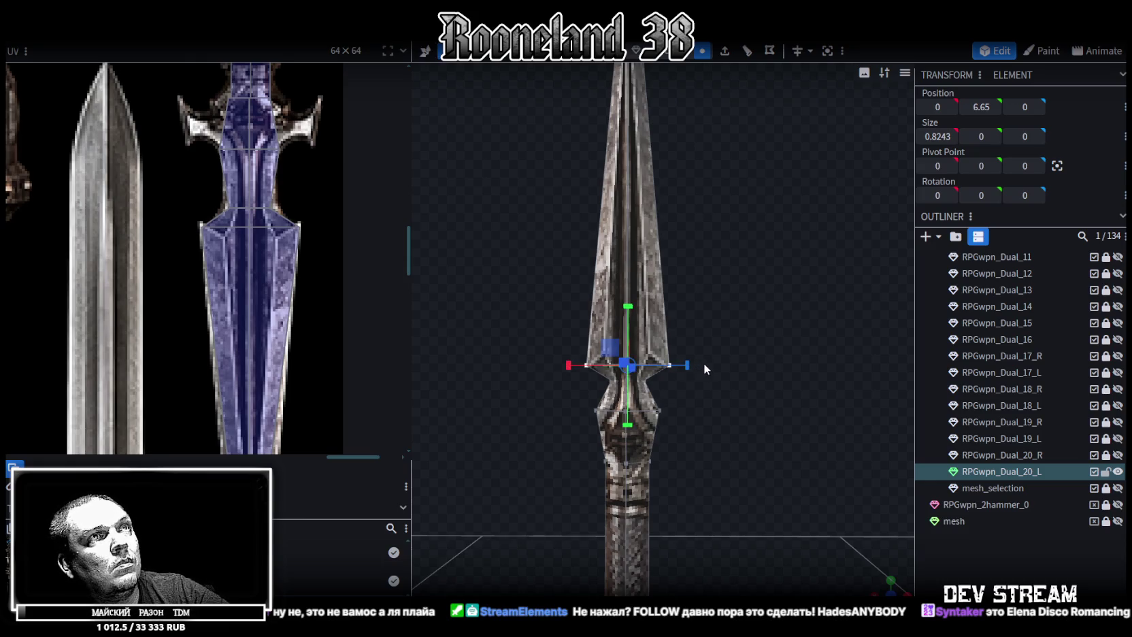
{"action": "scroll", "coordinate": [677, 390], "scroll_direction": "up", "scroll_amount": 3}
{"action": "left_click_drag", "start_coordinate": [677, 386], "coordinate": [697, 387]}
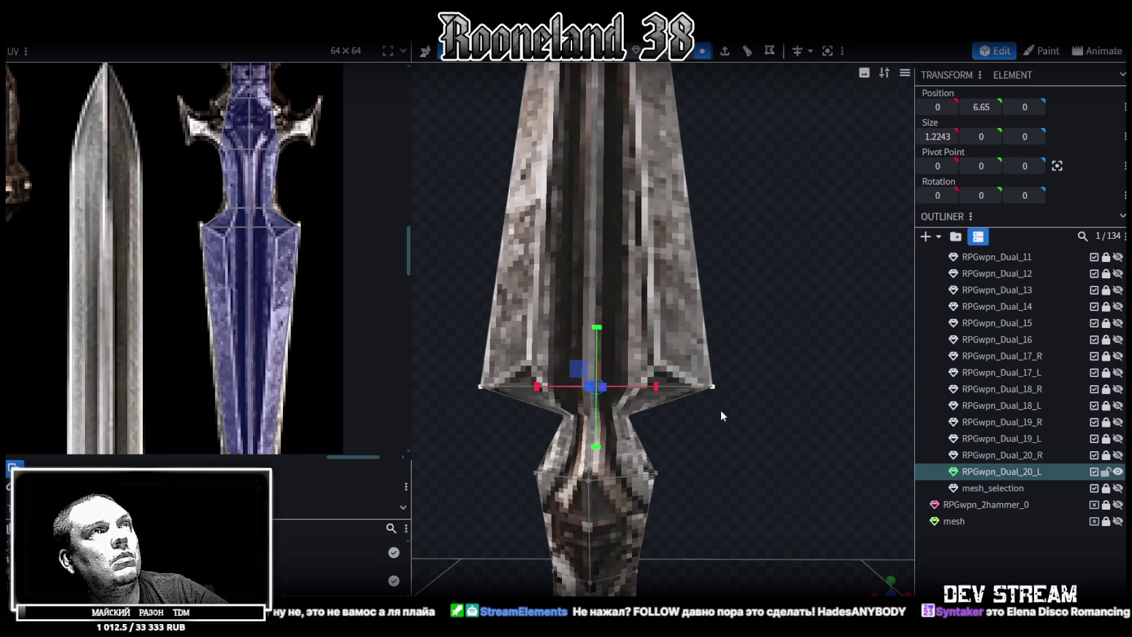
{"action": "scroll", "coordinate": [741, 418], "scroll_direction": "down", "scroll_amount": 5}
{"action": "mouse_move", "coordinate": [729, 428]}
{"action": "left_mouse_down"}
{"action": "mouse_move", "coordinate": [729, 365]}
{"action": "mouse_move", "coordinate": [729, 406]}
{"action": "mouse_move", "coordinate": [682, 433]}
{"action": "mouse_move", "coordinate": [717, 390]}
{"action": "left_mouse_up"}
{"action": "scroll", "coordinate": [701, 383], "scroll_direction": "up", "scroll_amount": 3}
{"action": "scroll", "coordinate": [747, 379], "scroll_direction": "up", "scroll_amount": 3}
{"action": "scroll", "coordinate": [207, 169], "scroll_direction": "up", "scroll_amount": 2}
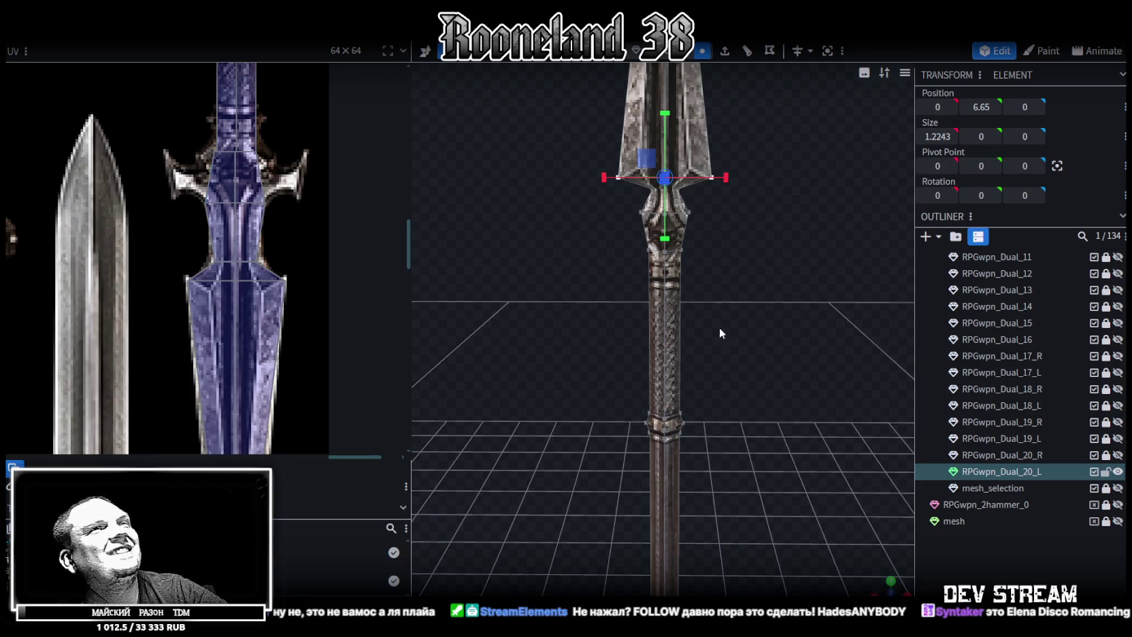
{"action": "scroll", "coordinate": [735, 274], "scroll_direction": "up", "scroll_amount": 2}
{"action": "scroll", "coordinate": [738, 287], "scroll_direction": "up", "scroll_amount": 2}
{"action": "scroll", "coordinate": [261, 134], "scroll_direction": "up", "scroll_amount": 3}
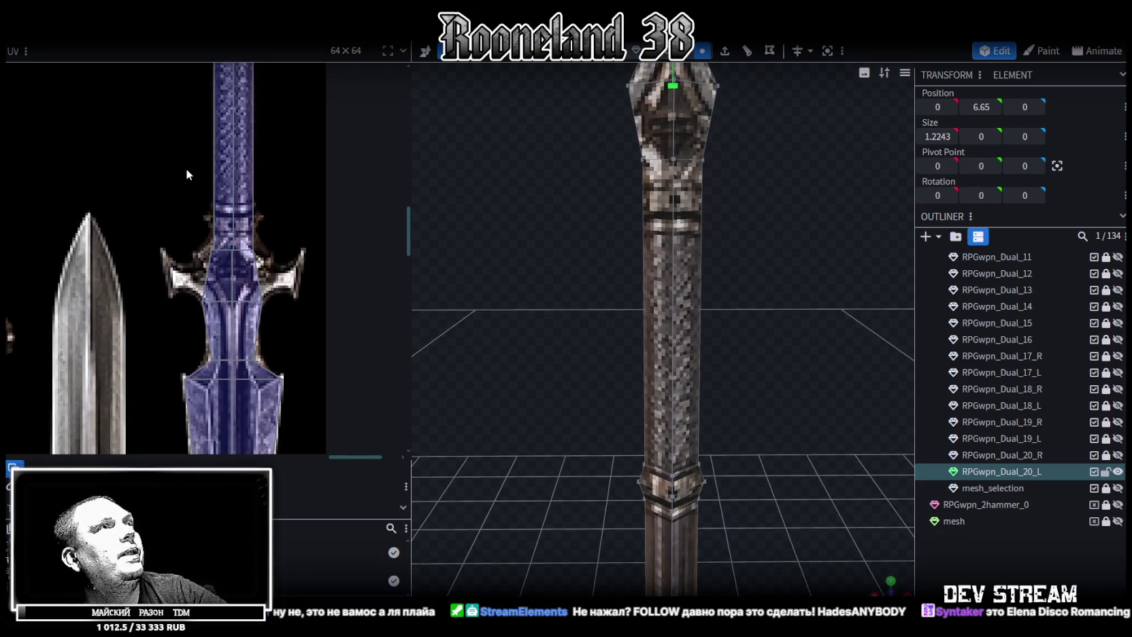
Stretch the collar face's UV top edge upward on the weapon texture
{"action": "left_click", "coordinate": [267, 261]}
{"action": "scroll", "coordinate": [267, 262], "scroll_direction": "up", "scroll_amount": 2}
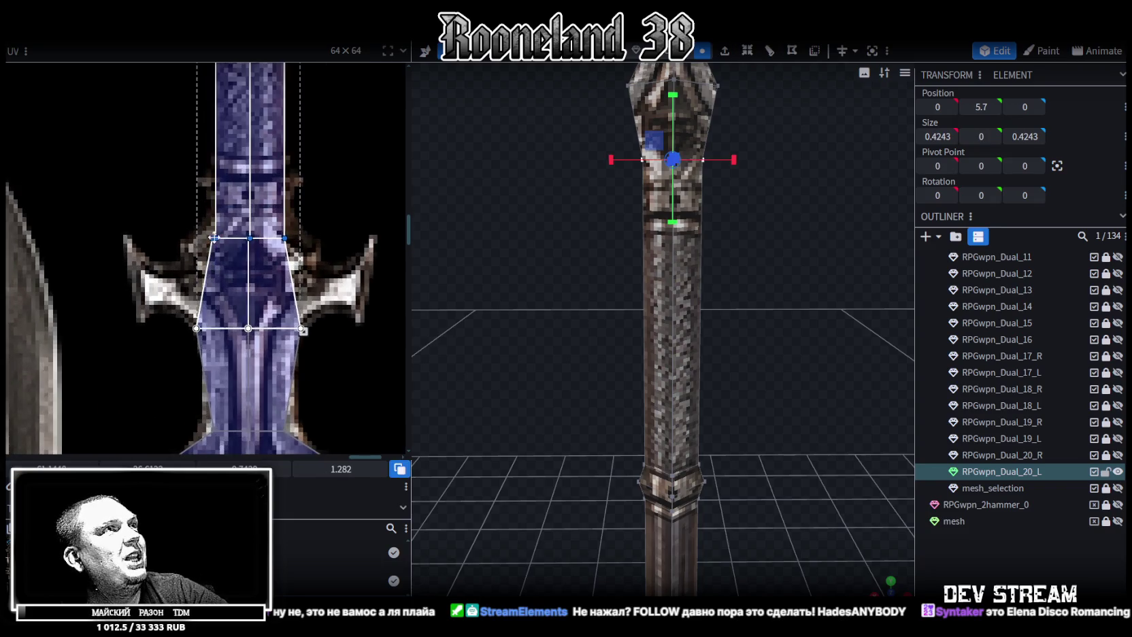
{"action": "left_click_drag", "start_coordinate": [341, 469], "coordinate": [382, 469]}
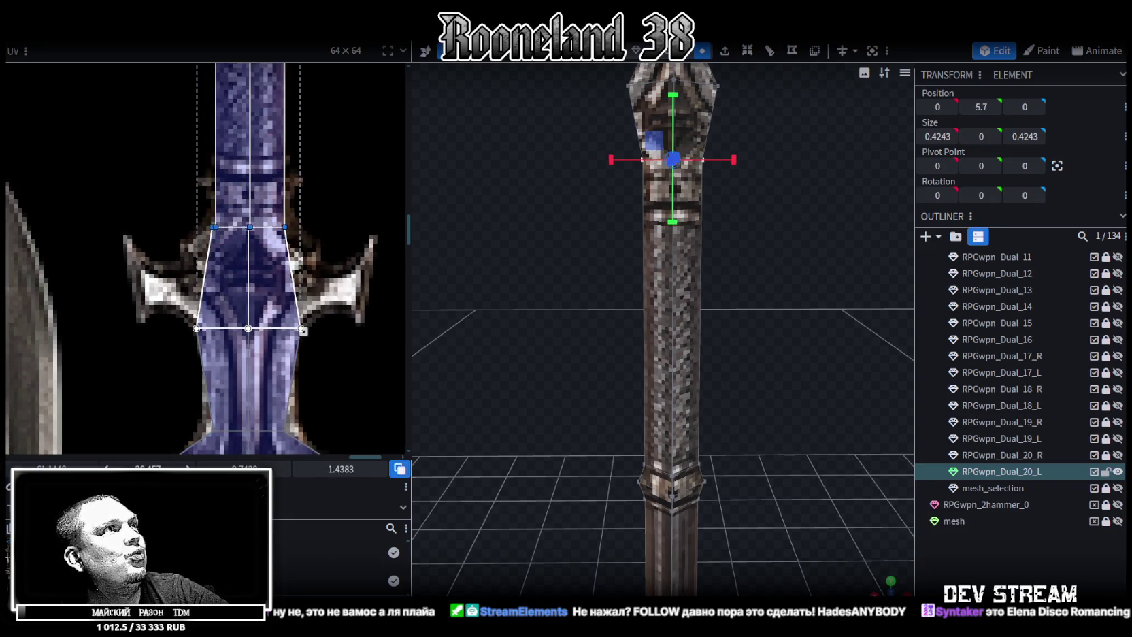
{"action": "scroll", "coordinate": [749, 407], "scroll_direction": "up", "scroll_amount": 3}
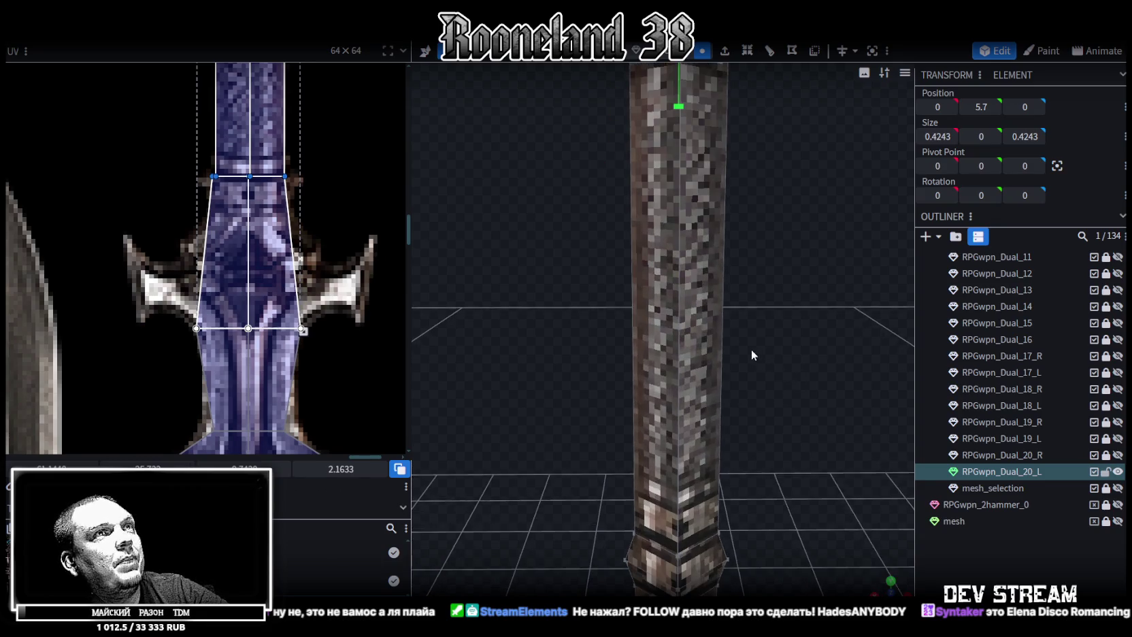
Box-select the collar's bottom edge loop on the shaft and lower it to Y 5.4
{"action": "right_click_drag", "start_coordinate": [751, 350], "coordinate": [720, 444]}
{"action": "left_click_drag", "start_coordinate": [505, 246], "coordinate": [810, 168]}
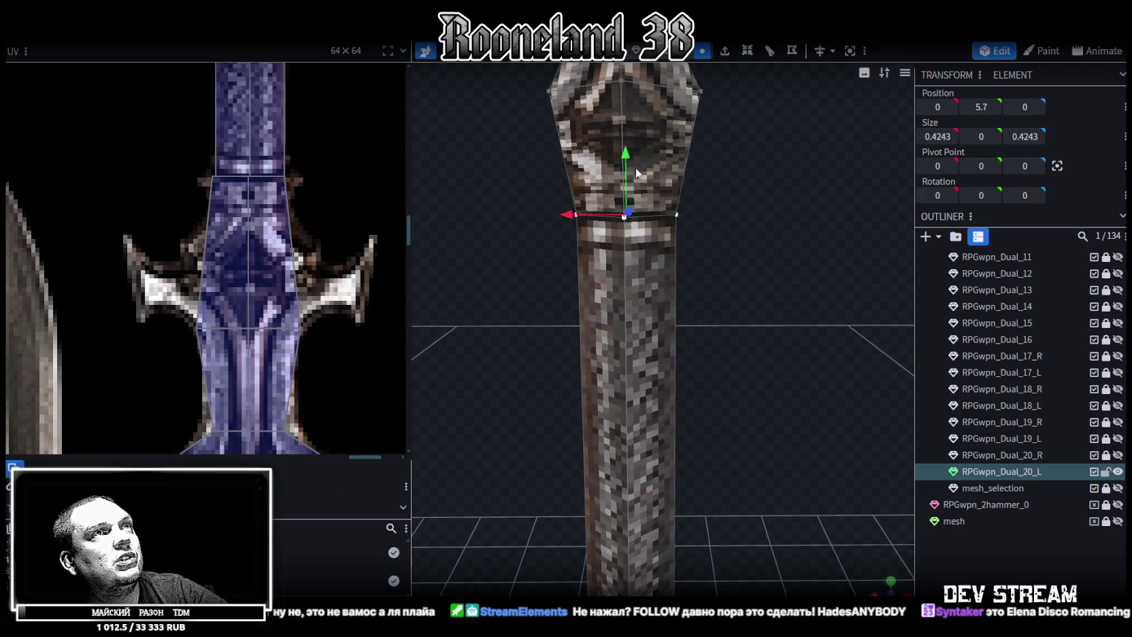
{"action": "left_click_drag", "start_coordinate": [633, 168], "coordinate": [606, 238]}
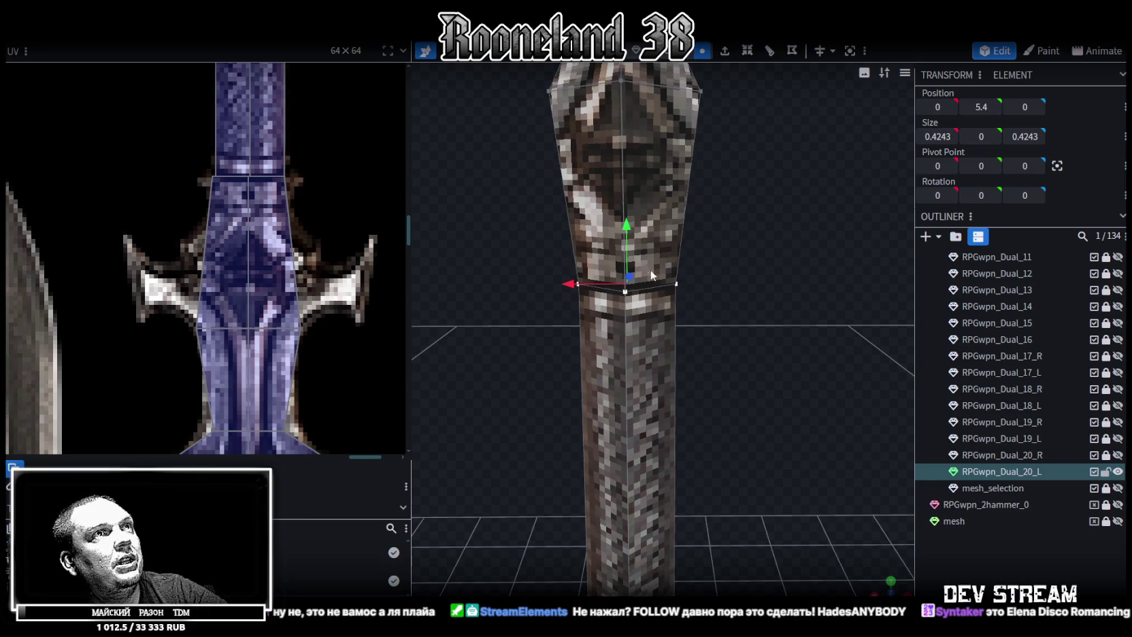
{"action": "scroll", "coordinate": [741, 317], "scroll_direction": "down", "scroll_amount": 2}
{"action": "scroll", "coordinate": [722, 209], "scroll_direction": "down", "scroll_amount": 2}
{"action": "scroll", "coordinate": [712, 254], "scroll_direction": "down", "scroll_amount": 2}
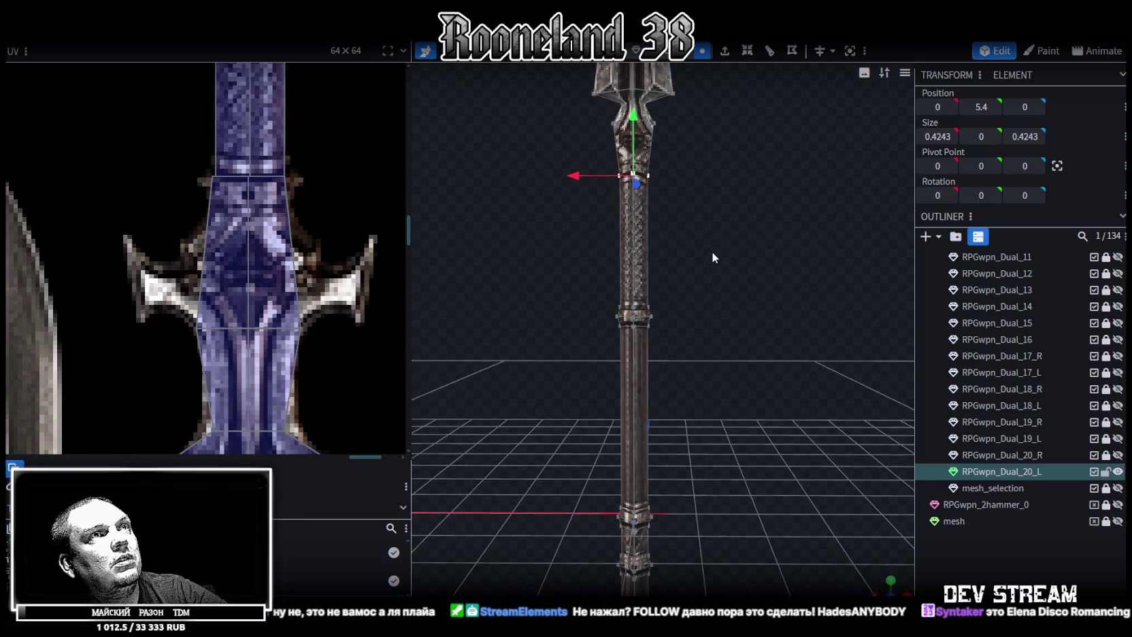
{"action": "scroll", "coordinate": [712, 251], "scroll_direction": "up", "scroll_amount": 1}
{"action": "scroll", "coordinate": [238, 205], "scroll_direction": "down", "scroll_amount": 3}
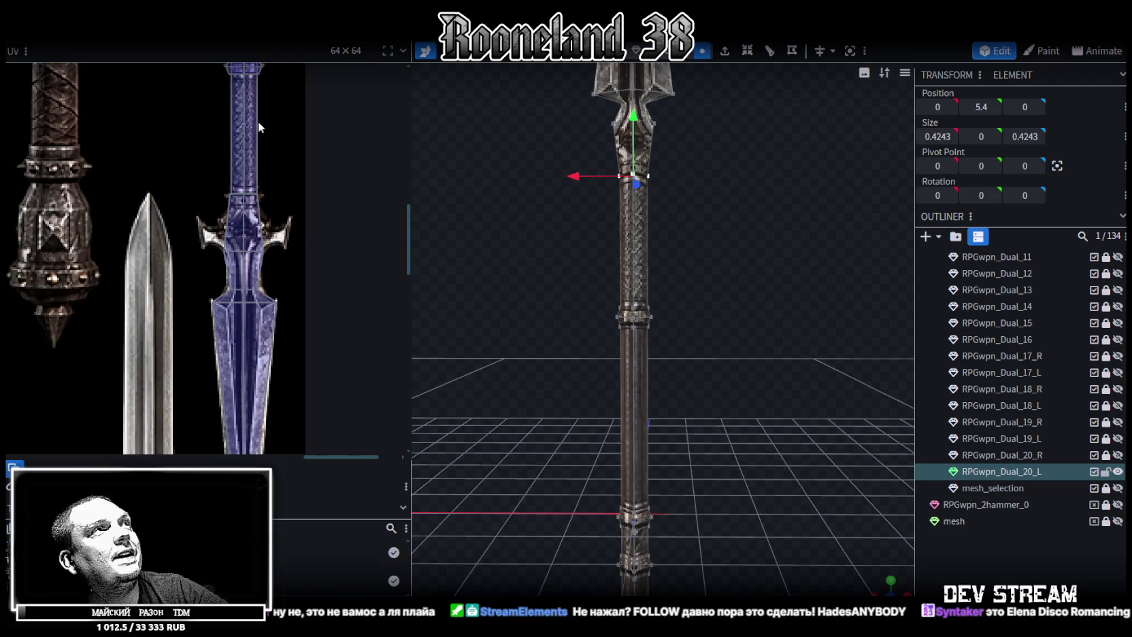
{"action": "middle_click_drag", "start_coordinate": [260, 126], "coordinate": [259, 170]}
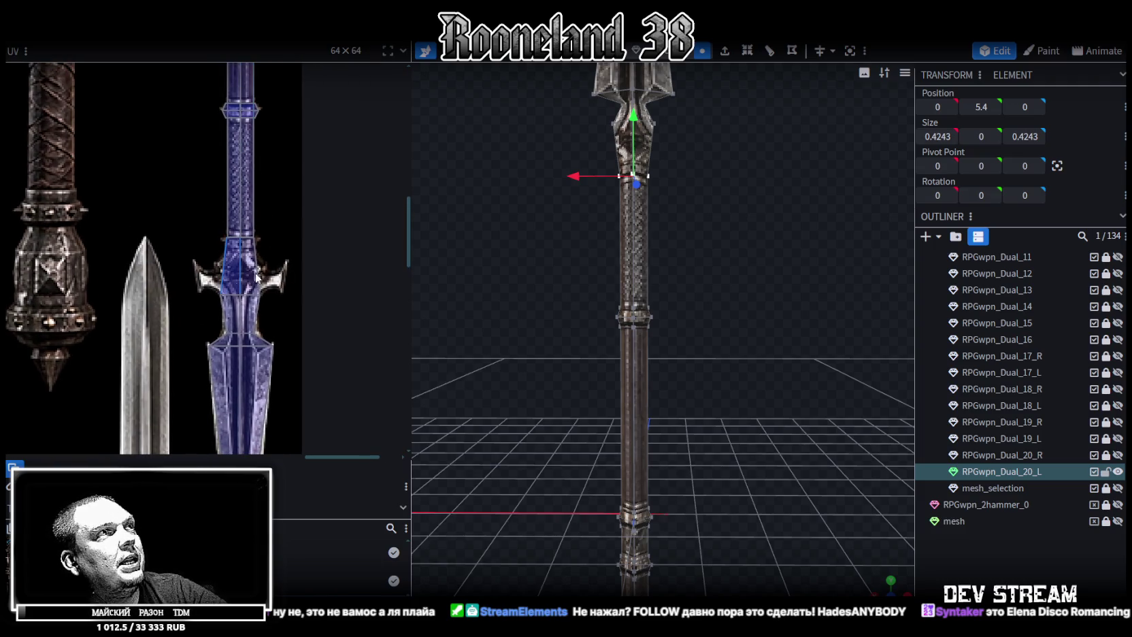
{"action": "scroll", "coordinate": [460, 239], "scroll_direction": "up", "scroll_amount": 1}
{"action": "mouse_move", "coordinate": [573, 222]}
{"action": "left_mouse_down"}
{"action": "mouse_move", "coordinate": [773, 203]}
{"action": "mouse_move", "coordinate": [754, 202]}
{"action": "left_mouse_up"}
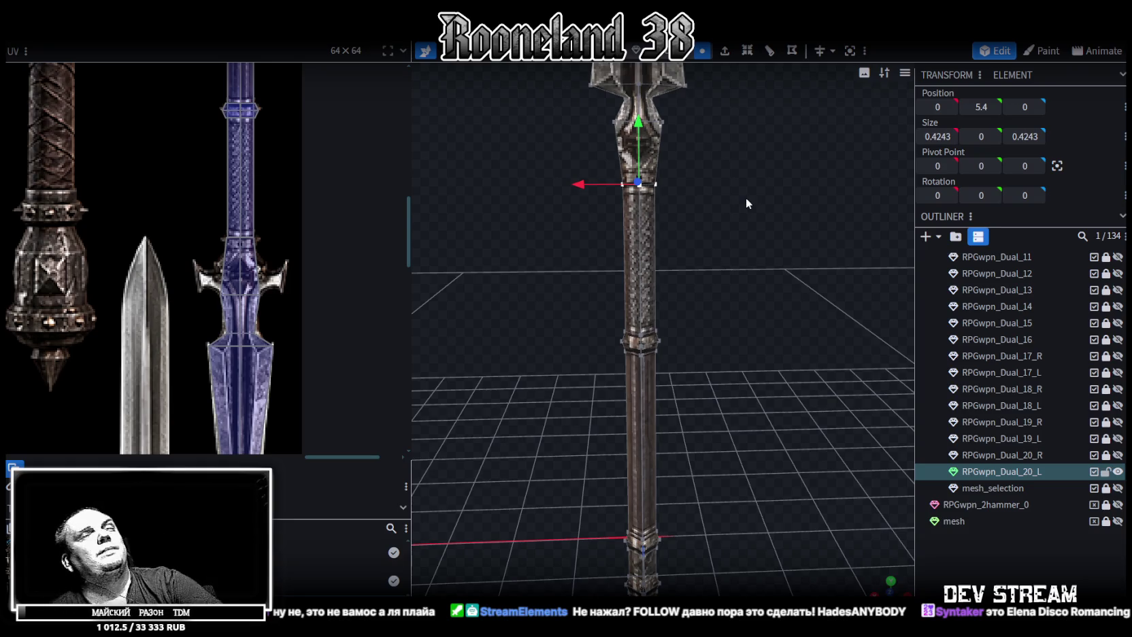
Orbit and zoom around the textured spear to inspect it from butt spike to blade
{"action": "scroll", "coordinate": [689, 237], "scroll_direction": "down", "scroll_amount": 3}
{"action": "scroll", "coordinate": [689, 237], "scroll_direction": "down", "scroll_amount": 3}
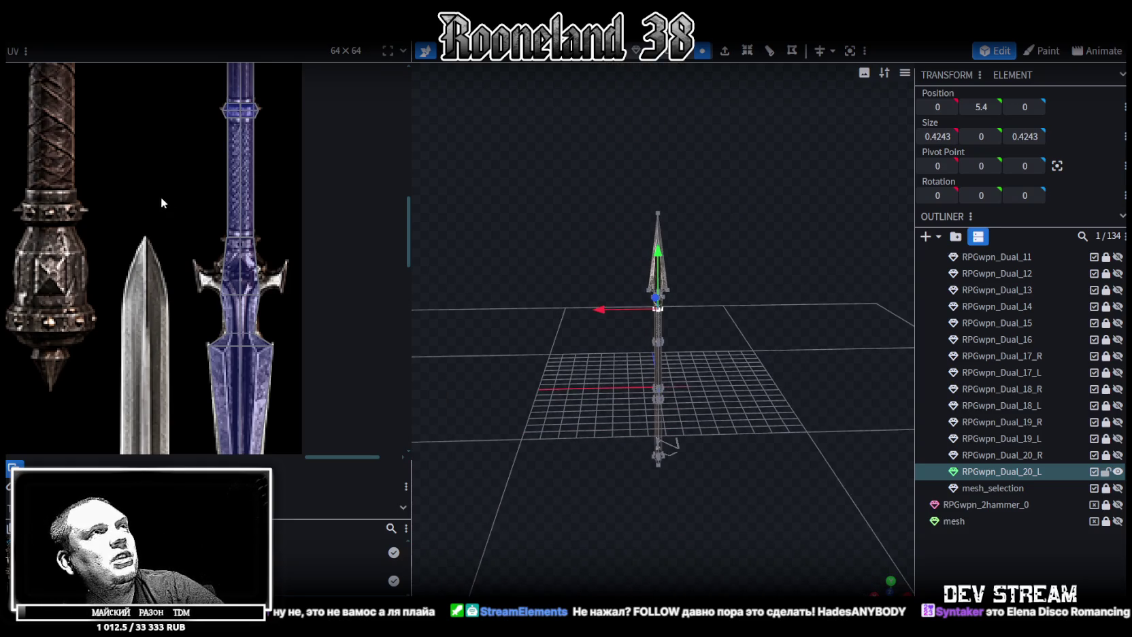
{"action": "scroll", "coordinate": [752, 297], "scroll_direction": "up", "scroll_amount": 3}
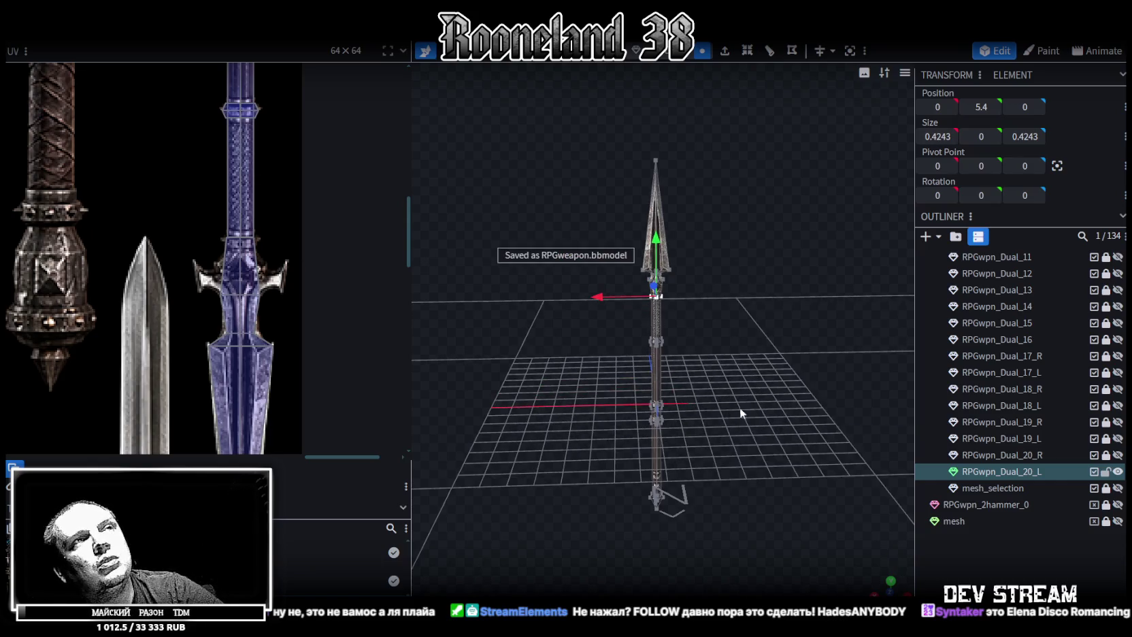
{"action": "left_click_drag", "start_coordinate": [740, 407], "coordinate": [700, 411]}
{"action": "scroll", "coordinate": [715, 420], "scroll_direction": "up", "scroll_amount": 2}
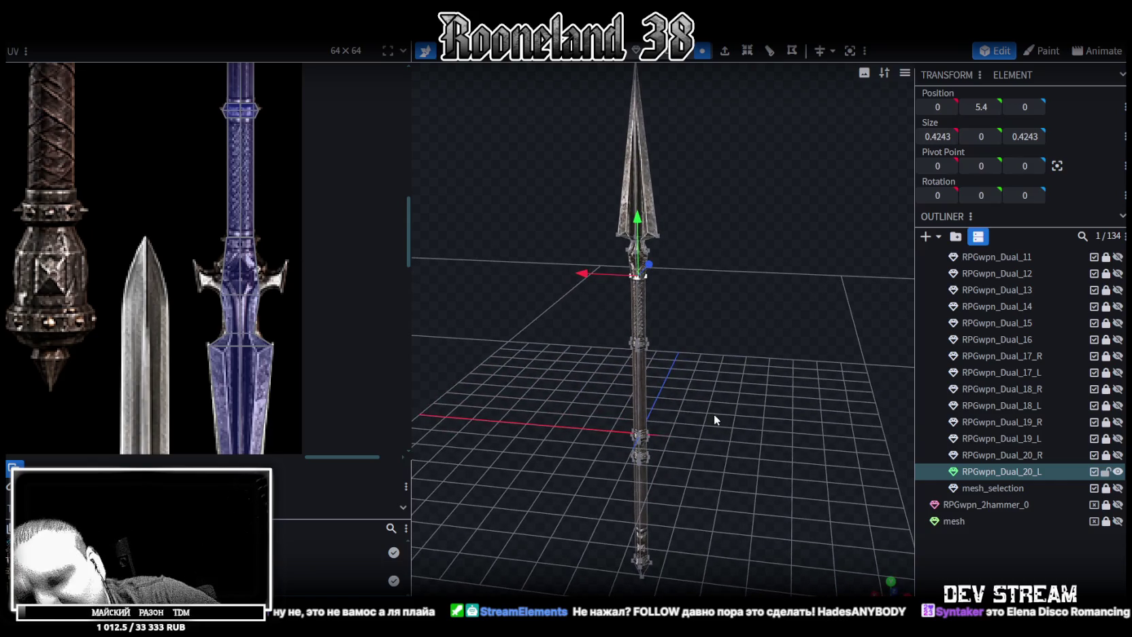
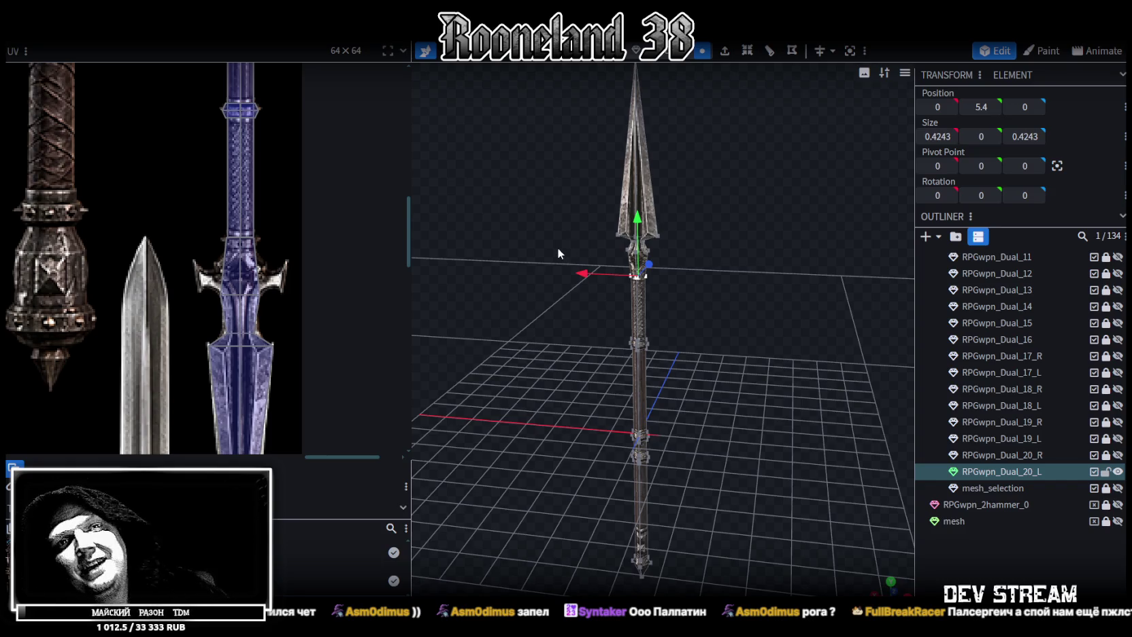
Select two adjacent faces near the top of the spear shaft, below the head
{"action": "scroll", "coordinate": [633, 353], "scroll_direction": "up", "scroll_amount": 3}
{"action": "scroll", "coordinate": [710, 305], "scroll_direction": "up", "scroll_amount": 2}
{"action": "scroll", "coordinate": [710, 305], "scroll_direction": "up", "scroll_amount": 2}
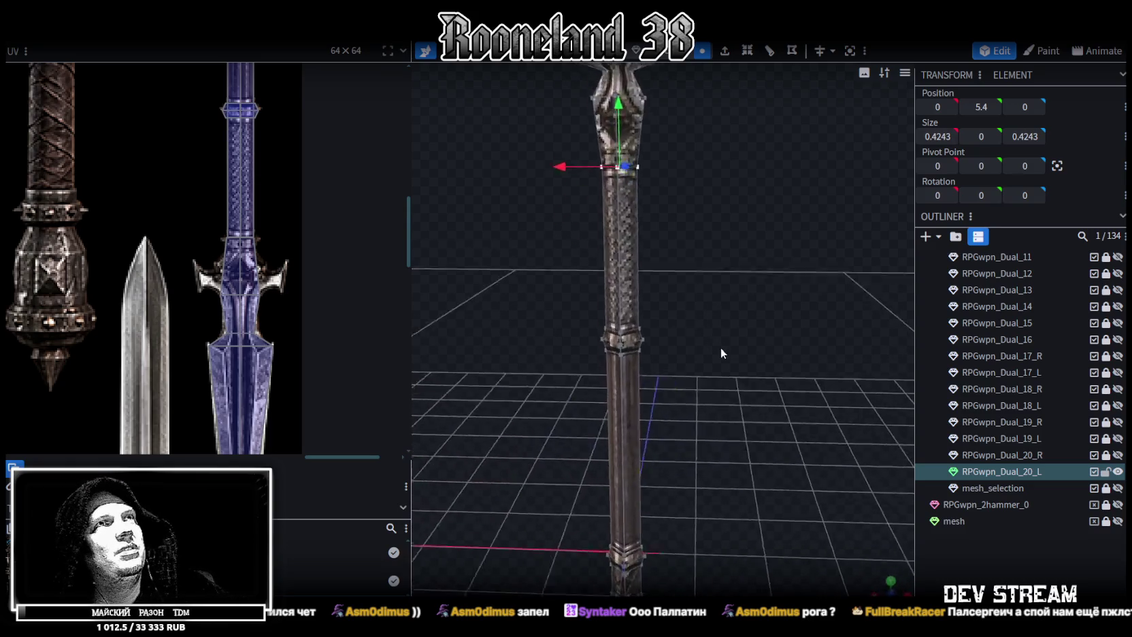
{"action": "scroll", "coordinate": [708, 306], "scroll_direction": "up", "scroll_amount": 2}
{"action": "scroll", "coordinate": [701, 252], "scroll_direction": "up", "scroll_amount": 1}
{"action": "mouse_move", "coordinate": [701, 251]}
{"action": "left_mouse_down"}
{"action": "mouse_move", "coordinate": [619, 252]}
{"action": "mouse_move", "coordinate": [634, 279]}
{"action": "mouse_move", "coordinate": [695, 201]}
{"action": "left_mouse_up"}
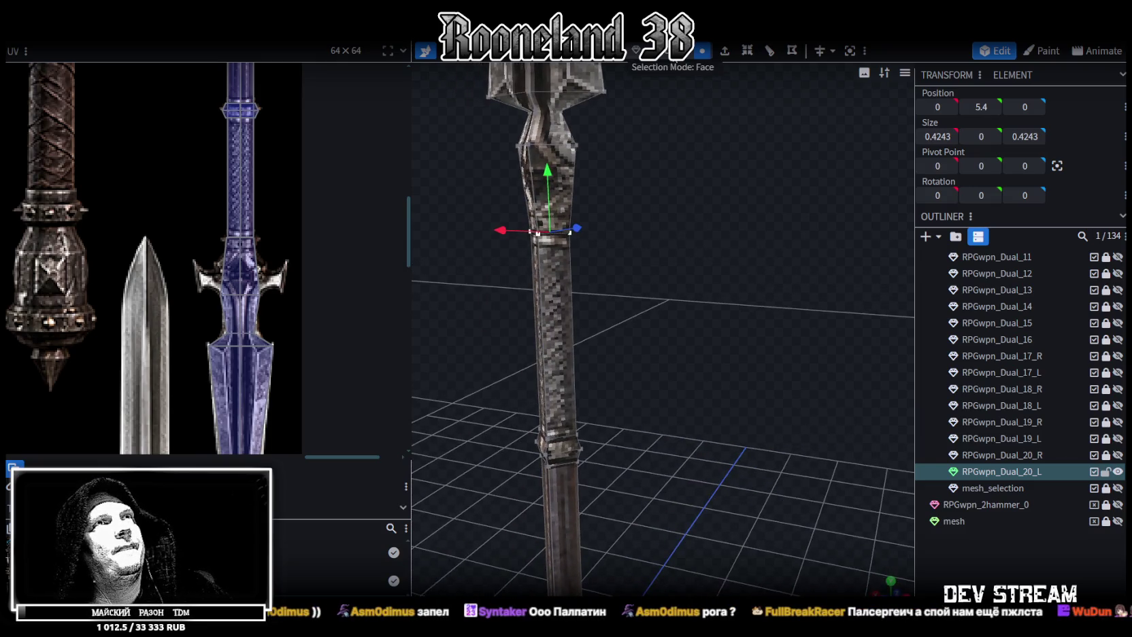
{"action": "left_click", "coordinate": [554, 155]}
{"action": "left_click_drag", "start_coordinate": [565, 163], "coordinate": [655, 191]}
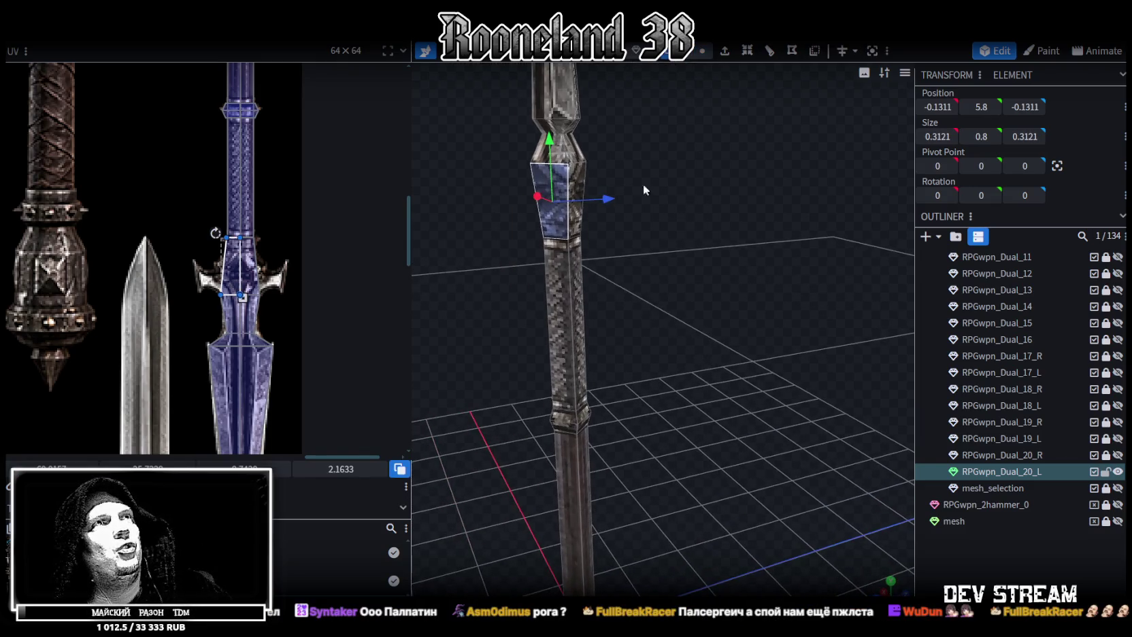
{"action": "left_click", "coordinate": [574, 183]}
{"action": "mouse_move", "coordinate": [686, 290]}
{"action": "left_mouse_down"}
{"action": "mouse_move", "coordinate": [775, 269]}
{"action": "mouse_move", "coordinate": [709, 267]}
{"action": "mouse_move", "coordinate": [717, 272]}
{"action": "left_mouse_up"}
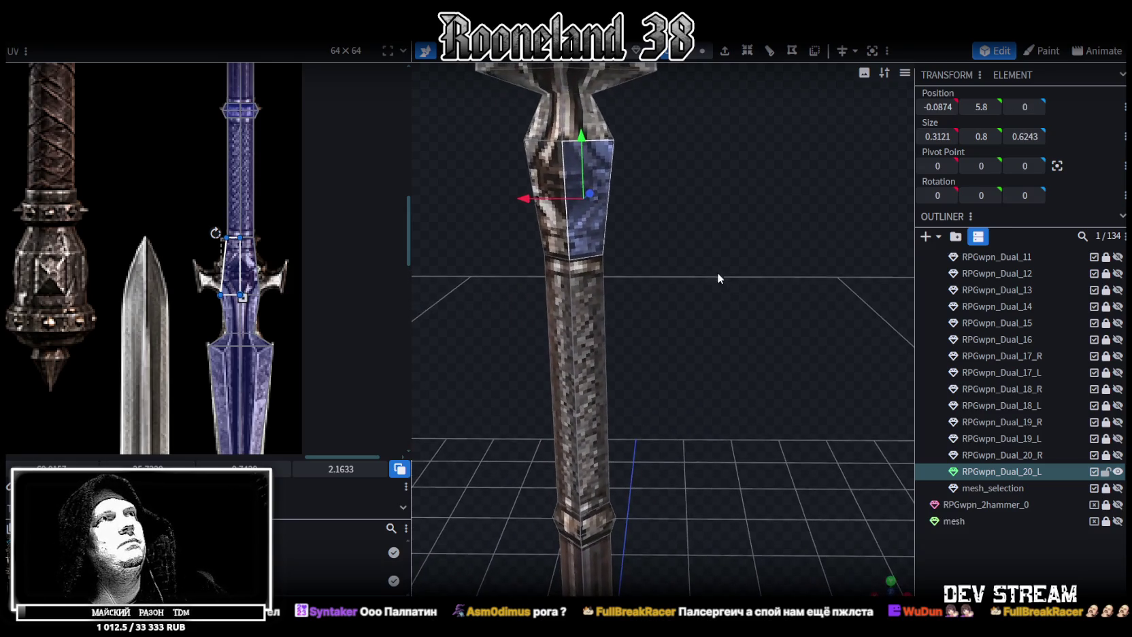
{"action": "mouse_move", "coordinate": [655, 191]}
{"action": "left_mouse_down"}
{"action": "mouse_move", "coordinate": [630, 200]}
{"action": "mouse_move", "coordinate": [651, 197]}
{"action": "left_mouse_up"}
{"action": "right_click", "coordinate": [650, 197]}
{"action": "left_click", "coordinate": [677, 219]}
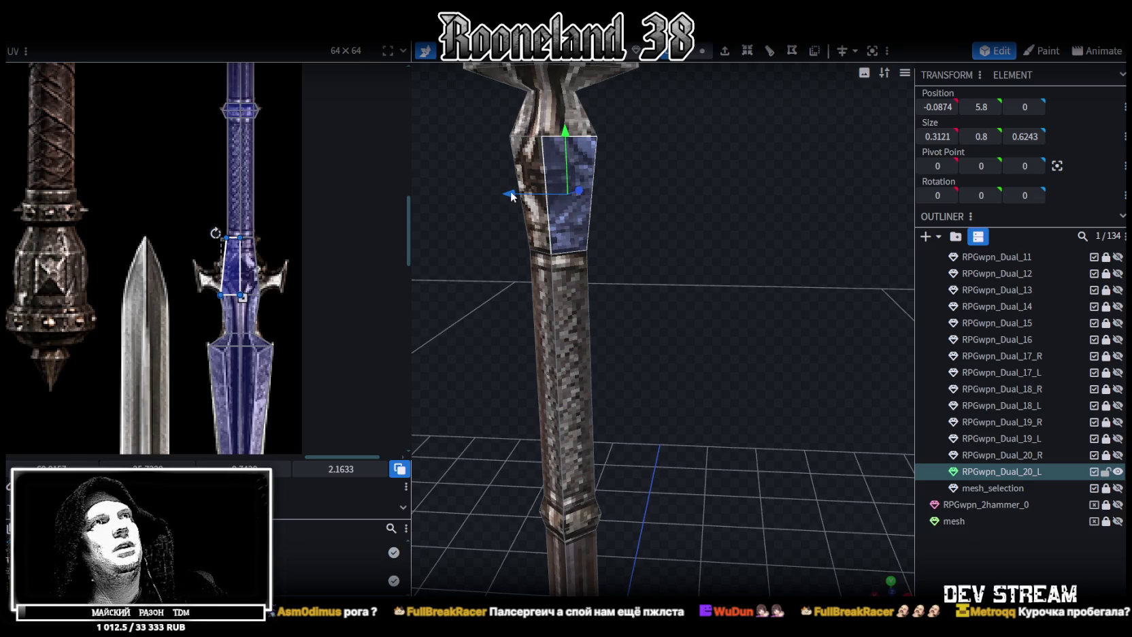
Resize the section to 0.6 tall and 0.8121 wide, then shift it to X −0.2273
{"action": "key", "text": "s"}
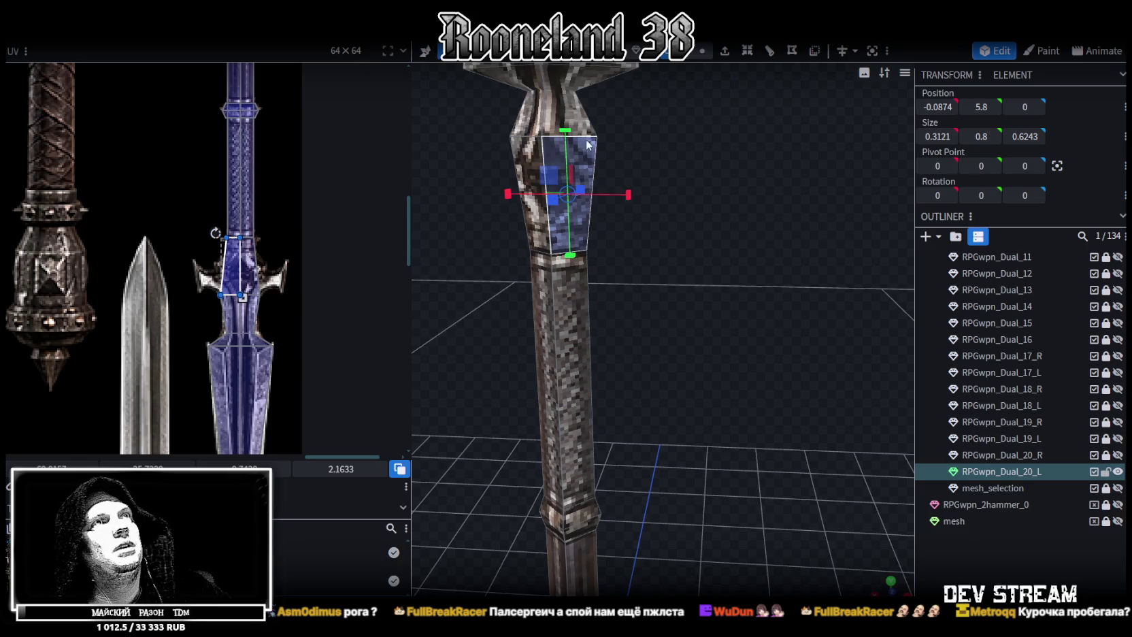
{"action": "left_click_drag", "start_coordinate": [568, 132], "coordinate": [564, 155]}
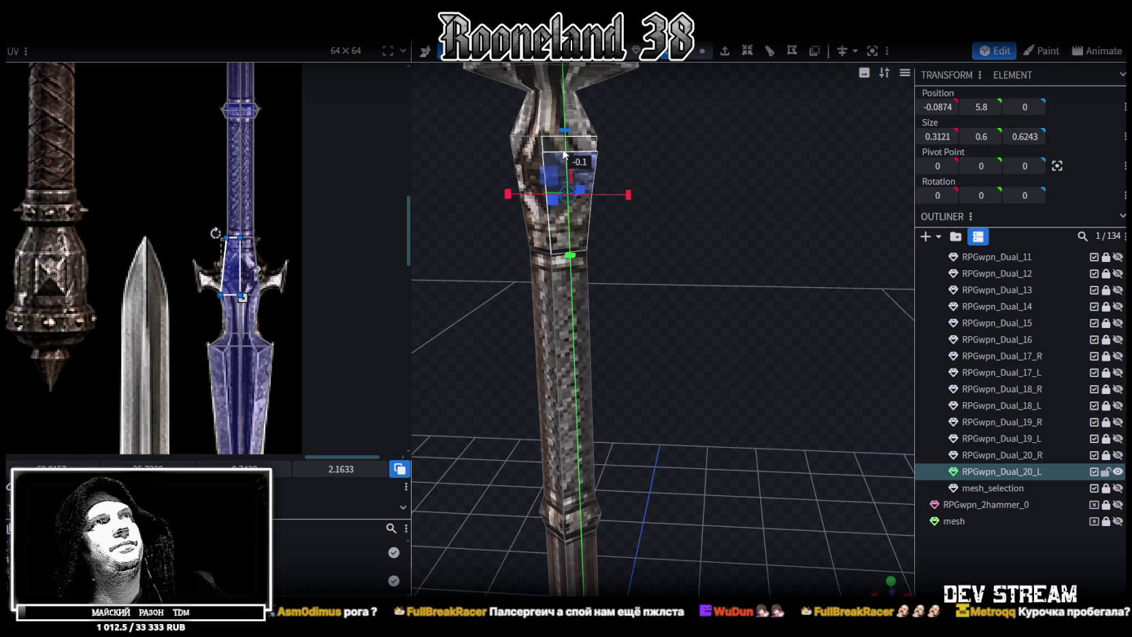
{"action": "mouse_move", "coordinate": [698, 210]}
{"action": "left_mouse_down"}
{"action": "mouse_move", "coordinate": [711, 201]}
{"action": "mouse_move", "coordinate": [489, 202]}
{"action": "mouse_move", "coordinate": [630, 238]}
{"action": "mouse_move", "coordinate": [676, 216]}
{"action": "left_mouse_up"}
{"action": "key", "text": "v"}
{"action": "key", "text": "s"}
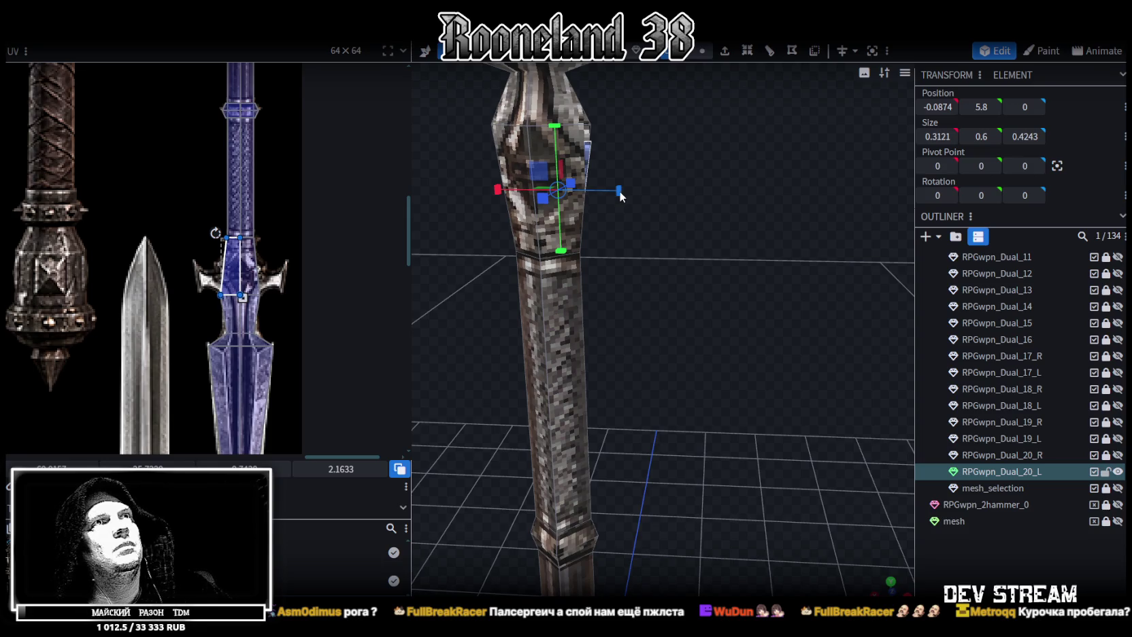
{"action": "mouse_move", "coordinate": [620, 191]}
{"action": "left_mouse_down"}
{"action": "mouse_move", "coordinate": [655, 199]}
{"action": "mouse_move", "coordinate": [673, 227]}
{"action": "left_mouse_up"}
{"action": "key", "text": "v"}
{"action": "mouse_move", "coordinate": [523, 196]}
{"action": "left_mouse_down"}
{"action": "mouse_move", "coordinate": [699, 239]}
{"action": "mouse_move", "coordinate": [725, 223]}
{"action": "mouse_move", "coordinate": [723, 238]}
{"action": "left_mouse_up"}
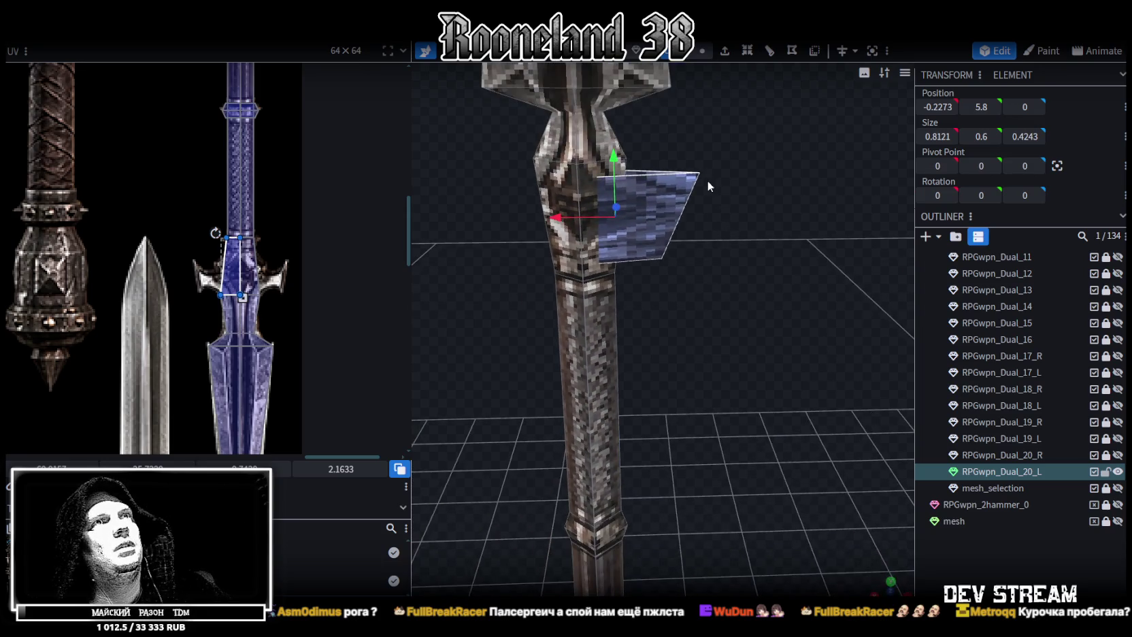
In vertex mode, pull the arm's outer top corner vertex down and inward
{"action": "left_click", "coordinate": [703, 50]}
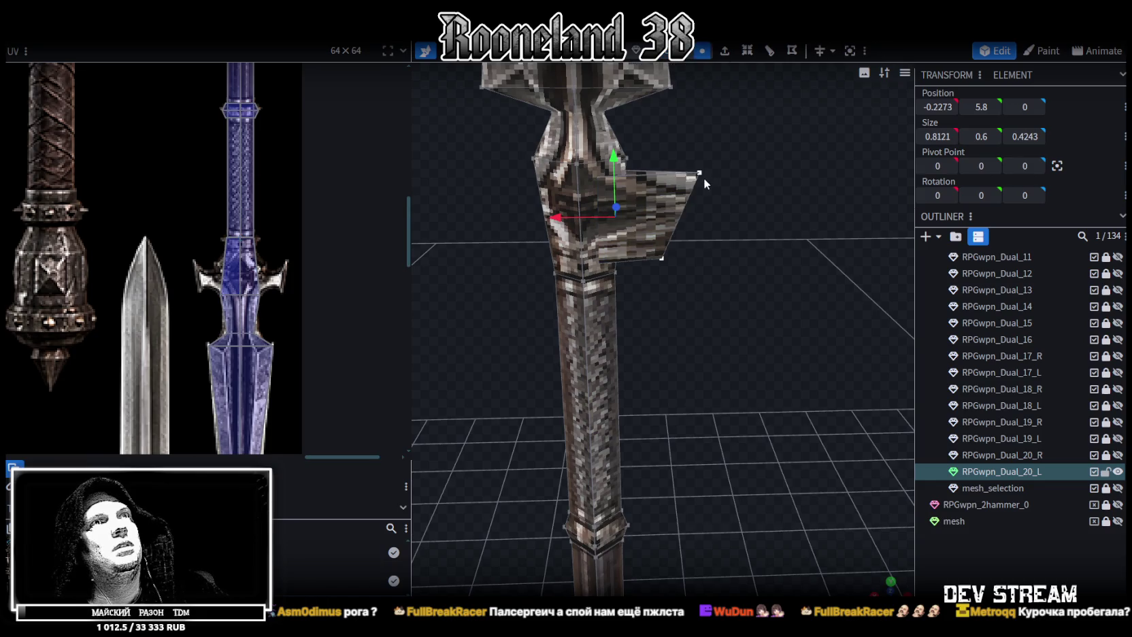
{"action": "left_click", "coordinate": [700, 173]}
{"action": "left_click_drag", "start_coordinate": [700, 117], "coordinate": [690, 148]}
{"action": "left_click_drag", "start_coordinate": [647, 197], "coordinate": [611, 205]}
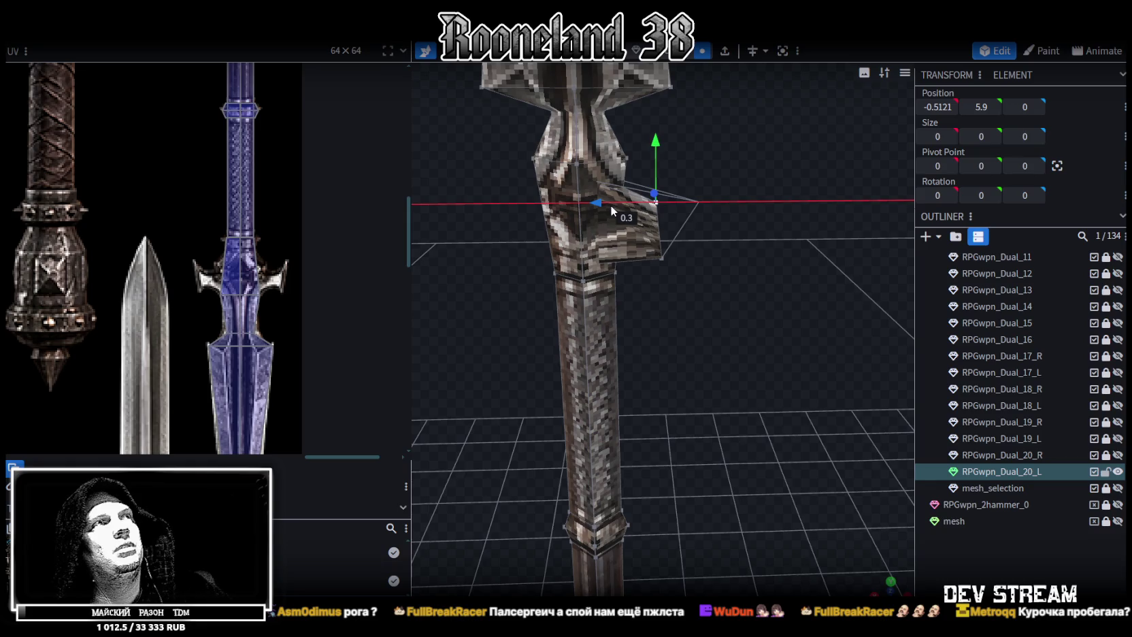
{"action": "right_click_drag", "start_coordinate": [672, 227], "coordinate": [665, 224]}
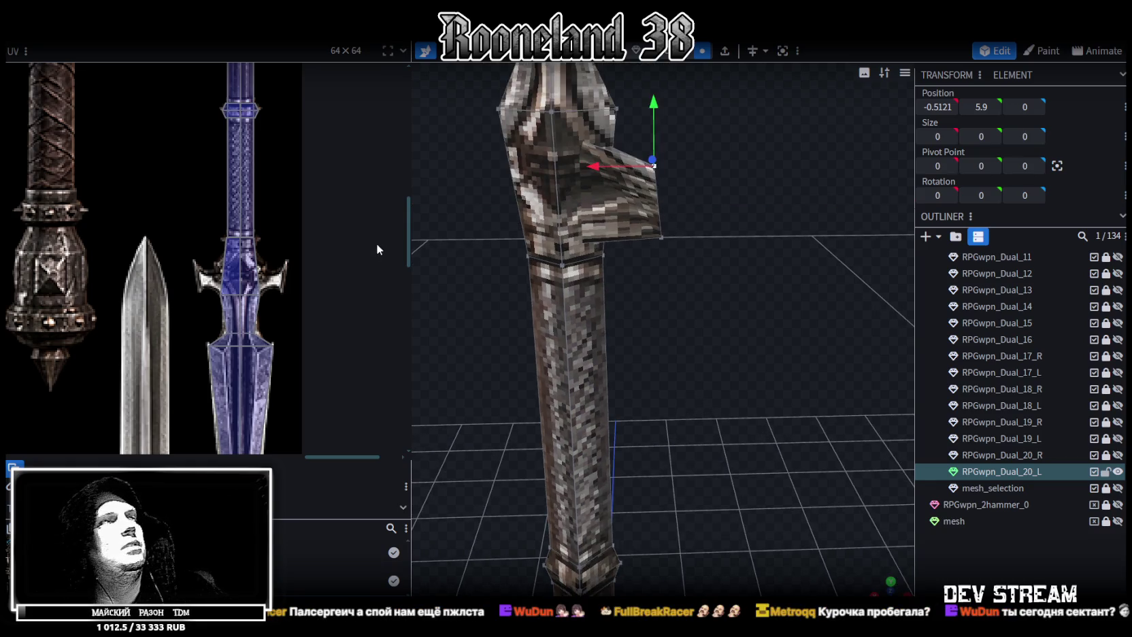
Raise the arm's lower corner vertex and move it inward
{"action": "left_click", "coordinate": [664, 237]}
{"action": "left_click_drag", "start_coordinate": [663, 179], "coordinate": [661, 160]}
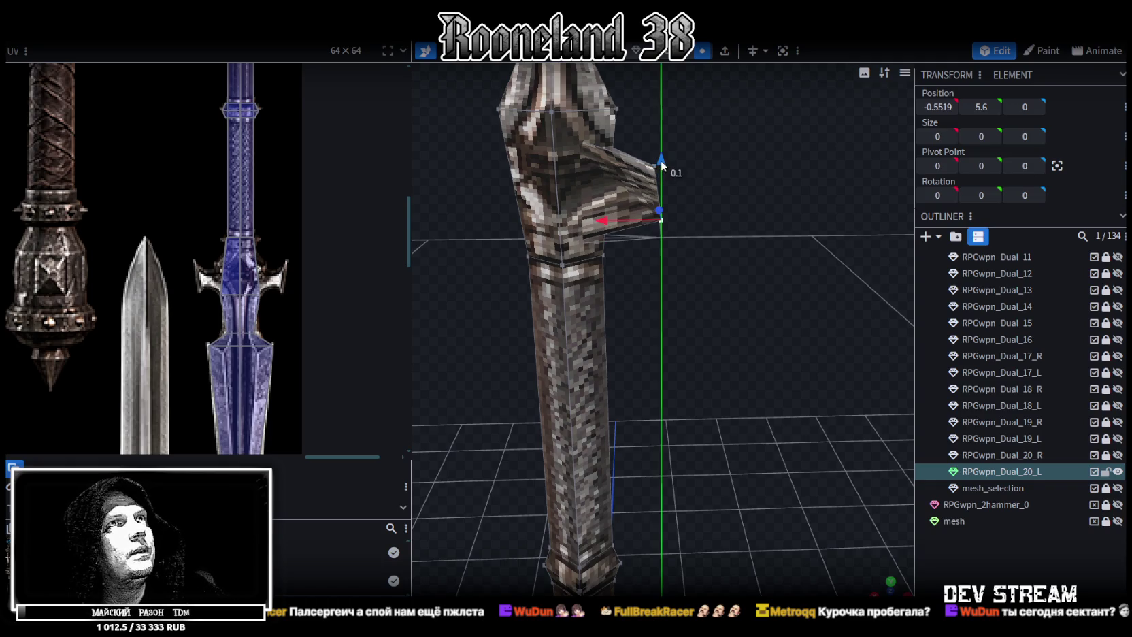
{"action": "left_click_drag", "start_coordinate": [618, 220], "coordinate": [592, 222]}
{"action": "left_click_drag", "start_coordinate": [645, 162], "coordinate": [648, 146]}
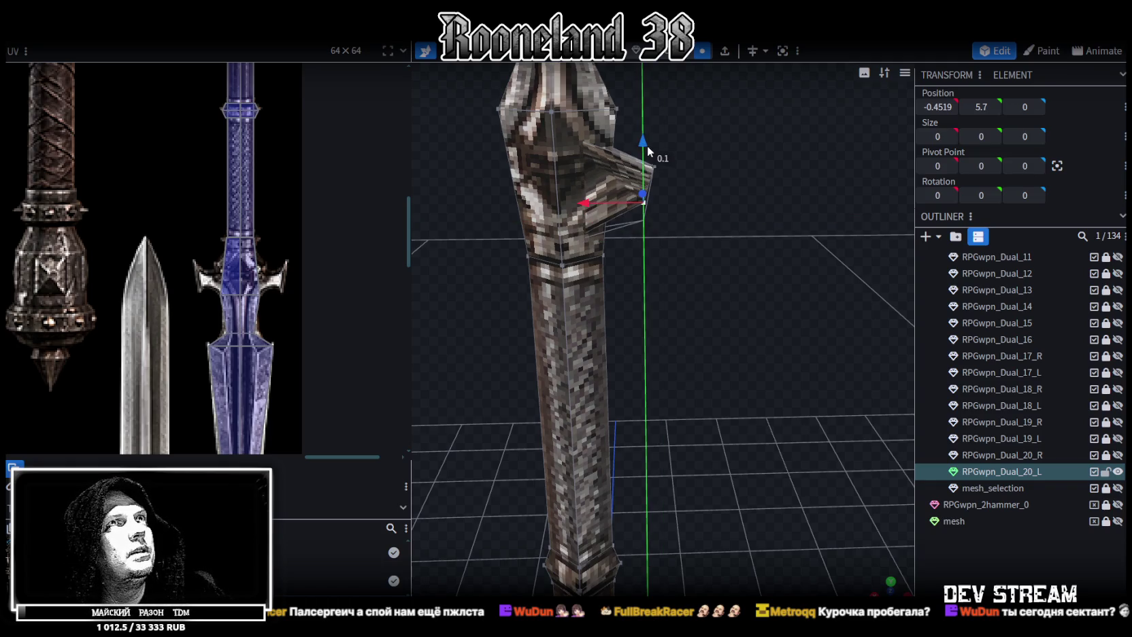
Extend the arm's tip vertex further out to X −0.7621, Y 5.9
{"action": "mouse_move", "coordinate": [684, 221]}
{"action": "left_mouse_down"}
{"action": "mouse_move", "coordinate": [696, 279]}
{"action": "mouse_move", "coordinate": [706, 225]}
{"action": "left_mouse_up"}
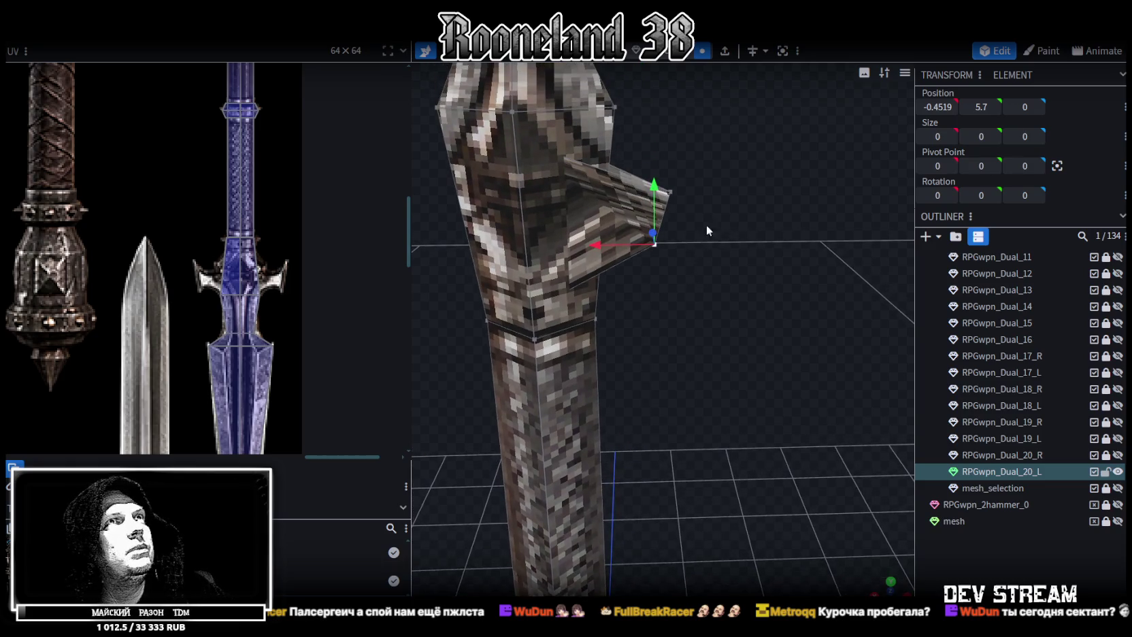
{"action": "scroll", "coordinate": [679, 162], "scroll_direction": "down", "scroll_amount": 1}
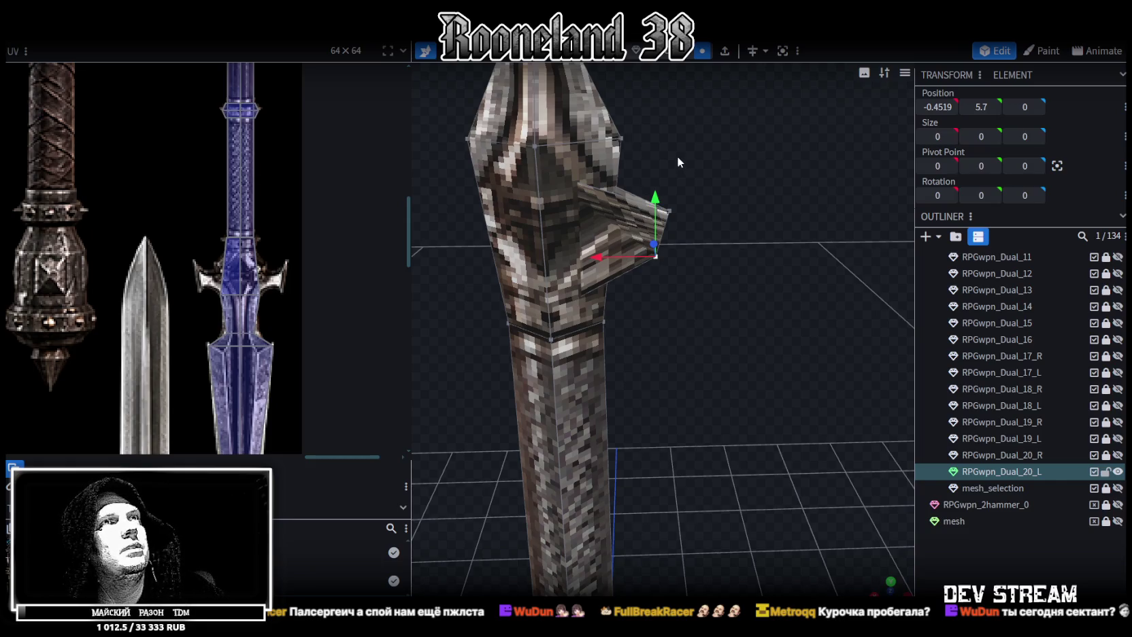
{"action": "left_click", "coordinate": [670, 211]}
{"action": "mouse_move", "coordinate": [604, 234]}
{"action": "left_mouse_down"}
{"action": "mouse_move", "coordinate": [695, 238]}
{"action": "mouse_move", "coordinate": [670, 229]}
{"action": "left_mouse_up"}
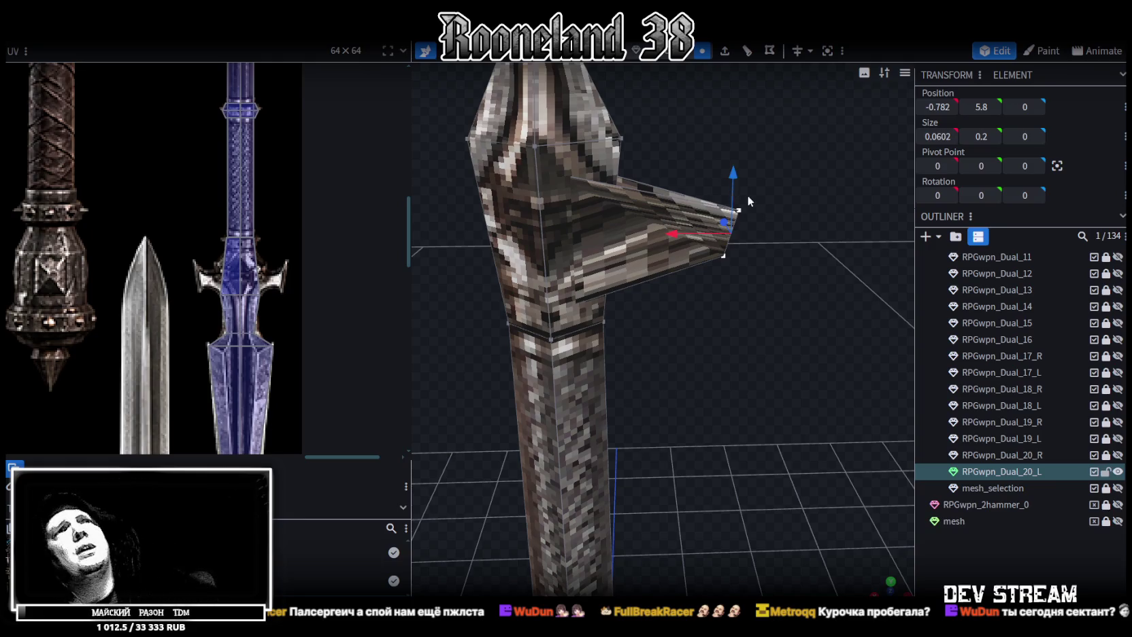
{"action": "left_click", "coordinate": [739, 210]}
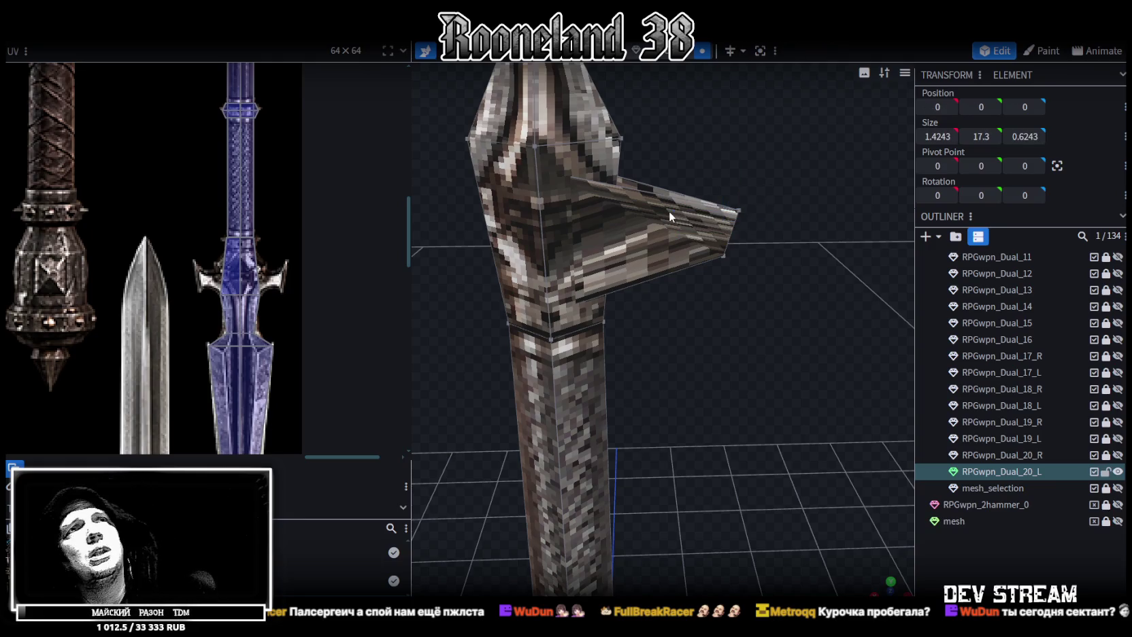
{"action": "left_click_drag", "start_coordinate": [674, 212], "coordinate": [682, 214]}
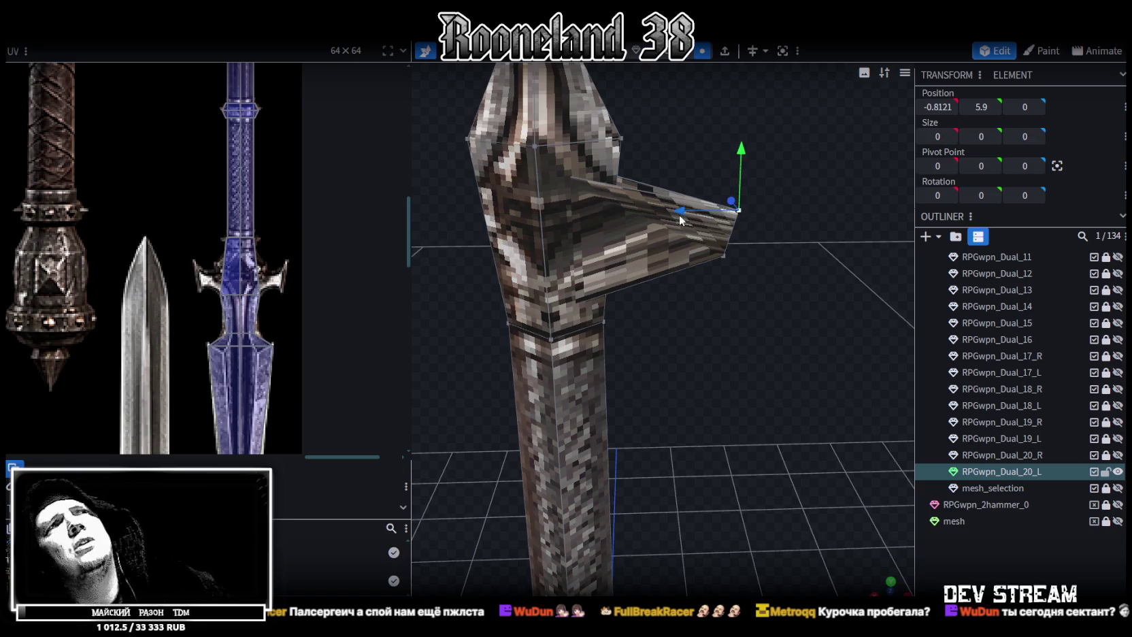
{"action": "left_click_drag", "start_coordinate": [687, 213], "coordinate": [674, 221]}
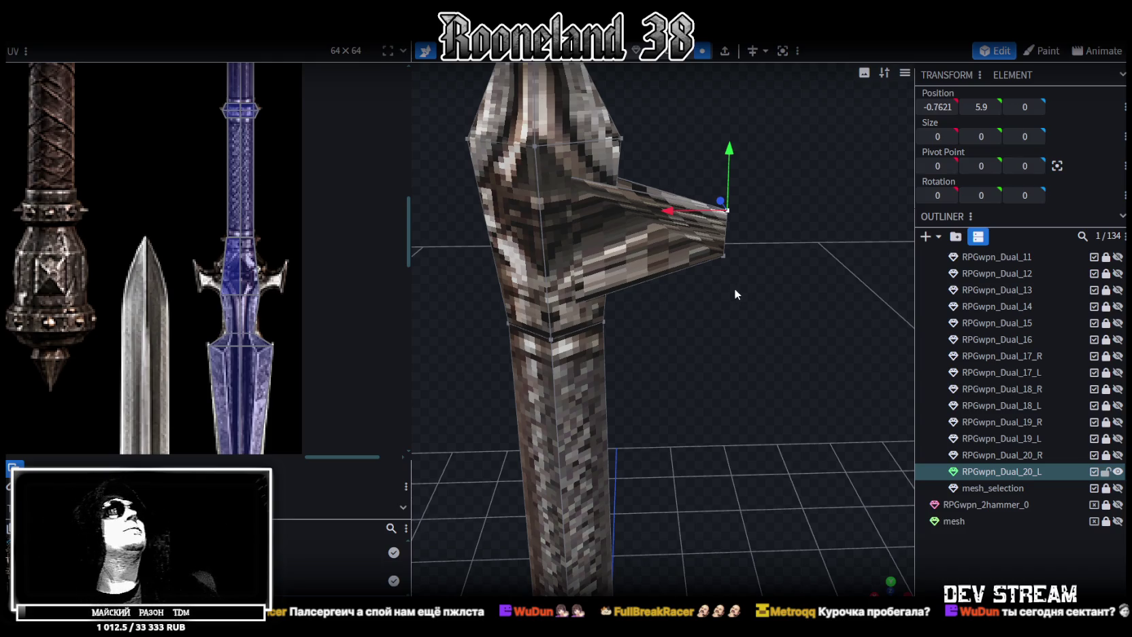
In edge mode, add one loop cut at offset 0.1001 across the crossguard arm
{"action": "left_click", "coordinate": [690, 52]}
{"action": "left_click", "coordinate": [728, 234]}
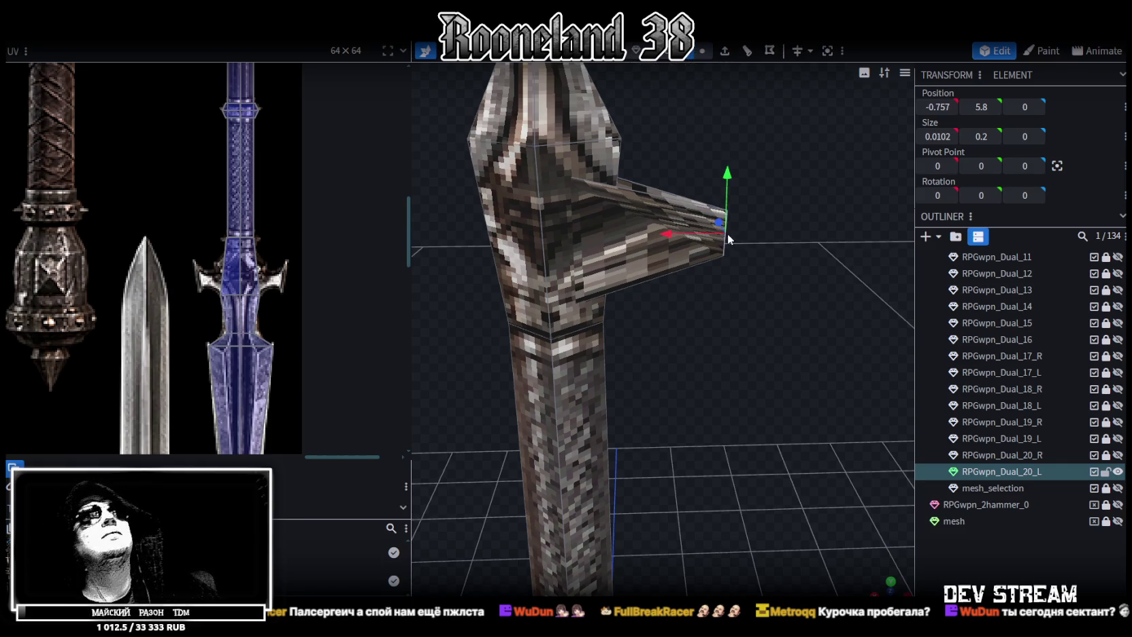
{"action": "left_click", "coordinate": [747, 54]}
{"action": "mouse_move", "coordinate": [650, 181]}
{"action": "left_mouse_down"}
{"action": "mouse_move", "coordinate": [570, 242]}
{"action": "mouse_move", "coordinate": [718, 229]}
{"action": "mouse_move", "coordinate": [754, 208]}
{"action": "mouse_move", "coordinate": [800, 335]}
{"action": "mouse_move", "coordinate": [767, 250]}
{"action": "mouse_move", "coordinate": [785, 249]}
{"action": "mouse_move", "coordinate": [783, 269]}
{"action": "mouse_move", "coordinate": [818, 272]}
{"action": "mouse_move", "coordinate": [798, 234]}
{"action": "left_mouse_up"}
Slide the loop cut to offset 0.408 and move the new edge loop to X −0.5785
{"action": "scroll", "coordinate": [801, 247], "scroll_direction": "up", "scroll_amount": 3}
{"action": "scroll", "coordinate": [810, 257], "scroll_direction": "up", "scroll_amount": 3}
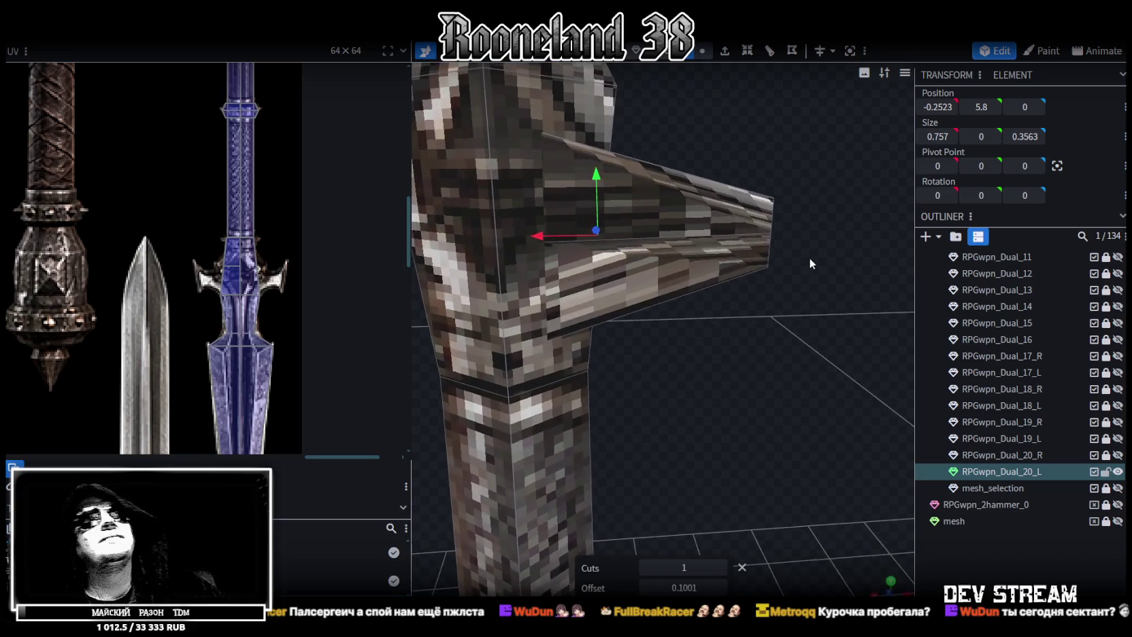
{"action": "mouse_move", "coordinate": [644, 220]}
{"action": "left_mouse_down"}
{"action": "mouse_move", "coordinate": [708, 195]}
{"action": "mouse_move", "coordinate": [651, 274]}
{"action": "left_mouse_up"}
{"action": "left_click", "coordinate": [650, 274]}
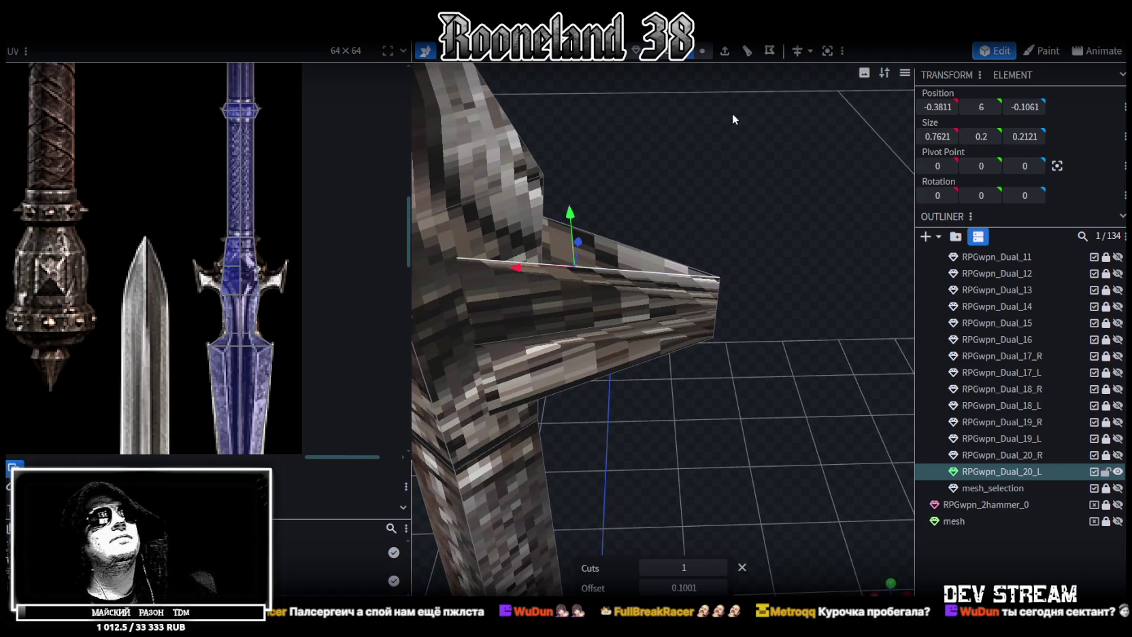
{"action": "left_click", "coordinate": [755, 57]}
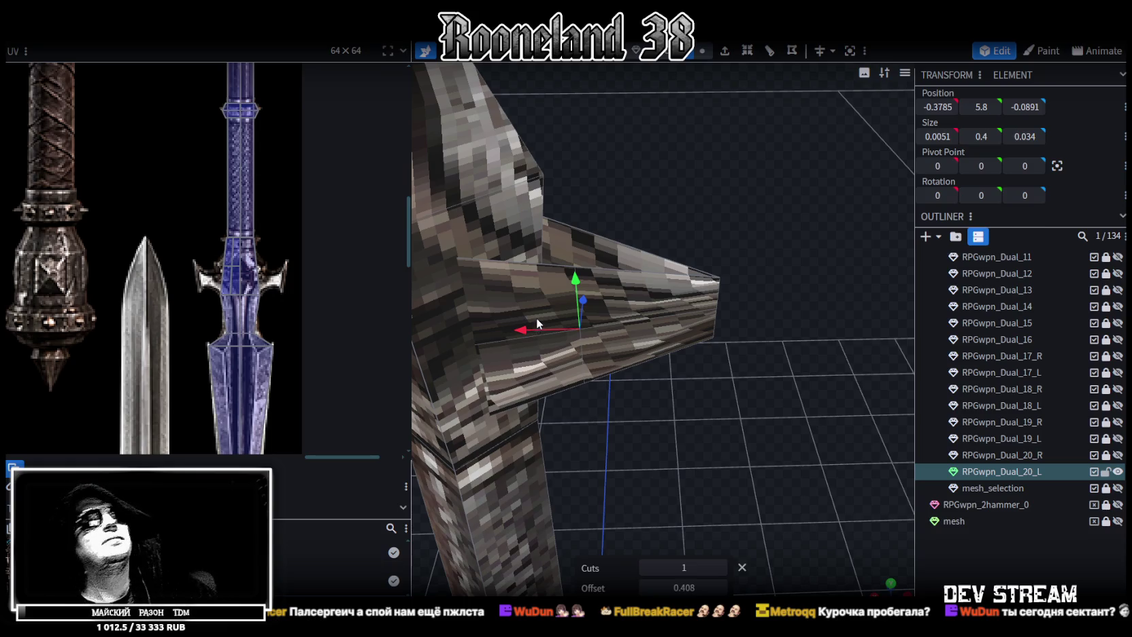
{"action": "left_click_drag", "start_coordinate": [528, 322], "coordinate": [604, 315]}
Add a second loop cut on the arm's top edge and move it outward toward the tip
{"action": "left_click", "coordinate": [622, 245]}
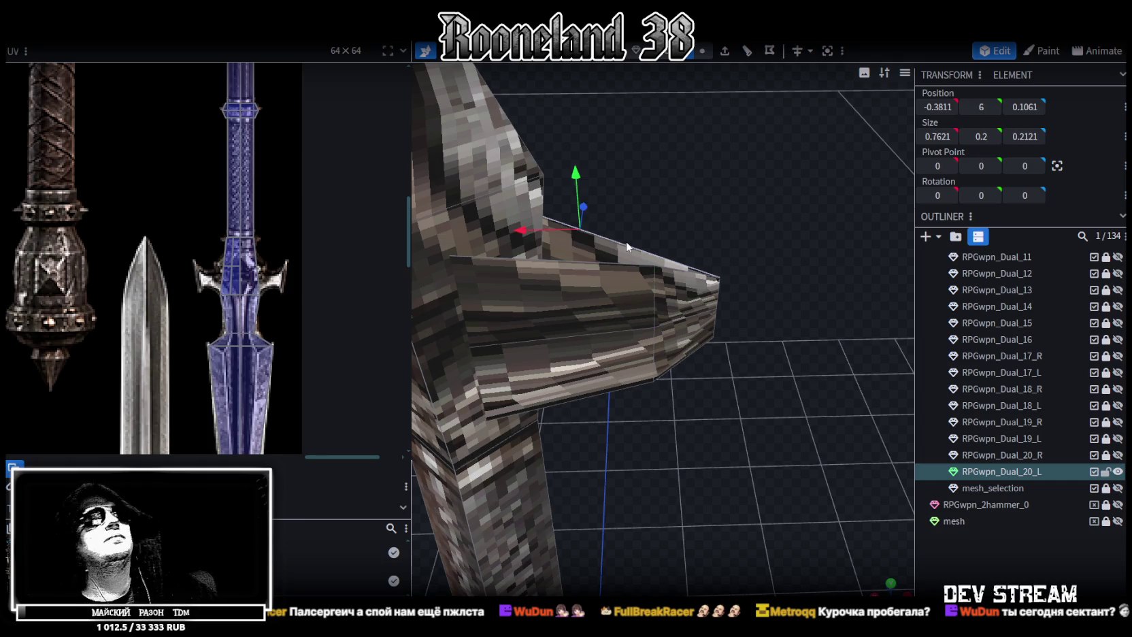
{"action": "left_click", "coordinate": [747, 51]}
{"action": "left_click_drag", "start_coordinate": [533, 297], "coordinate": [598, 292]}
{"action": "left_click_drag", "start_coordinate": [712, 362], "coordinate": [692, 80]}
{"action": "left_click", "coordinate": [703, 55]}
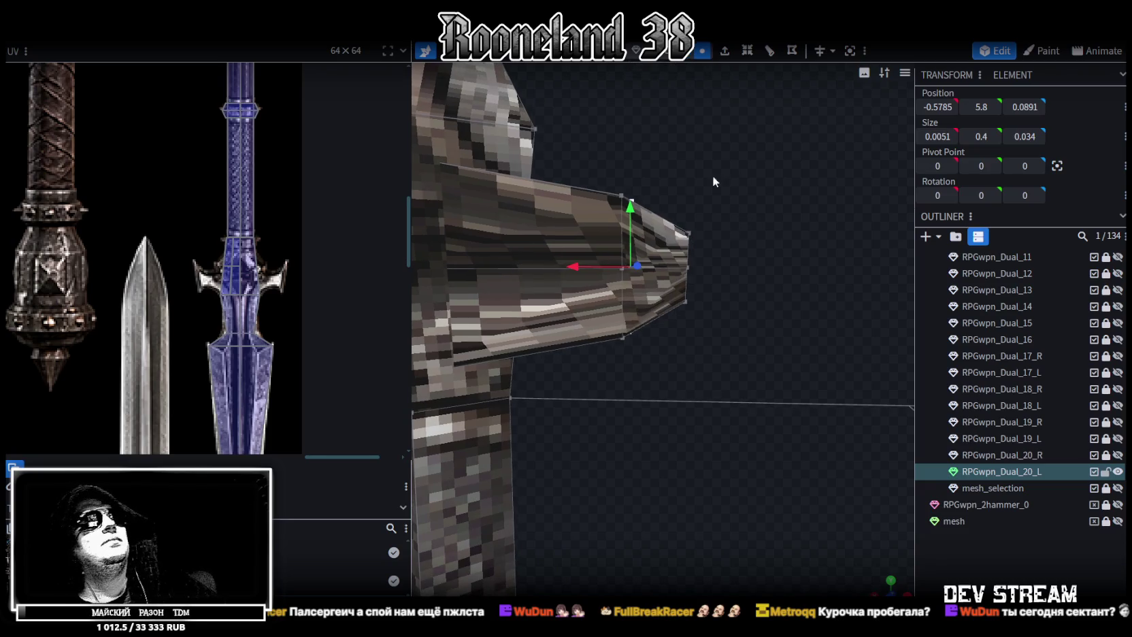
Flare the arm tip taller and pull its bottom tip vertex downward
{"action": "left_click_drag", "start_coordinate": [712, 175], "coordinate": [658, 349]}
{"action": "left_click_drag", "start_coordinate": [687, 207], "coordinate": [684, 134]}
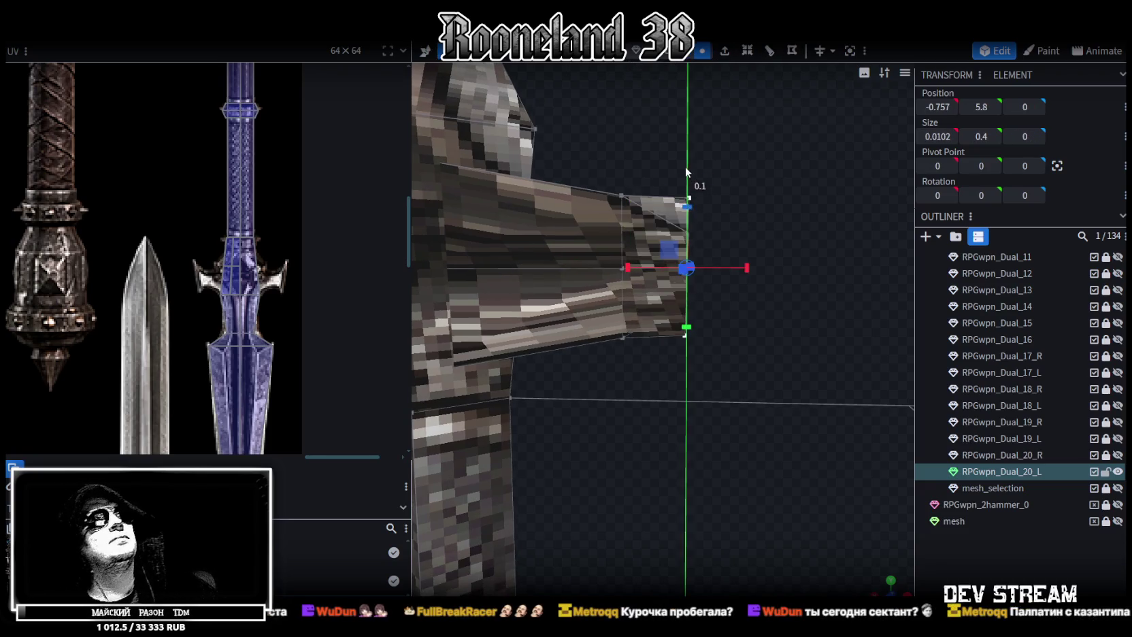
{"action": "left_click", "coordinate": [685, 369]}
{"action": "key", "text": "v"}
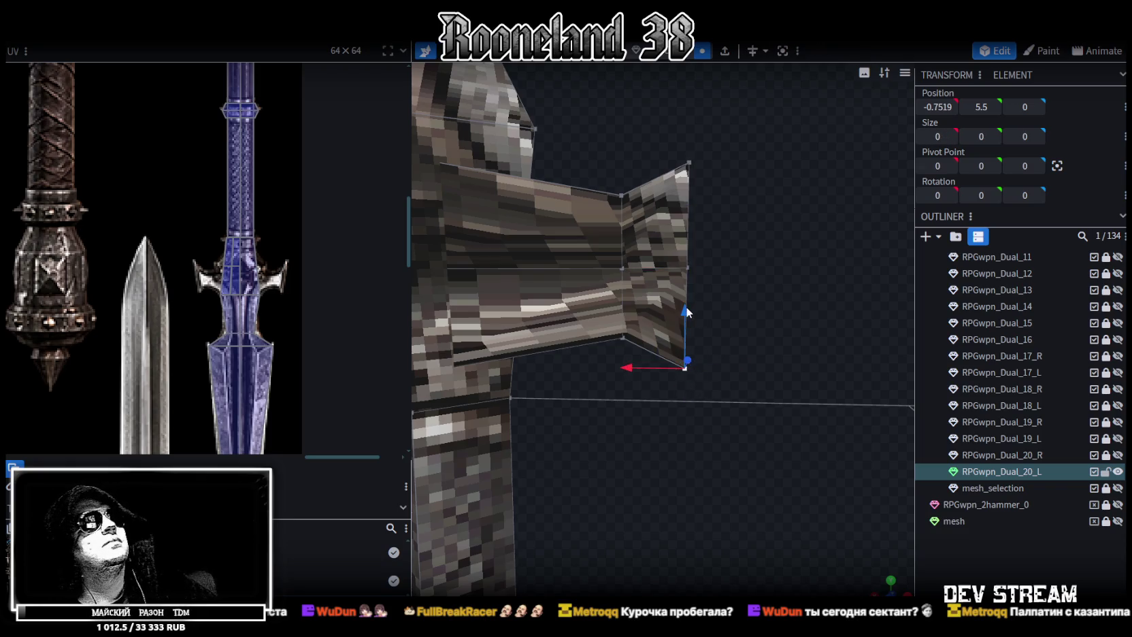
{"action": "left_click_drag", "start_coordinate": [684, 309], "coordinate": [681, 342]}
Pull the lower tip vertices toward the shaft, then set the bottom vertex to X −0.5519
{"action": "mouse_move", "coordinate": [733, 448]}
{"action": "left_mouse_down"}
{"action": "mouse_move", "coordinate": [599, 270]}
{"action": "mouse_move", "coordinate": [590, 310]}
{"action": "left_mouse_up"}
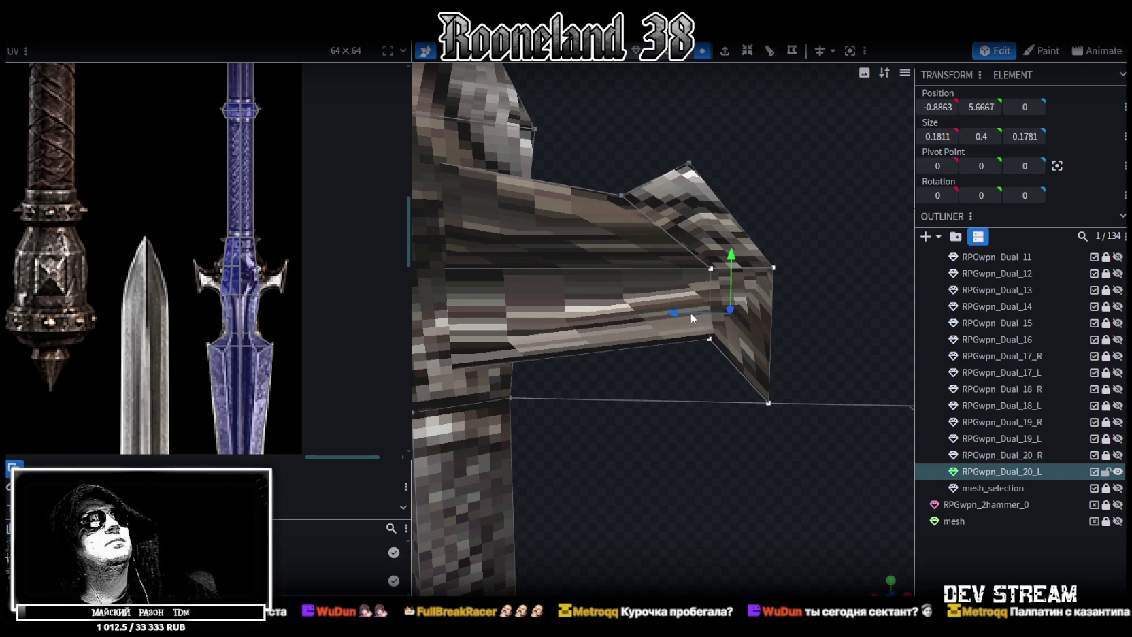
{"action": "middle_click_drag", "start_coordinate": [634, 338], "coordinate": [744, 370]}
{"action": "mouse_move", "coordinate": [749, 388]}
{"action": "left_mouse_down"}
{"action": "mouse_move", "coordinate": [630, 263]}
{"action": "mouse_move", "coordinate": [633, 303]}
{"action": "mouse_move", "coordinate": [704, 303]}
{"action": "mouse_move", "coordinate": [630, 308]}
{"action": "left_mouse_up"}
{"action": "key", "text": "Escape"}
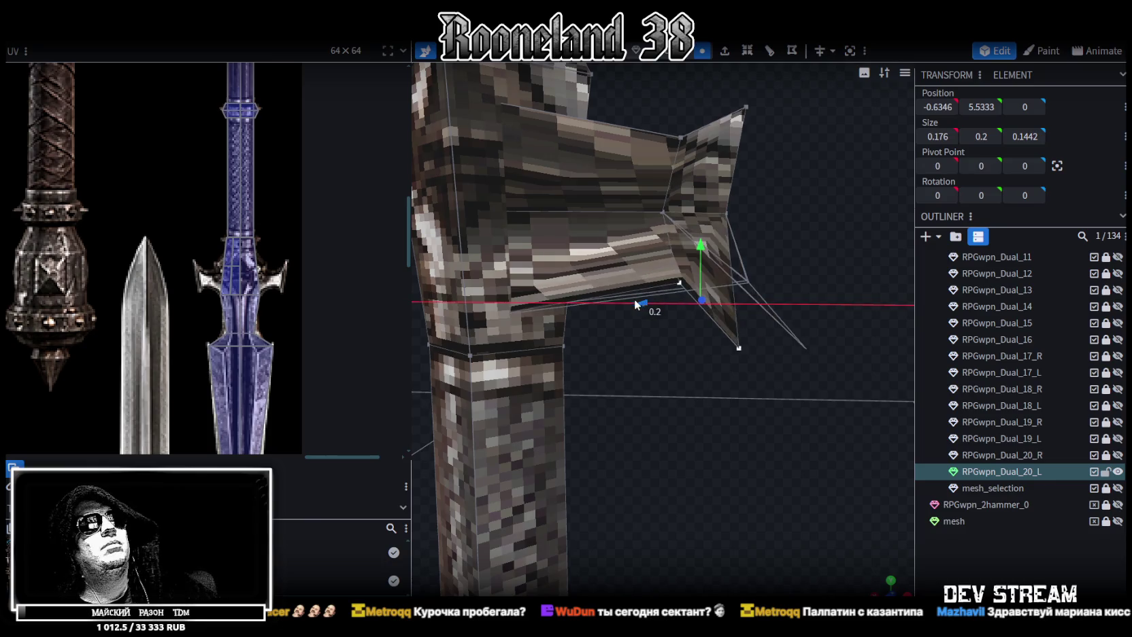
{"action": "mouse_move", "coordinate": [630, 308]}
{"action": "middle_mouse_down"}
{"action": "mouse_move", "coordinate": [780, 343]}
{"action": "mouse_move", "coordinate": [681, 342]}
{"action": "middle_mouse_up"}
{"action": "left_click", "coordinate": [707, 333]}
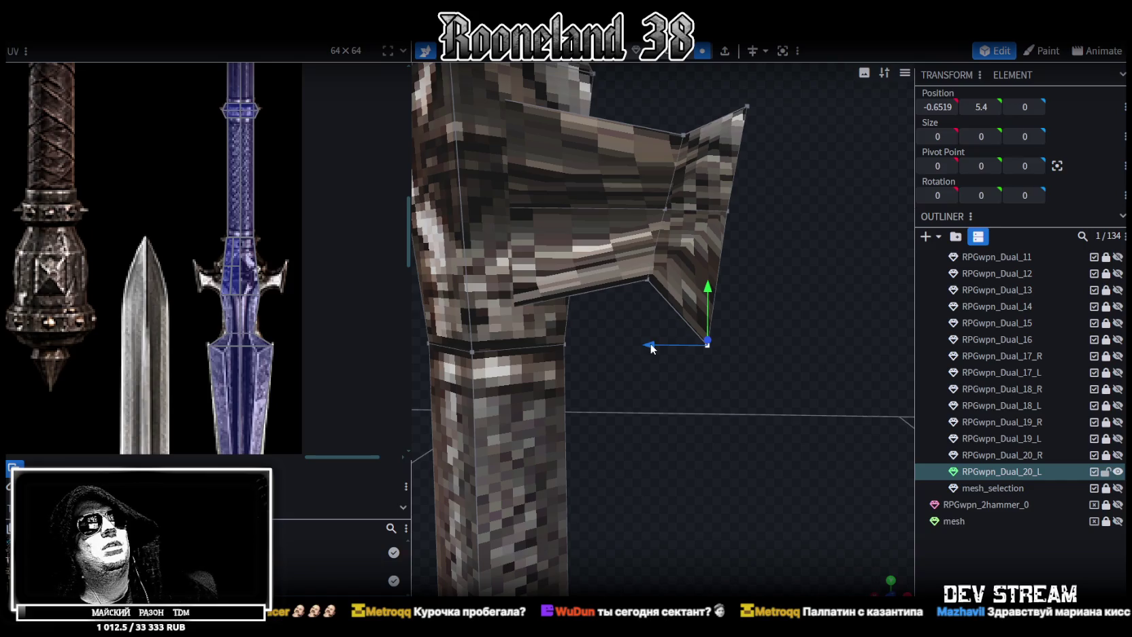
{"action": "left_click_drag", "start_coordinate": [651, 349], "coordinate": [622, 344]}
{"action": "mouse_move", "coordinate": [728, 336]}
{"action": "middle_mouse_down"}
{"action": "mouse_move", "coordinate": [750, 349]}
{"action": "mouse_move", "coordinate": [739, 316]}
{"action": "middle_mouse_up"}
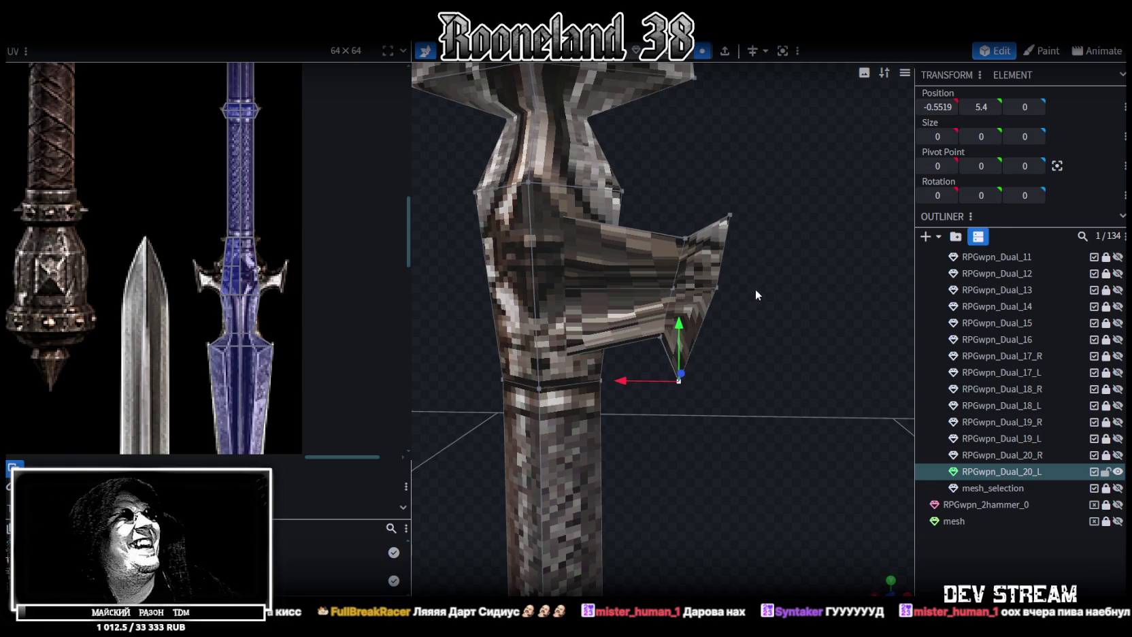
{"action": "mouse_move", "coordinate": [757, 287]}
{"action": "left_mouse_down"}
{"action": "mouse_move", "coordinate": [753, 309]}
{"action": "mouse_move", "coordinate": [797, 330]}
{"action": "mouse_move", "coordinate": [631, 395]}
{"action": "mouse_move", "coordinate": [651, 418]}
{"action": "mouse_move", "coordinate": [752, 357]}
{"action": "mouse_move", "coordinate": [772, 294]}
{"action": "mouse_move", "coordinate": [696, 356]}
{"action": "mouse_move", "coordinate": [764, 350]}
{"action": "mouse_move", "coordinate": [758, 336]}
{"action": "left_mouse_up"}
{"action": "mouse_move", "coordinate": [752, 222]}
{"action": "left_mouse_down"}
{"action": "mouse_move", "coordinate": [692, 197]}
{"action": "mouse_move", "coordinate": [650, 201]}
{"action": "mouse_move", "coordinate": [764, 181]}
{"action": "mouse_move", "coordinate": [784, 156]}
{"action": "left_mouse_up"}
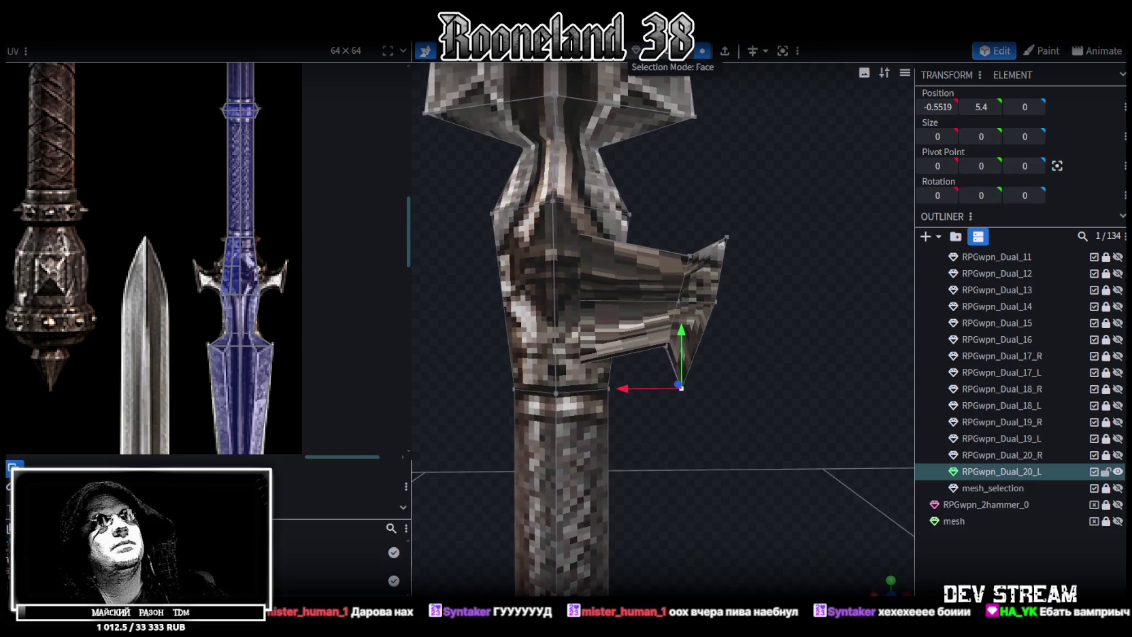
{"action": "left_click", "coordinate": [694, 285]}
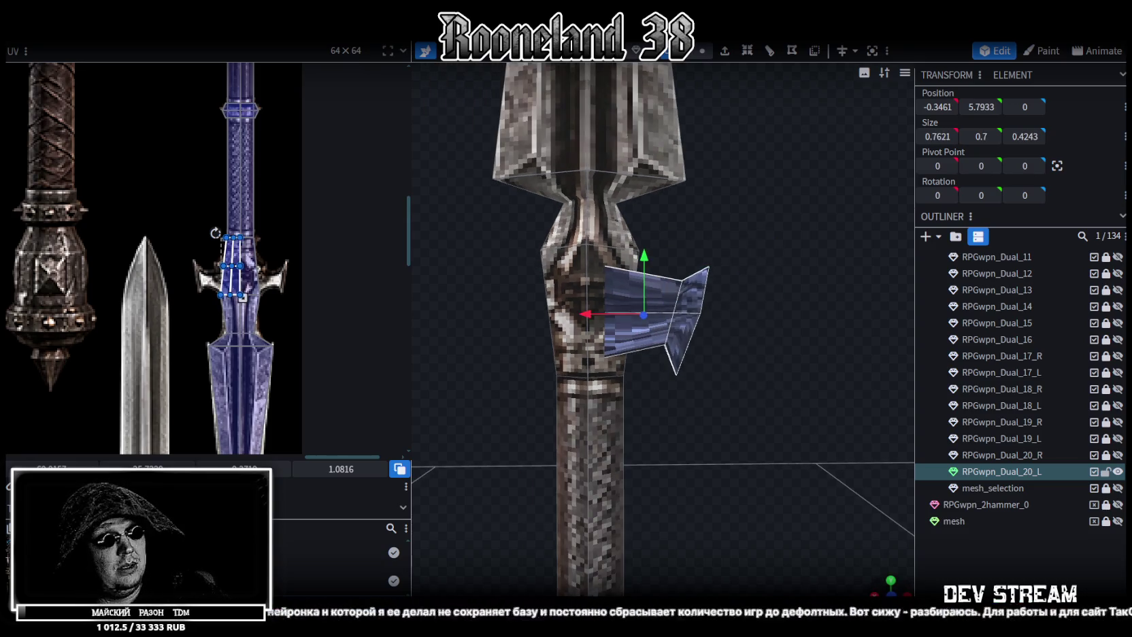
Scale the side guard's height down from 0.7 to 0.5
{"action": "scroll", "coordinate": [744, 472], "scroll_direction": "down", "scroll_amount": 3}
{"action": "scroll", "coordinate": [722, 255], "scroll_direction": "down", "scroll_amount": 2}
{"action": "scroll", "coordinate": [666, 437], "scroll_direction": "down", "scroll_amount": 1}
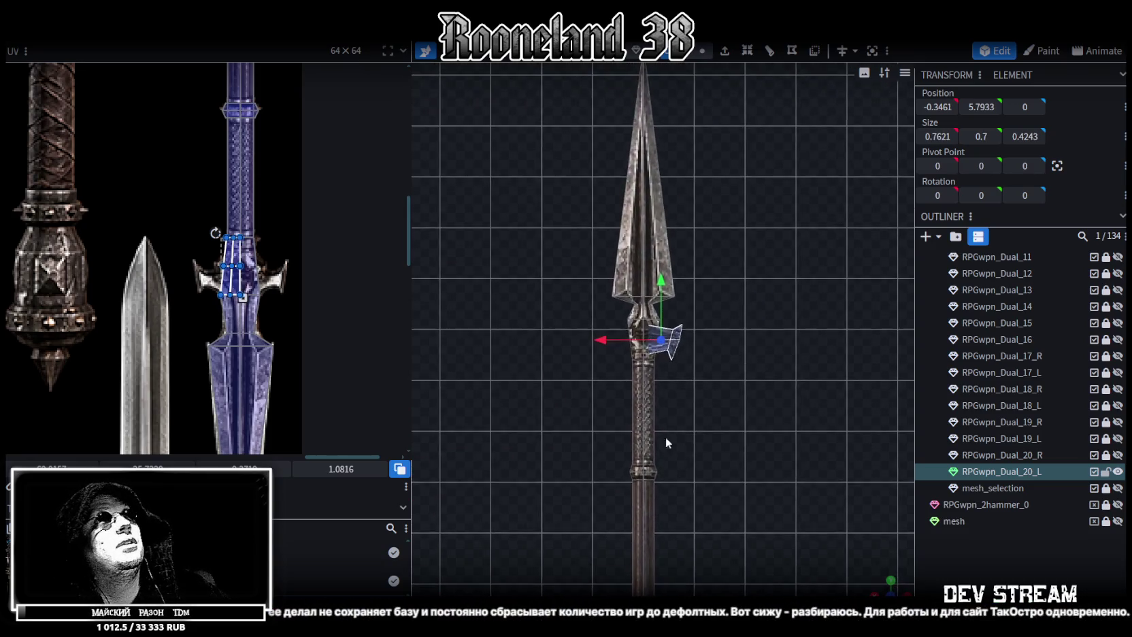
{"action": "scroll", "coordinate": [666, 441], "scroll_direction": "up", "scroll_amount": 2}
{"action": "scroll", "coordinate": [654, 402], "scroll_direction": "up", "scroll_amount": 2}
{"action": "scroll", "coordinate": [666, 370], "scroll_direction": "up", "scroll_amount": 3}
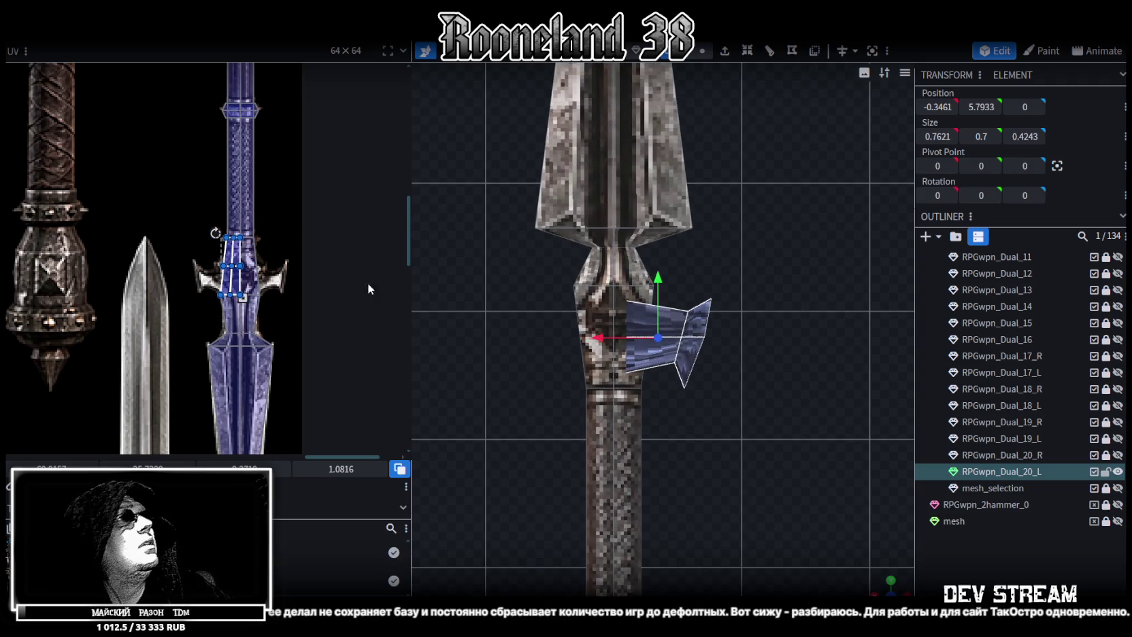
{"action": "scroll", "coordinate": [654, 306], "scroll_direction": "up", "scroll_amount": 1}
{"action": "key", "text": "s"}
{"action": "left_click_drag", "start_coordinate": [657, 278], "coordinate": [655, 297]}
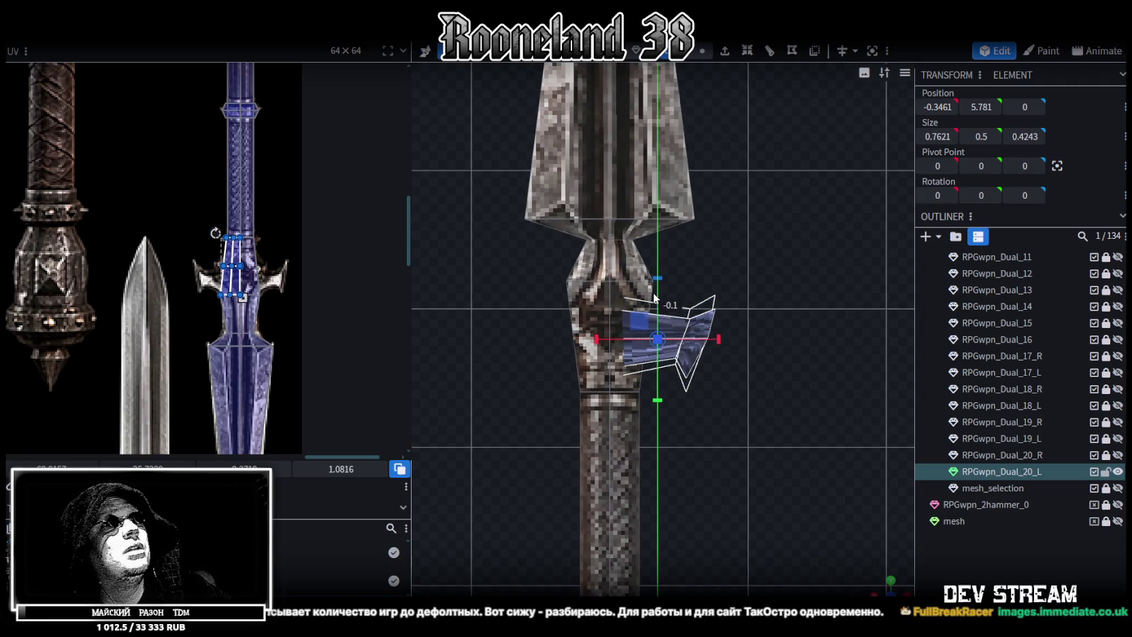
Lower the guard's bottom tip vertex to X −0.5519, Y 5.45
{"action": "scroll", "coordinate": [716, 320], "scroll_direction": "up", "scroll_amount": 2}
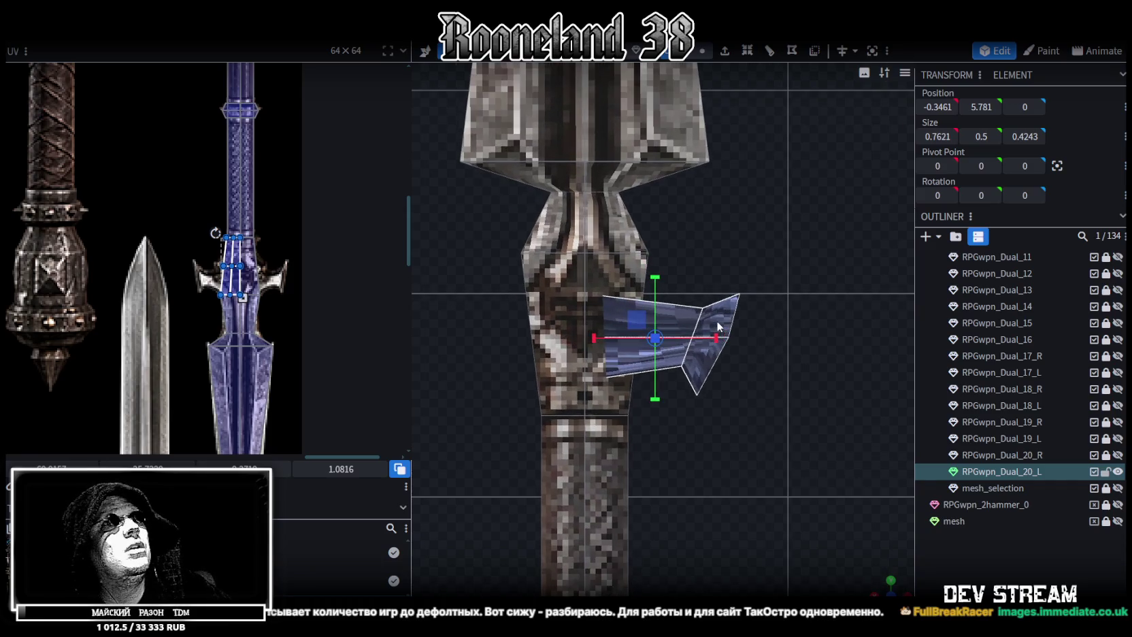
{"action": "left_click", "coordinate": [702, 52]}
{"action": "left_click", "coordinate": [697, 394]}
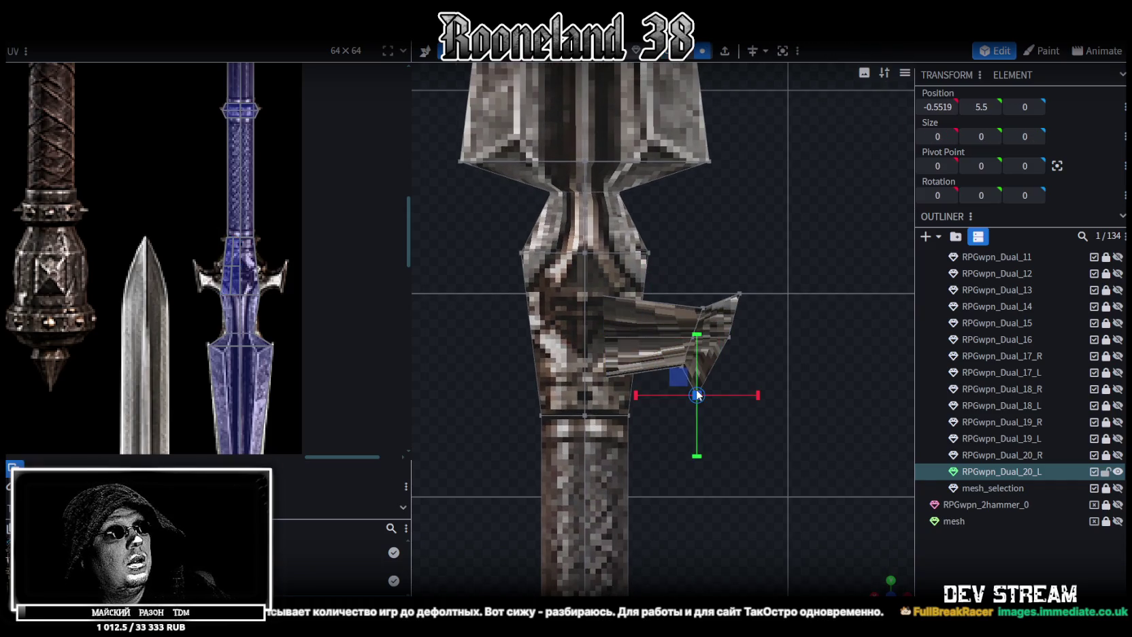
{"action": "left_click_drag", "start_coordinate": [701, 369], "coordinate": [701, 387]}
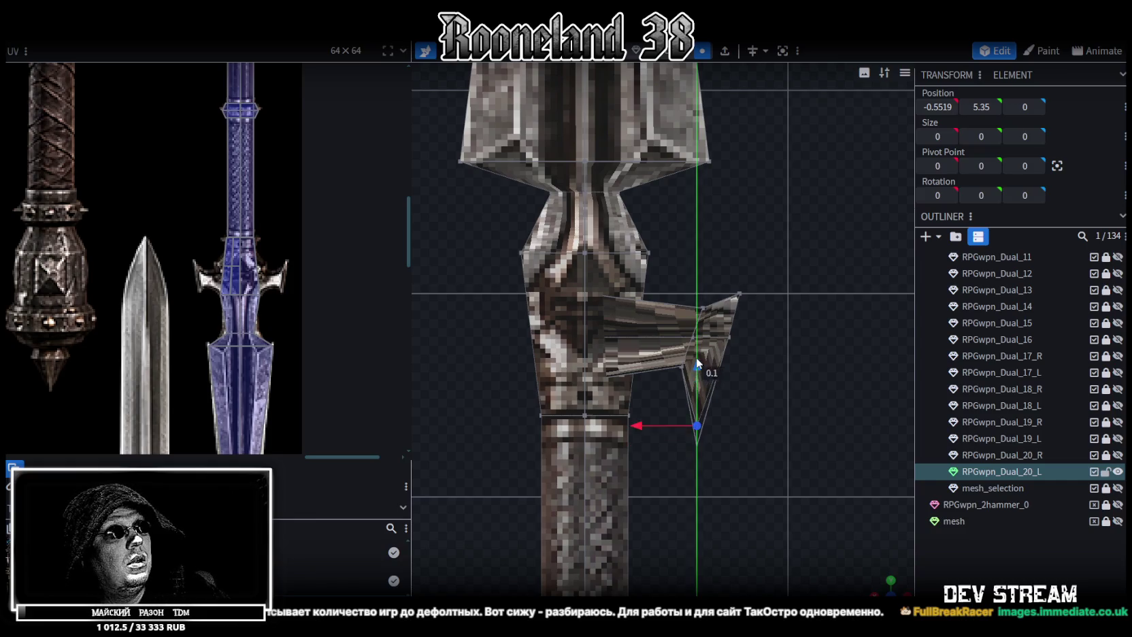
{"action": "scroll", "coordinate": [728, 307], "scroll_direction": "down", "scroll_amount": 2}
{"action": "right_click", "coordinate": [729, 307]}
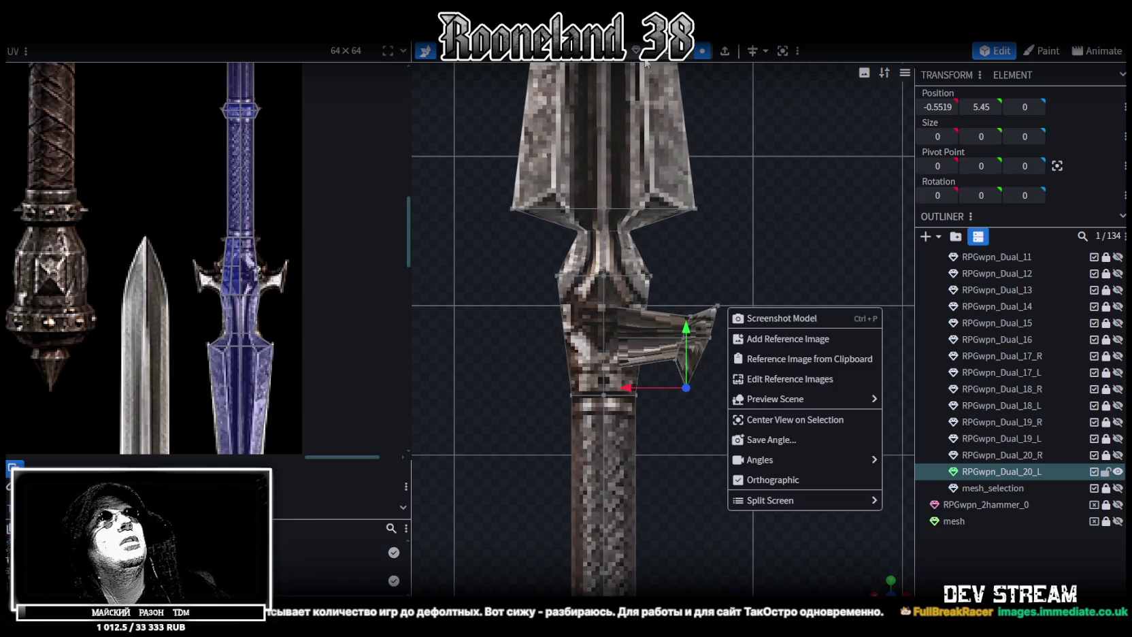
Box-select the side guard and cut its depth by 0.1 to 0.3243
{"action": "key", "text": "Escape"}
{"action": "left_click_drag", "start_coordinate": [799, 467], "coordinate": [658, 279]}
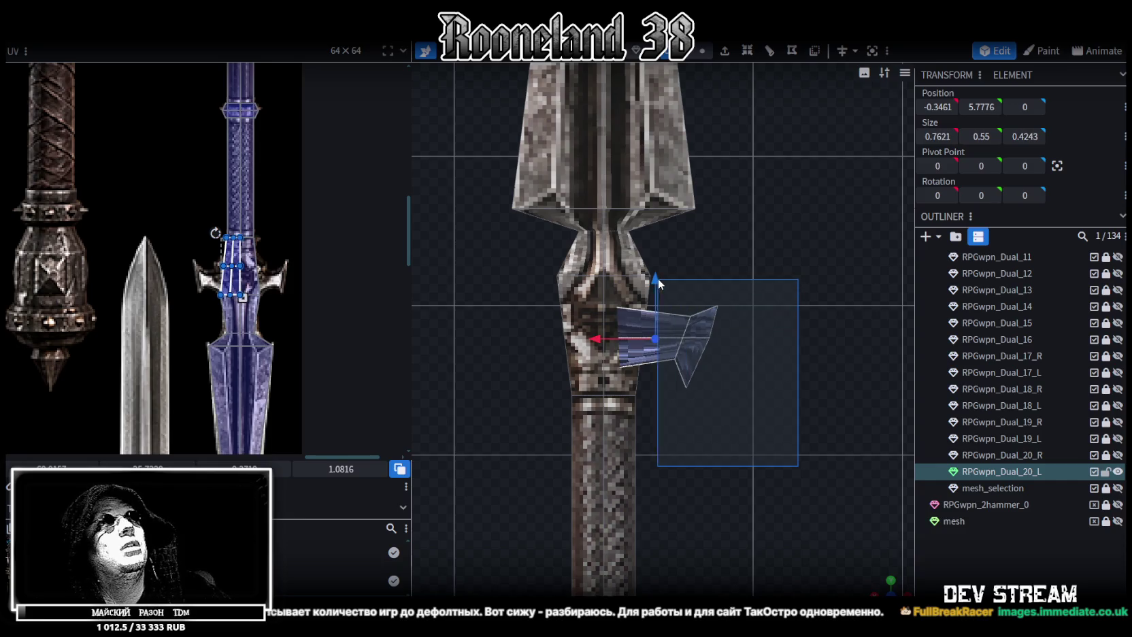
{"action": "mouse_move", "coordinate": [884, 584]}
{"action": "left_mouse_down"}
{"action": "mouse_move", "coordinate": [712, 311]}
{"action": "mouse_move", "coordinate": [645, 334]}
{"action": "left_mouse_up"}
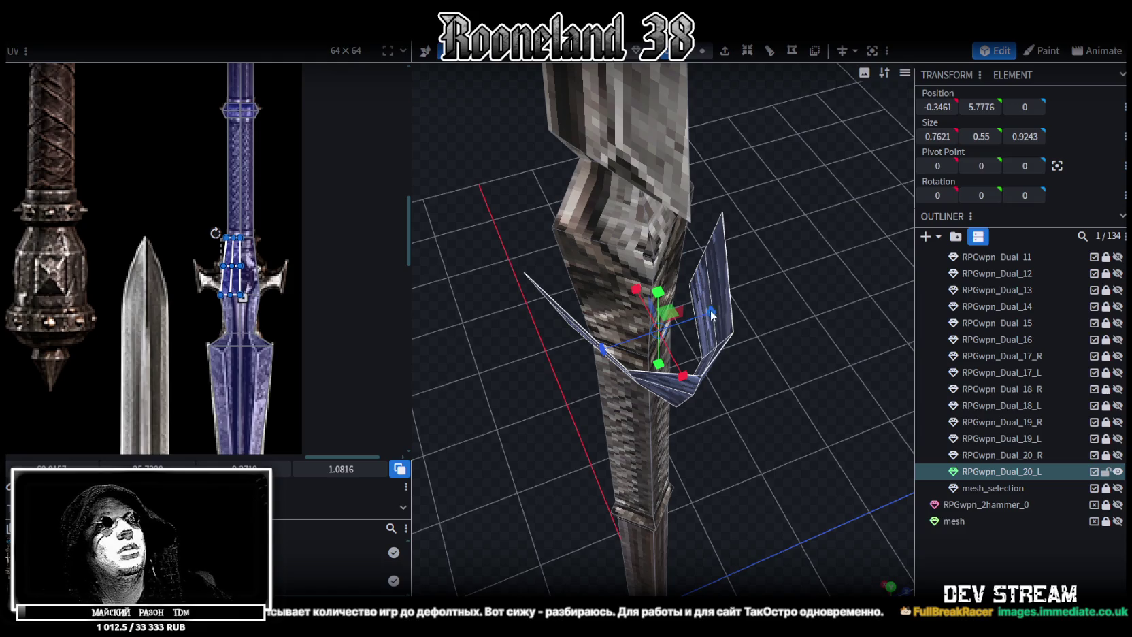
{"action": "left_click_drag", "start_coordinate": [749, 396], "coordinate": [852, 342]}
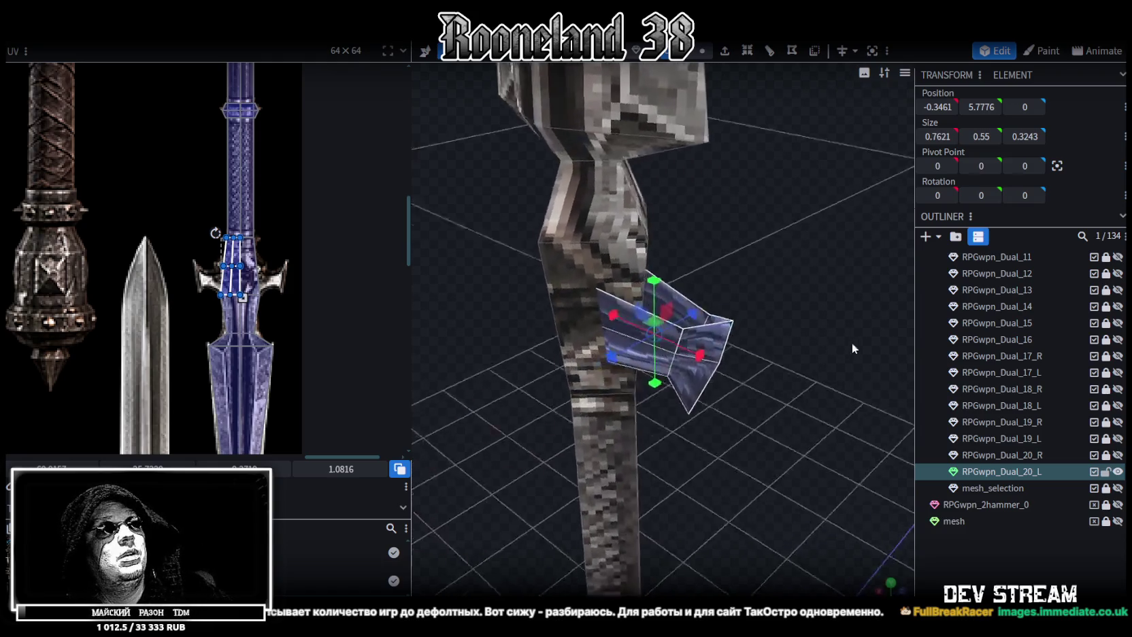
Inspect the guard's top face, tip and arm pieces from several angles
{"action": "left_click_drag", "start_coordinate": [694, 187], "coordinate": [696, 274]}
{"action": "left_click", "coordinate": [690, 292]}
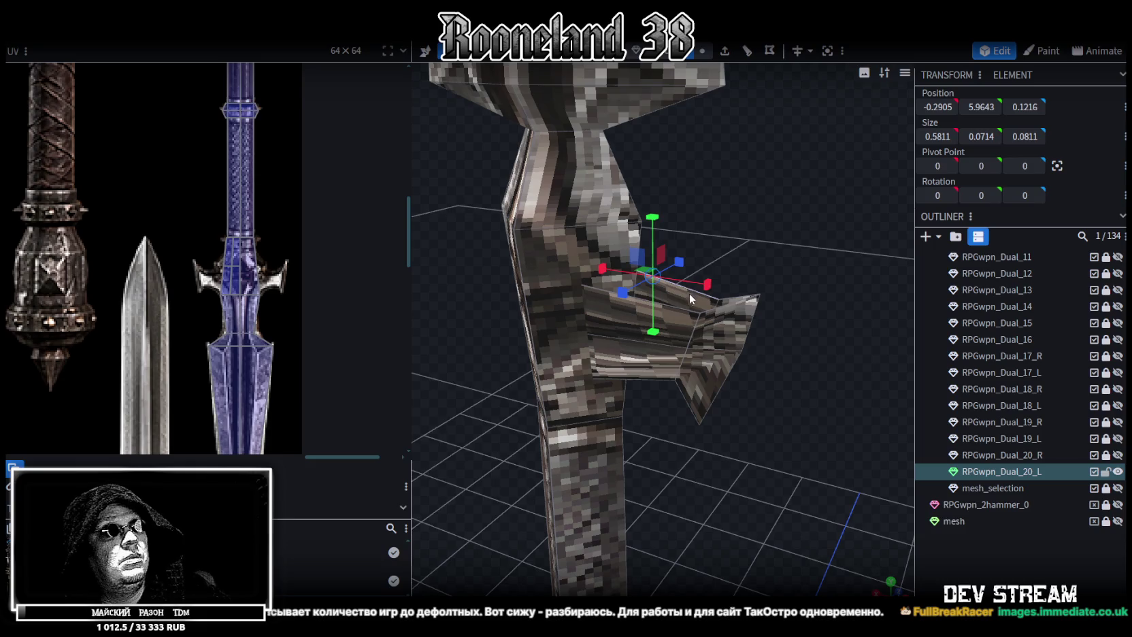
{"action": "left_click", "coordinate": [740, 301]}
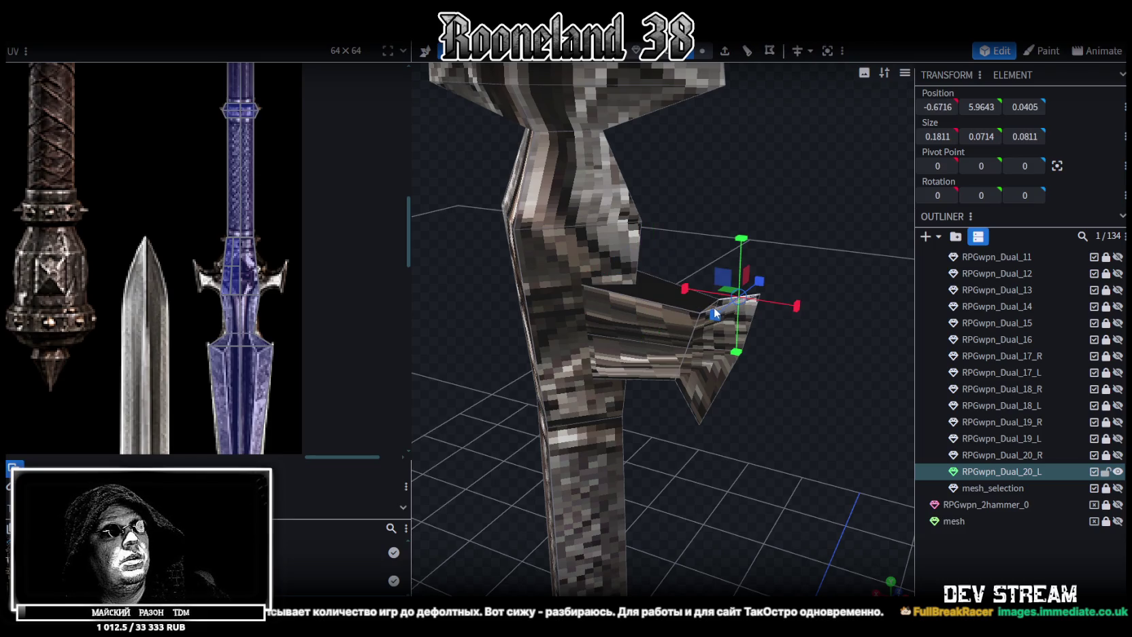
{"action": "key", "text": "v"}
{"action": "left_click", "coordinate": [720, 310]}
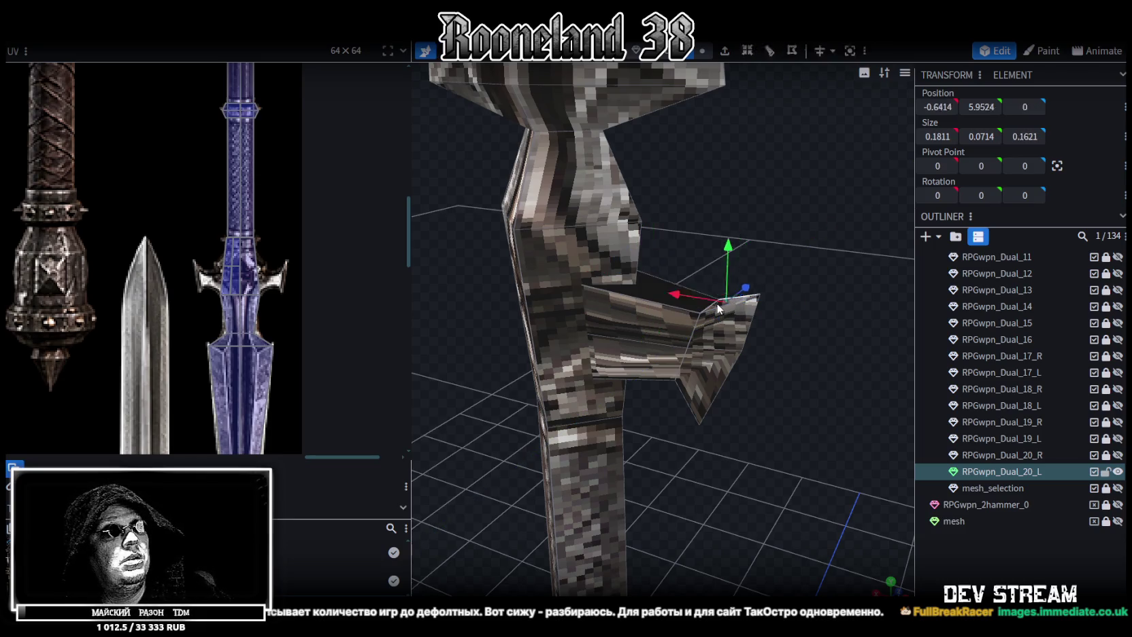
{"action": "mouse_move", "coordinate": [760, 316]}
{"action": "left_mouse_down"}
{"action": "mouse_move", "coordinate": [774, 391]}
{"action": "mouse_move", "coordinate": [730, 313]}
{"action": "left_mouse_up"}
{"action": "left_click", "coordinate": [662, 381]}
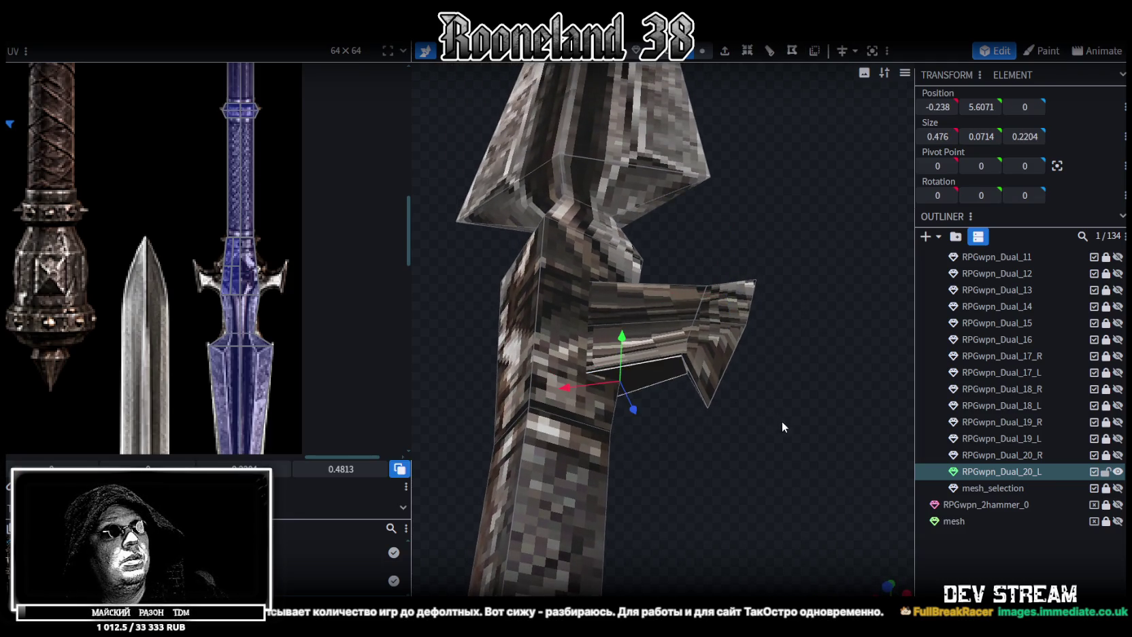
{"action": "left_click_drag", "start_coordinate": [781, 421], "coordinate": [701, 380]}
{"action": "left_click", "coordinate": [688, 383]}
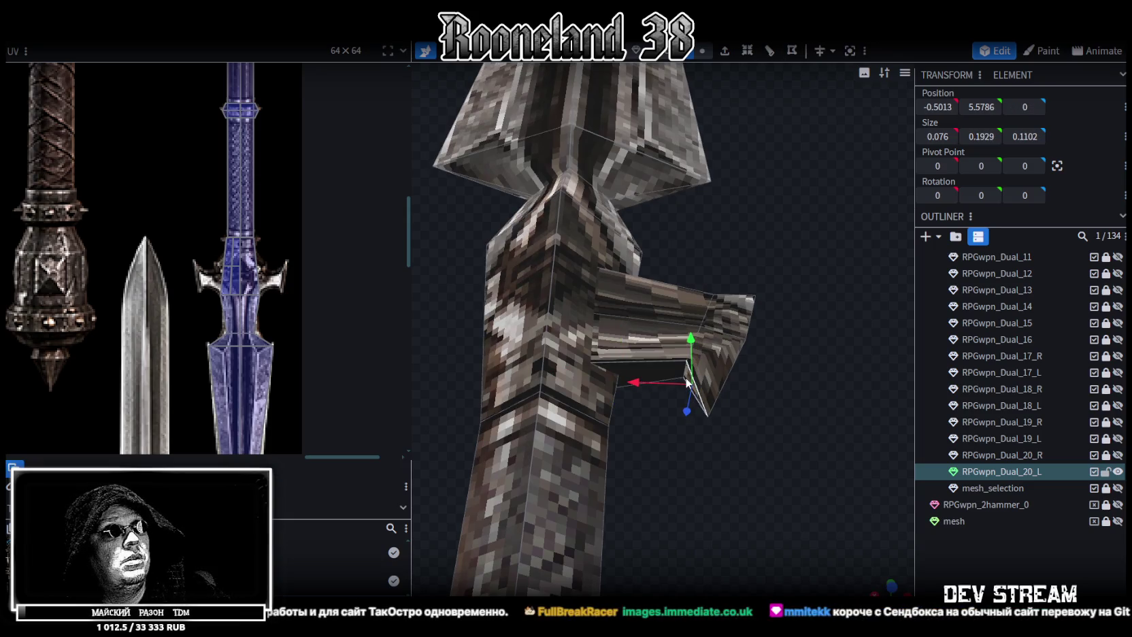
{"action": "mouse_move", "coordinate": [775, 386]}
{"action": "left_mouse_down"}
{"action": "mouse_move", "coordinate": [761, 433]}
{"action": "mouse_move", "coordinate": [695, 77]}
{"action": "left_mouse_up"}
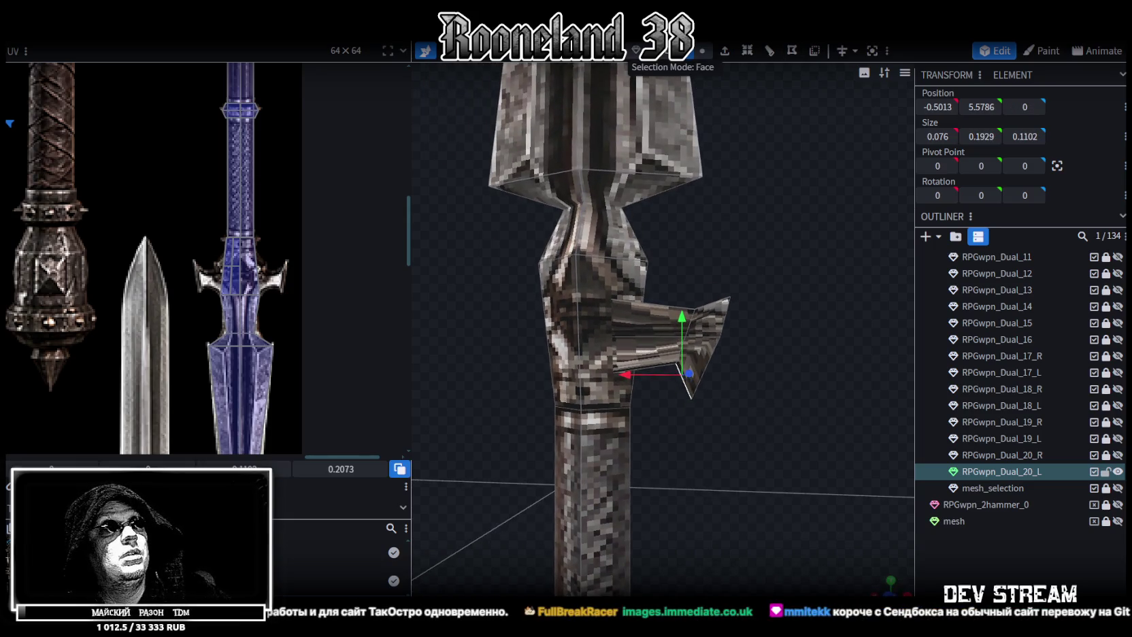
{"action": "left_click", "coordinate": [701, 340]}
Box-select the guard's arm piece and snap to an orthographic front view
{"action": "left_click_drag", "start_coordinate": [725, 514], "coordinate": [757, 494]}
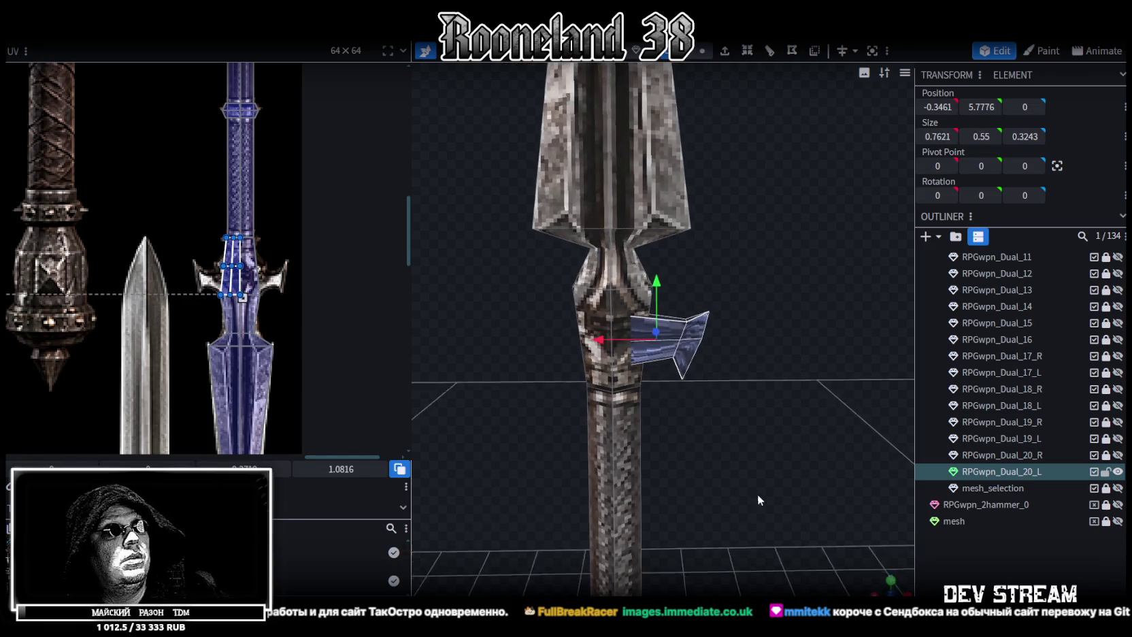
{"action": "left_click", "coordinate": [616, 299]}
{"action": "left_click_drag", "start_coordinate": [820, 425], "coordinate": [665, 295]}
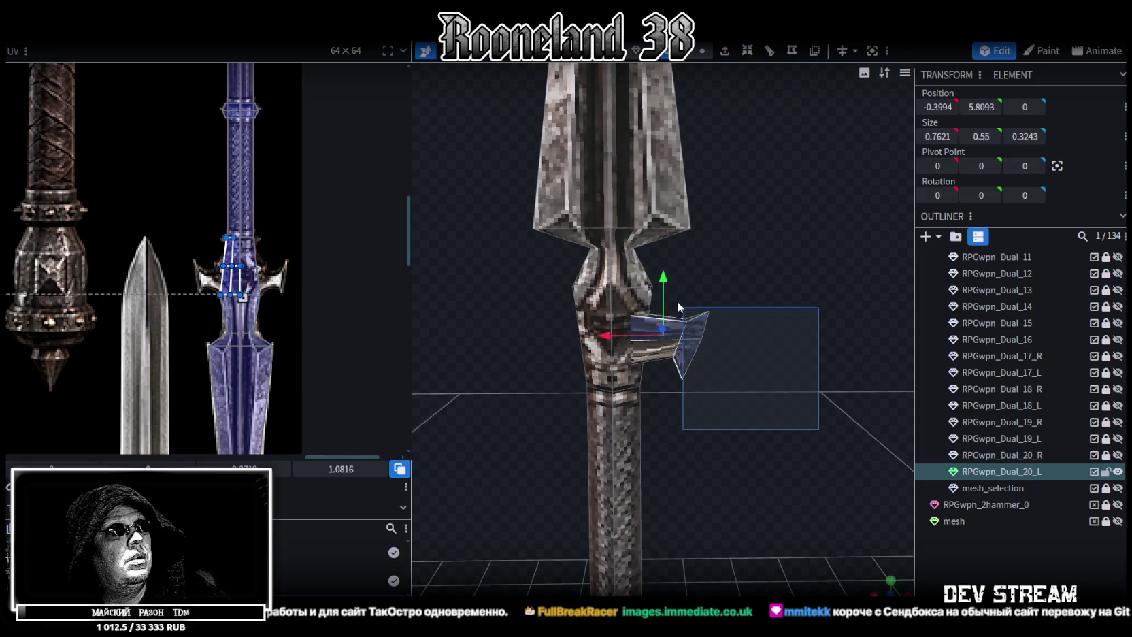
{"action": "key", "text": "KP_1"}
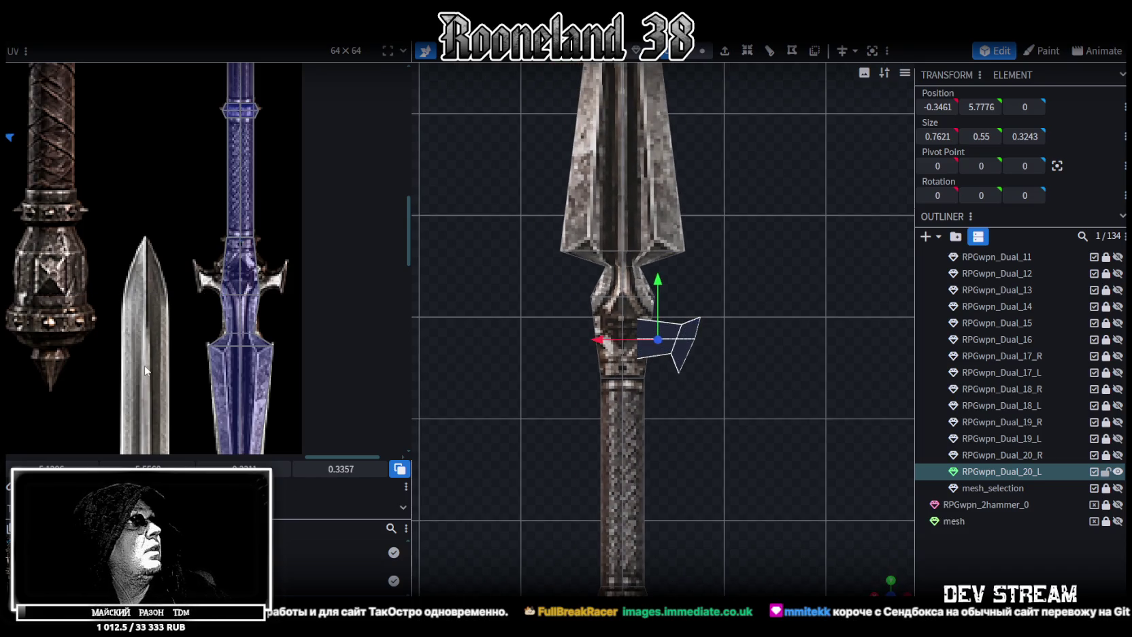
Move the guard's UV face across the texture onto the blue spear image
{"action": "scroll", "coordinate": [337, 290], "scroll_direction": "down", "scroll_amount": 2}
{"action": "scroll", "coordinate": [337, 290], "scroll_direction": "down", "scroll_amount": 2}
{"action": "scroll", "coordinate": [336, 290], "scroll_direction": "down", "scroll_amount": 1}
{"action": "scroll", "coordinate": [154, 194], "scroll_direction": "up", "scroll_amount": 3}
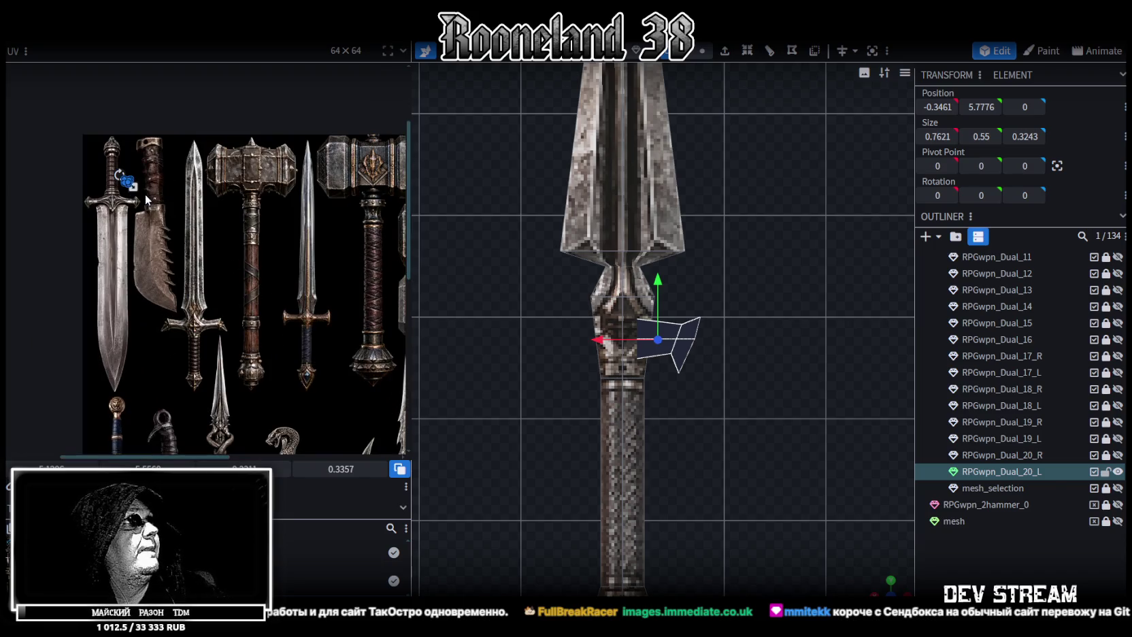
{"action": "left_click_drag", "start_coordinate": [150, 197], "coordinate": [310, 306]}
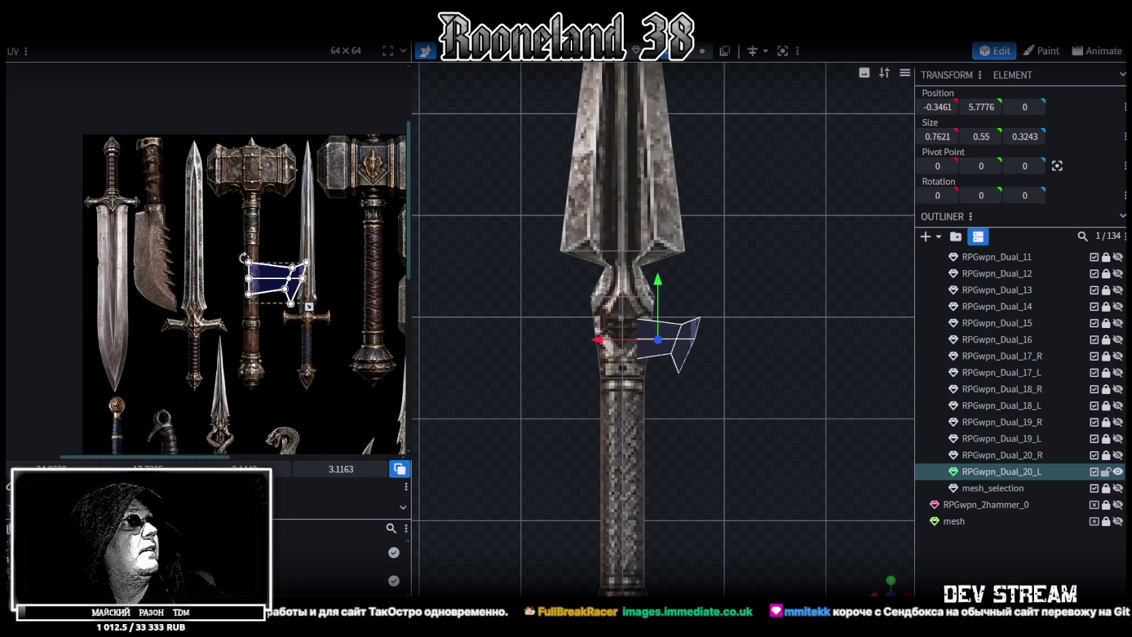
{"action": "middle_click_drag", "start_coordinate": [346, 394], "coordinate": [146, 260]}
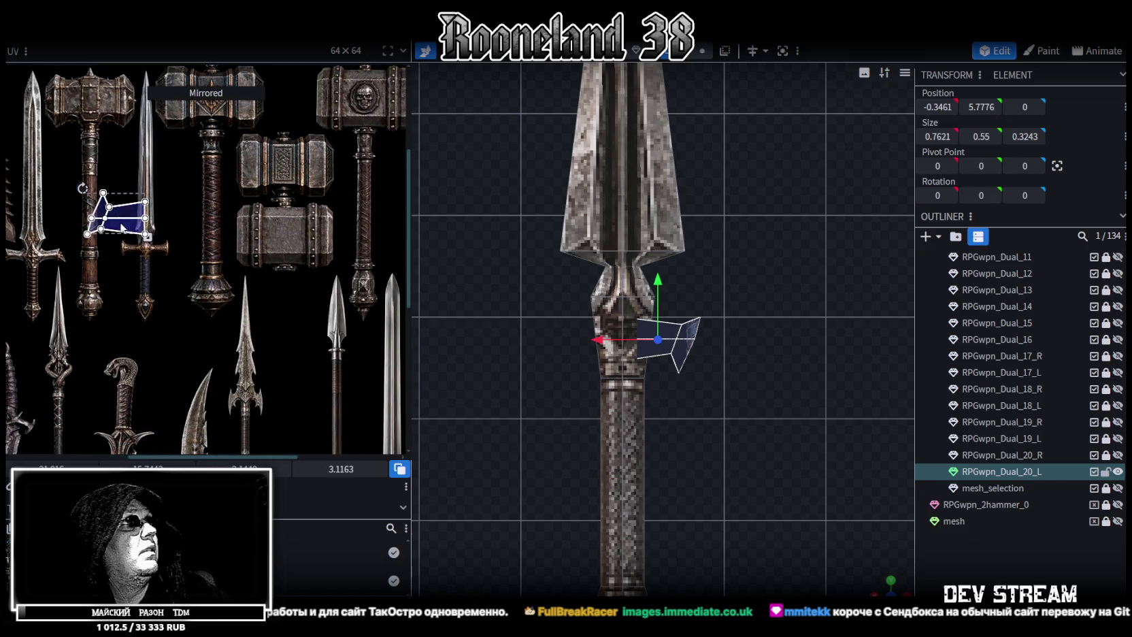
{"action": "left_click_drag", "start_coordinate": [121, 228], "coordinate": [327, 279]}
{"action": "middle_click_drag", "start_coordinate": [365, 318], "coordinate": [188, 281]}
{"action": "left_click_drag", "start_coordinate": [174, 254], "coordinate": [278, 295]}
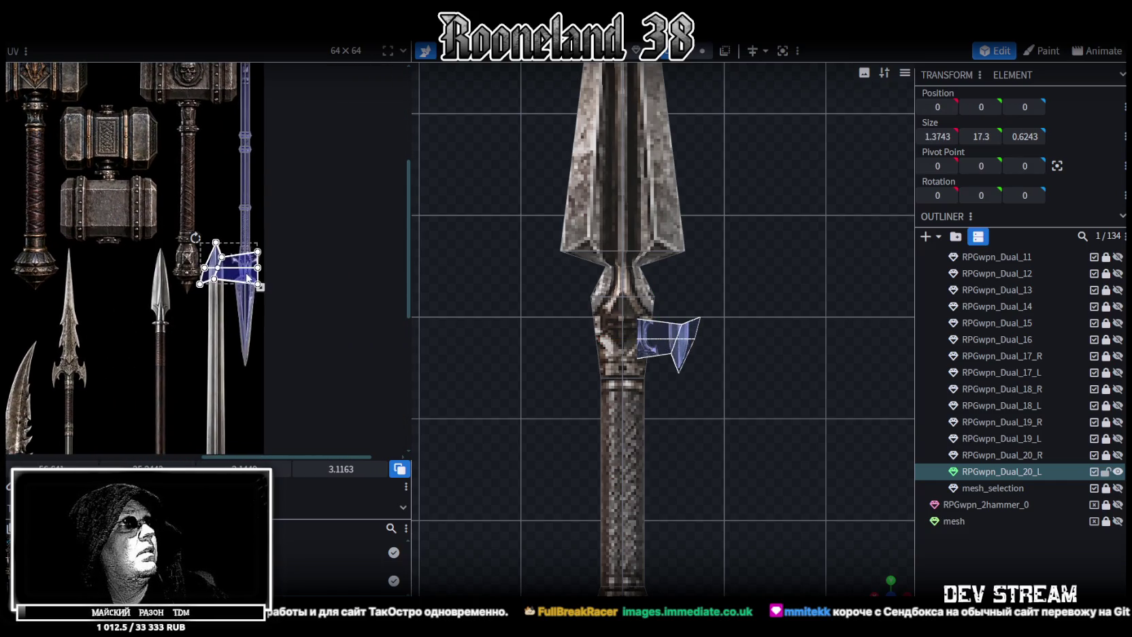
Scale the UV face down onto the crossguard area, nudging it one texel right and two up
{"action": "scroll", "coordinate": [280, 297], "scroll_direction": "up", "scroll_amount": 3}
{"action": "scroll", "coordinate": [281, 298], "scroll_direction": "up", "scroll_amount": 2}
{"action": "mouse_move", "coordinate": [278, 304]}
{"action": "left_mouse_down"}
{"action": "mouse_move", "coordinate": [183, 239]}
{"action": "mouse_move", "coordinate": [202, 227]}
{"action": "mouse_move", "coordinate": [234, 280]}
{"action": "left_mouse_up"}
{"action": "scroll", "coordinate": [202, 227], "scroll_direction": "up", "scroll_amount": 2}
{"action": "scroll", "coordinate": [202, 227], "scroll_direction": "up", "scroll_amount": 1}
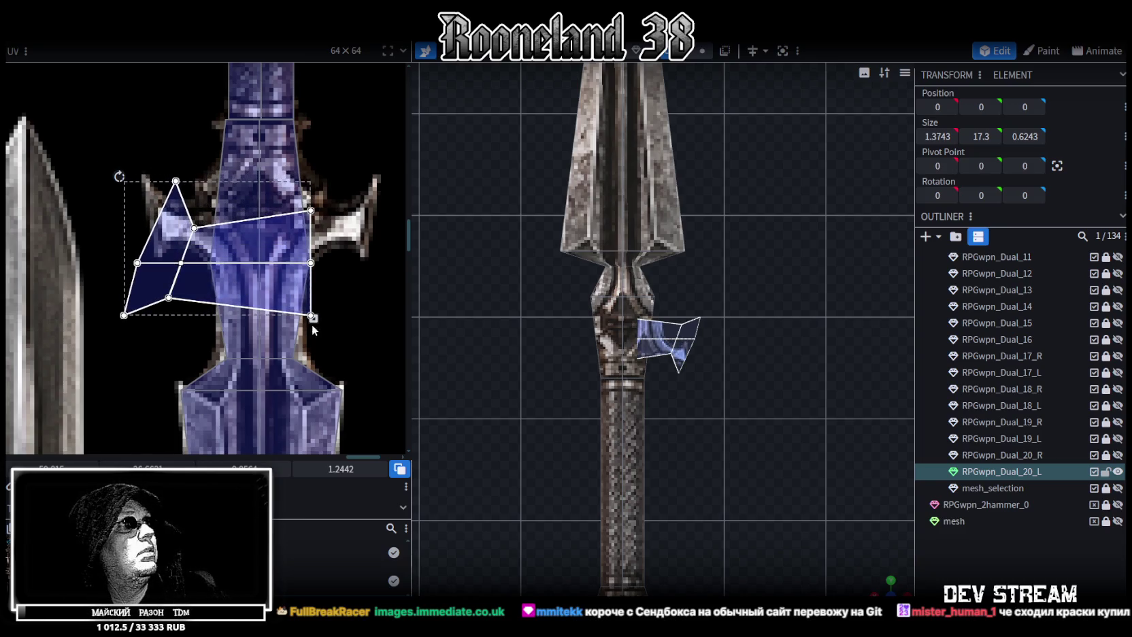
{"action": "left_click_drag", "start_coordinate": [313, 317], "coordinate": [222, 252]}
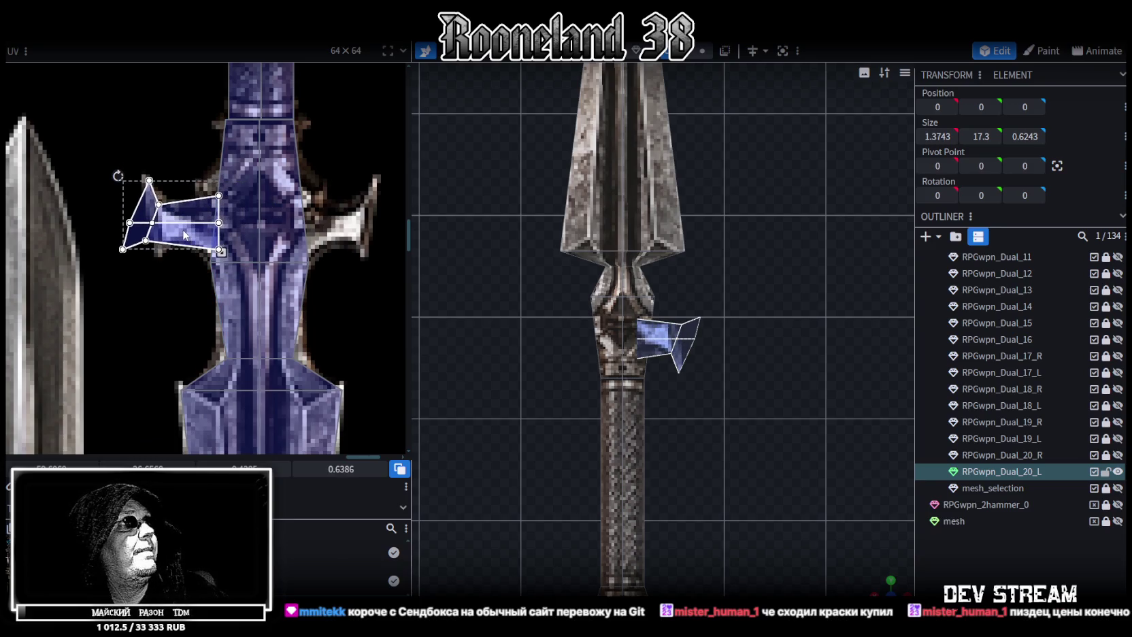
{"action": "scroll", "coordinate": [189, 233], "scroll_direction": "up", "scroll_amount": 1}
{"action": "middle_click_drag", "start_coordinate": [193, 247], "coordinate": [221, 262]}
{"action": "left_click_drag", "start_coordinate": [221, 262], "coordinate": [261, 268]}
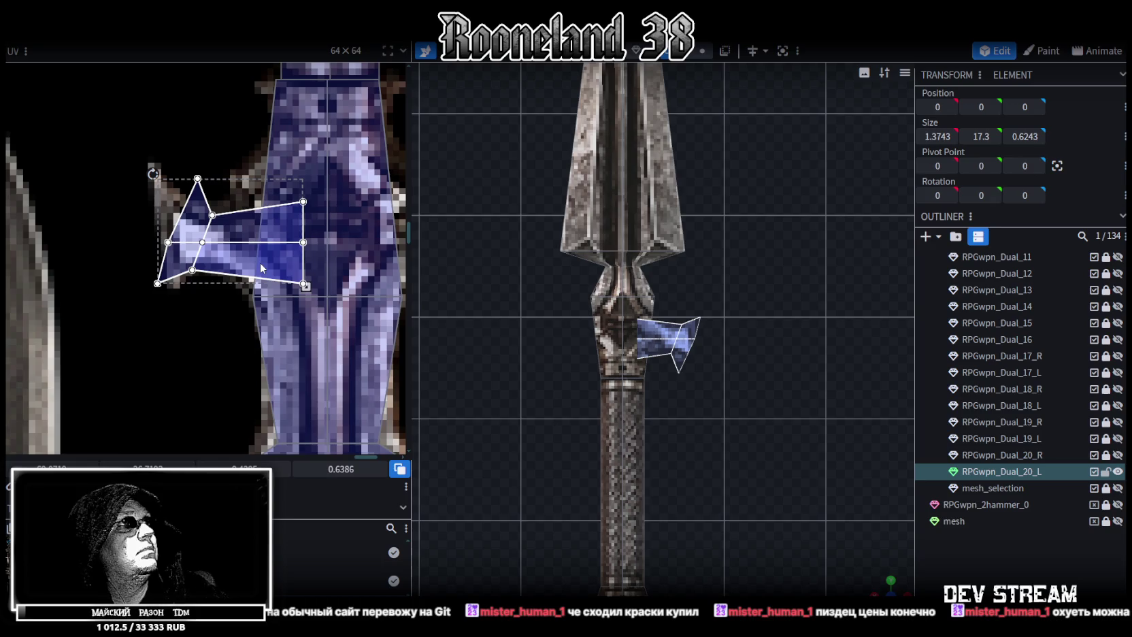
{"action": "key", "text": "Right"}
{"action": "mouse_move", "coordinate": [254, 268]}
{"action": "left_mouse_down"}
{"action": "mouse_move", "coordinate": [254, 256]}
{"action": "mouse_move", "coordinate": [314, 293]}
{"action": "left_mouse_up"}
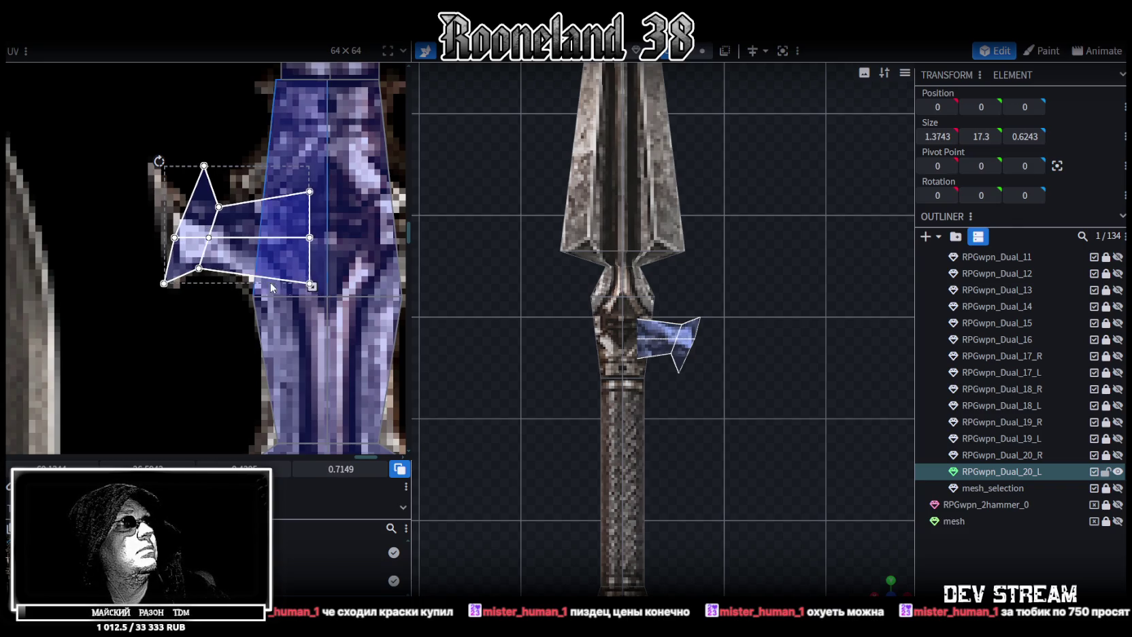
{"action": "middle_click_drag", "start_coordinate": [285, 283], "coordinate": [301, 318]}
Box-select the prong's two upper UV vertices and shift them left on the dagger texture
{"action": "left_click", "coordinate": [243, 206]}
{"action": "mouse_move", "coordinate": [243, 206]}
{"action": "left_mouse_down"}
{"action": "mouse_move", "coordinate": [301, 272]}
{"action": "mouse_move", "coordinate": [266, 270]}
{"action": "left_mouse_up"}
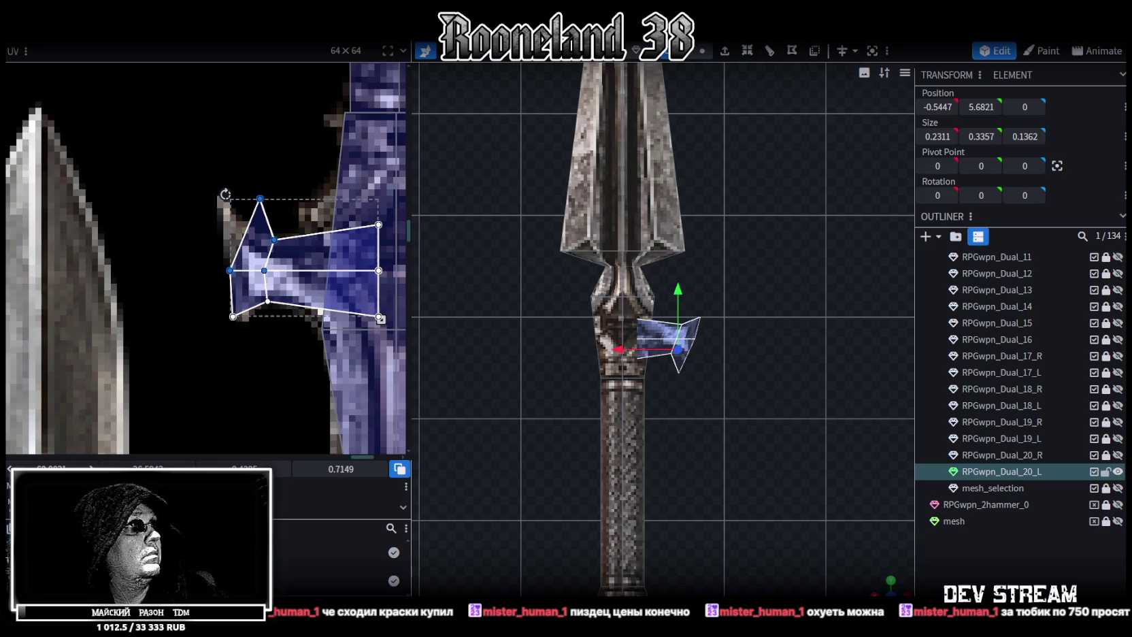
{"action": "left_click_drag", "start_coordinate": [173, 152], "coordinate": [301, 249]}
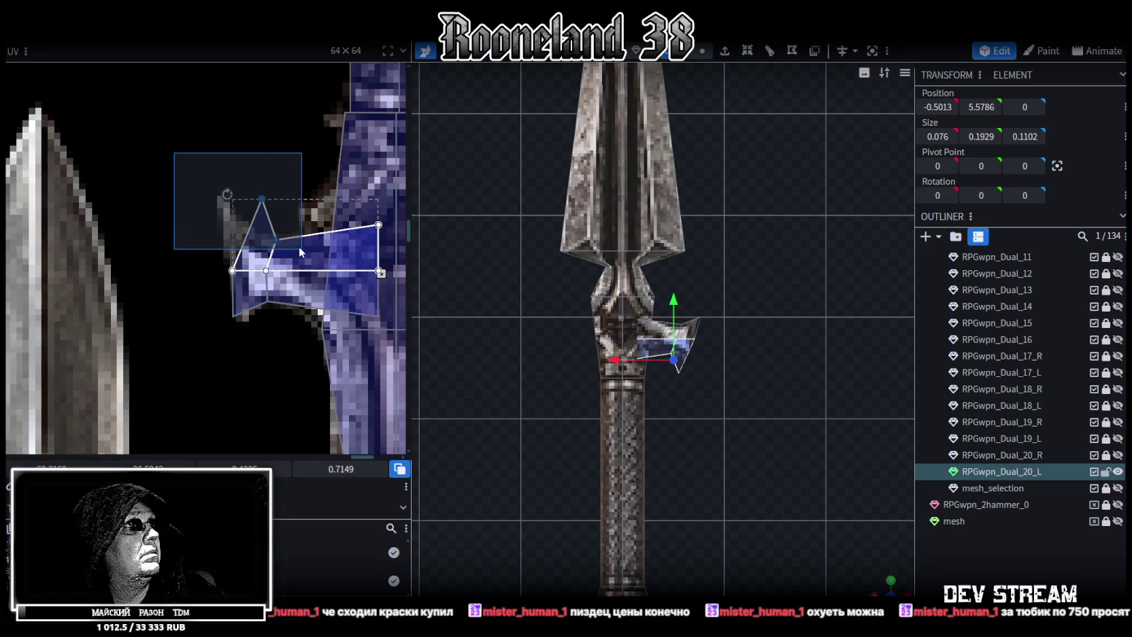
{"action": "mouse_move", "coordinate": [262, 199]}
{"action": "left_mouse_down"}
{"action": "mouse_move", "coordinate": [211, 217]}
{"action": "mouse_move", "coordinate": [220, 198]}
{"action": "left_mouse_up"}
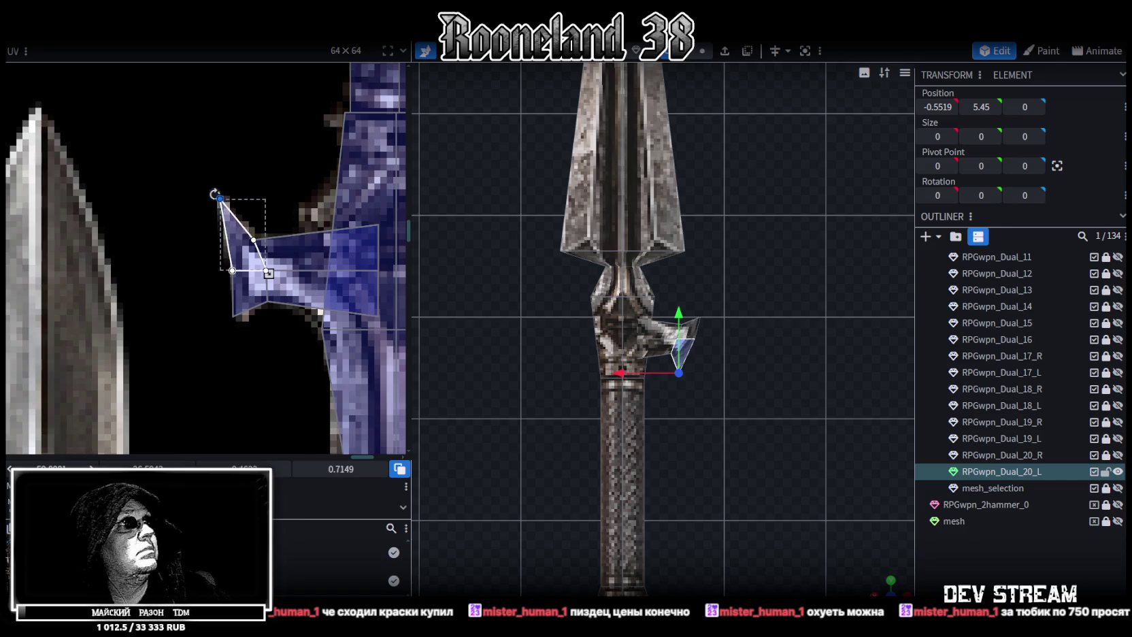
Push the crossguard tip vertices, including the bottom tip vertex, further outward along X
{"action": "left_click", "coordinate": [233, 316]}
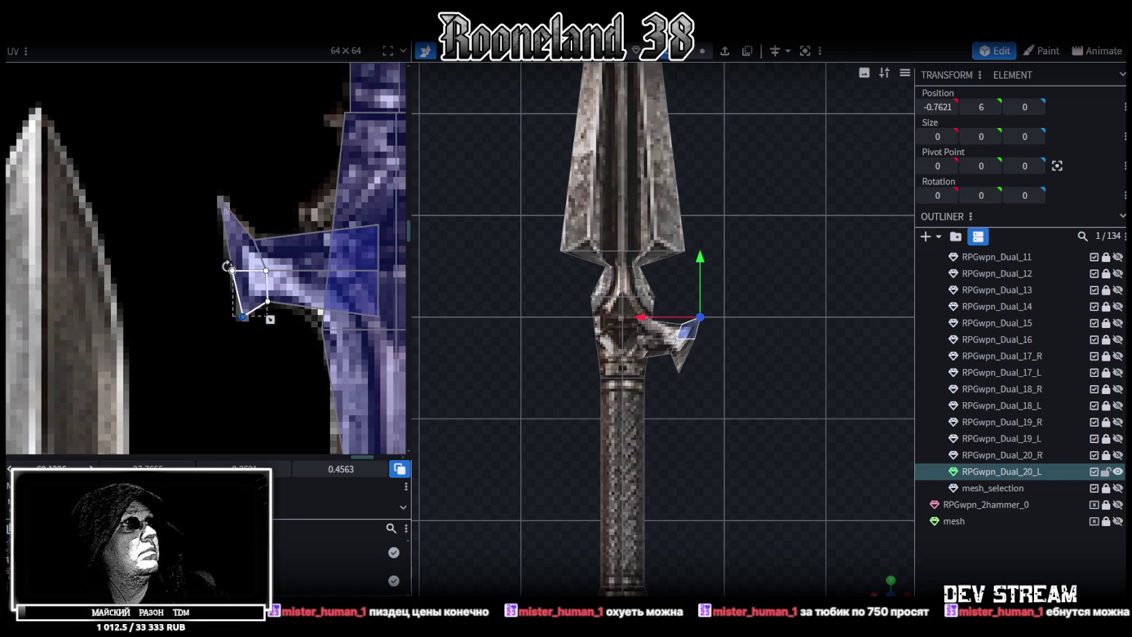
{"action": "scroll", "coordinate": [221, 393], "scroll_direction": "up", "scroll_amount": 1}
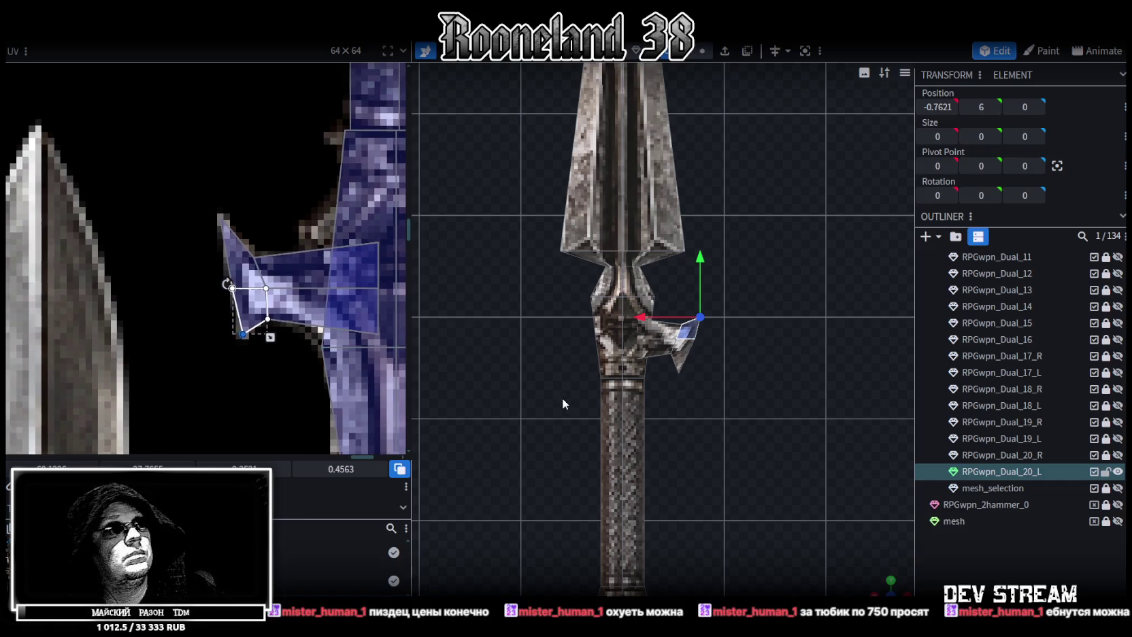
{"action": "scroll", "coordinate": [797, 367], "scroll_direction": "up", "scroll_amount": 3}
{"action": "scroll", "coordinate": [767, 309], "scroll_direction": "up", "scroll_amount": 2}
{"action": "scroll", "coordinate": [758, 305], "scroll_direction": "up", "scroll_amount": 1}
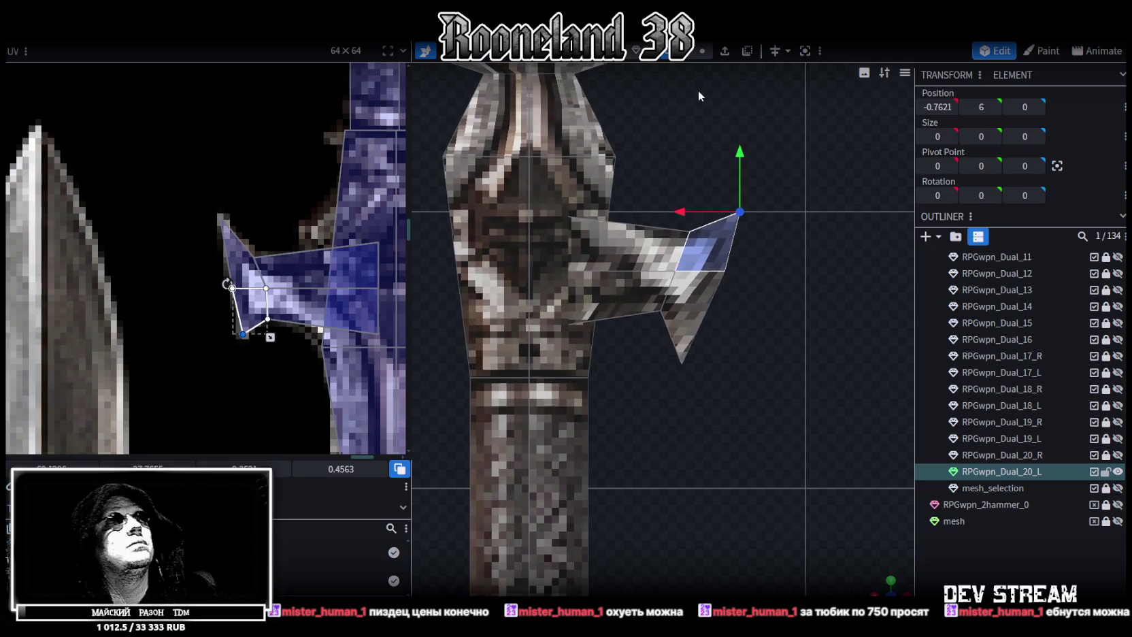
{"action": "left_click", "coordinate": [708, 79]}
{"action": "mouse_move", "coordinate": [756, 417]}
{"action": "left_mouse_down"}
{"action": "mouse_move", "coordinate": [645, 243]}
{"action": "mouse_move", "coordinate": [637, 267]}
{"action": "left_mouse_up"}
{"action": "mouse_move", "coordinate": [621, 305]}
{"action": "left_mouse_down"}
{"action": "mouse_move", "coordinate": [666, 301]}
{"action": "mouse_move", "coordinate": [655, 301]}
{"action": "left_mouse_up"}
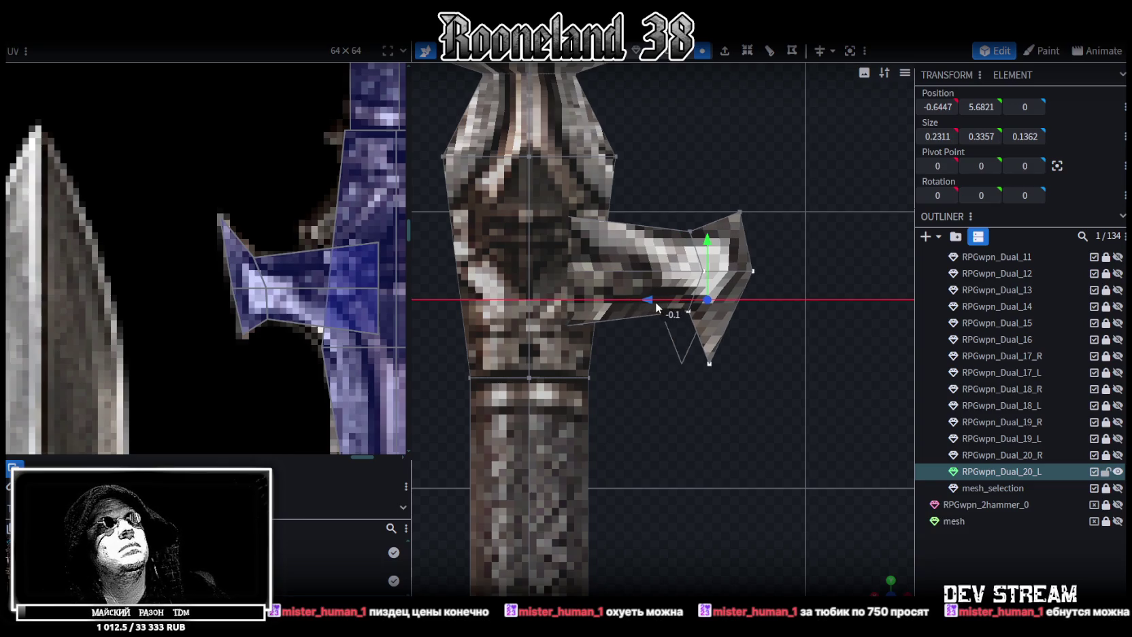
{"action": "left_click_drag", "start_coordinate": [755, 378], "coordinate": [679, 320]}
{"action": "left_click_drag", "start_coordinate": [674, 364], "coordinate": [708, 343]}
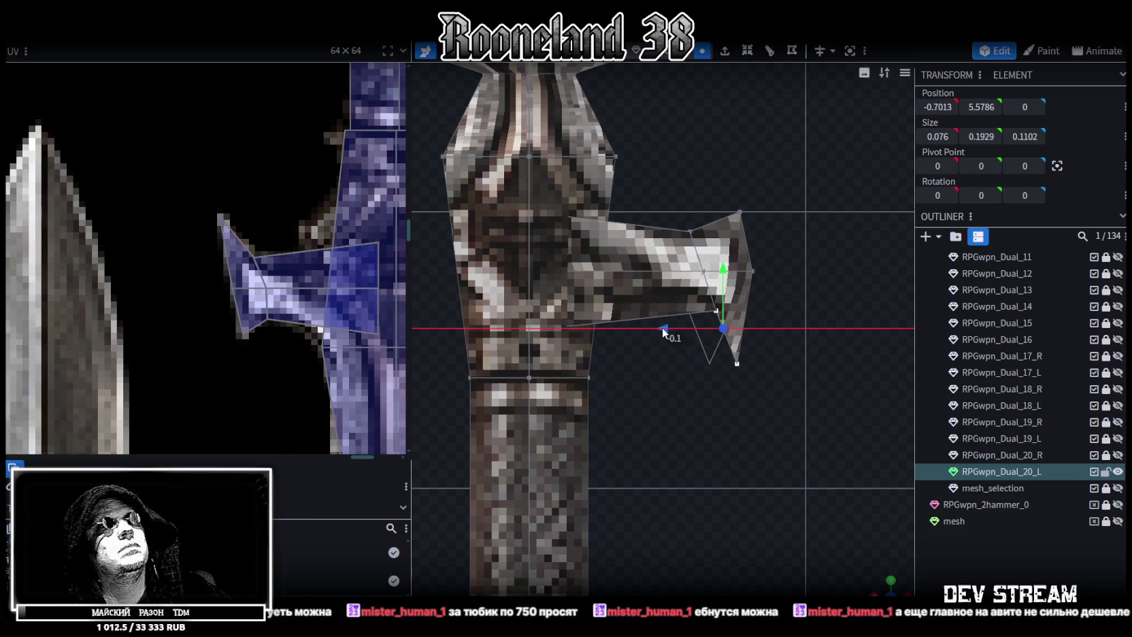
{"action": "left_click_drag", "start_coordinate": [715, 362], "coordinate": [712, 363]}
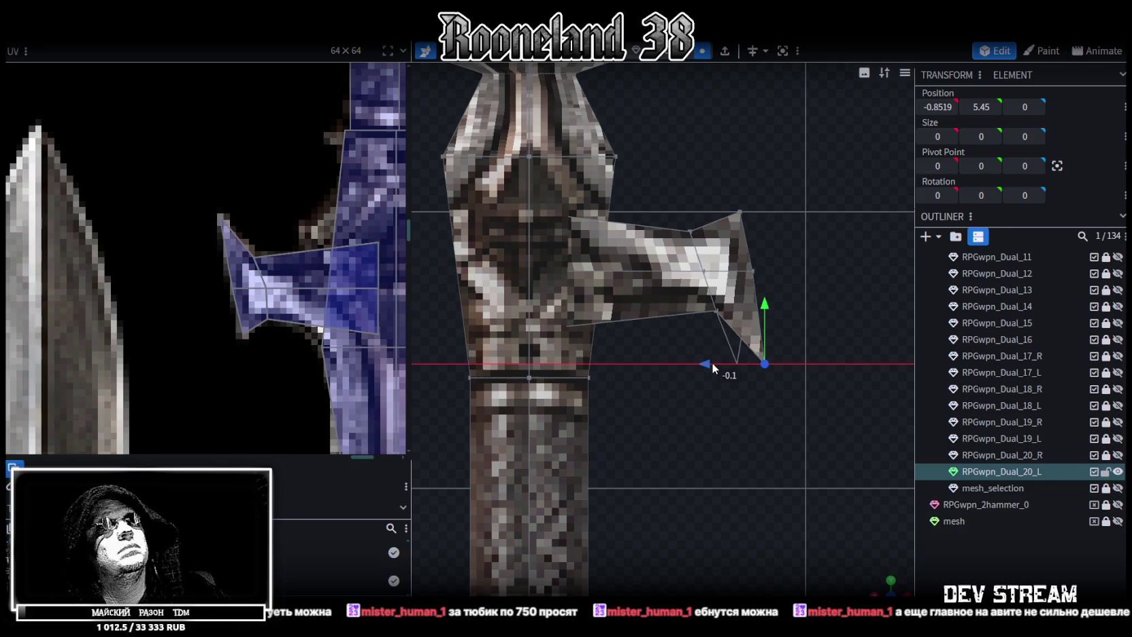
Raise the vertices at the guard's upper centre to Y 6.2
{"action": "scroll", "coordinate": [764, 327], "scroll_direction": "down", "scroll_amount": 3}
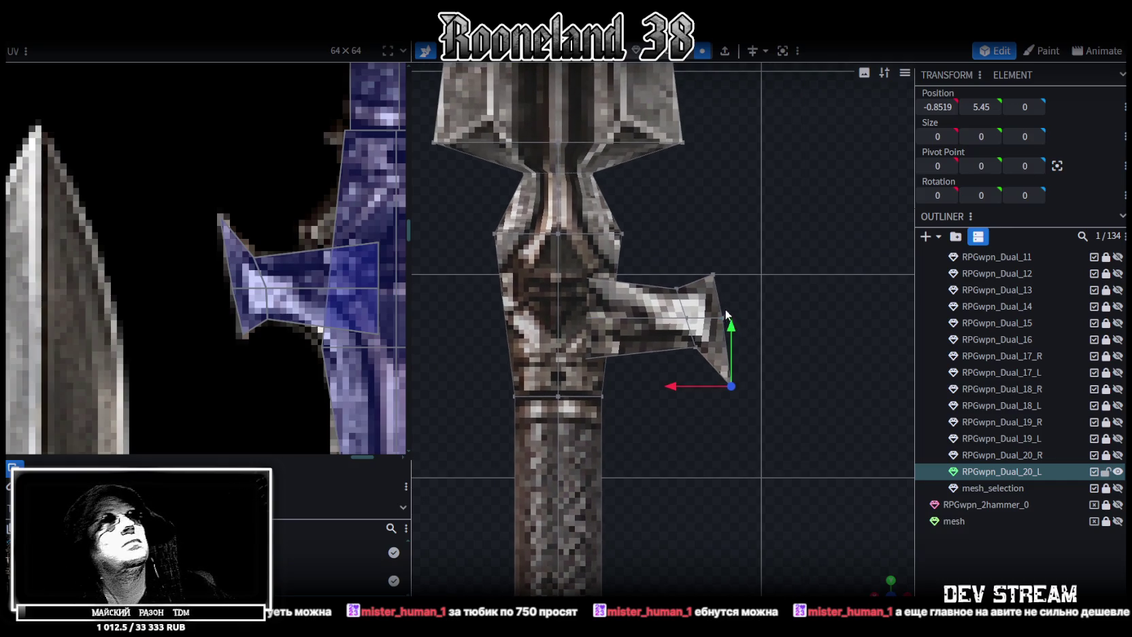
{"action": "scroll", "coordinate": [742, 320], "scroll_direction": "down", "scroll_amount": 2}
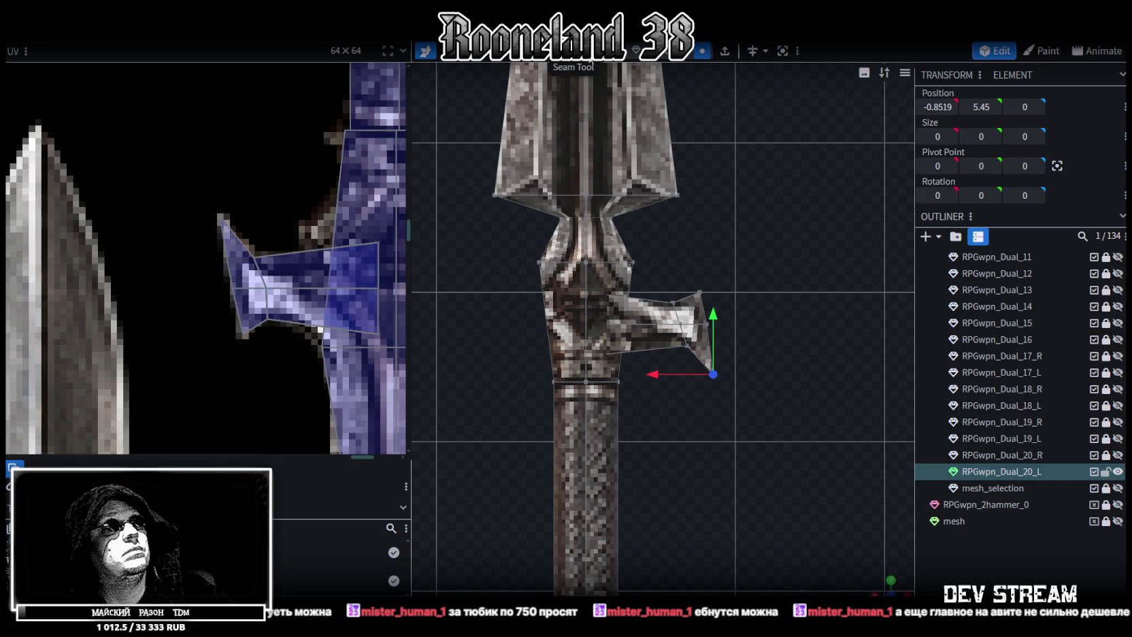
{"action": "scroll", "coordinate": [668, 245], "scroll_direction": "up", "scroll_amount": 2}
{"action": "scroll", "coordinate": [646, 255], "scroll_direction": "up", "scroll_amount": 1}
{"action": "left_click_drag", "start_coordinate": [640, 264], "coordinate": [561, 287]}
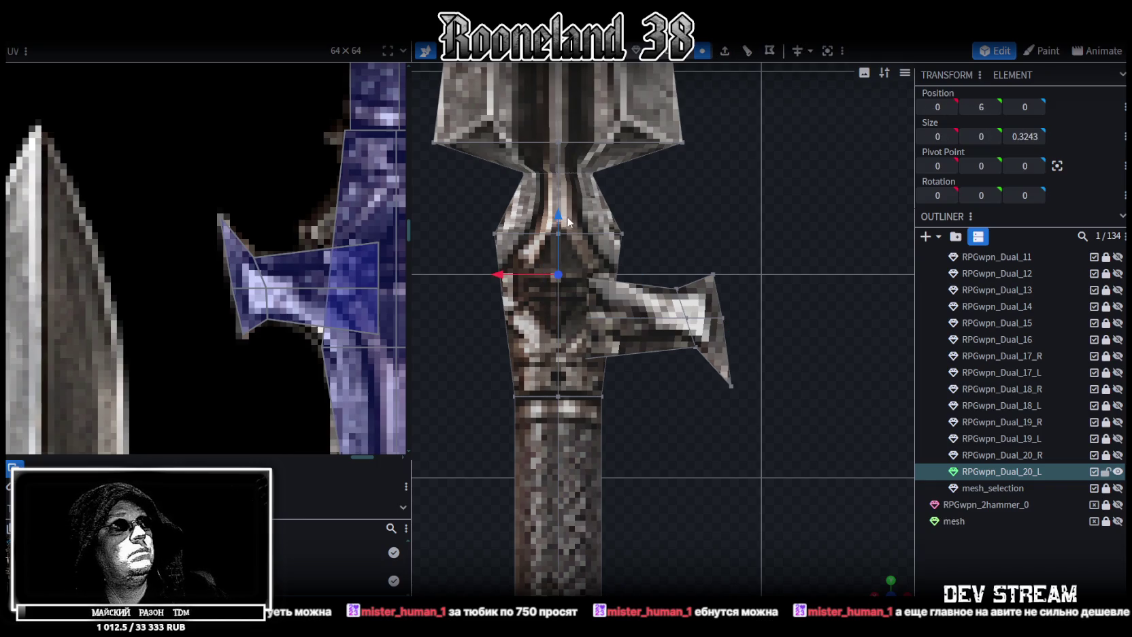
{"action": "left_click_drag", "start_coordinate": [564, 217], "coordinate": [552, 181]}
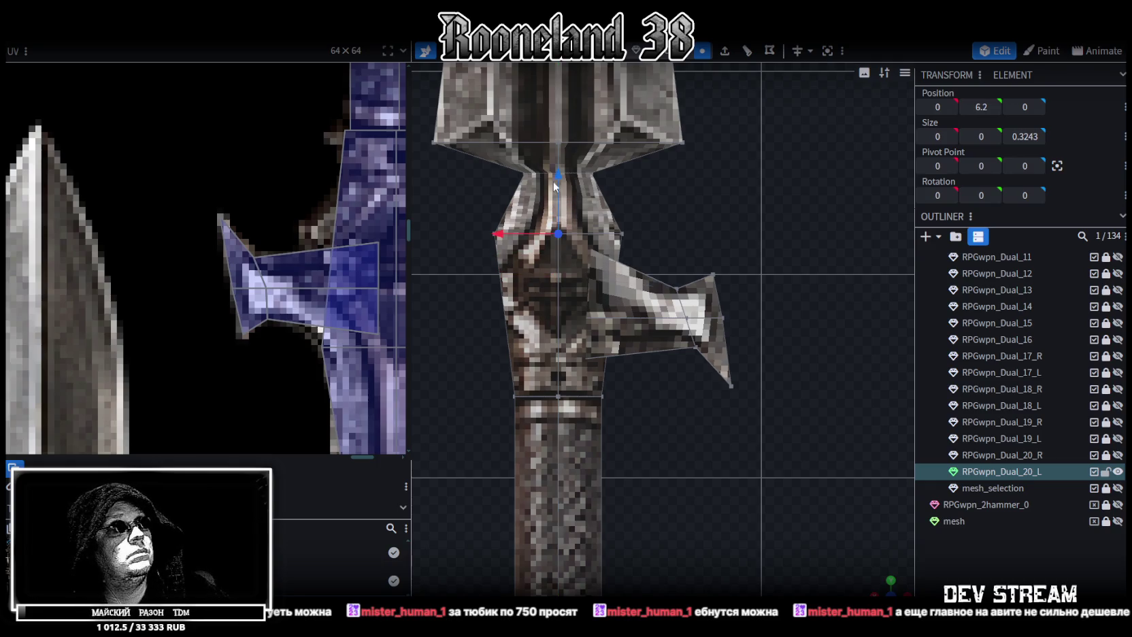
Adjust the guard's UV vertices to fit the guard pixels on the spear texture
{"action": "scroll", "coordinate": [333, 304], "scroll_direction": "down", "scroll_amount": 2}
{"action": "left_click", "coordinate": [264, 298]}
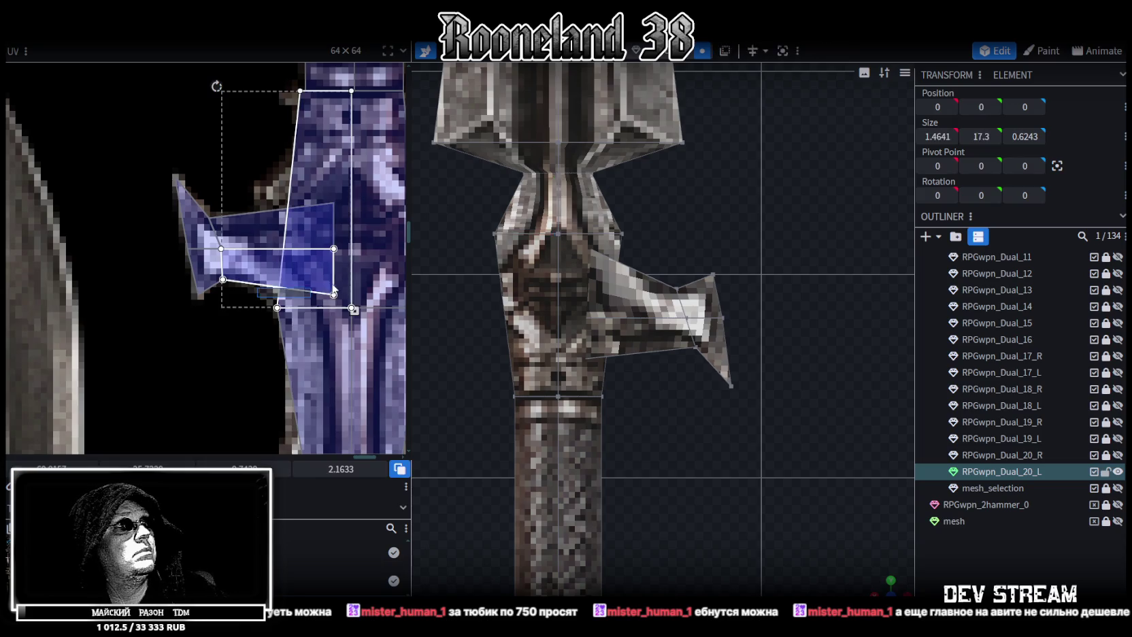
{"action": "left_click_drag", "start_coordinate": [354, 311], "coordinate": [355, 353]}
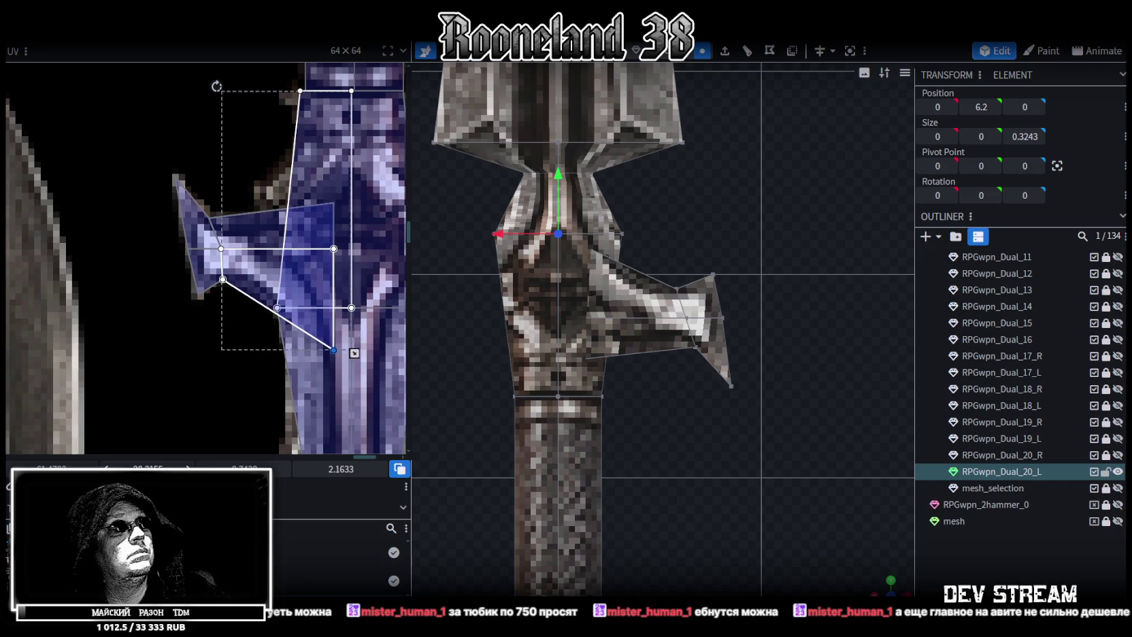
{"action": "left_click_drag", "start_coordinate": [354, 353], "coordinate": [354, 352]}
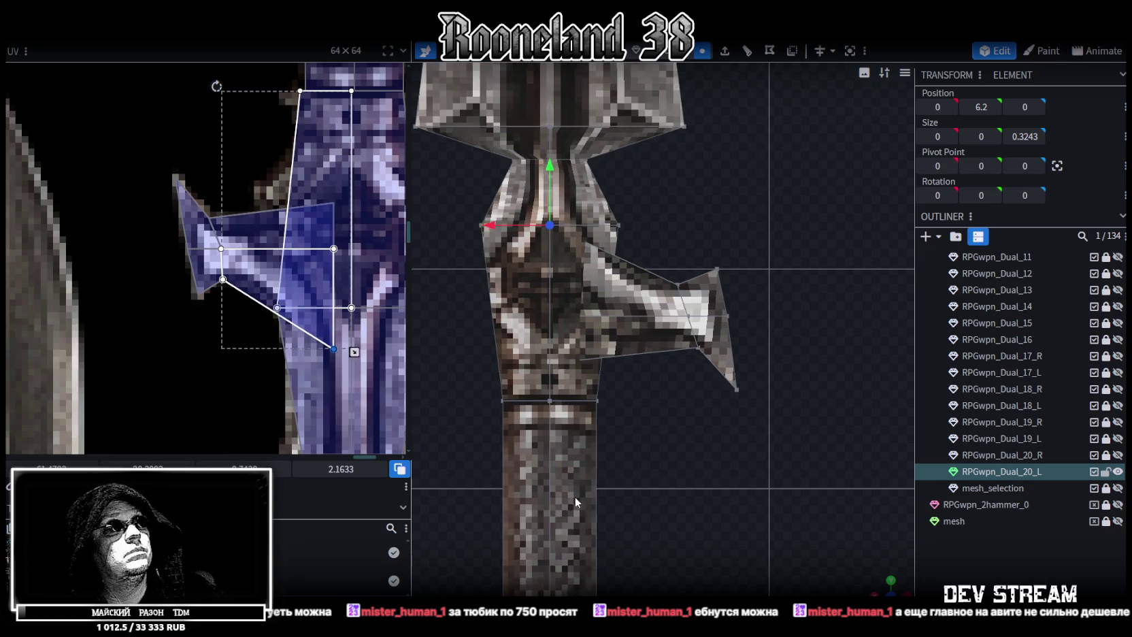
{"action": "left_click_drag", "start_coordinate": [576, 497], "coordinate": [661, 495]}
{"action": "left_click_drag", "start_coordinate": [355, 352], "coordinate": [355, 337]}
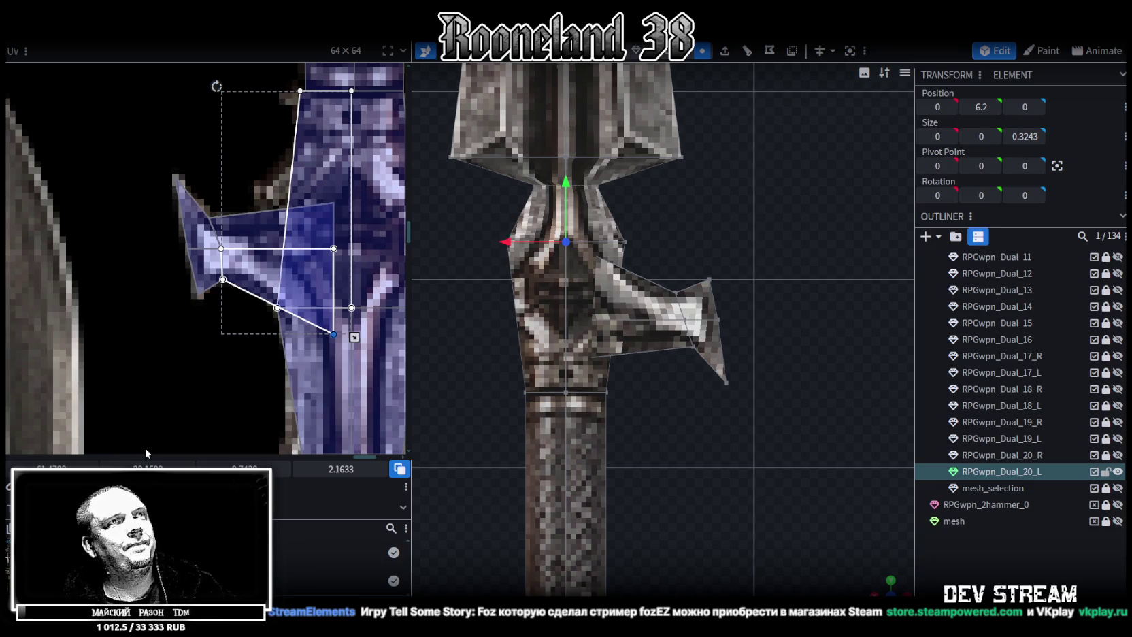
Stretch the selected guard vertices along Z to a depth of 0.4723
{"action": "scroll", "coordinate": [701, 267], "scroll_direction": "up", "scroll_amount": 2}
{"action": "scroll", "coordinate": [702, 267], "scroll_direction": "down", "scroll_amount": 3}
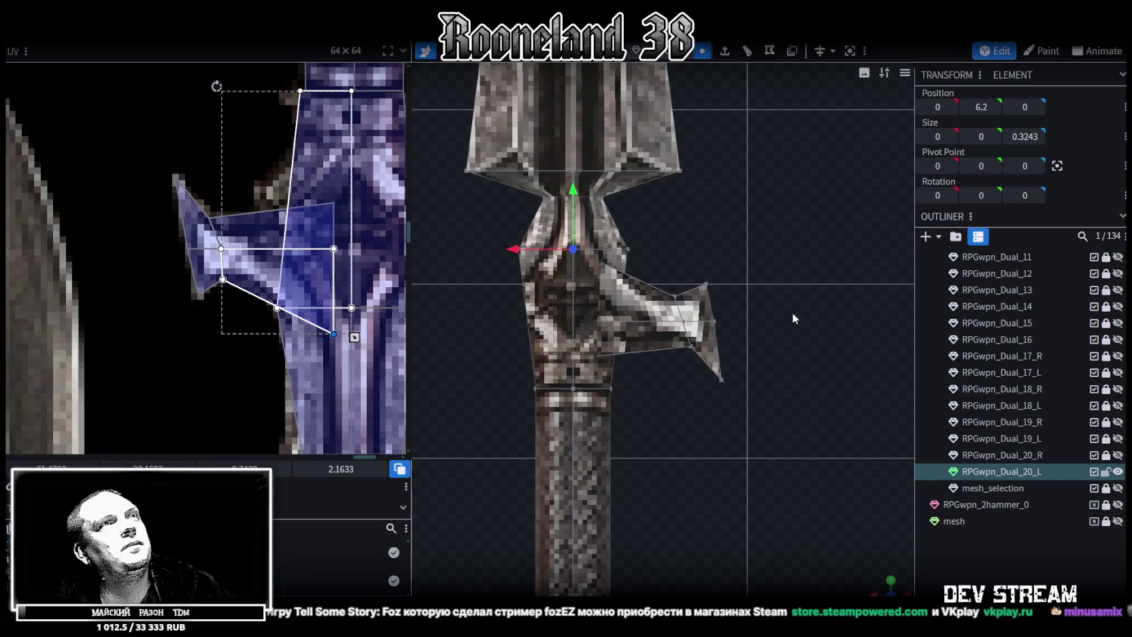
{"action": "mouse_move", "coordinate": [701, 268]}
{"action": "left_mouse_down"}
{"action": "mouse_move", "coordinate": [762, 272]}
{"action": "mouse_move", "coordinate": [816, 467]}
{"action": "mouse_move", "coordinate": [801, 427]}
{"action": "mouse_move", "coordinate": [635, 340]}
{"action": "left_mouse_up"}
{"action": "mouse_move", "coordinate": [563, 308]}
{"action": "left_mouse_down"}
{"action": "mouse_move", "coordinate": [766, 373]}
{"action": "mouse_move", "coordinate": [699, 294]}
{"action": "mouse_move", "coordinate": [708, 273]}
{"action": "left_mouse_up"}
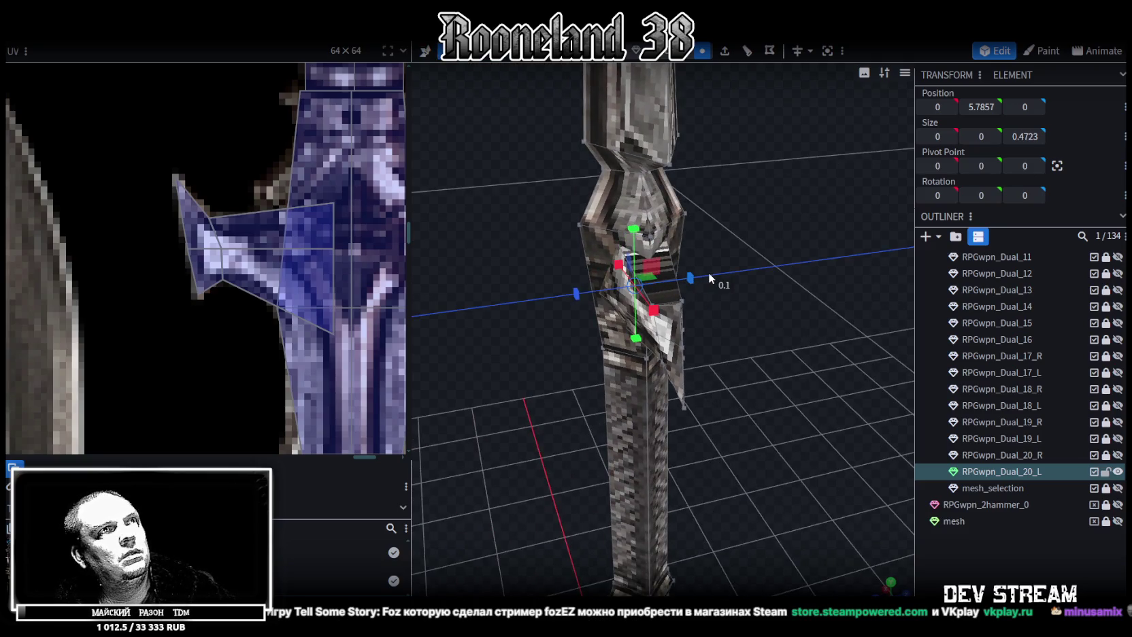
{"action": "left_click_drag", "start_coordinate": [729, 375], "coordinate": [858, 339]}
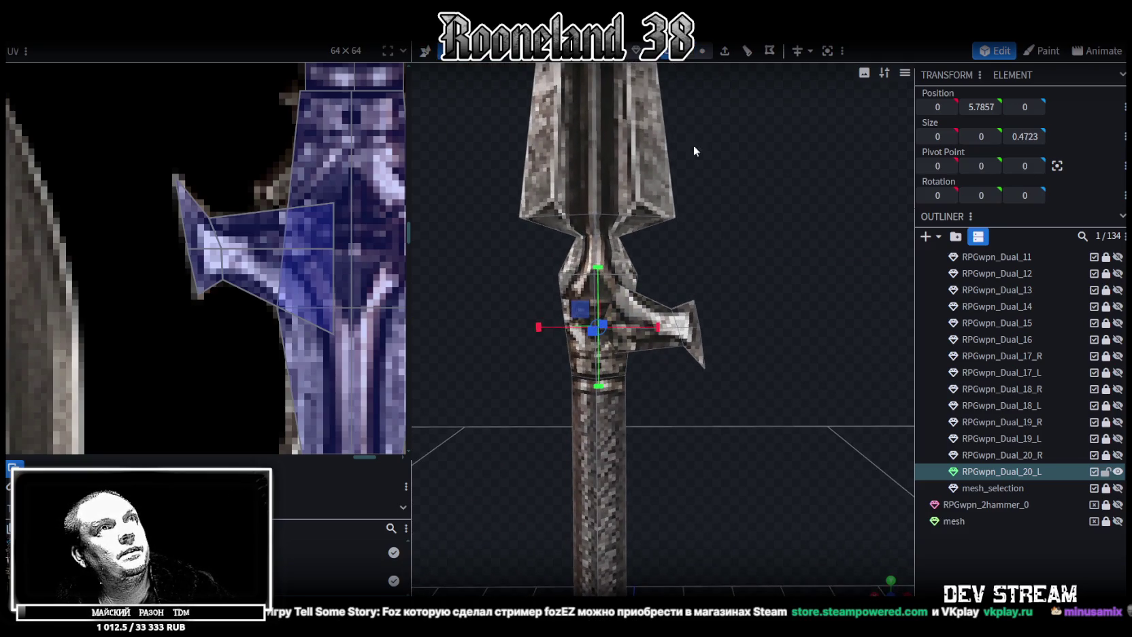
Copy the right crossguard prong's 12 faces and paste them
{"action": "left_click", "coordinate": [664, 348]}
{"action": "key", "text": "ctrl+c"}
{"action": "key", "text": "ctrl+v"}
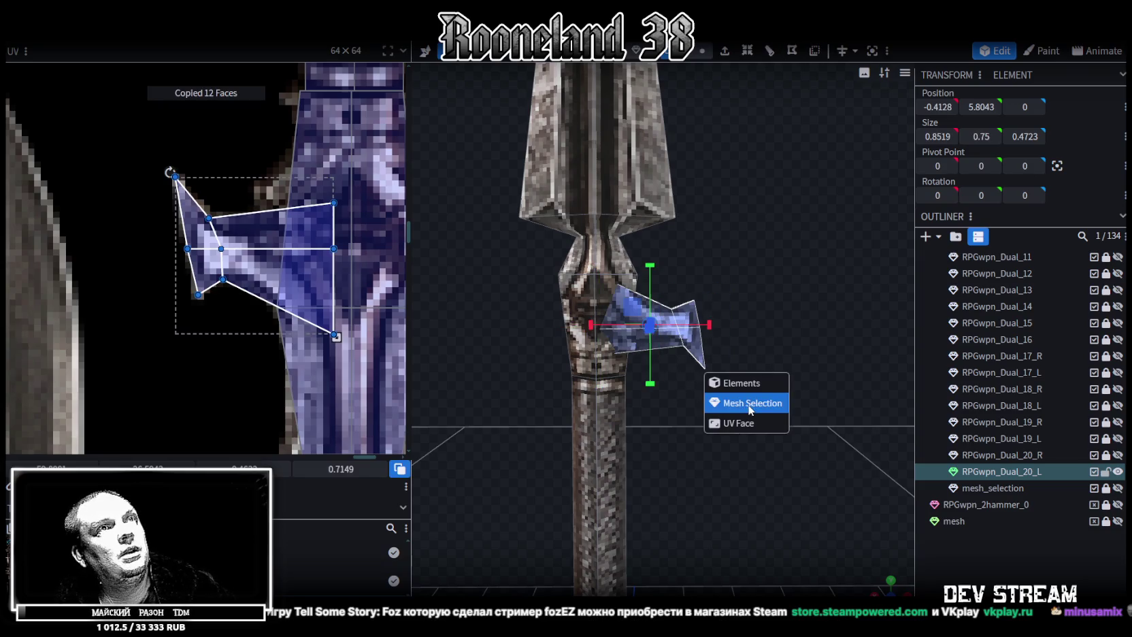
Paste the prong as a mesh selection, flip it on X, and merge overlapping vertices
{"action": "left_click", "coordinate": [746, 402]}
{"action": "right_click", "coordinate": [158, 91]}
{"action": "left_click", "coordinate": [255, 69]}
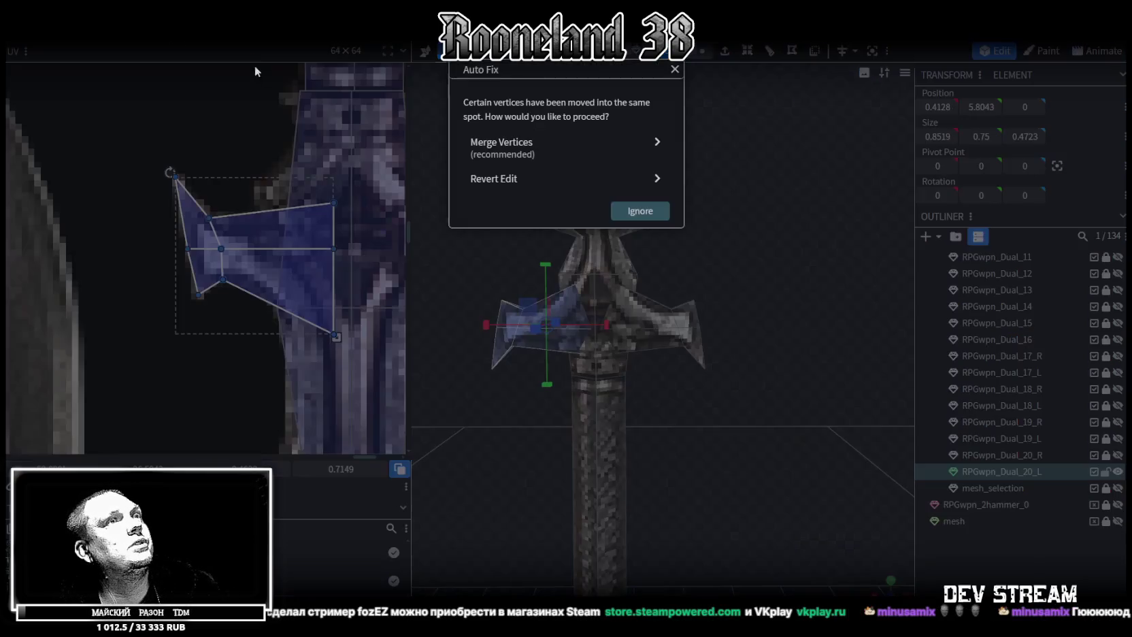
{"action": "left_click", "coordinate": [499, 151]}
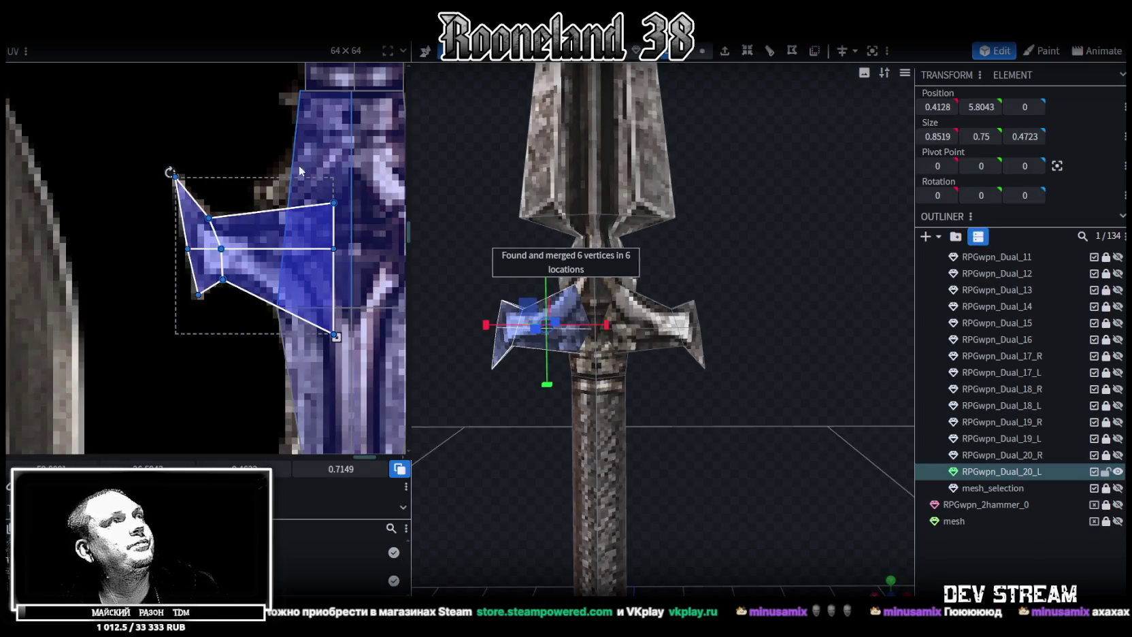
Move the mirrored prong's UV island onto the left guard texture, then deselect everything
{"action": "scroll", "coordinate": [264, 299], "scroll_direction": "down", "scroll_amount": 2}
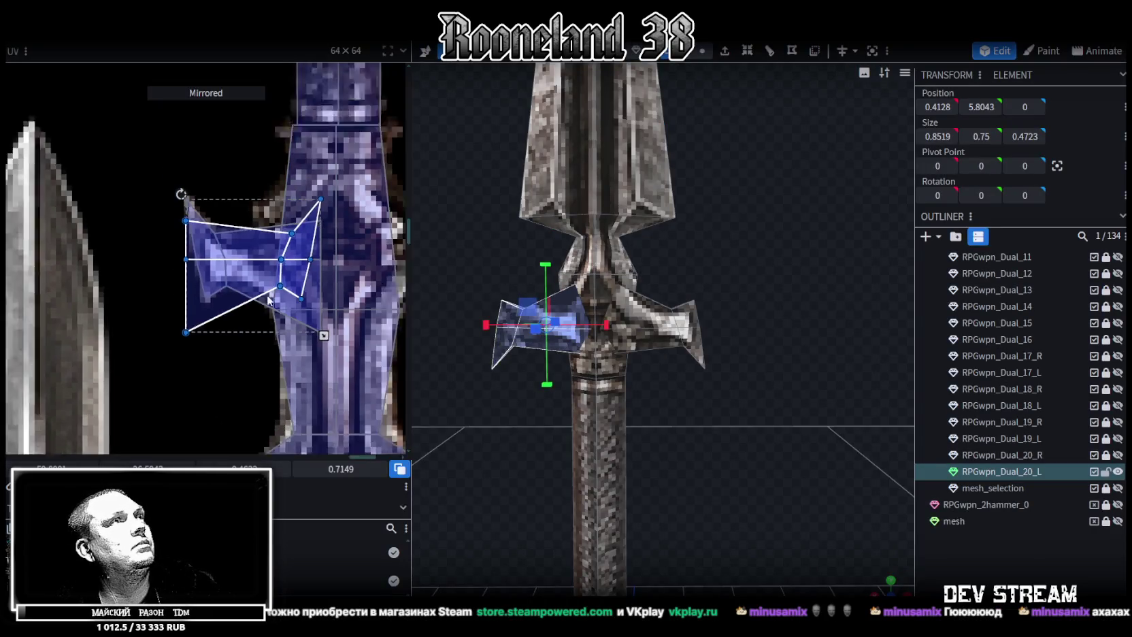
{"action": "left_click_drag", "start_coordinate": [204, 272], "coordinate": [346, 272]}
{"action": "left_click_drag", "start_coordinate": [268, 205], "coordinate": [260, 205]}
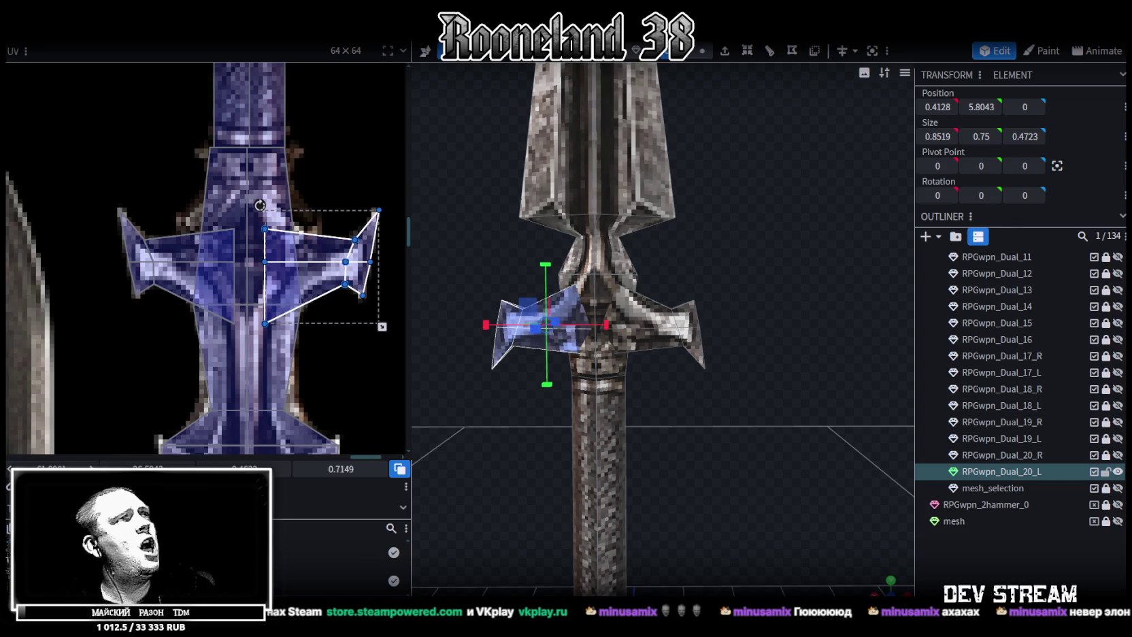
{"action": "scroll", "coordinate": [737, 429], "scroll_direction": "up", "scroll_amount": 2}
{"action": "scroll", "coordinate": [738, 428], "scroll_direction": "up", "scroll_amount": 3}
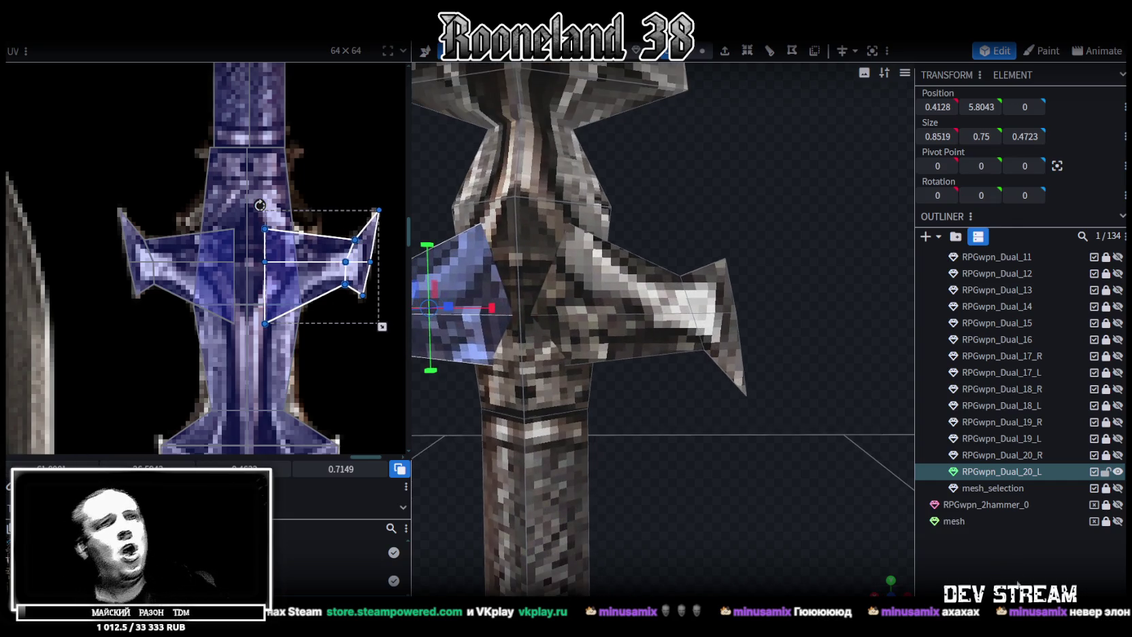
{"action": "left_click", "coordinate": [682, 467]}
{"action": "scroll", "coordinate": [681, 467], "scroll_direction": "down", "scroll_amount": 3}
{"action": "scroll", "coordinate": [686, 421], "scroll_direction": "down", "scroll_amount": 2}
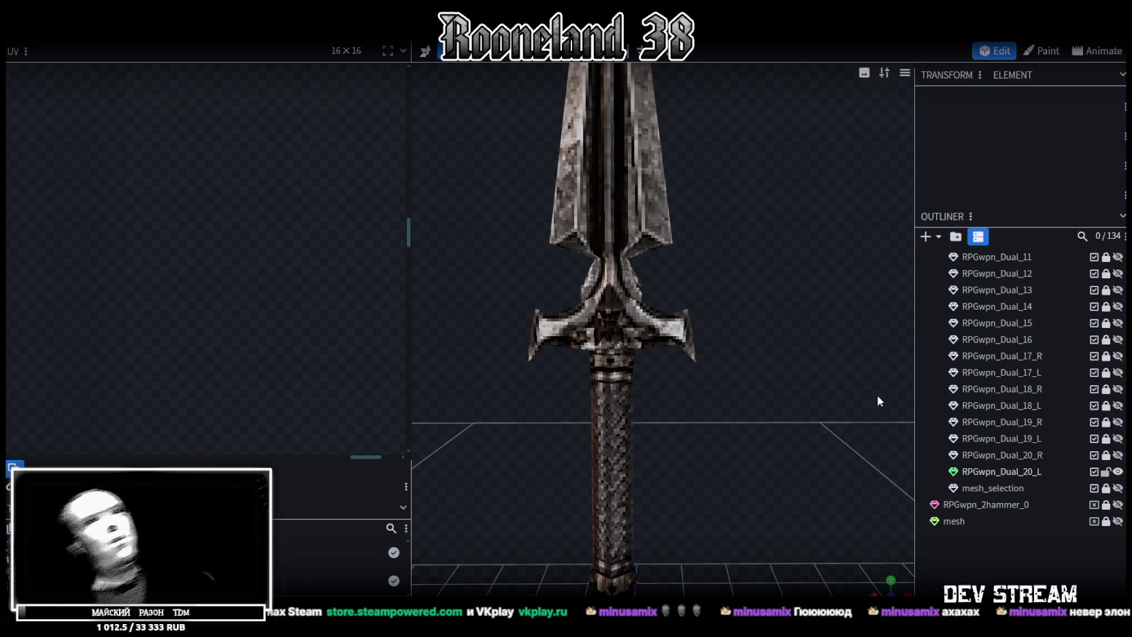
Select the sword mesh and a guard face, inspecting it from several angles and shading modes
{"action": "left_click", "coordinate": [666, 306]}
{"action": "scroll", "coordinate": [708, 265], "scroll_direction": "up", "scroll_amount": 3}
{"action": "mouse_move", "coordinate": [749, 224]}
{"action": "left_mouse_down"}
{"action": "mouse_move", "coordinate": [647, 245]}
{"action": "mouse_move", "coordinate": [706, 214]}
{"action": "left_mouse_up"}
{"action": "scroll", "coordinate": [648, 248], "scroll_direction": "up", "scroll_amount": 2}
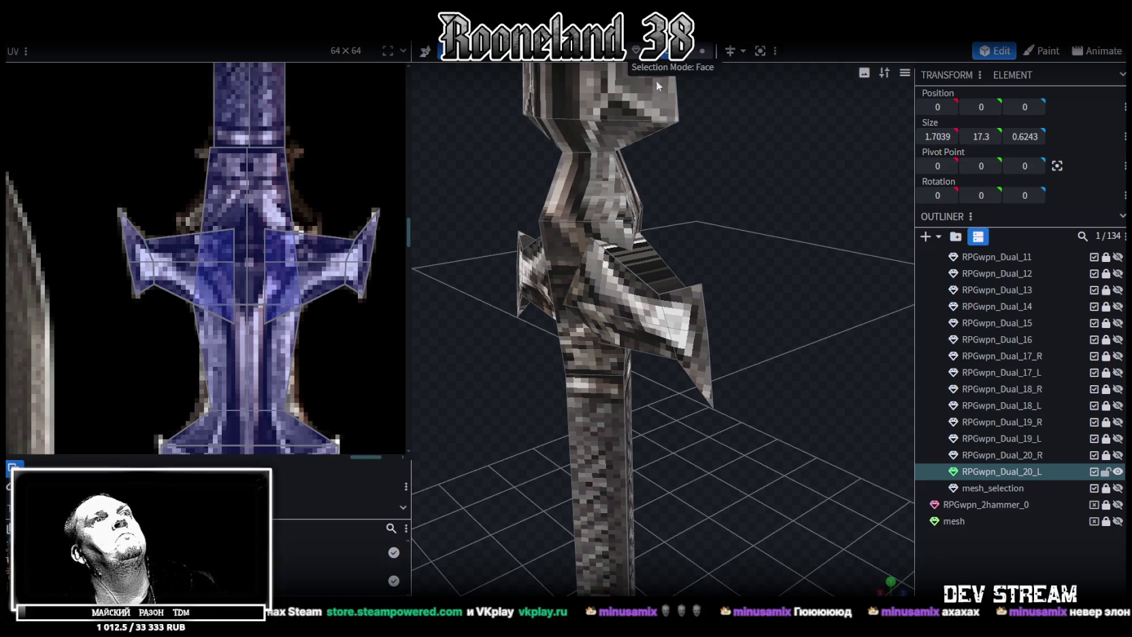
{"action": "left_click", "coordinate": [643, 253]}
{"action": "left_click_drag", "start_coordinate": [642, 253], "coordinate": [487, 172]}
{"action": "scroll", "coordinate": [574, 163], "scroll_direction": "up", "scroll_amount": 2}
{"action": "scroll", "coordinate": [586, 161], "scroll_direction": "up", "scroll_amount": 1}
{"action": "scroll", "coordinate": [596, 159], "scroll_direction": "up", "scroll_amount": 1}
{"action": "left_click_drag", "start_coordinate": [597, 160], "coordinate": [678, 181]}
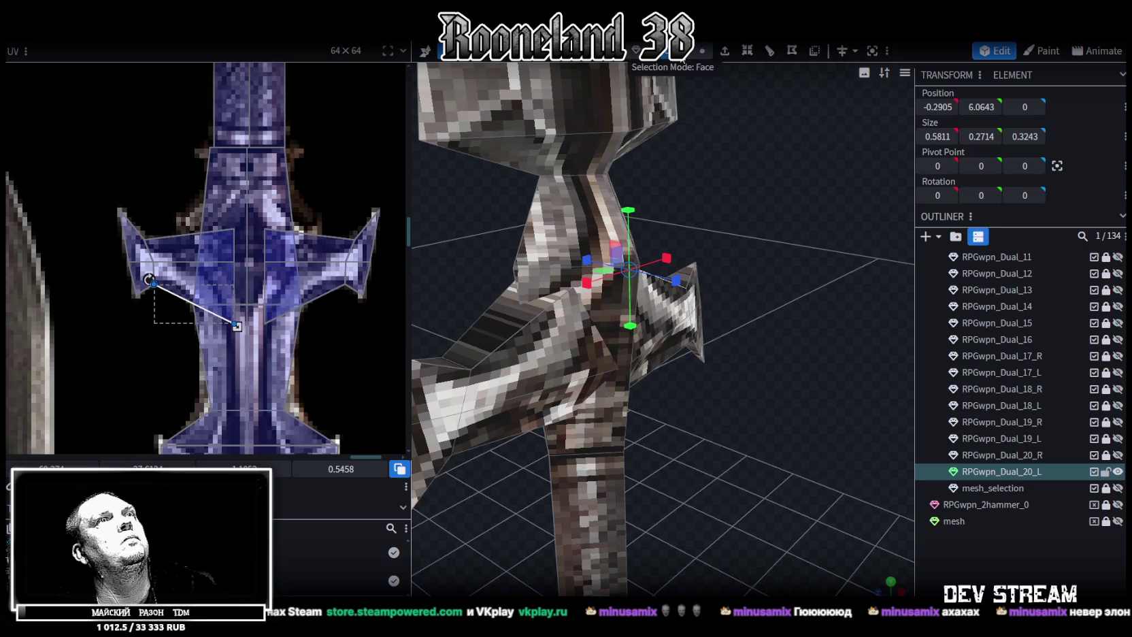
{"action": "left_click", "coordinate": [702, 51]}
{"action": "mouse_move", "coordinate": [760, 164]}
{"action": "left_mouse_down"}
{"action": "mouse_move", "coordinate": [722, 191]}
{"action": "mouse_move", "coordinate": [702, 244]}
{"action": "left_mouse_up"}
{"action": "key", "text": "z"}
{"action": "key", "text": "z"}
{"action": "key", "text": "z"}
{"action": "key", "text": "z"}
{"action": "key", "text": "z"}
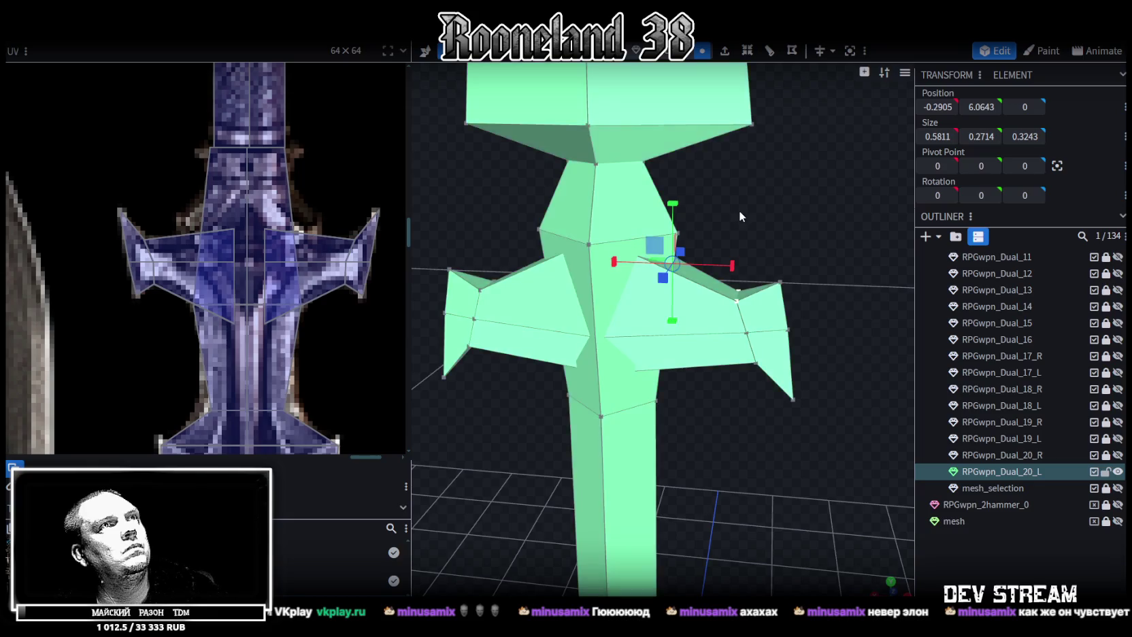
{"action": "key", "text": "z"}
{"action": "left_click_drag", "start_coordinate": [761, 223], "coordinate": [643, 214]}
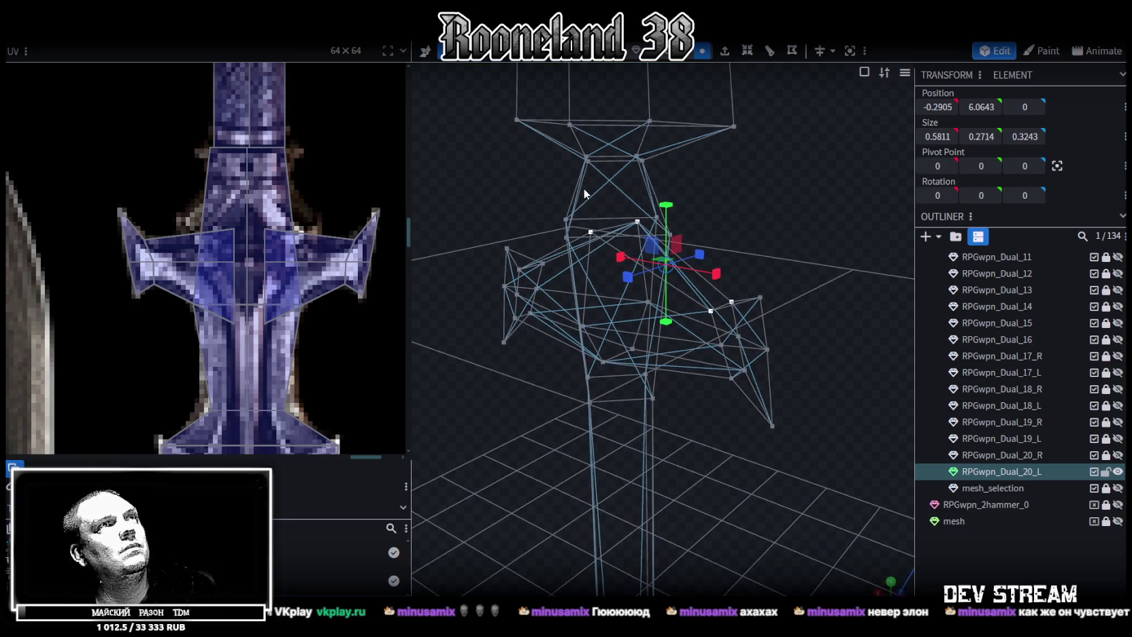
Scale the cross-guard's centre vertex down on Z to squeeze it thinner
{"action": "left_click", "coordinate": [604, 234]}
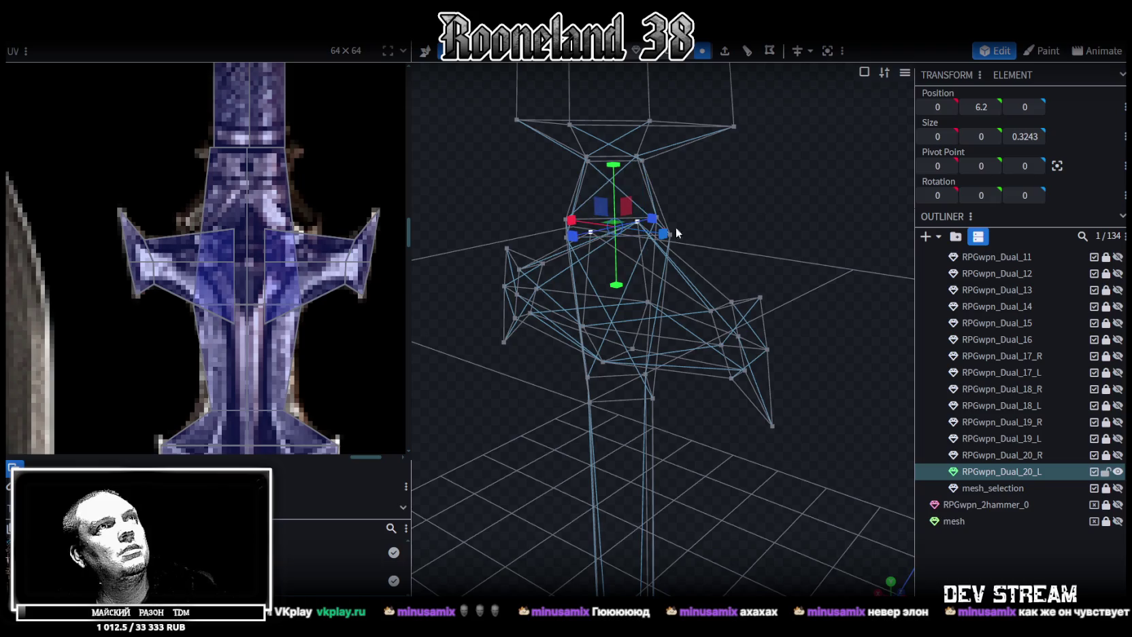
{"action": "left_click_drag", "start_coordinate": [676, 227], "coordinate": [757, 238]}
{"action": "left_click_drag", "start_coordinate": [662, 208], "coordinate": [641, 210]}
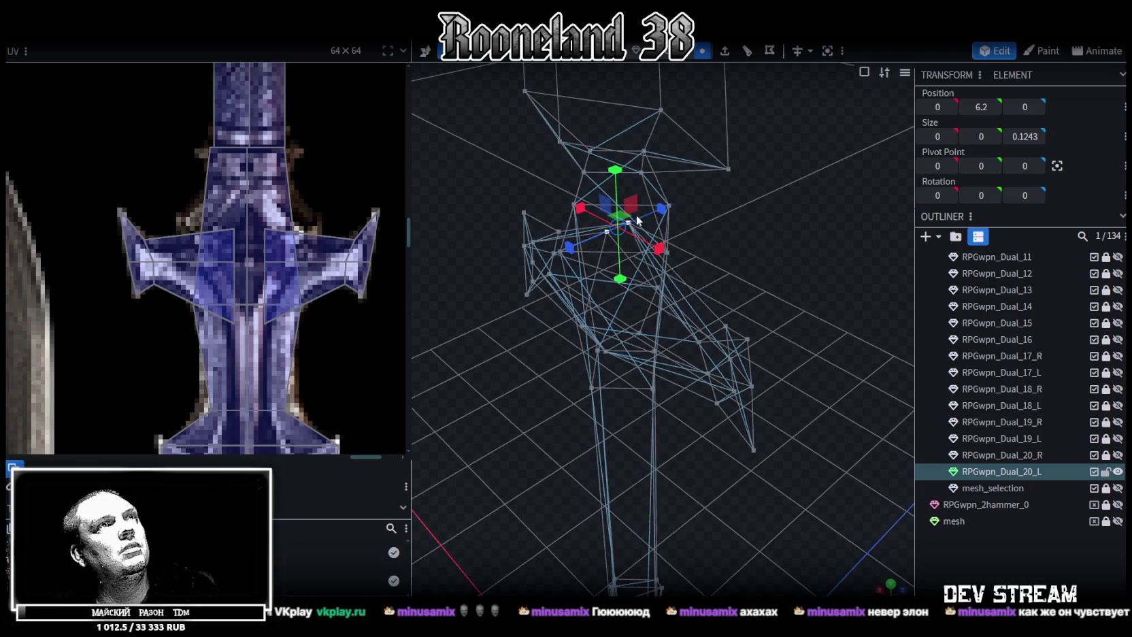
{"action": "scroll", "coordinate": [636, 214], "scroll_direction": "up", "scroll_amount": 5}
Switch the viewport from wireframe to textured shading and inspect the guard
{"action": "key", "text": "z"}
{"action": "key", "text": "z"}
{"action": "key", "text": "z"}
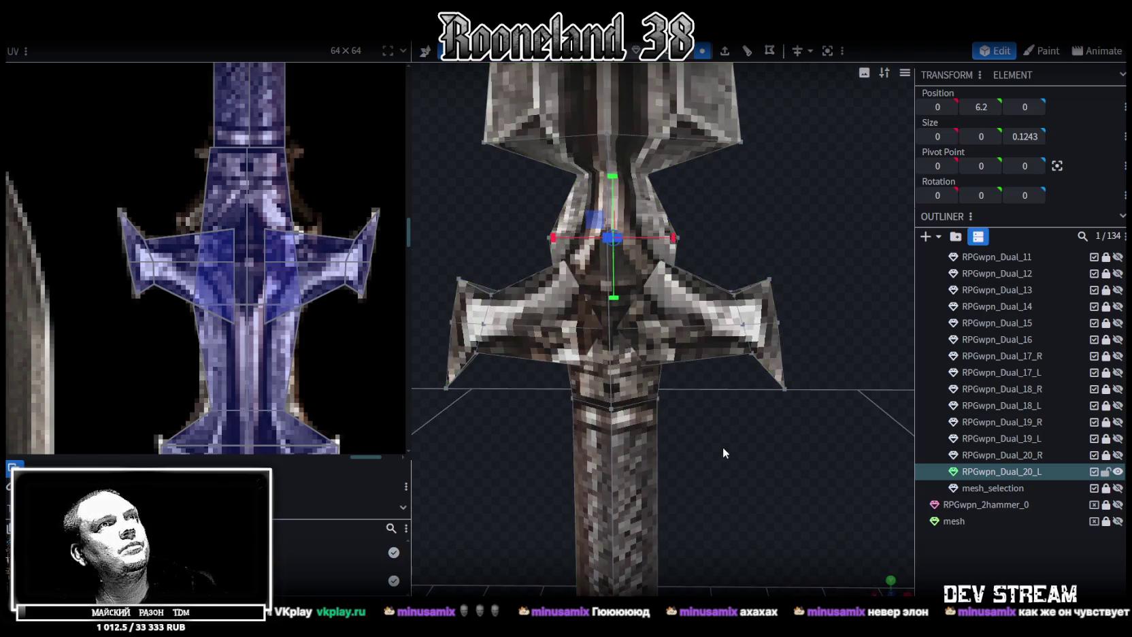
{"action": "mouse_move", "coordinate": [722, 436]}
{"action": "left_mouse_down"}
{"action": "mouse_move", "coordinate": [683, 434]}
{"action": "mouse_move", "coordinate": [739, 442]}
{"action": "left_mouse_up"}
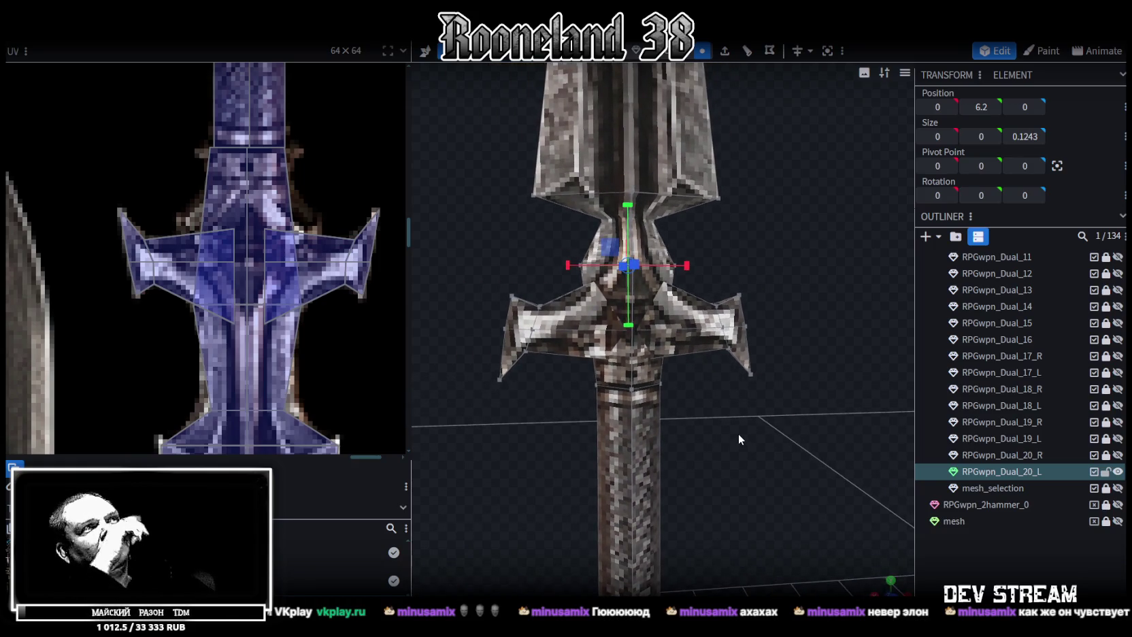
{"action": "mouse_move", "coordinate": [744, 404]}
{"action": "left_mouse_down"}
{"action": "mouse_move", "coordinate": [731, 411]}
{"action": "mouse_move", "coordinate": [742, 380]}
{"action": "mouse_move", "coordinate": [738, 403]}
{"action": "mouse_move", "coordinate": [727, 398]}
{"action": "mouse_move", "coordinate": [741, 392]}
{"action": "left_mouse_up"}
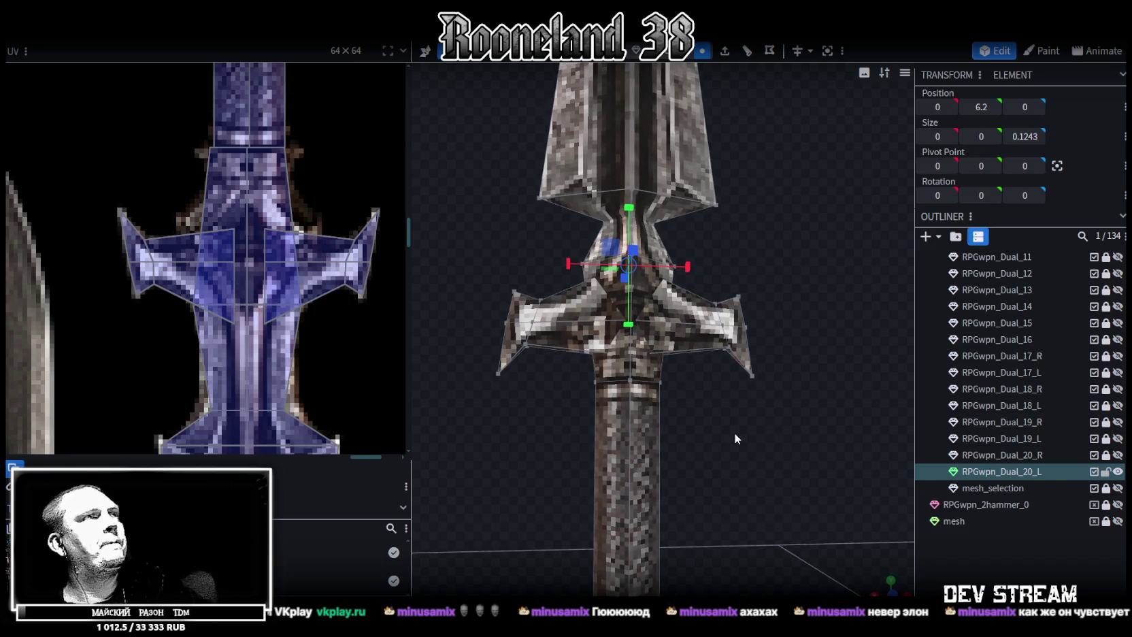
{"action": "mouse_move", "coordinate": [723, 421]}
{"action": "left_mouse_down"}
{"action": "mouse_move", "coordinate": [704, 485]}
{"action": "mouse_move", "coordinate": [703, 453]}
{"action": "left_mouse_up"}
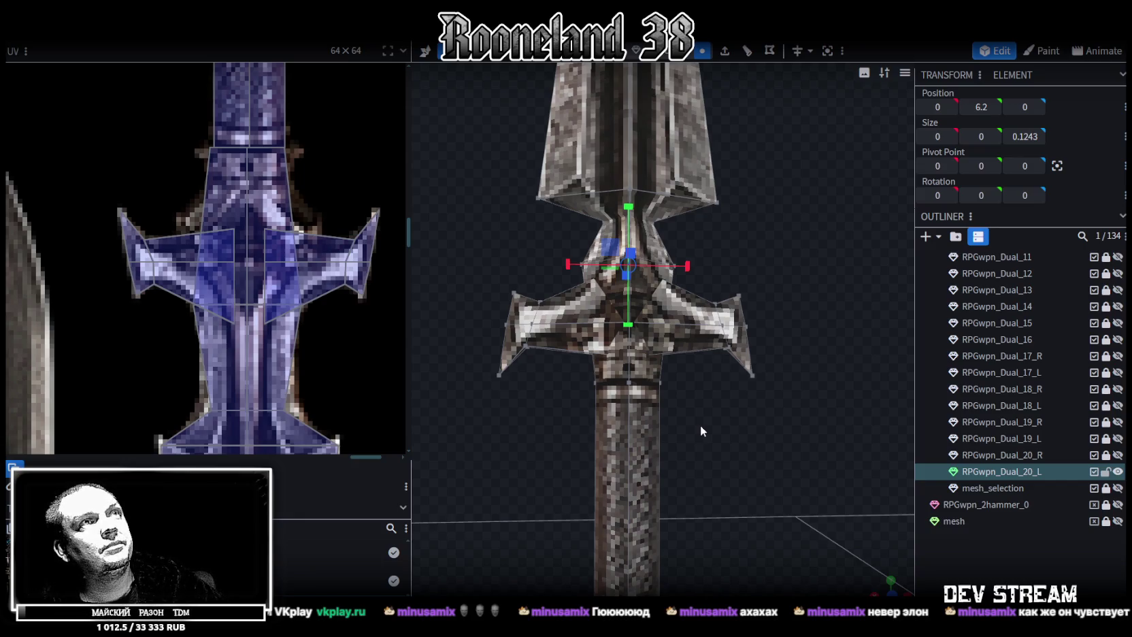
Raise the selected cross-guard faces 0.2 on Y in two 0.1 moves
{"action": "left_click", "coordinate": [628, 52]}
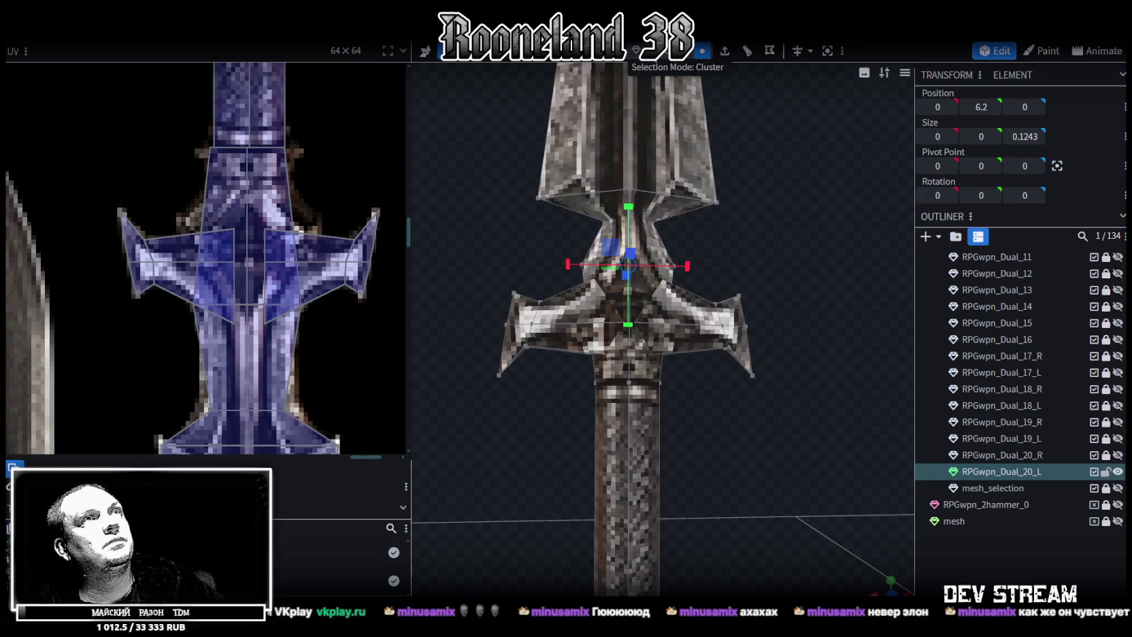
{"action": "left_click", "coordinate": [707, 307]}
{"action": "key", "text": "v"}
{"action": "left_click_drag", "start_coordinate": [628, 265], "coordinate": [629, 239]}
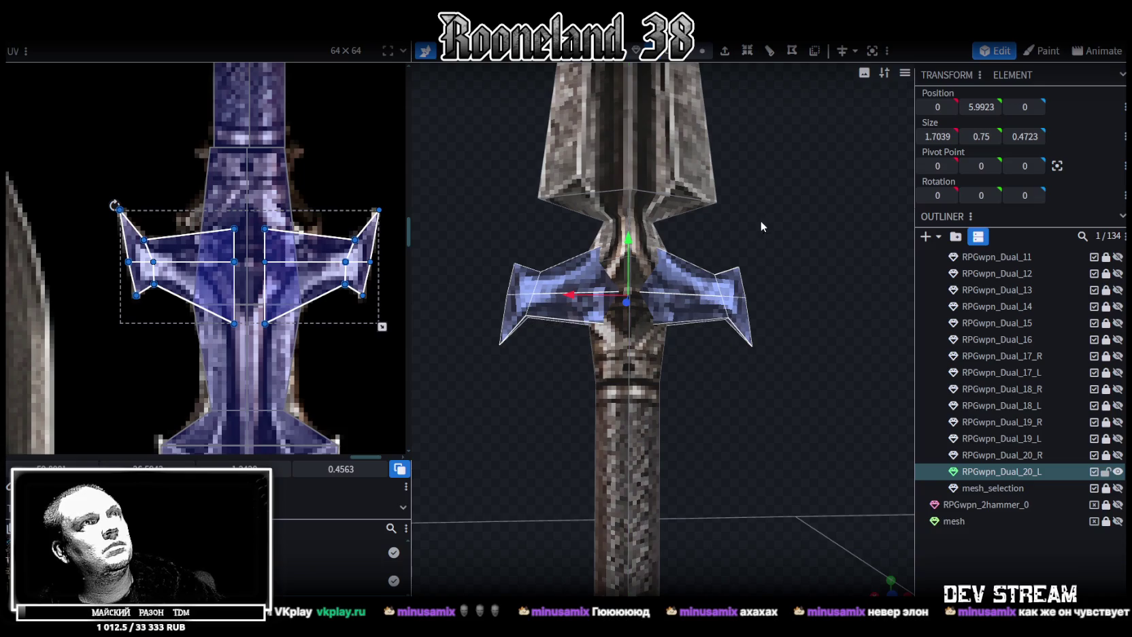
{"action": "left_click_drag", "start_coordinate": [759, 221], "coordinate": [767, 242]}
{"action": "left_click", "coordinate": [761, 375]}
{"action": "mouse_move", "coordinate": [761, 375]}
{"action": "left_mouse_down"}
{"action": "mouse_move", "coordinate": [807, 353]}
{"action": "mouse_move", "coordinate": [475, 378]}
{"action": "mouse_move", "coordinate": [736, 403]}
{"action": "mouse_move", "coordinate": [778, 381]}
{"action": "mouse_move", "coordinate": [694, 289]}
{"action": "mouse_move", "coordinate": [737, 324]}
{"action": "left_mouse_up"}
Scale the selected RPGwpn_Dual_20_L guard vertices by -0.3 on Z
{"action": "left_click", "coordinate": [695, 289]}
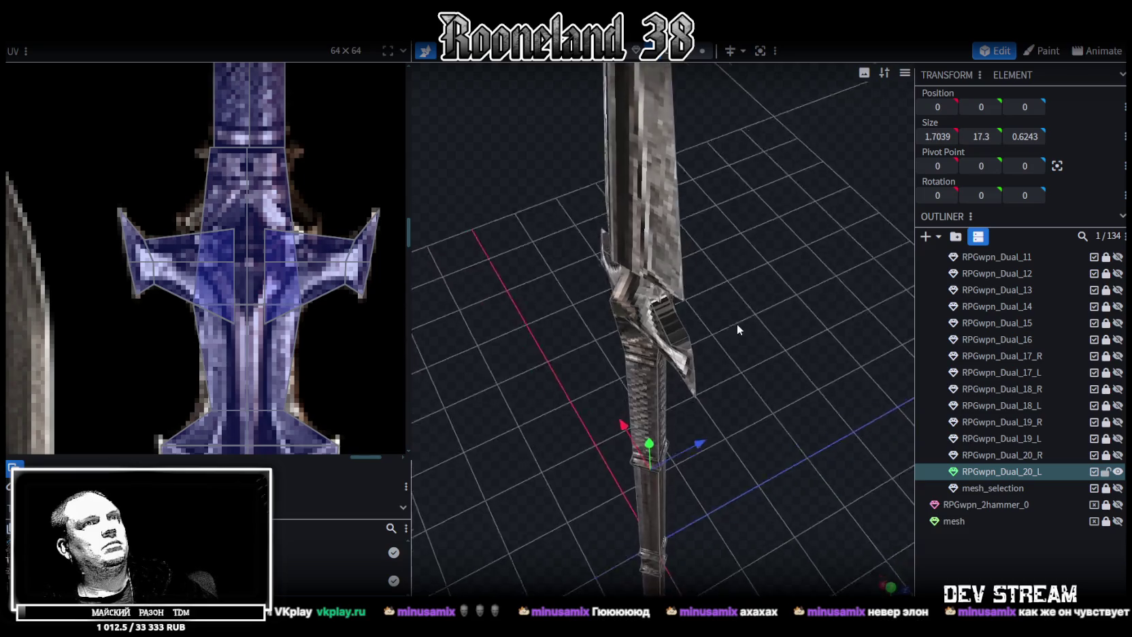
{"action": "scroll", "coordinate": [749, 323], "scroll_direction": "up", "scroll_amount": 3}
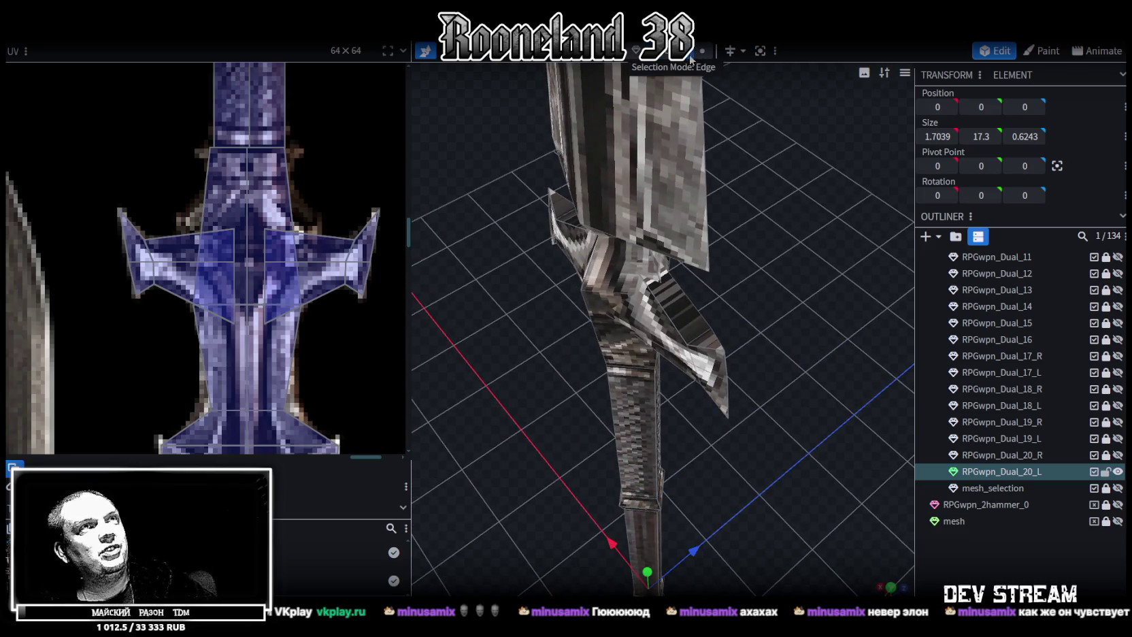
{"action": "left_click", "coordinate": [697, 337]}
{"action": "mouse_move", "coordinate": [697, 340]}
{"action": "left_mouse_down"}
{"action": "mouse_move", "coordinate": [614, 427]}
{"action": "mouse_move", "coordinate": [511, 334]}
{"action": "left_mouse_up"}
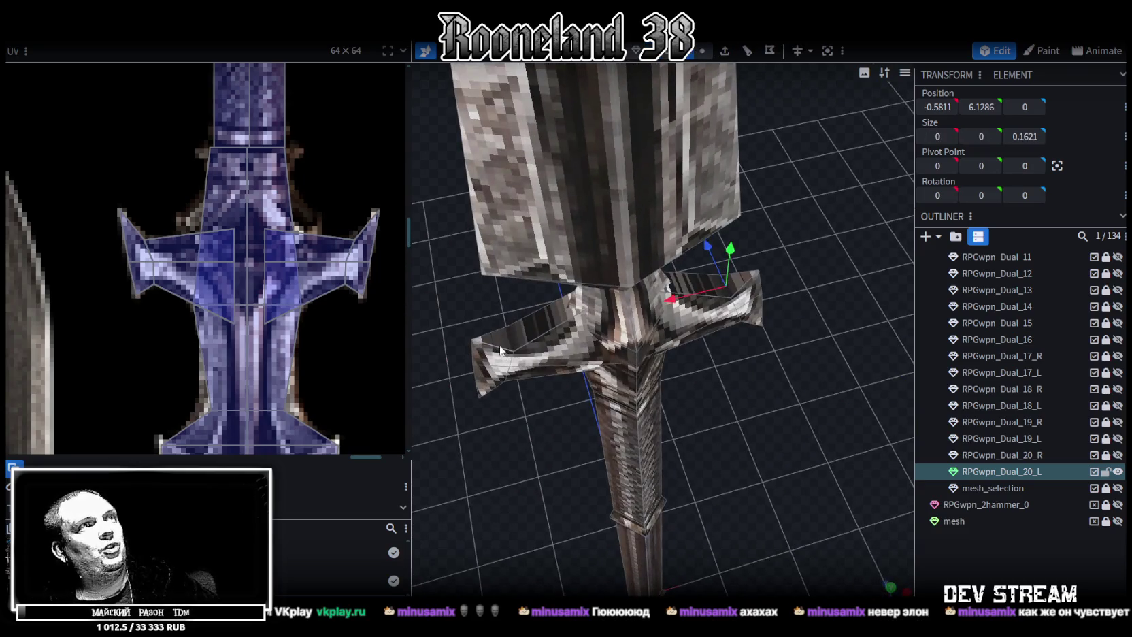
{"action": "left_click", "coordinate": [512, 335]}
{"action": "key", "text": "s"}
{"action": "mouse_move", "coordinate": [747, 397]}
{"action": "left_mouse_down"}
{"action": "mouse_move", "coordinate": [723, 340]}
{"action": "mouse_move", "coordinate": [645, 346]}
{"action": "mouse_move", "coordinate": [658, 220]}
{"action": "mouse_move", "coordinate": [765, 407]}
{"action": "mouse_move", "coordinate": [757, 514]}
{"action": "mouse_move", "coordinate": [637, 531]}
{"action": "mouse_move", "coordinate": [621, 544]}
{"action": "mouse_move", "coordinate": [774, 497]}
{"action": "left_mouse_up"}
{"action": "left_click", "coordinate": [705, 350]}
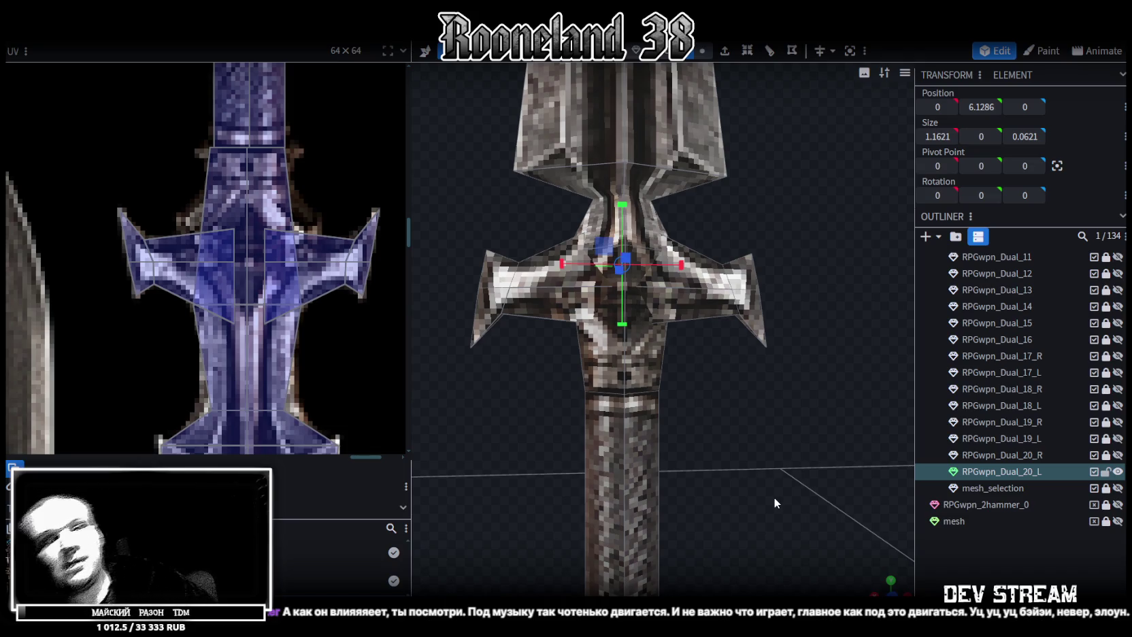
{"action": "scroll", "coordinate": [776, 492], "scroll_direction": "up", "scroll_amount": 1}
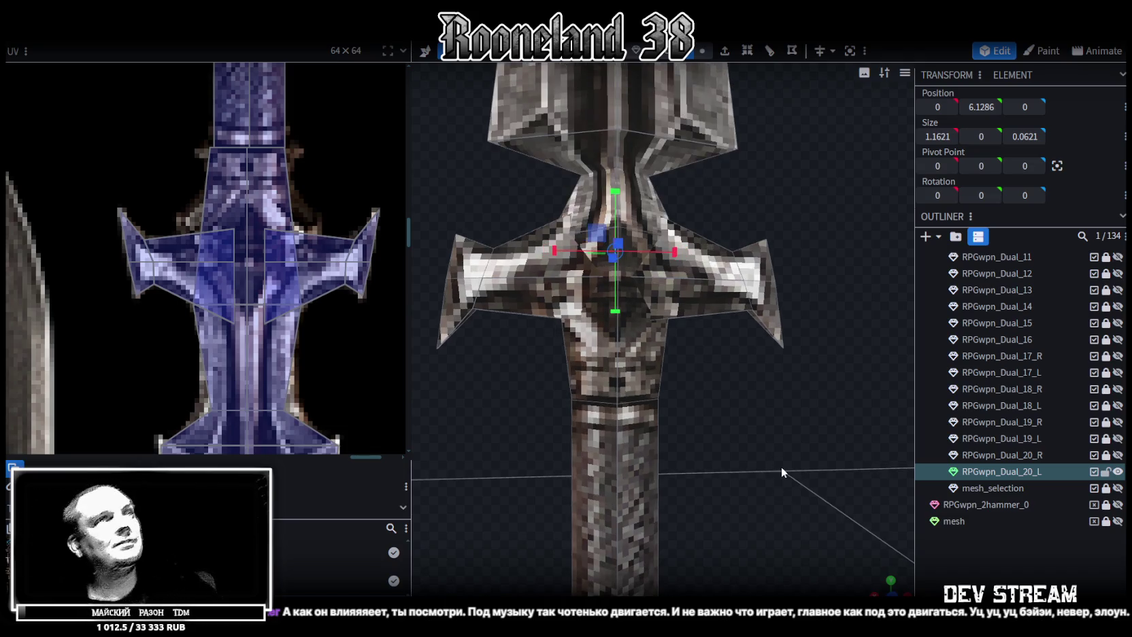
{"action": "mouse_move", "coordinate": [741, 455]}
{"action": "left_mouse_down"}
{"action": "mouse_move", "coordinate": [728, 383]}
{"action": "mouse_move", "coordinate": [713, 399]}
{"action": "left_mouse_up"}
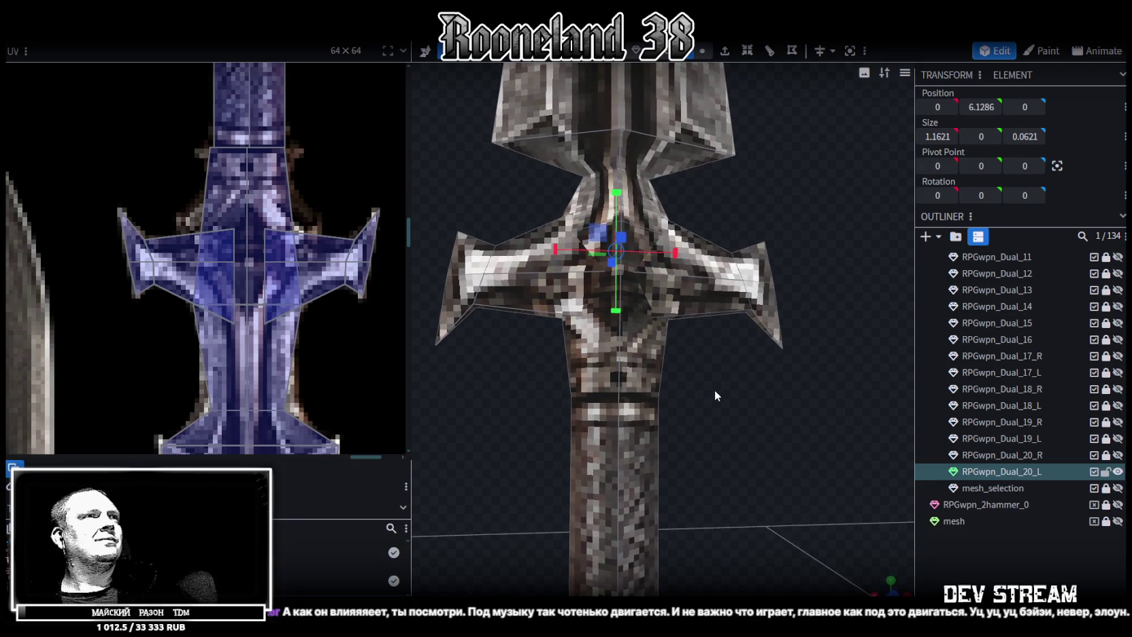
{"action": "mouse_move", "coordinate": [725, 409]}
{"action": "left_mouse_down"}
{"action": "mouse_move", "coordinate": [715, 436]}
{"action": "mouse_move", "coordinate": [708, 424]}
{"action": "left_mouse_up"}
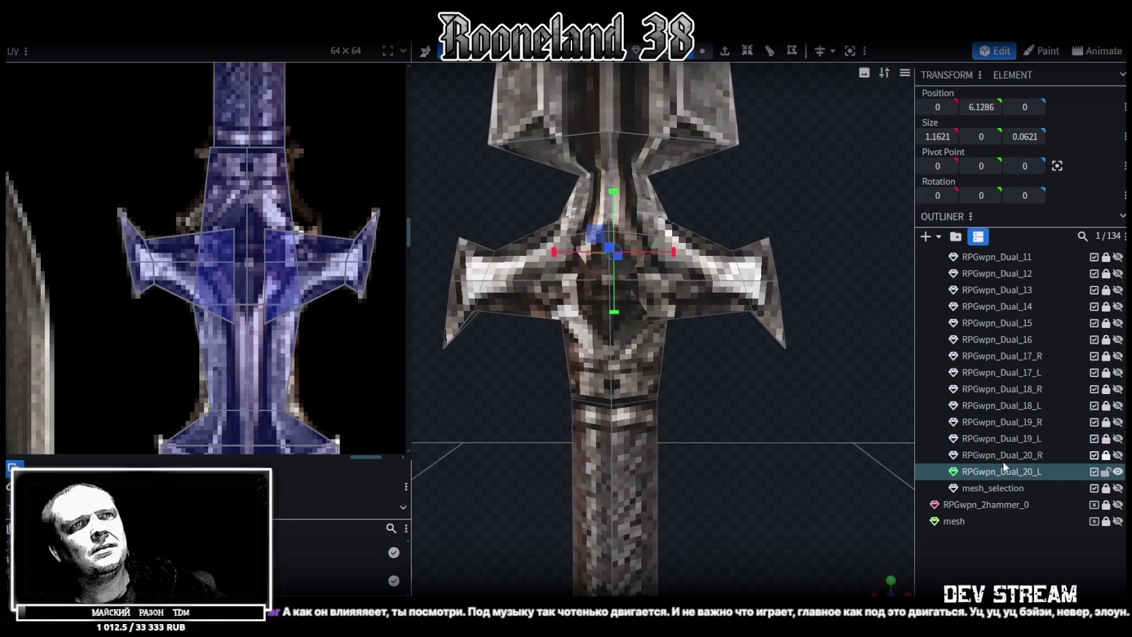
{"action": "right_click", "coordinate": [1010, 476]}
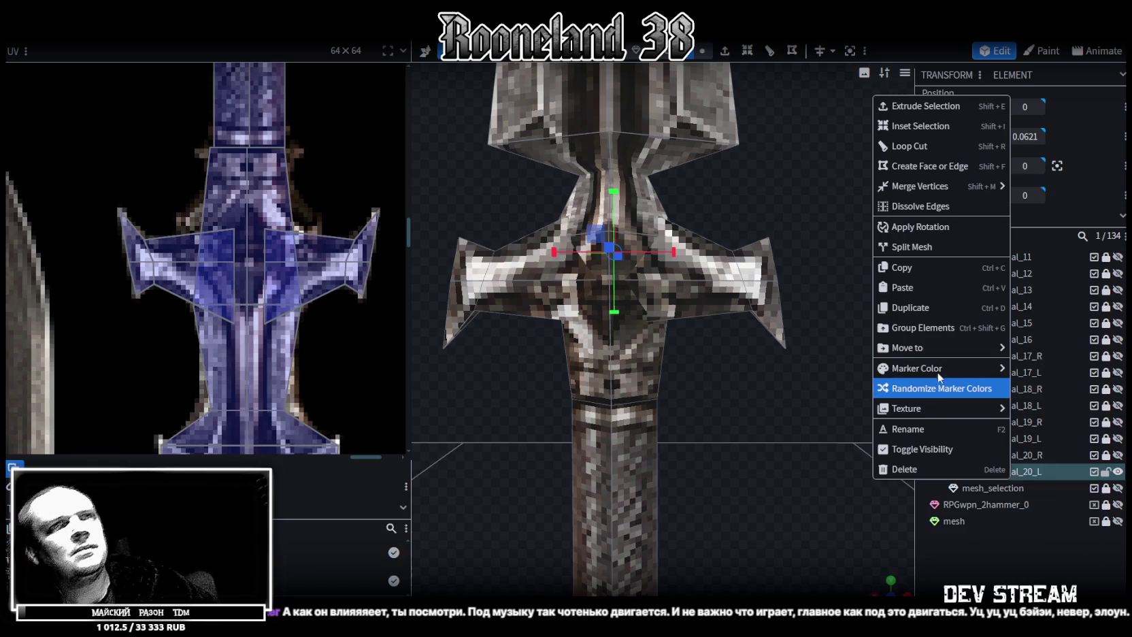
{"action": "mouse_move", "coordinate": [938, 368]}
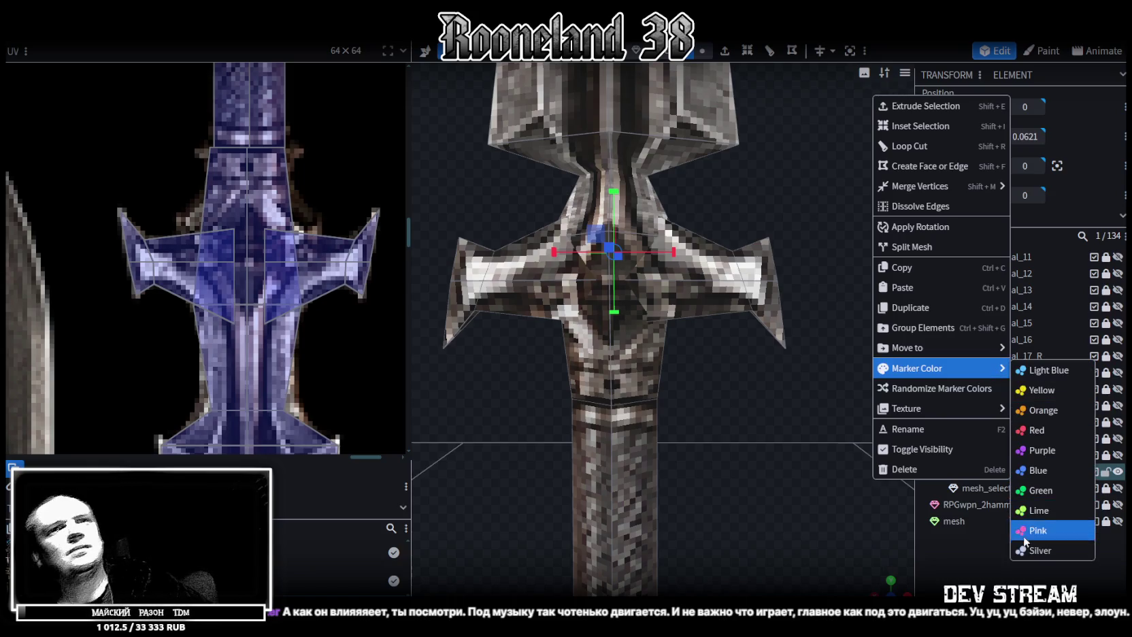
Set RPGwpn_Dual_20_L's marker colour to Silver and zoom the UV editor onto the lion-pommel sword
{"action": "left_click", "coordinate": [1042, 551]}
{"action": "mouse_move", "coordinate": [816, 408]}
{"action": "left_mouse_down"}
{"action": "mouse_move", "coordinate": [767, 399]}
{"action": "mouse_move", "coordinate": [713, 421]}
{"action": "mouse_move", "coordinate": [811, 434]}
{"action": "mouse_move", "coordinate": [678, 404]}
{"action": "left_mouse_up"}
{"action": "scroll", "coordinate": [238, 201], "scroll_direction": "down", "scroll_amount": 3}
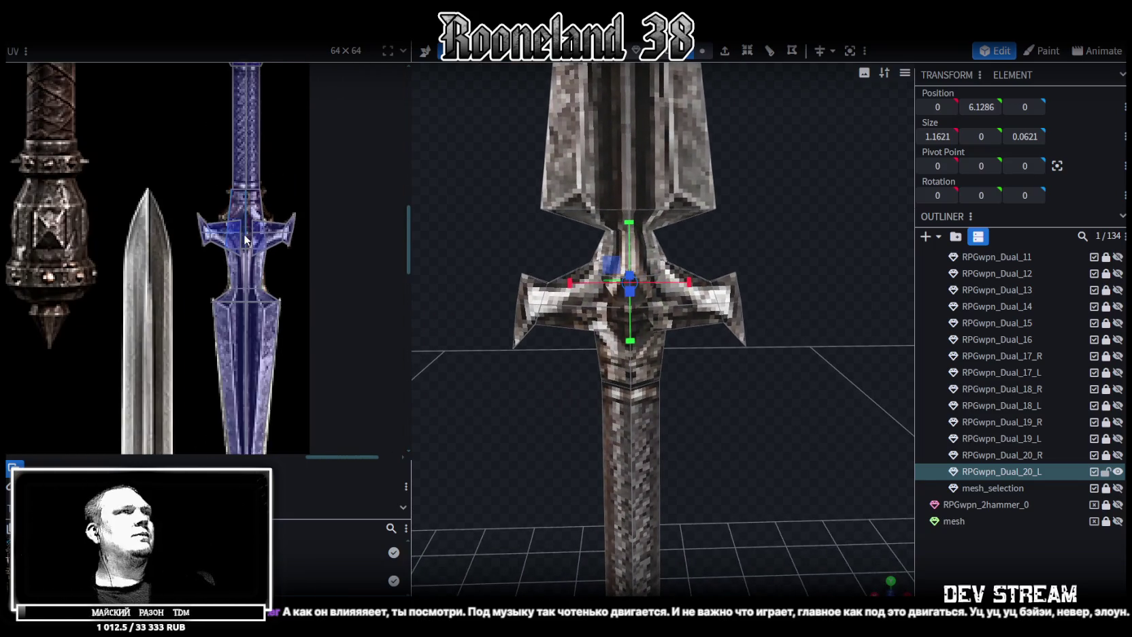
{"action": "scroll", "coordinate": [246, 217], "scroll_direction": "down", "scroll_amount": 2}
{"action": "scroll", "coordinate": [252, 229], "scroll_direction": "down", "scroll_amount": 1}
{"action": "scroll", "coordinate": [250, 230], "scroll_direction": "down", "scroll_amount": 2}
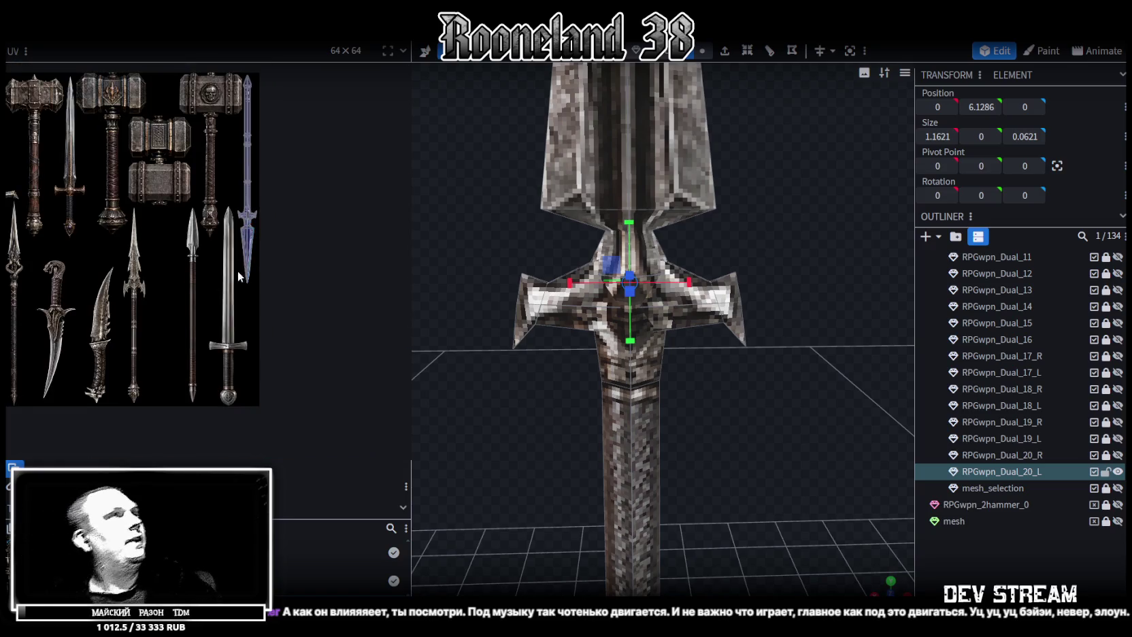
{"action": "scroll", "coordinate": [116, 203], "scroll_direction": "up", "scroll_amount": 1}
{"action": "scroll", "coordinate": [145, 221], "scroll_direction": "up", "scroll_amount": 1}
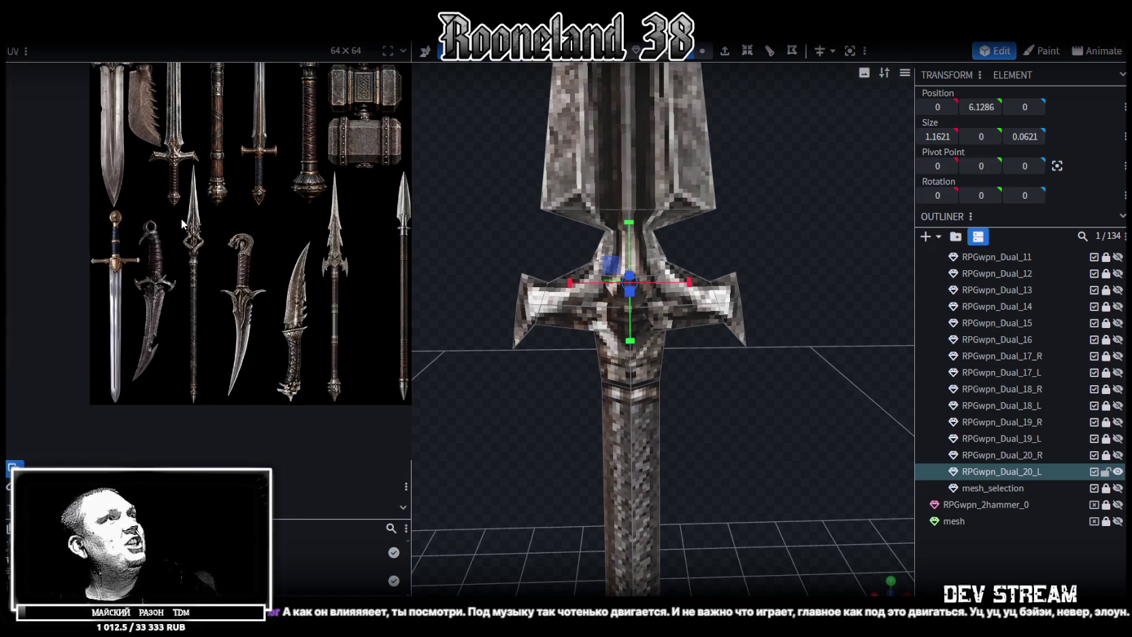
{"action": "scroll", "coordinate": [86, 205], "scroll_direction": "up", "scroll_amount": 2}
{"action": "scroll", "coordinate": [169, 212], "scroll_direction": "up", "scroll_amount": 4}
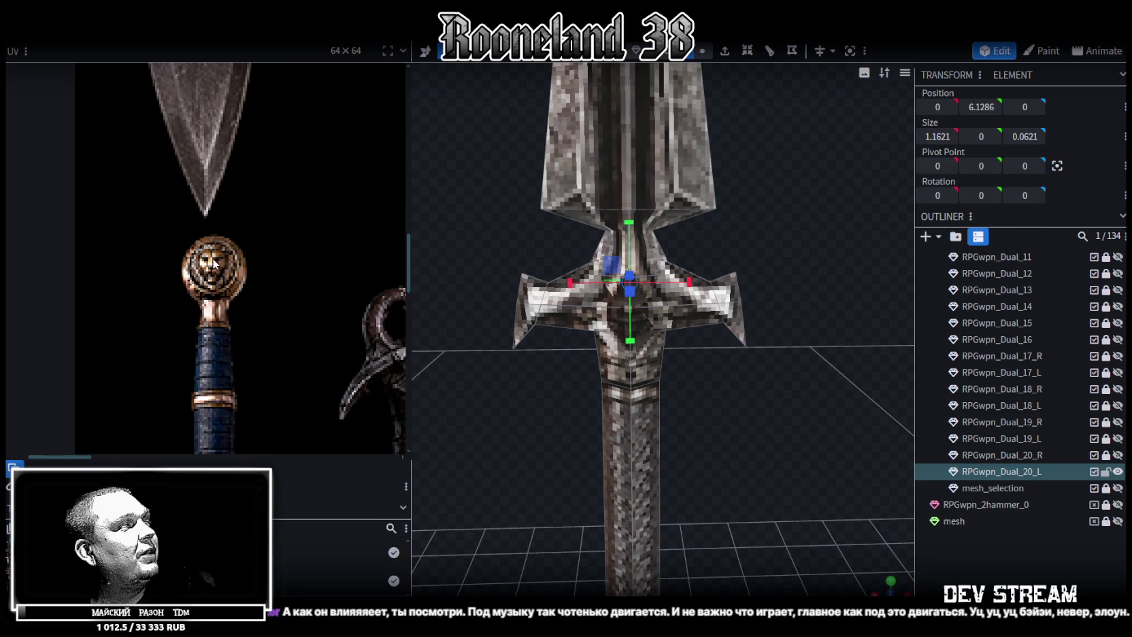
{"action": "scroll", "coordinate": [223, 265], "scroll_direction": "down", "scroll_amount": 2}
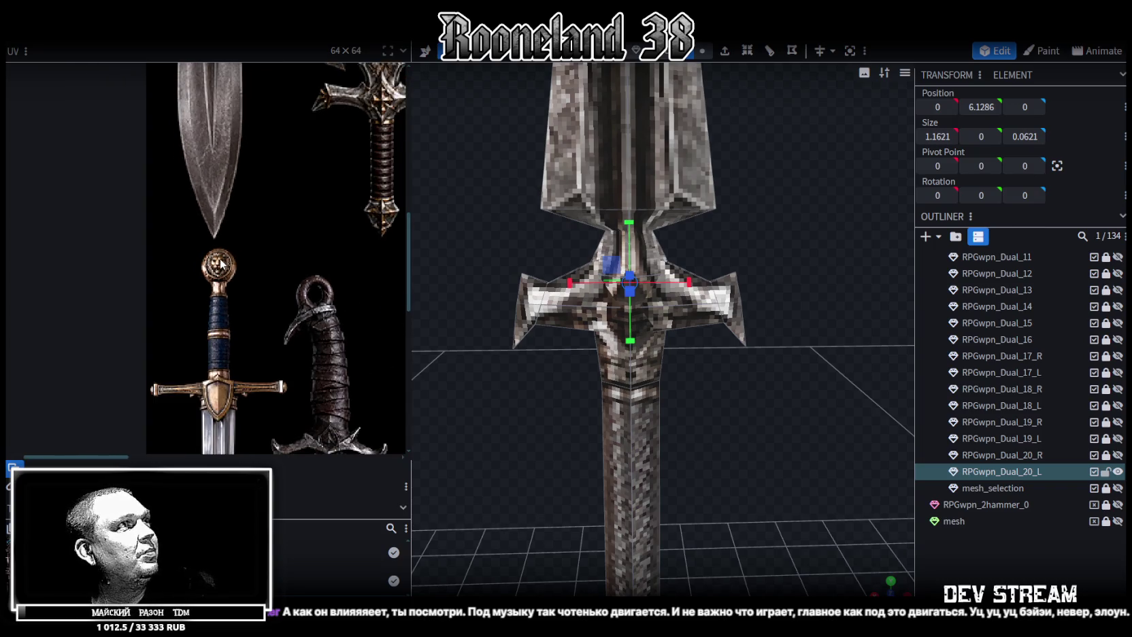
{"action": "scroll", "coordinate": [222, 265], "scroll_direction": "up", "scroll_amount": 1}
{"action": "scroll", "coordinate": [225, 266], "scroll_direction": "up", "scroll_amount": 3}
{"action": "scroll", "coordinate": [249, 305], "scroll_direction": "down", "scroll_amount": 5}
{"action": "scroll", "coordinate": [266, 196], "scroll_direction": "up", "scroll_amount": 2}
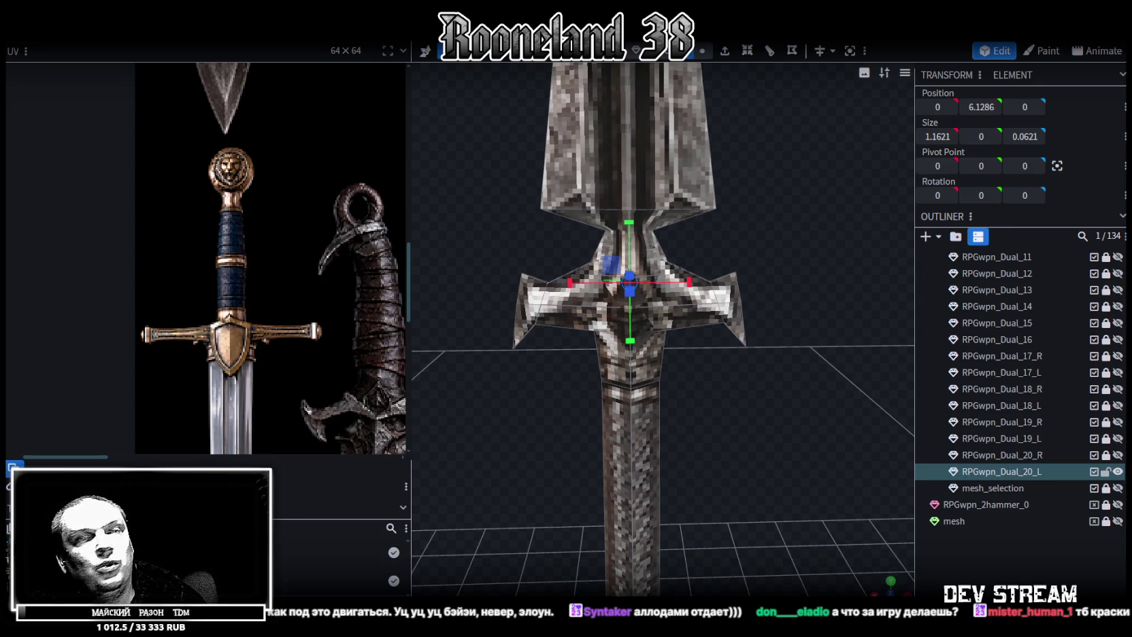
{"action": "key", "text": "alt+Tab"}
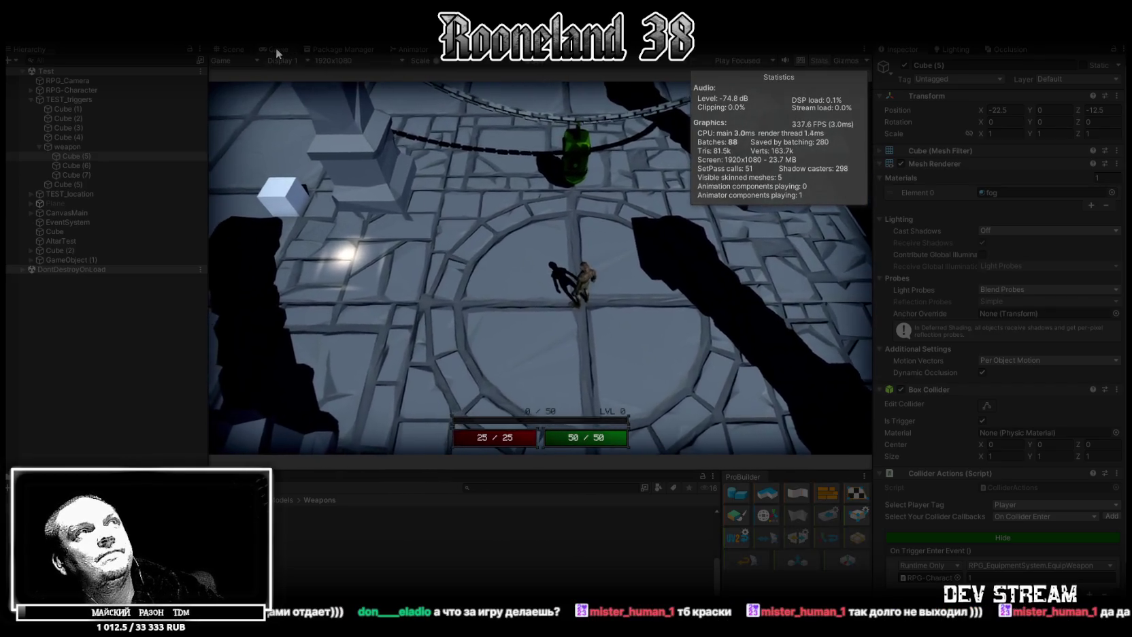
Maximise the Game view and walk the knight around the first area, swinging the sword
{"action": "double_click", "coordinate": [276, 49]}
{"action": "key", "text": "s"}
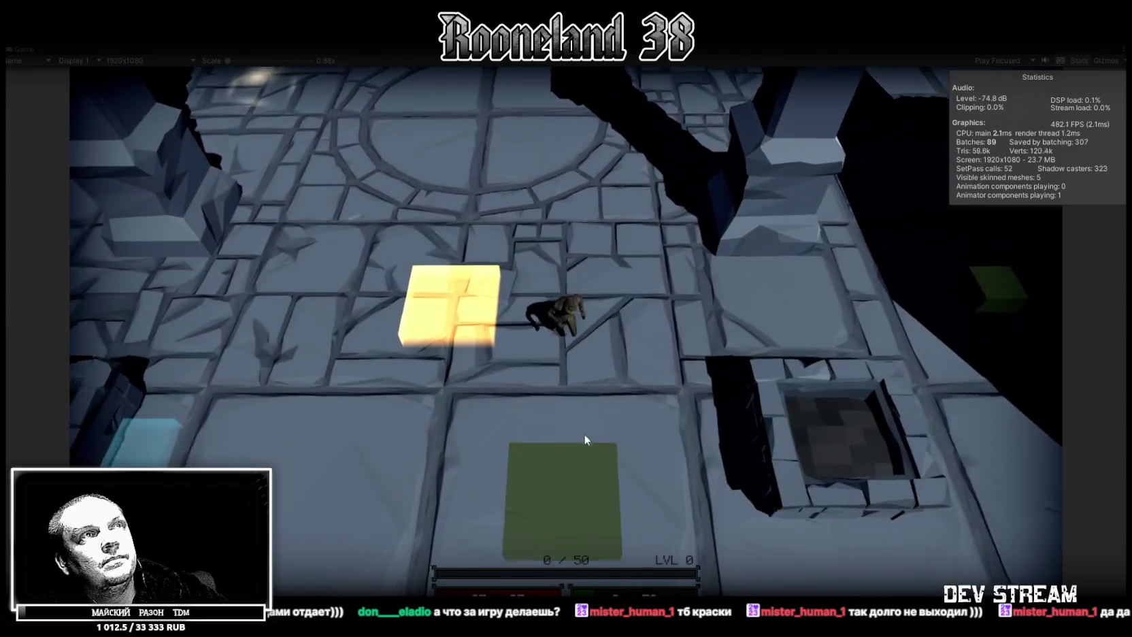
{"action": "key", "text": "a"}
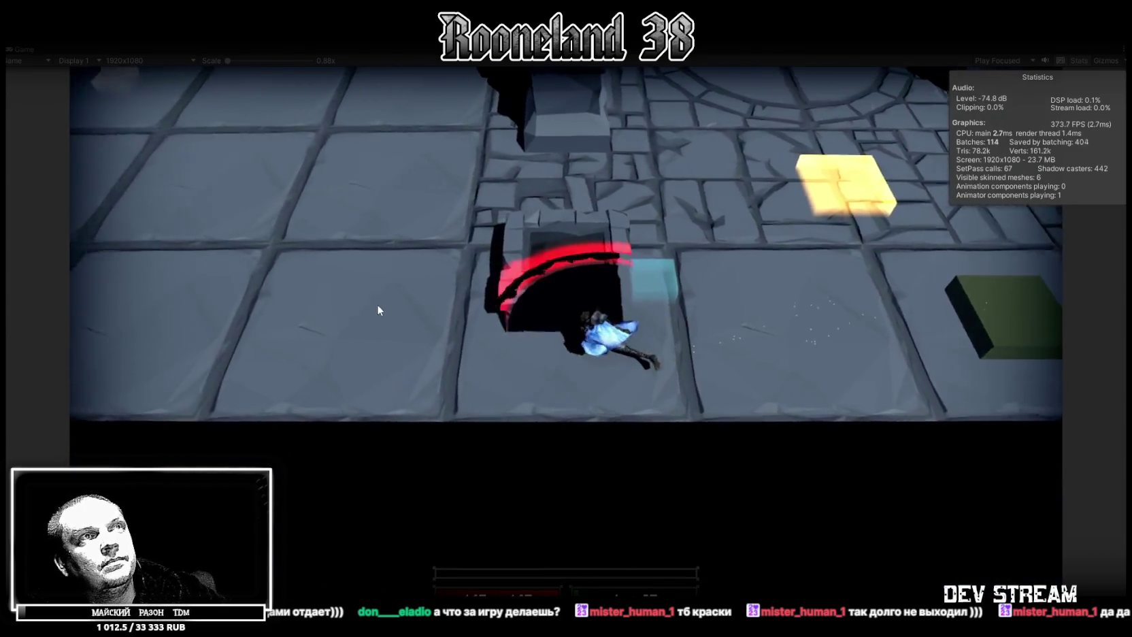
{"action": "key", "text": "a"}
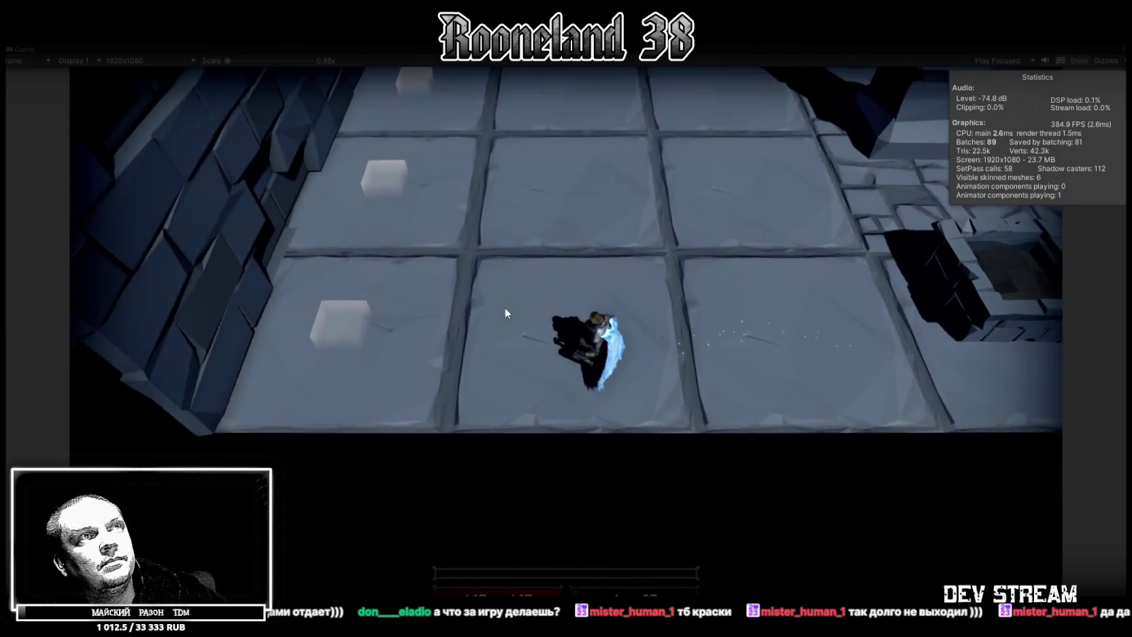
{"action": "key", "text": "w"}
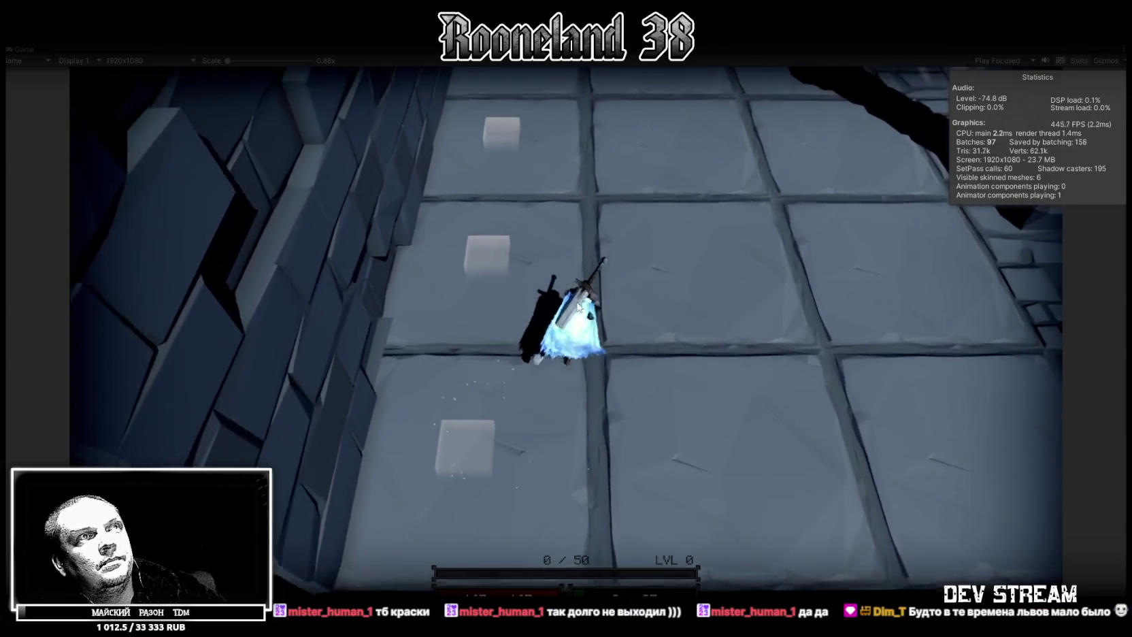
{"action": "key", "text": "w"}
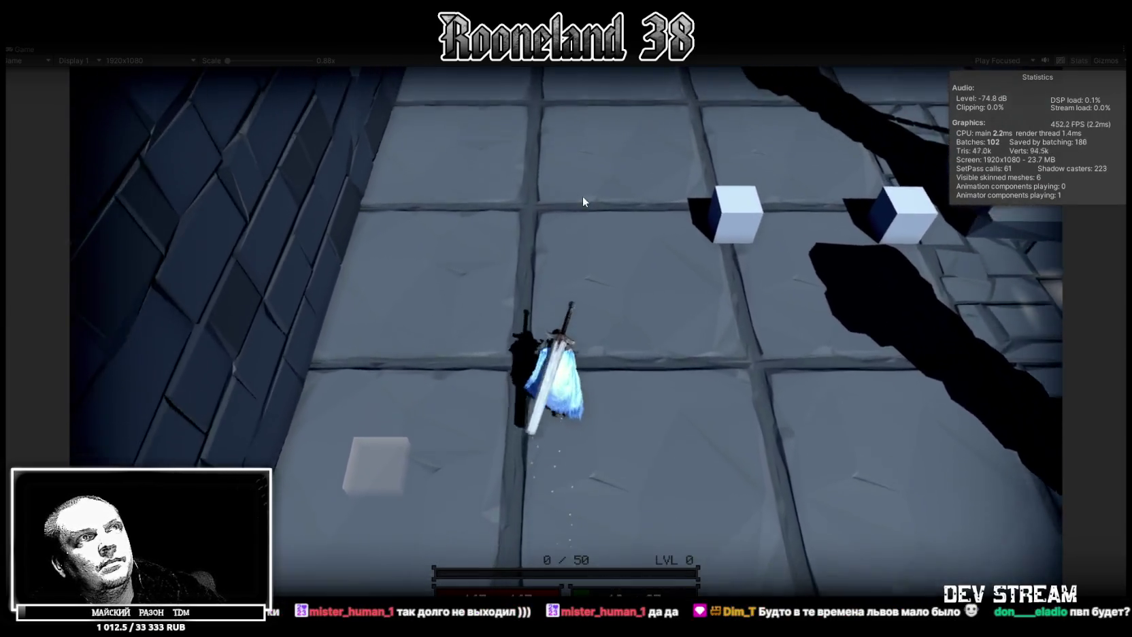
{"action": "key", "text": "d"}
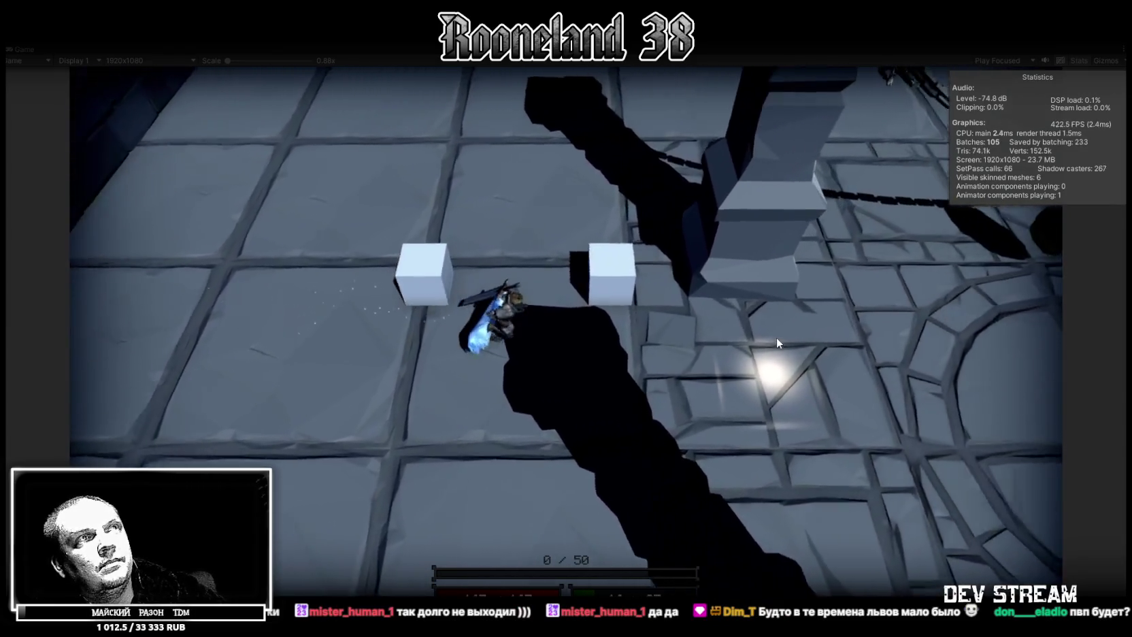
{"action": "key", "text": "d"}
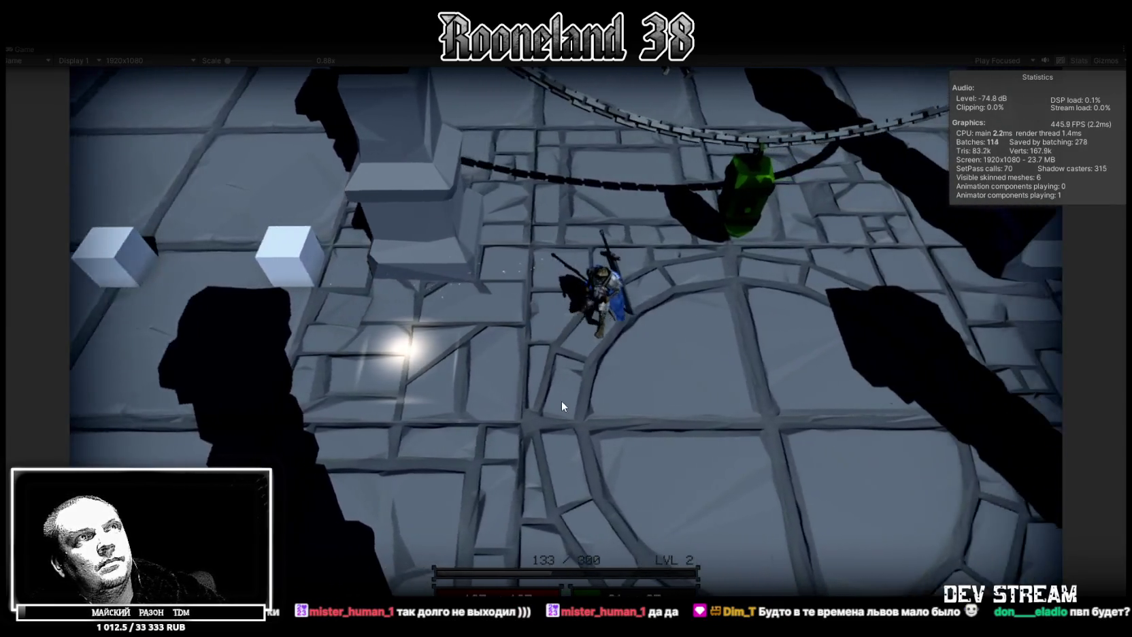
{"action": "key", "text": "d"}
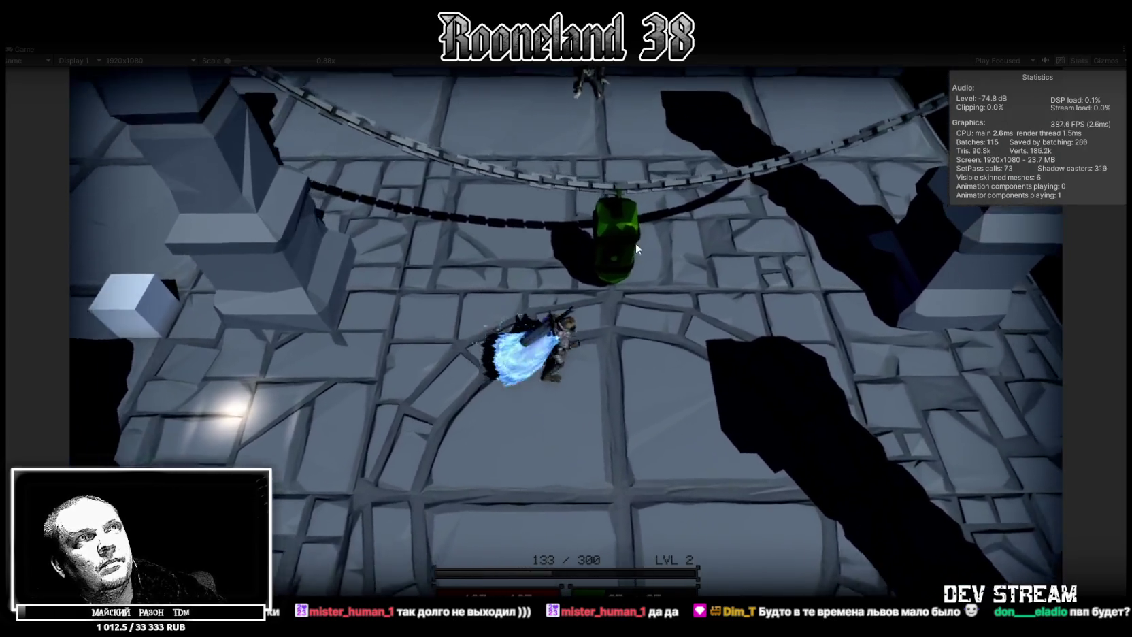
{"action": "left_click", "coordinate": [597, 251]}
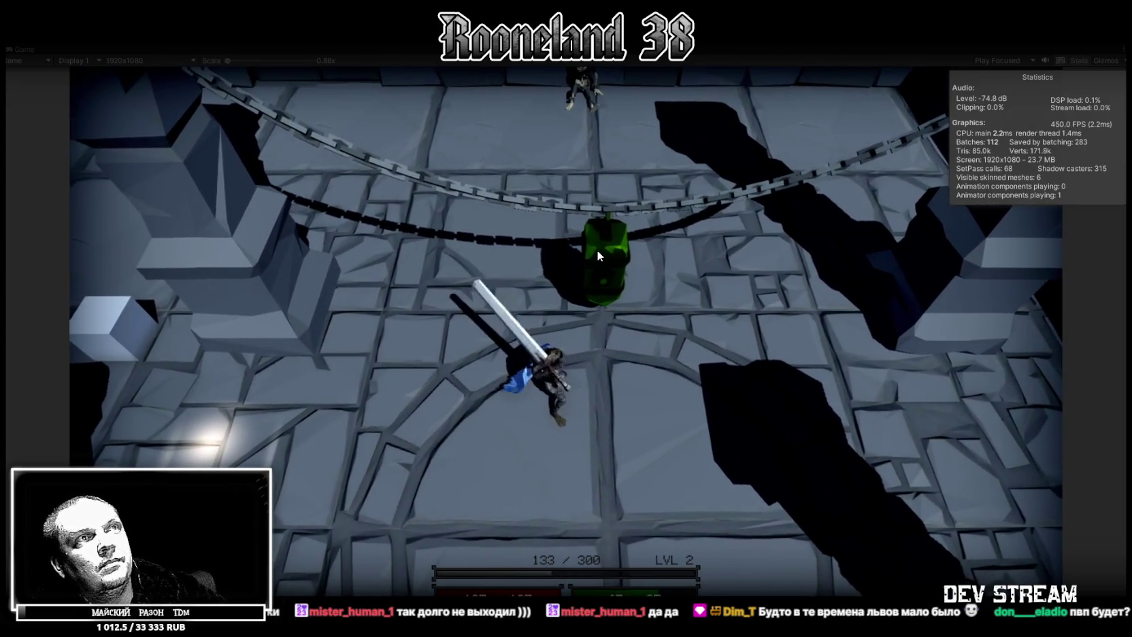
Walk the knight through the open room and blue zone up to the orange cube
{"action": "key", "text": "d"}
{"action": "key", "text": "d"}
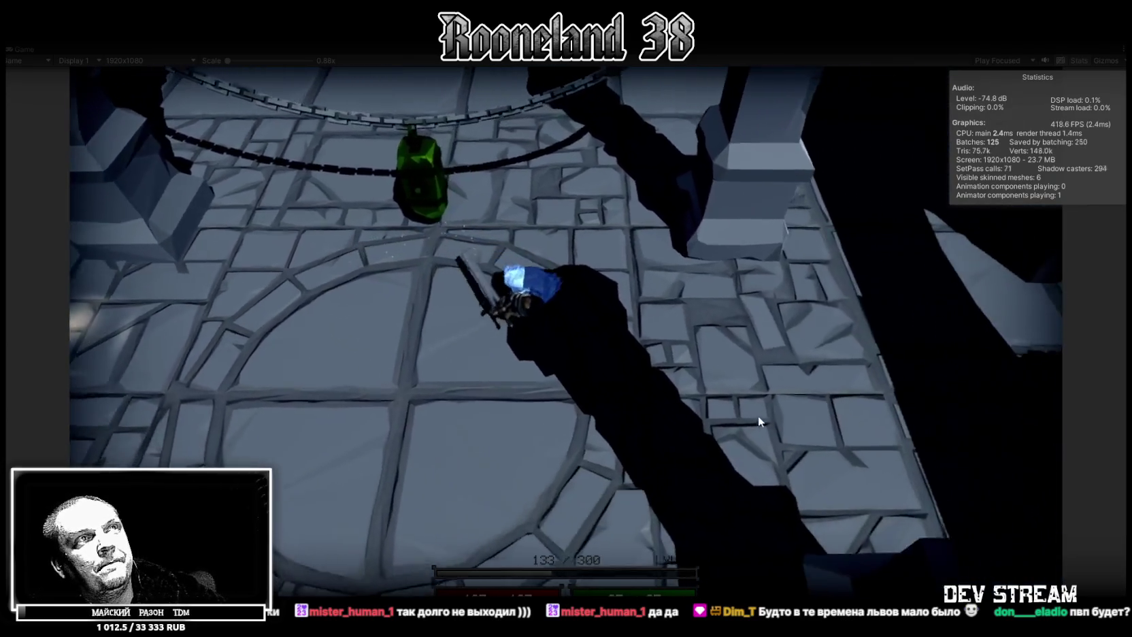
{"action": "key", "text": "d"}
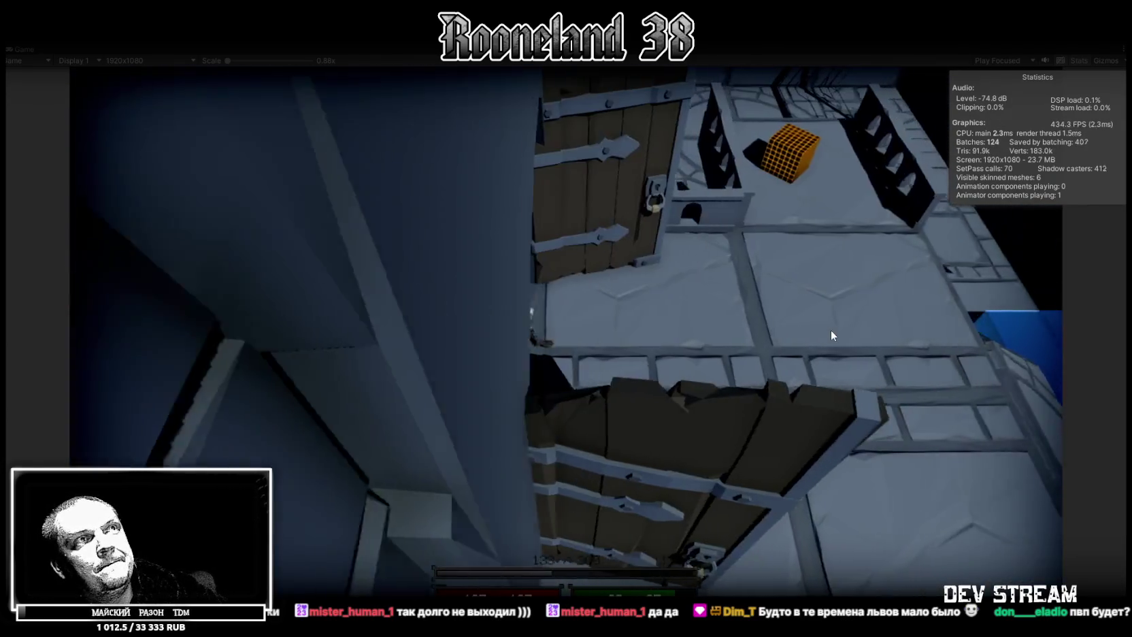
{"action": "key", "text": "d"}
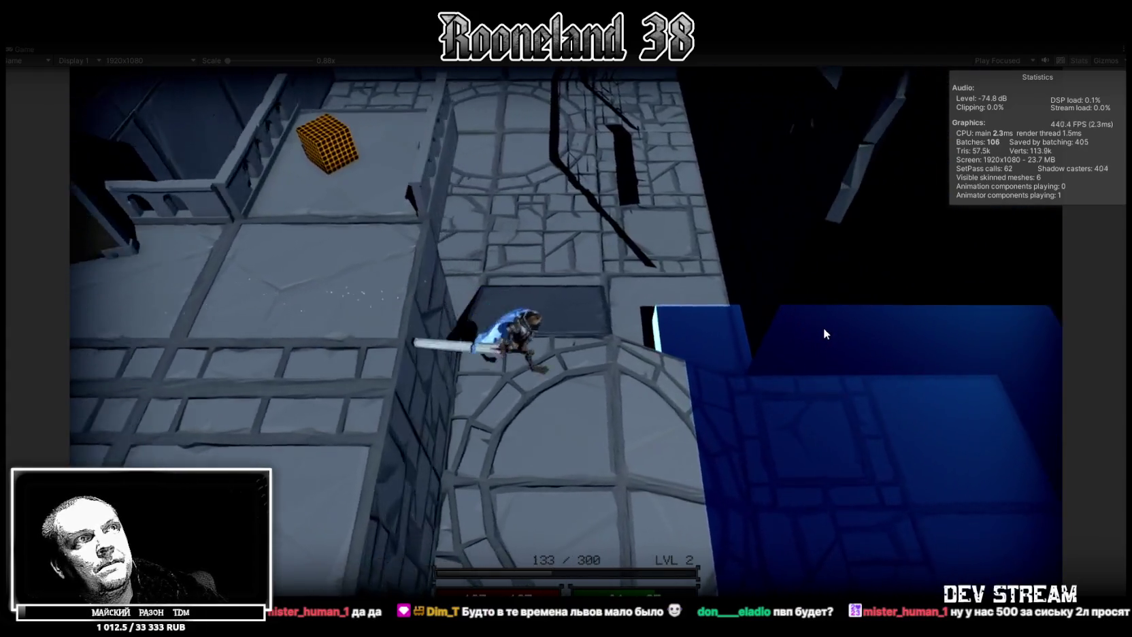
{"action": "key", "text": "d"}
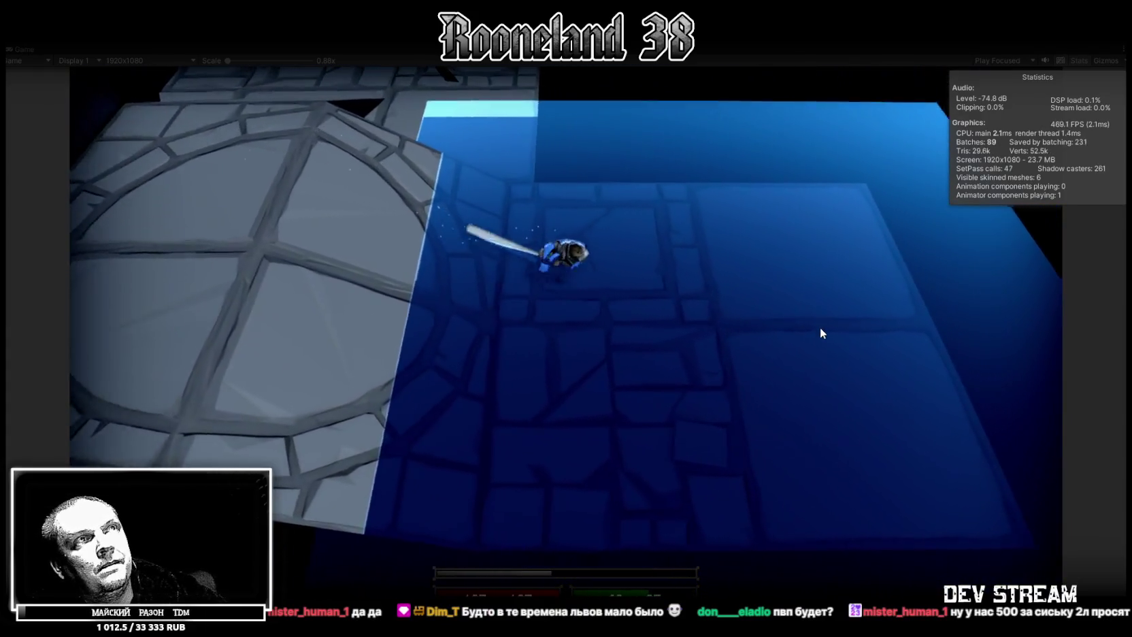
{"action": "key", "text": "s"}
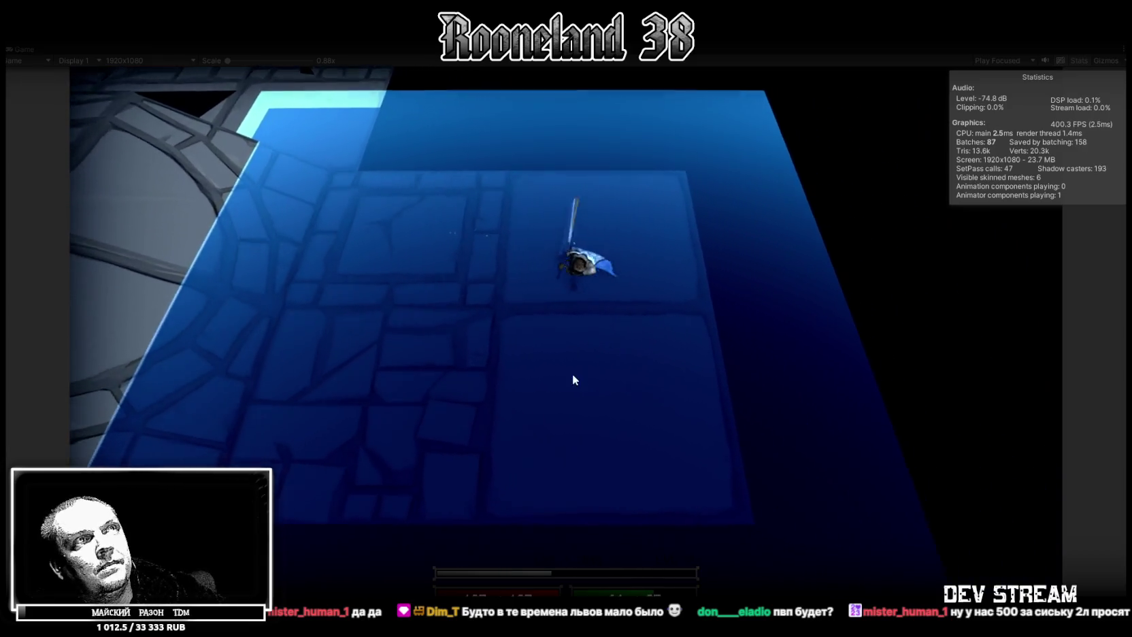
{"action": "key", "text": "a"}
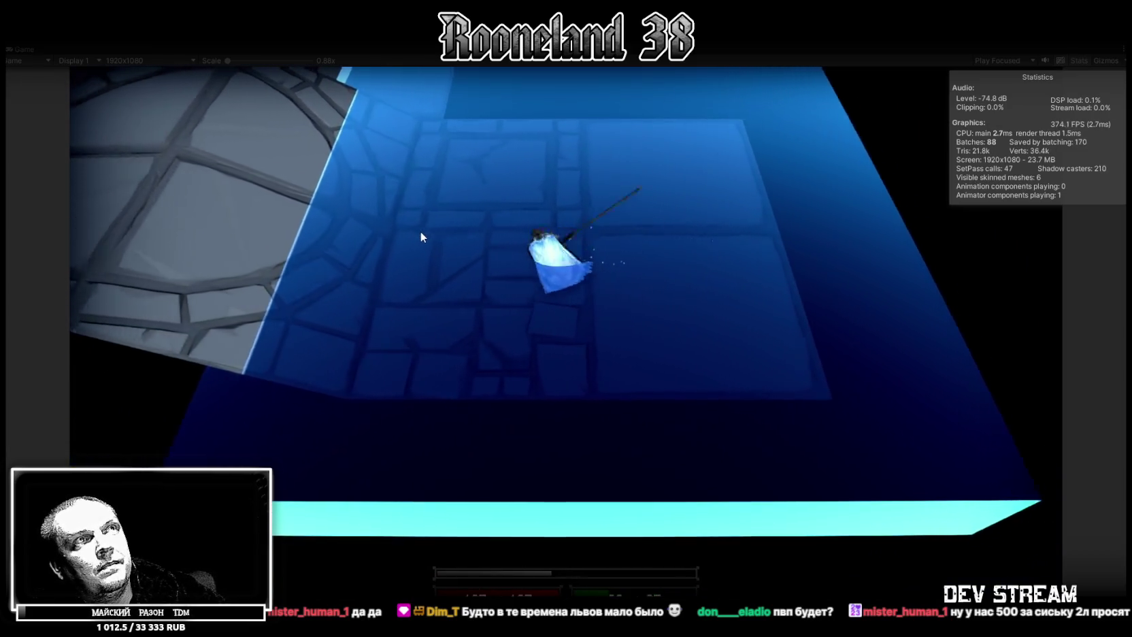
{"action": "key", "text": "w"}
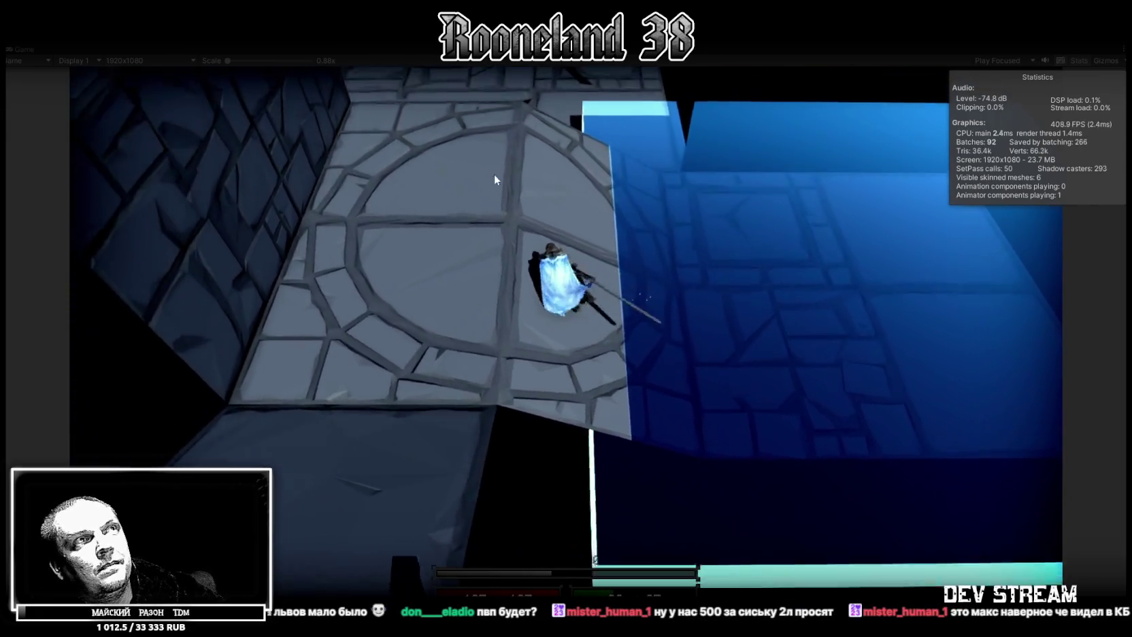
{"action": "key", "text": "s"}
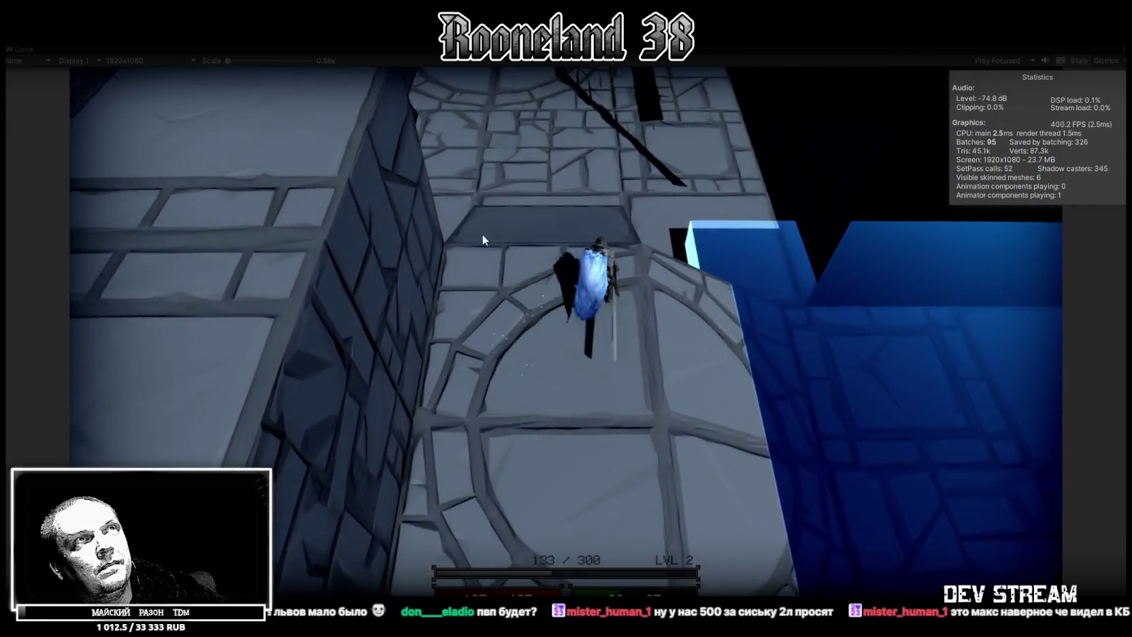
{"action": "key", "text": "s"}
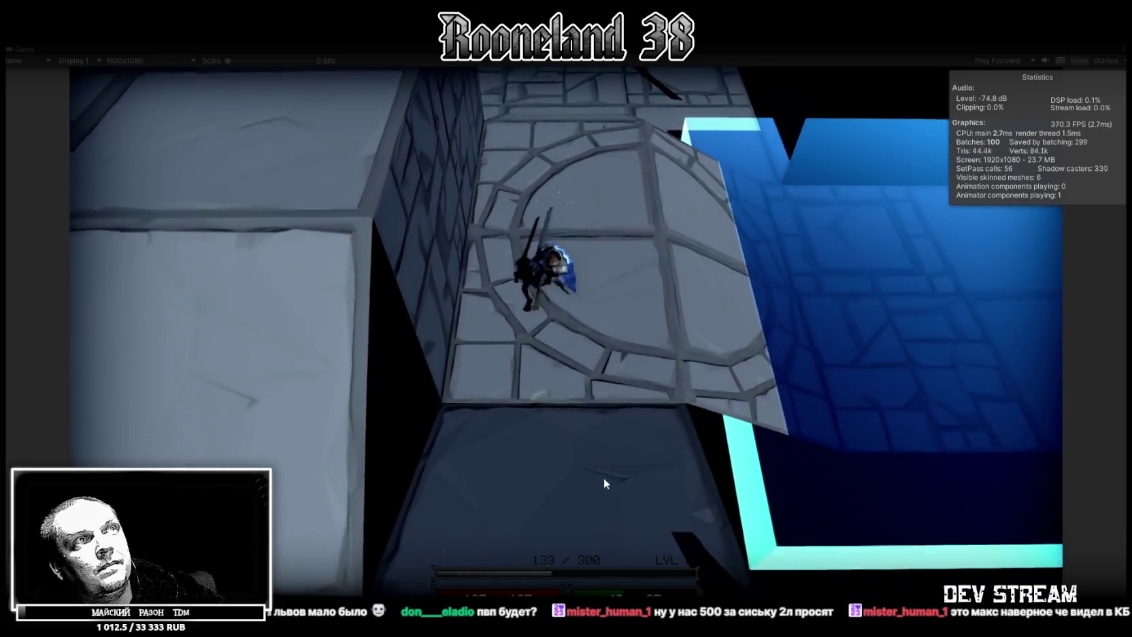
{"action": "key", "text": "a"}
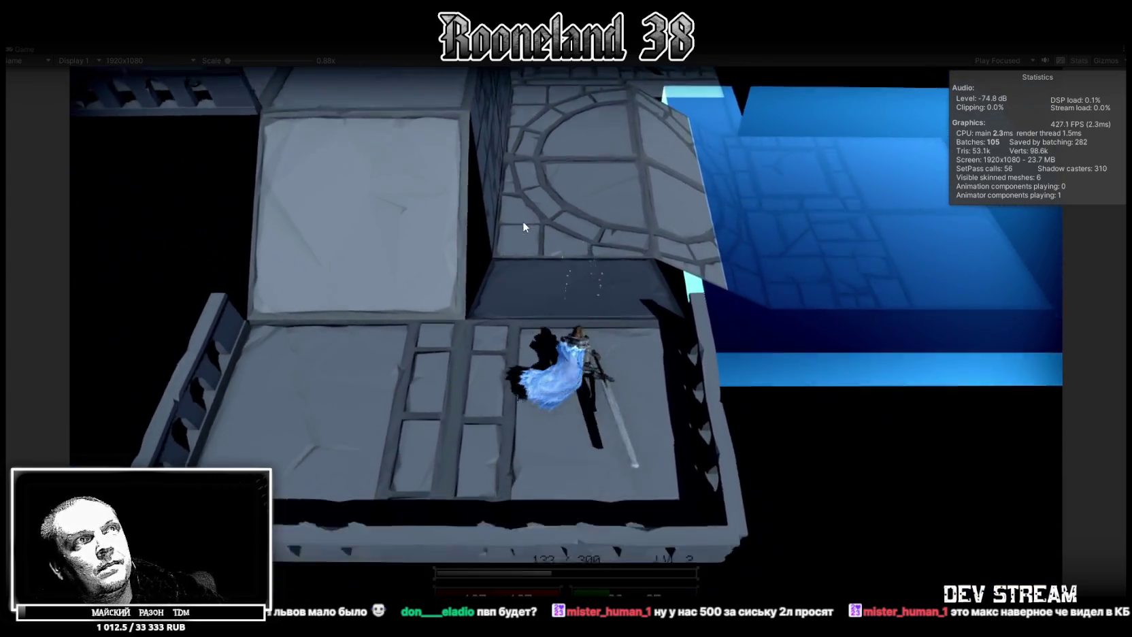
{"action": "key", "text": "w"}
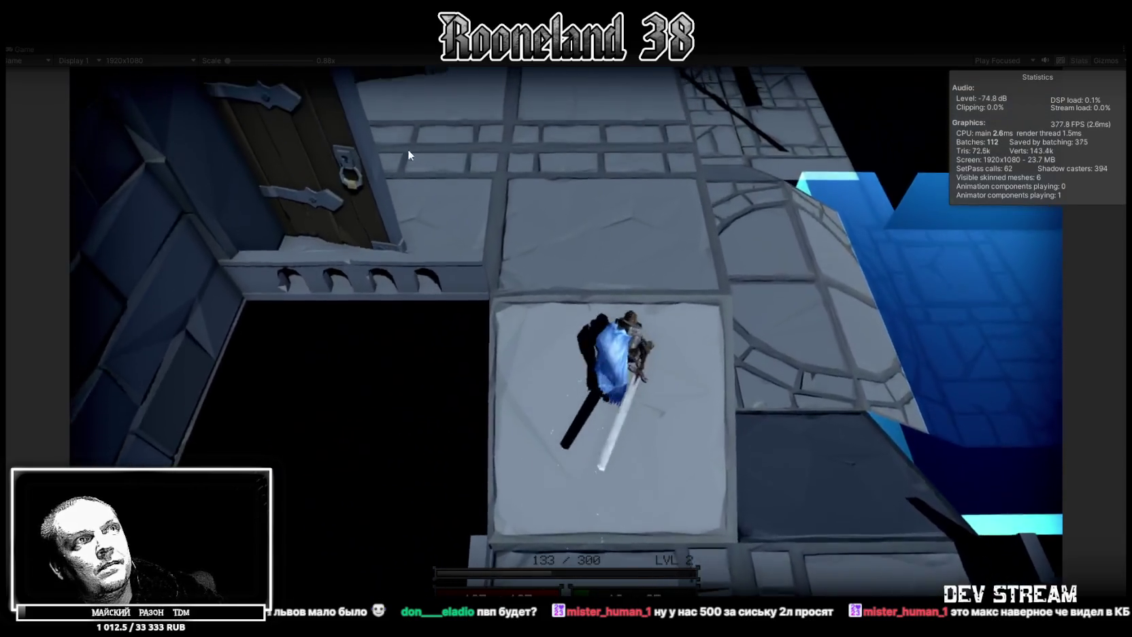
{"action": "key", "text": "w"}
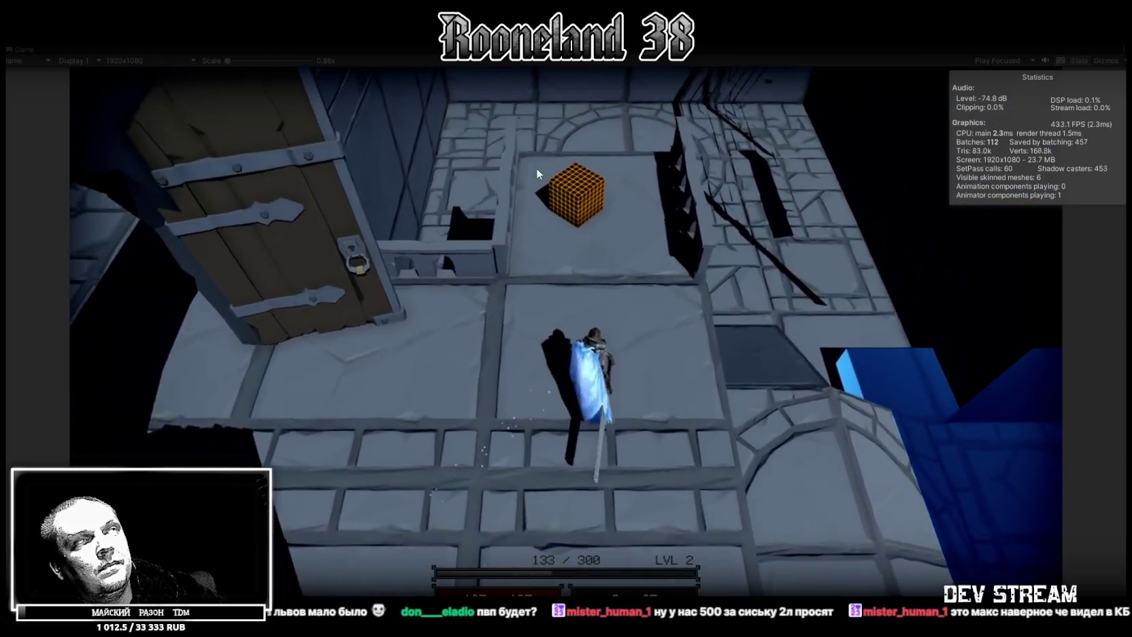
Strike and push the orange cube, then walk up through the doorway
{"action": "left_click", "coordinate": [590, 292]}
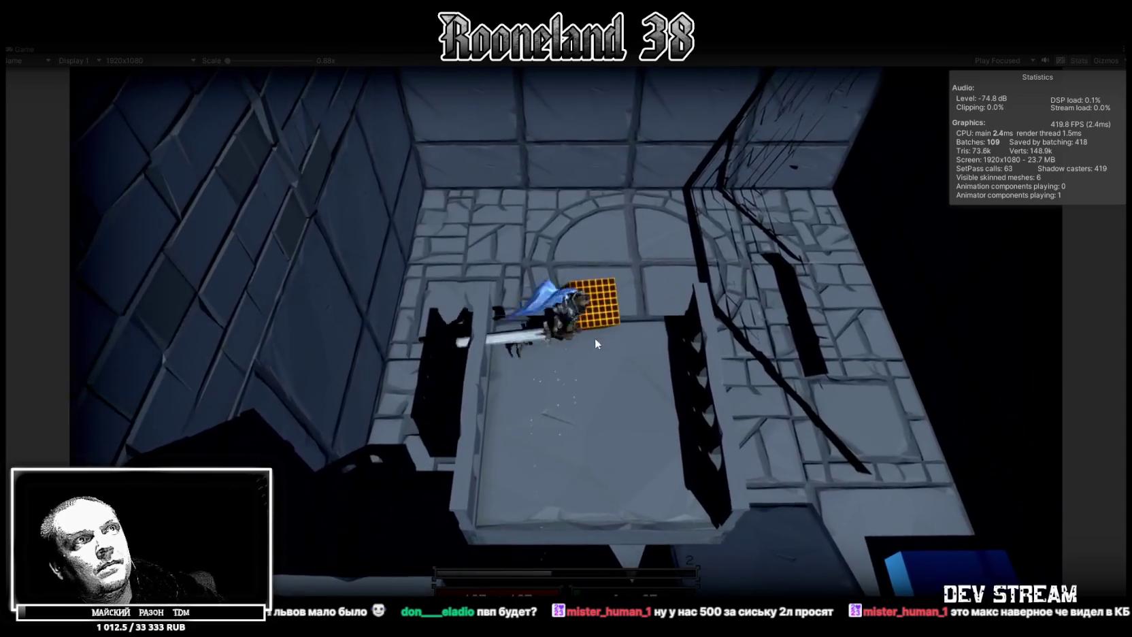
{"action": "key", "text": "a"}
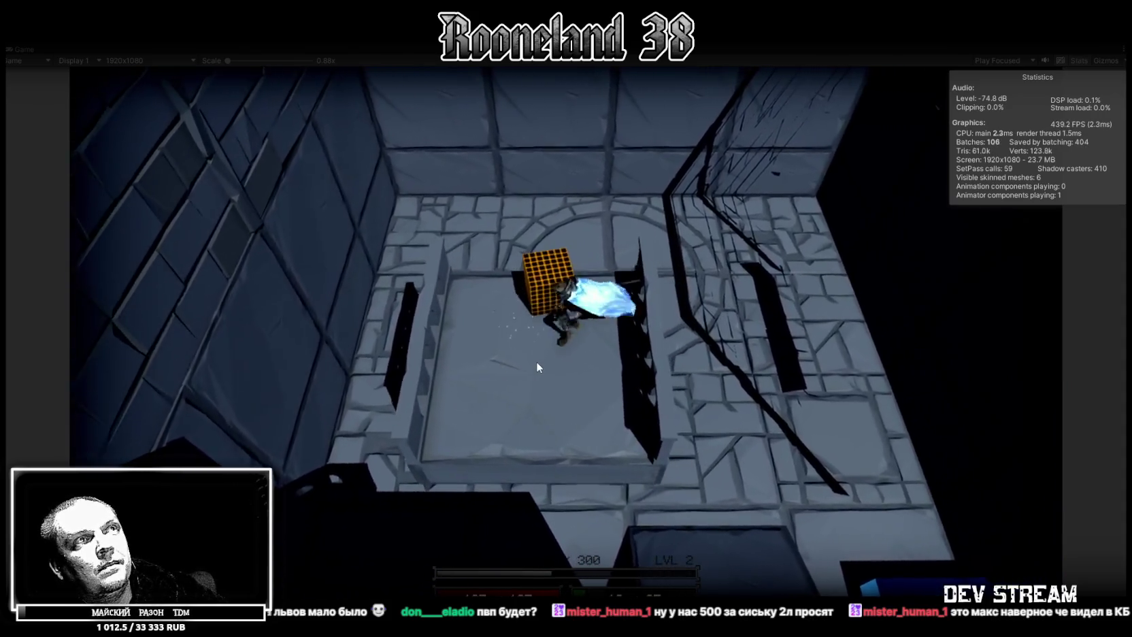
{"action": "key", "text": "w"}
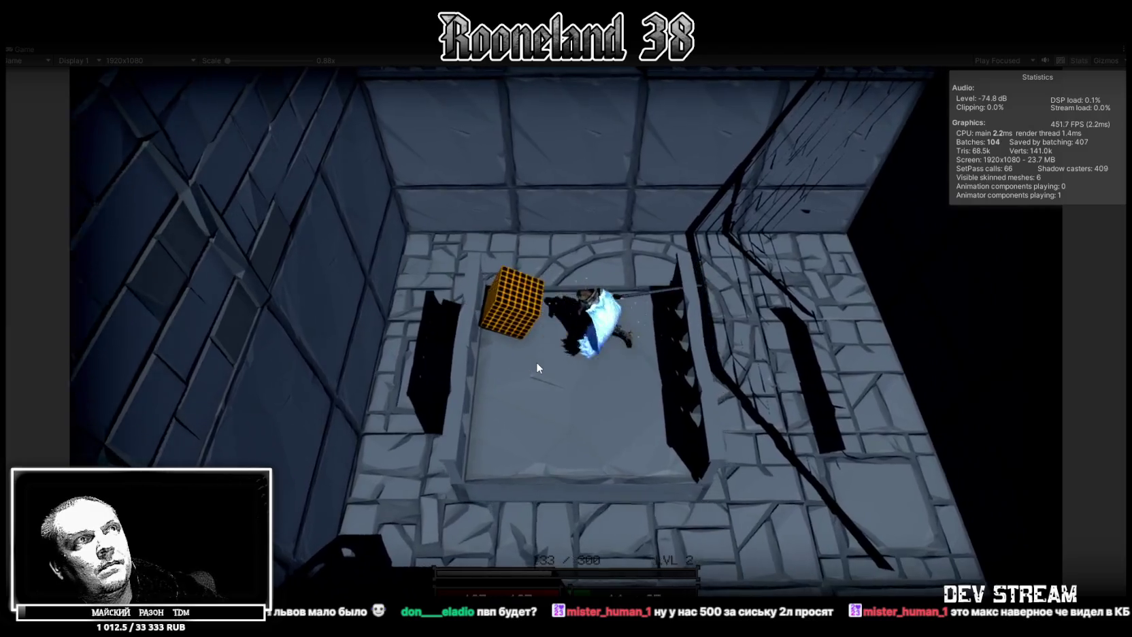
{"action": "key", "text": "w"}
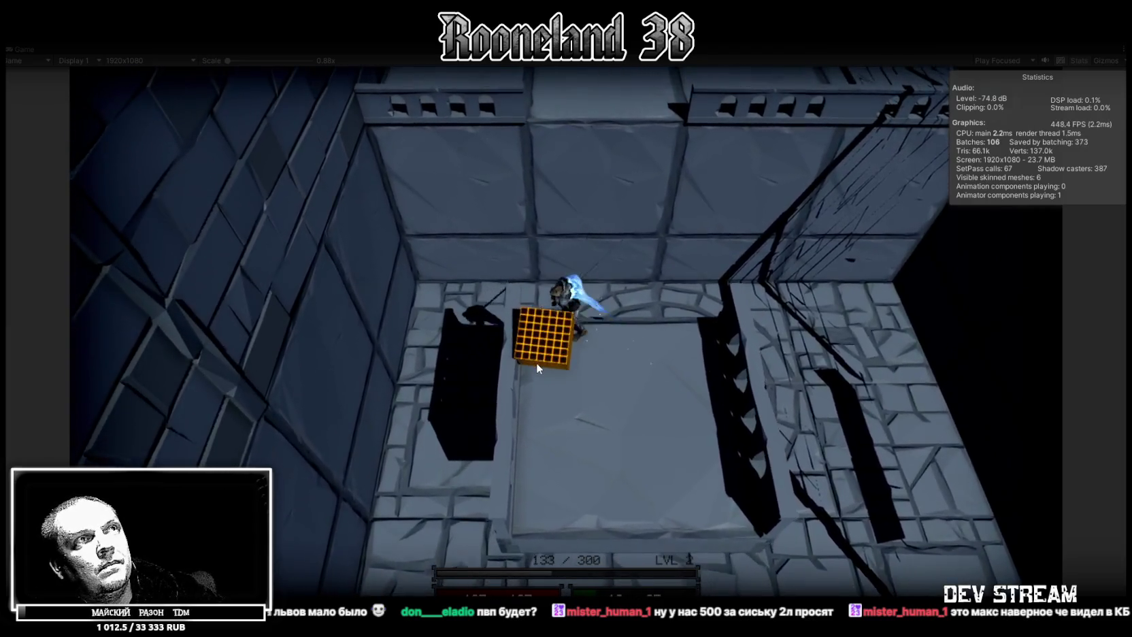
{"action": "key", "text": "w"}
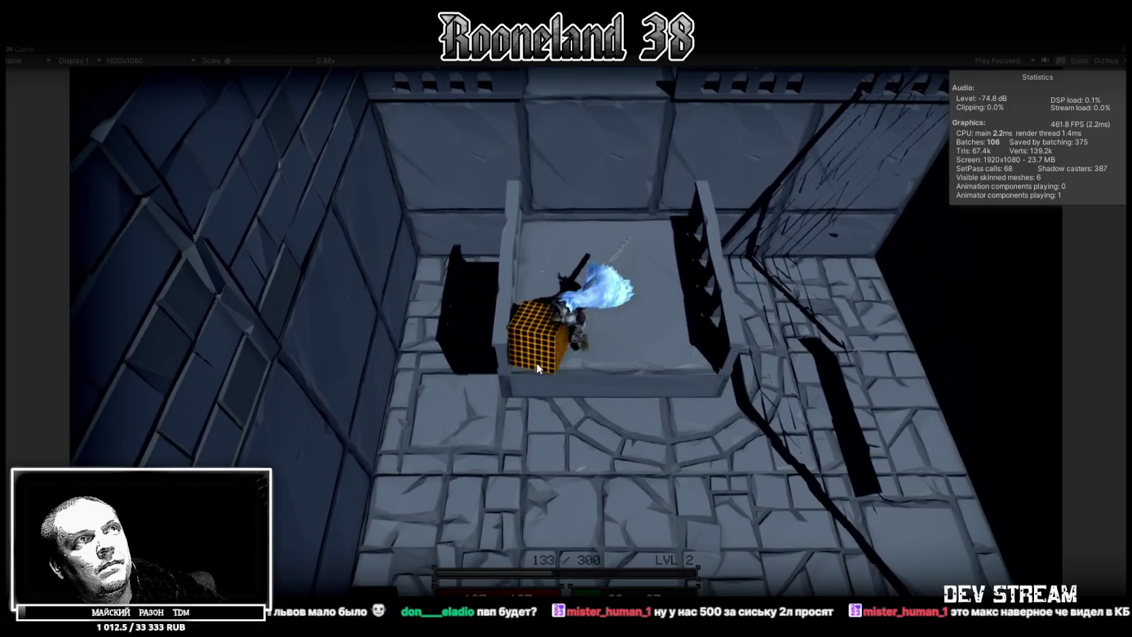
{"action": "key", "text": "w"}
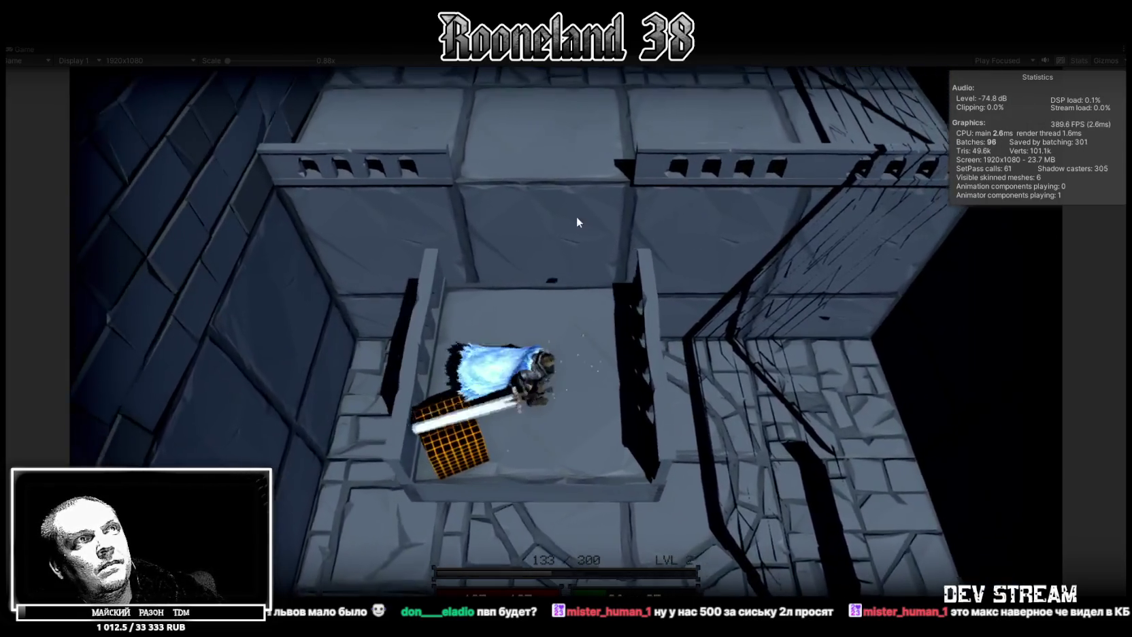
{"action": "key", "text": "w"}
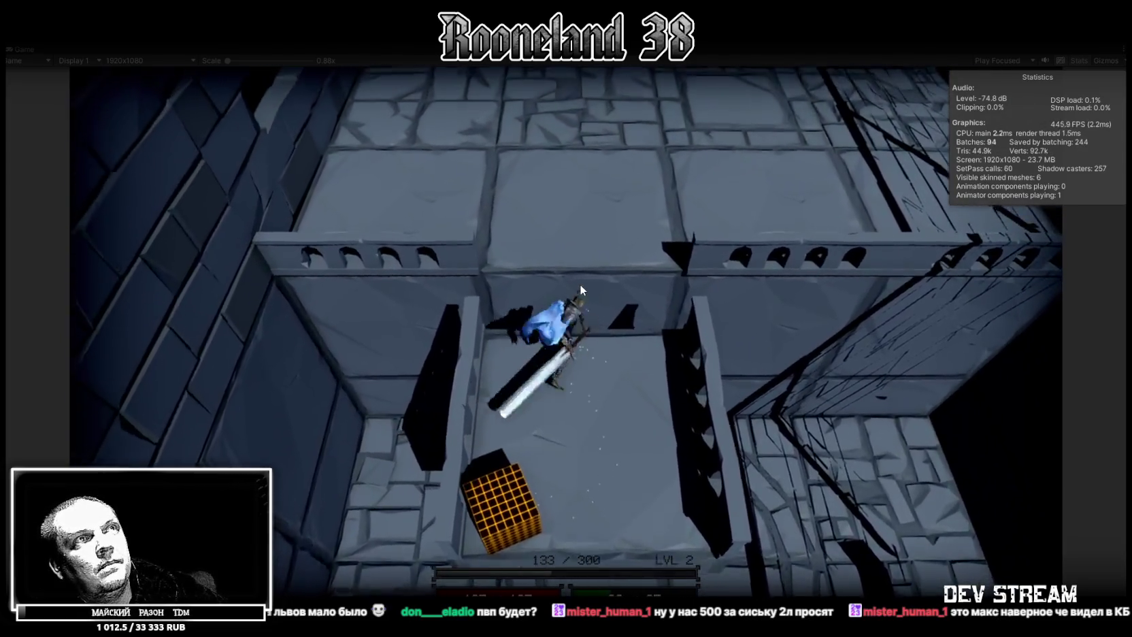
{"action": "key", "text": "w"}
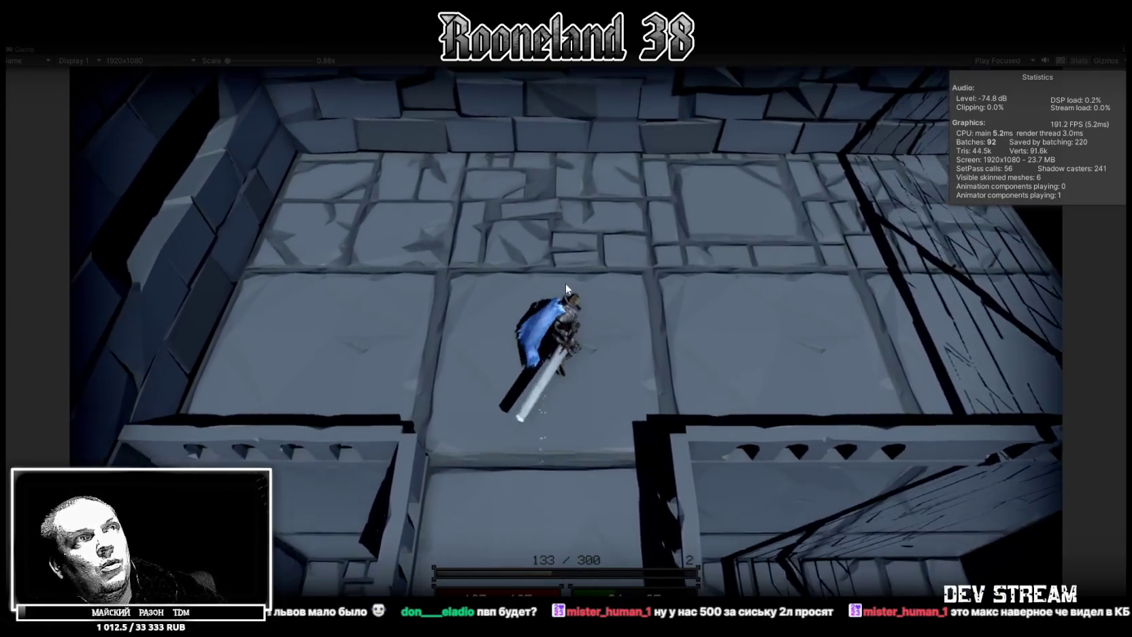
{"action": "key", "text": "w"}
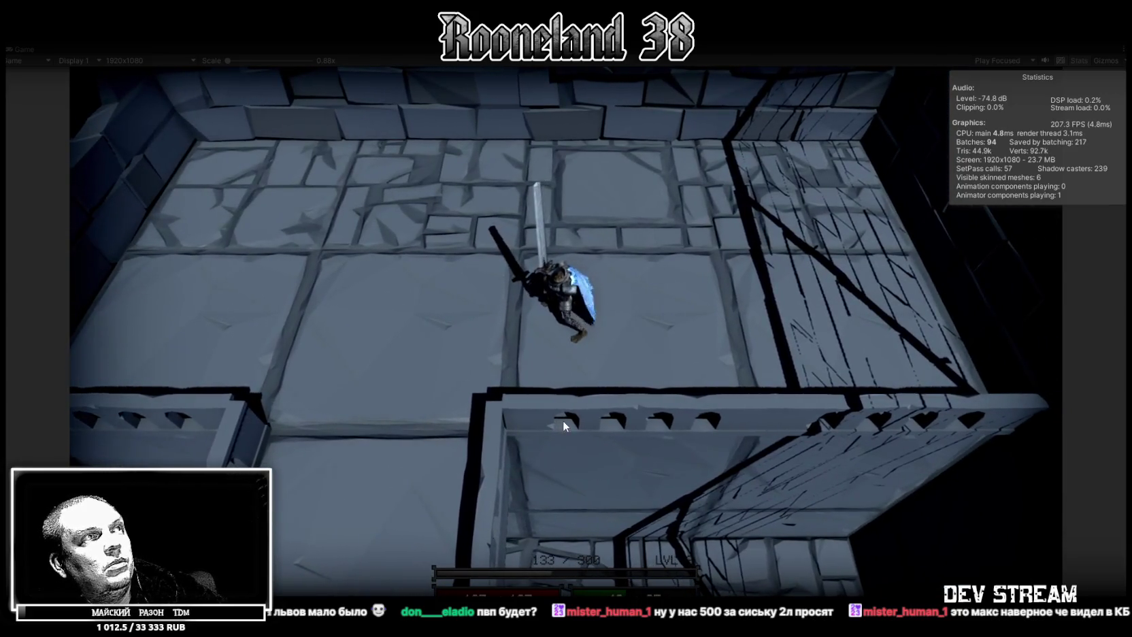
{"action": "key", "text": "a"}
Return behind the crate, knock it off the ledge, and exit Play mode with Ctrl+P
{"action": "key", "text": "s"}
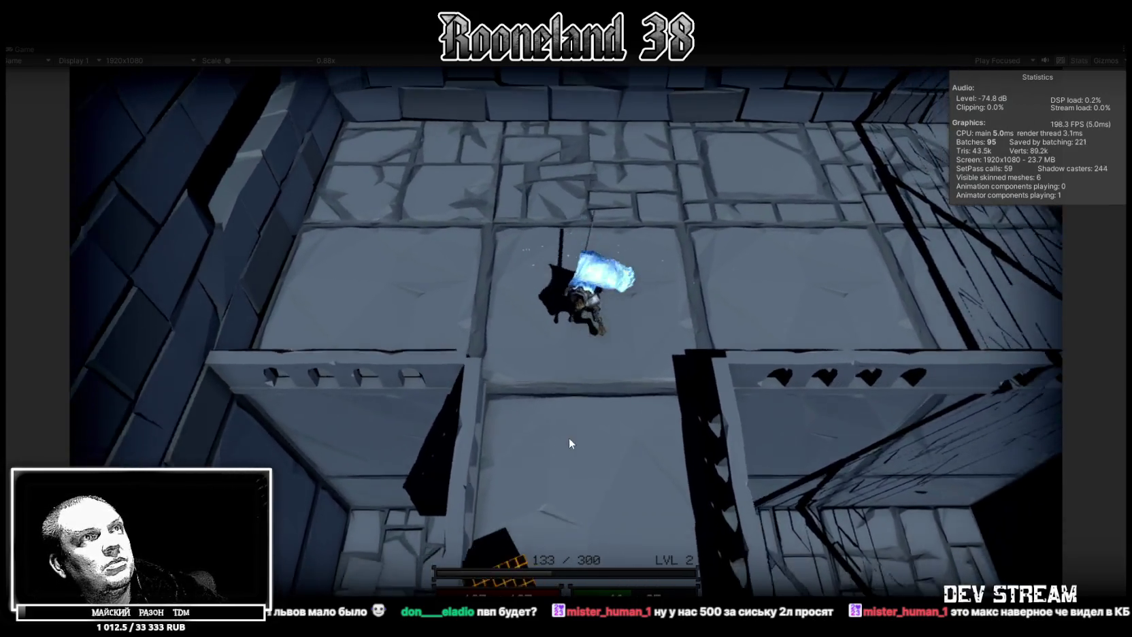
{"action": "key", "text": "s"}
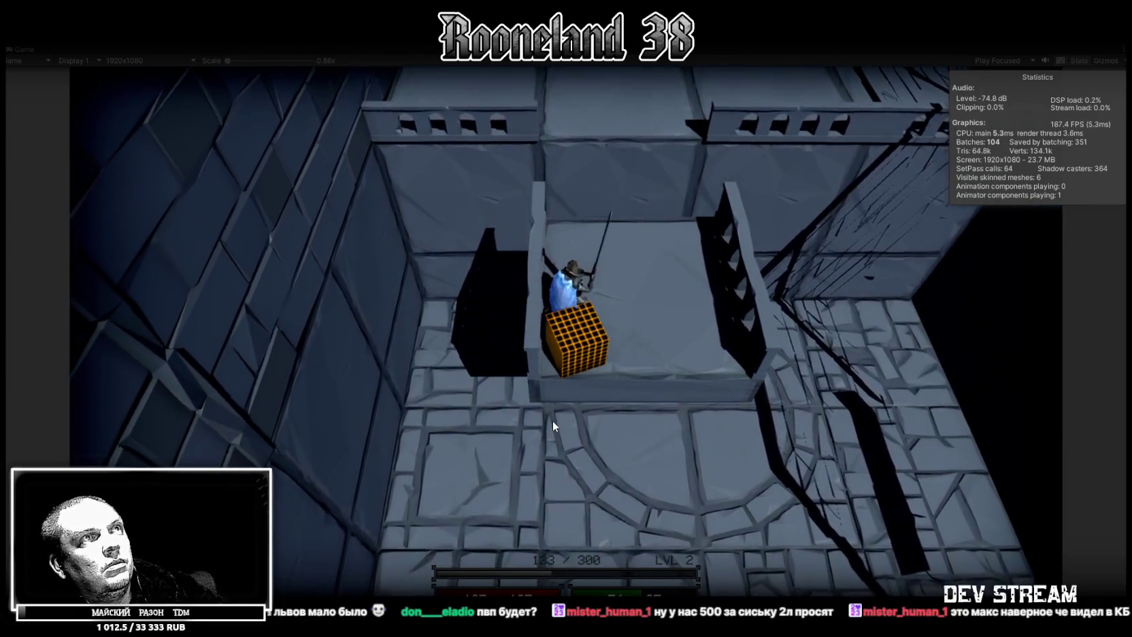
{"action": "key", "text": "s"}
{"action": "key", "text": "s"}
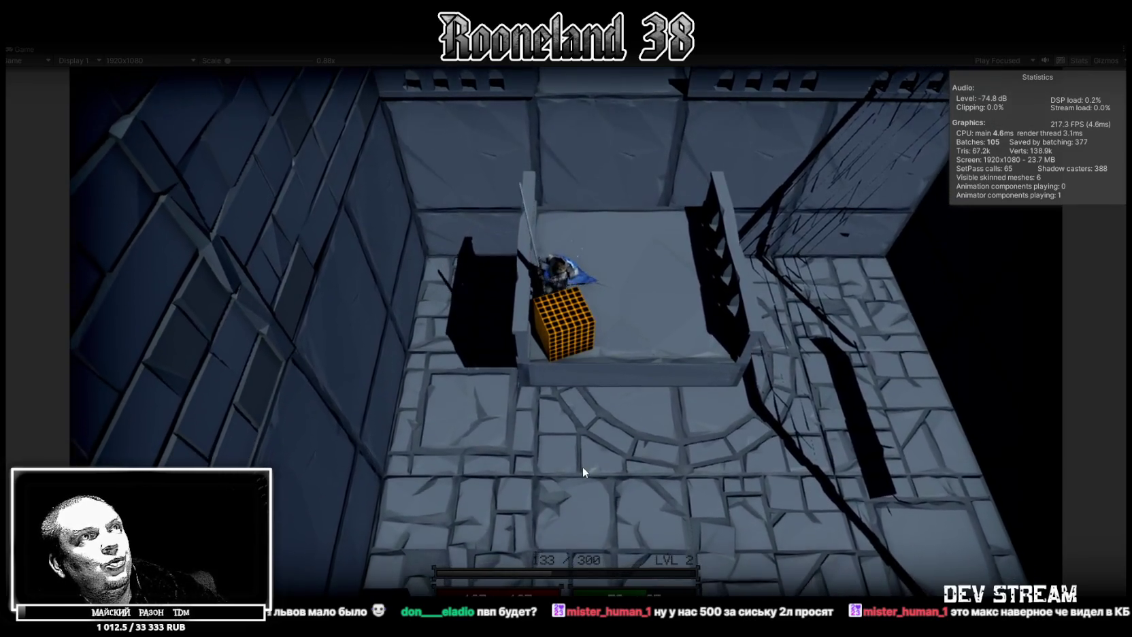
{"action": "key", "text": "s"}
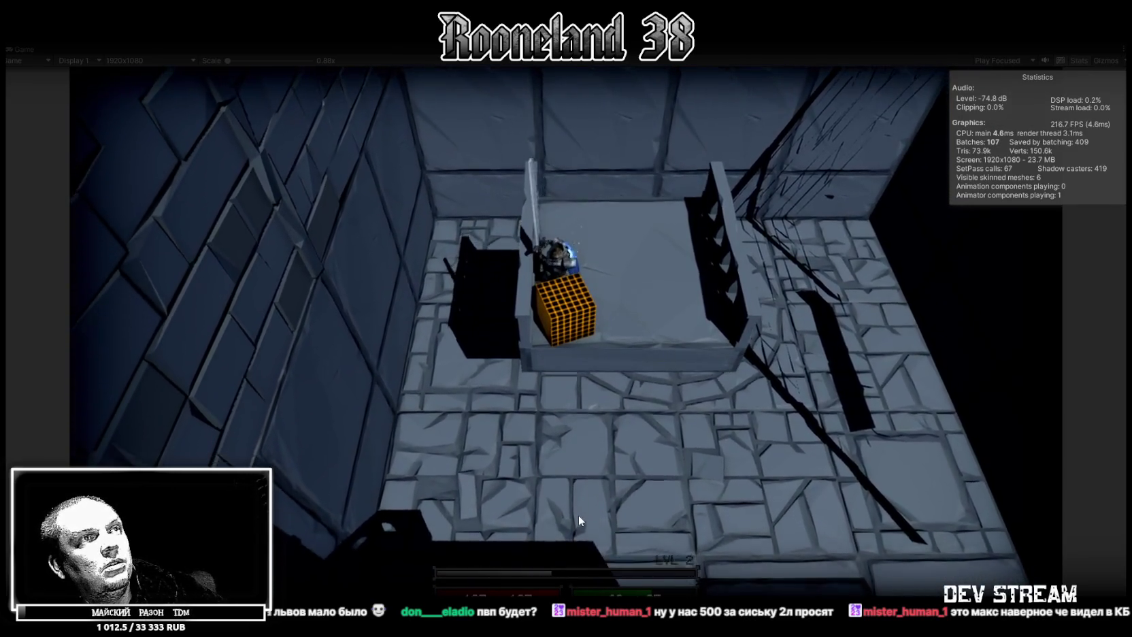
{"action": "key", "text": "s"}
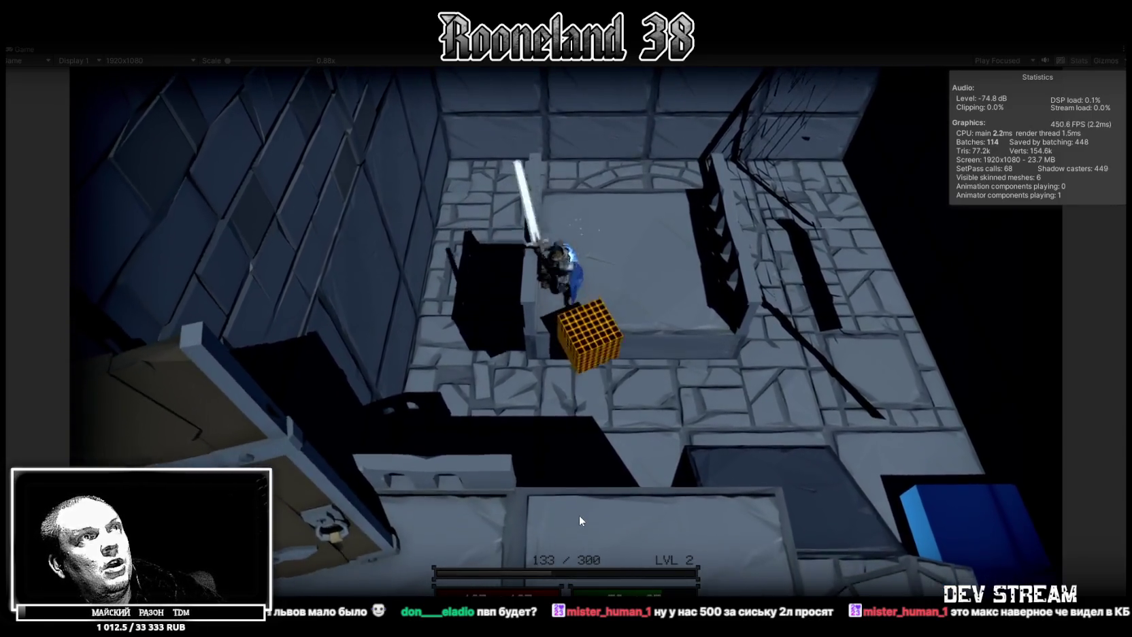
{"action": "key", "text": "w"}
{"action": "key", "text": "w"}
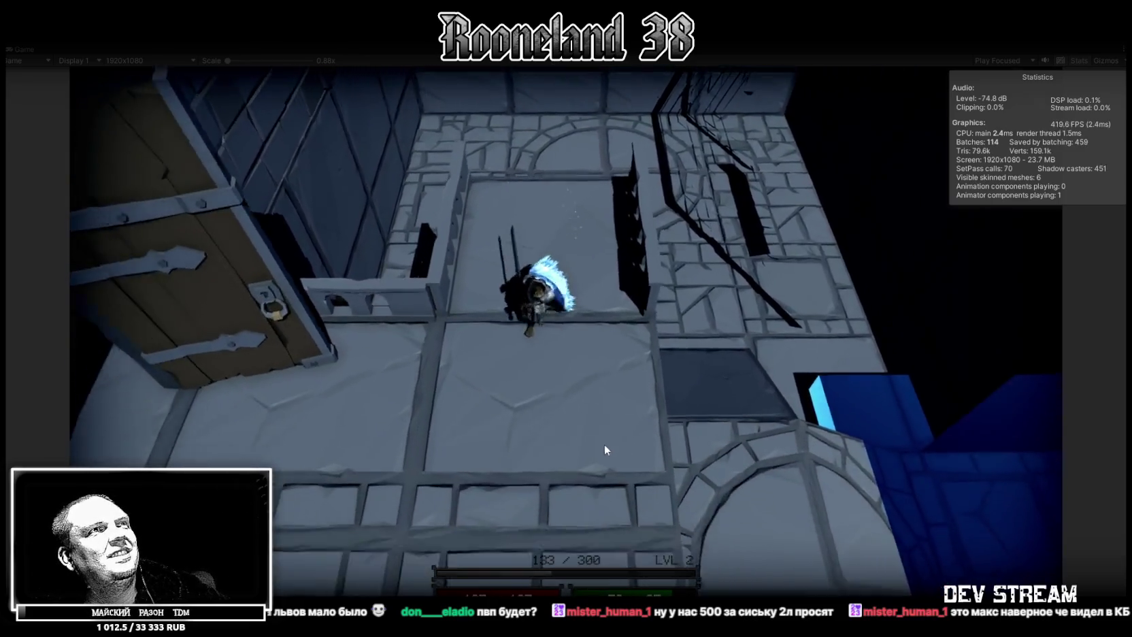
{"action": "key", "text": "ctrl+p"}
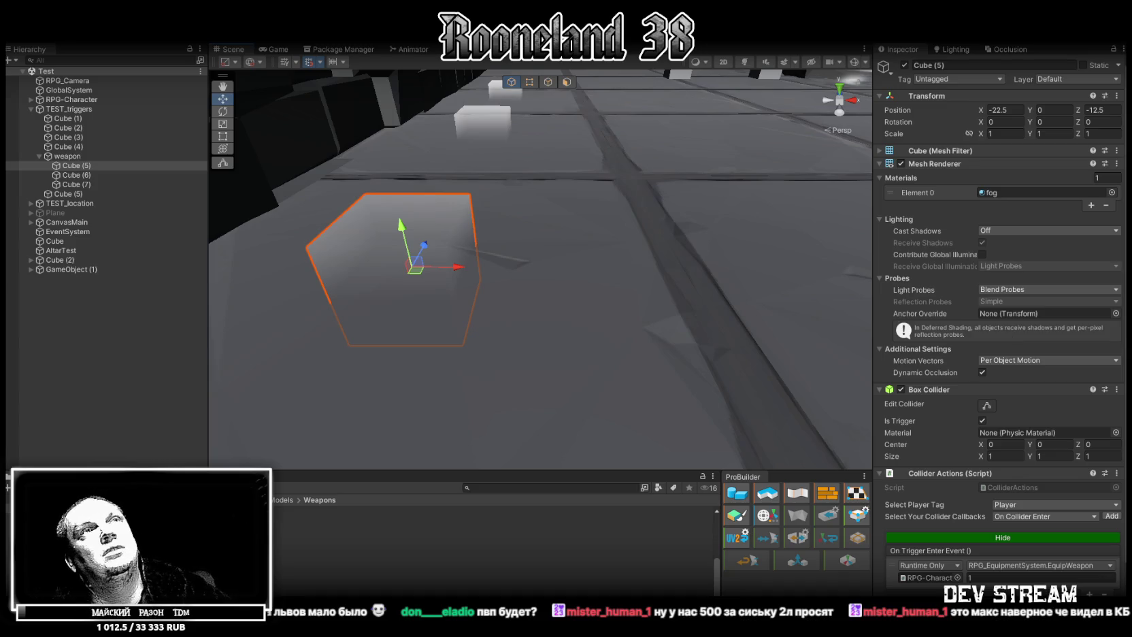
Clear the face selection and box-select the vertices around the spear's guard in vertex mode
{"action": "key", "text": "alt+Tab"}
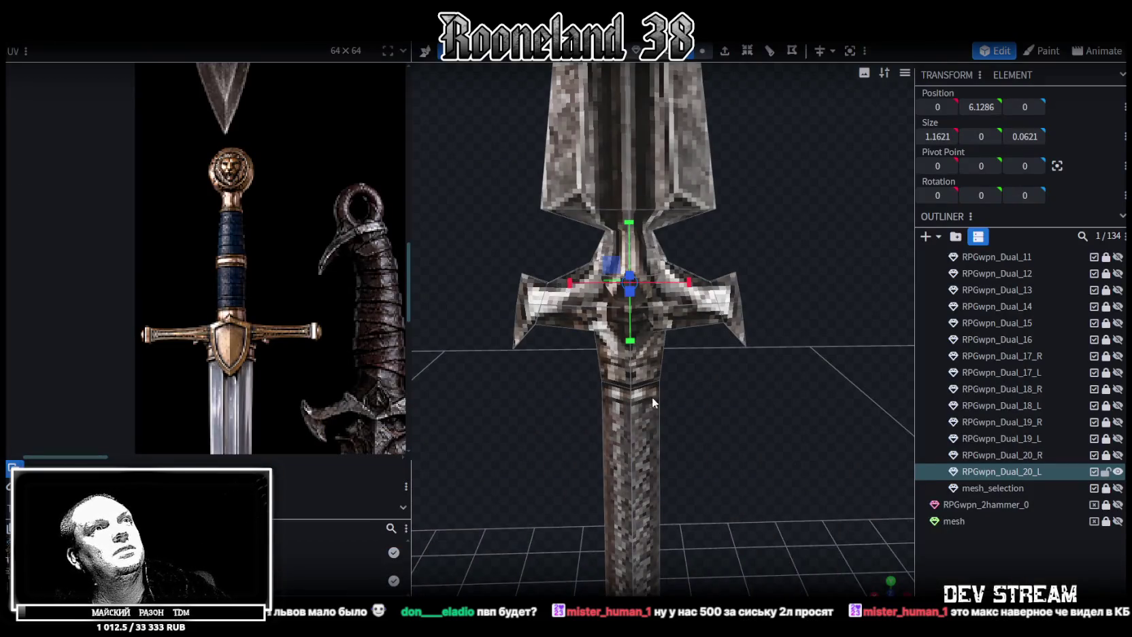
{"action": "scroll", "coordinate": [799, 264], "scroll_direction": "down", "scroll_amount": 5}
{"action": "left_click_drag", "start_coordinate": [799, 265], "coordinate": [646, 240]}
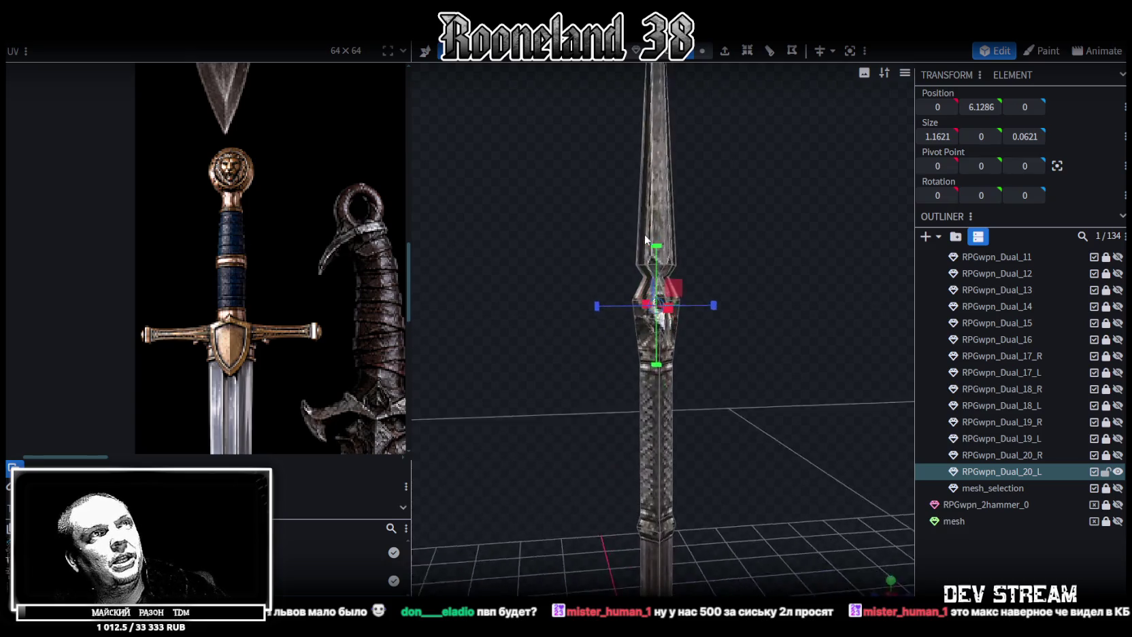
{"action": "scroll", "coordinate": [645, 240], "scroll_direction": "up", "scroll_amount": 3}
{"action": "left_click", "coordinate": [694, 114]}
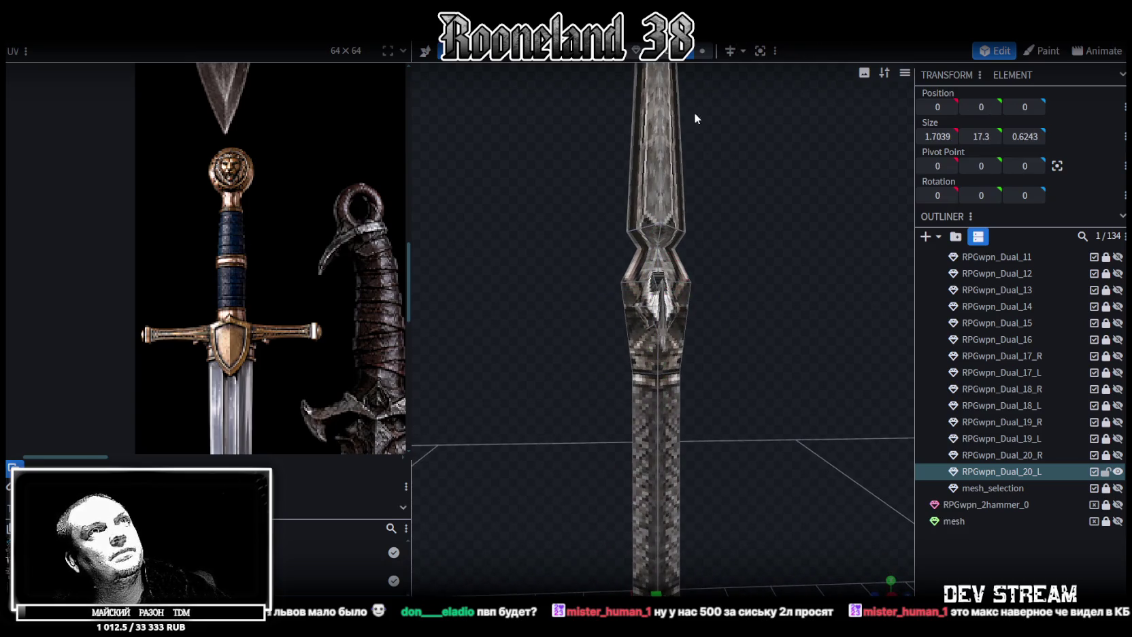
{"action": "left_click", "coordinate": [701, 53]}
{"action": "left_click_drag", "start_coordinate": [554, 197], "coordinate": [760, 262]}
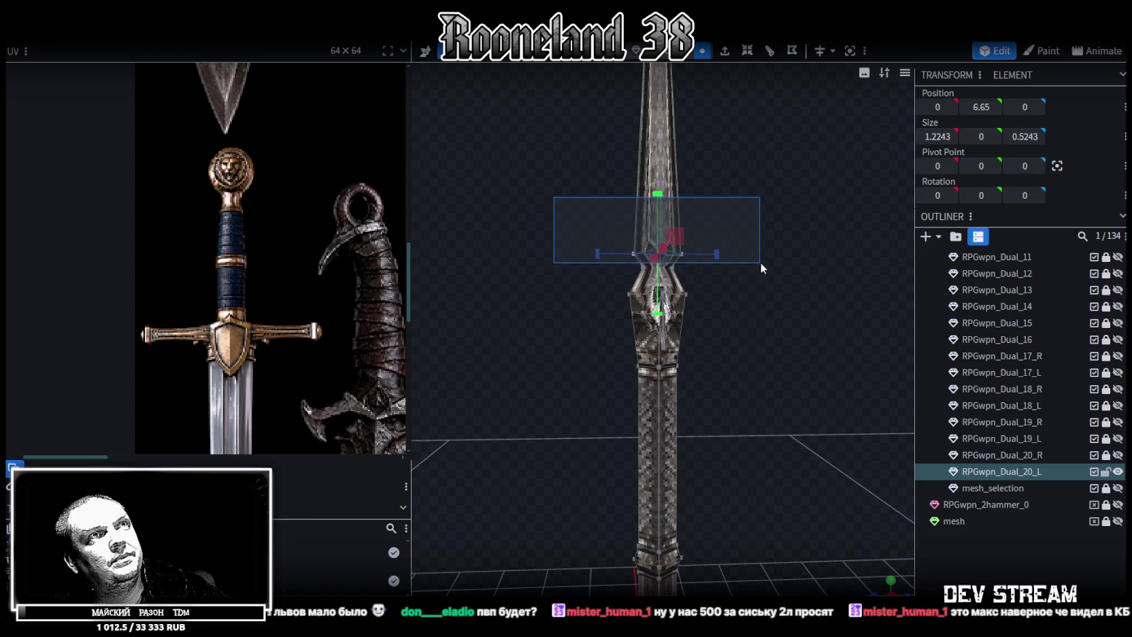
{"action": "mouse_move", "coordinate": [517, 169]}
{"action": "left_mouse_down"}
{"action": "mouse_move", "coordinate": [795, 259]}
{"action": "mouse_move", "coordinate": [742, 247]}
{"action": "mouse_move", "coordinate": [760, 236]}
{"action": "mouse_move", "coordinate": [773, 254]}
{"action": "mouse_move", "coordinate": [706, 279]}
{"action": "mouse_move", "coordinate": [742, 319]}
{"action": "left_mouse_up"}
Scale the guard vertices along Z so that section's depth reads 0.5243
{"action": "scroll", "coordinate": [750, 313], "scroll_direction": "up", "scroll_amount": 2}
{"action": "scroll", "coordinate": [756, 279], "scroll_direction": "up", "scroll_amount": 3}
{"action": "mouse_move", "coordinate": [757, 274]}
{"action": "left_mouse_down"}
{"action": "mouse_move", "coordinate": [752, 245]}
{"action": "mouse_move", "coordinate": [725, 245]}
{"action": "left_mouse_up"}
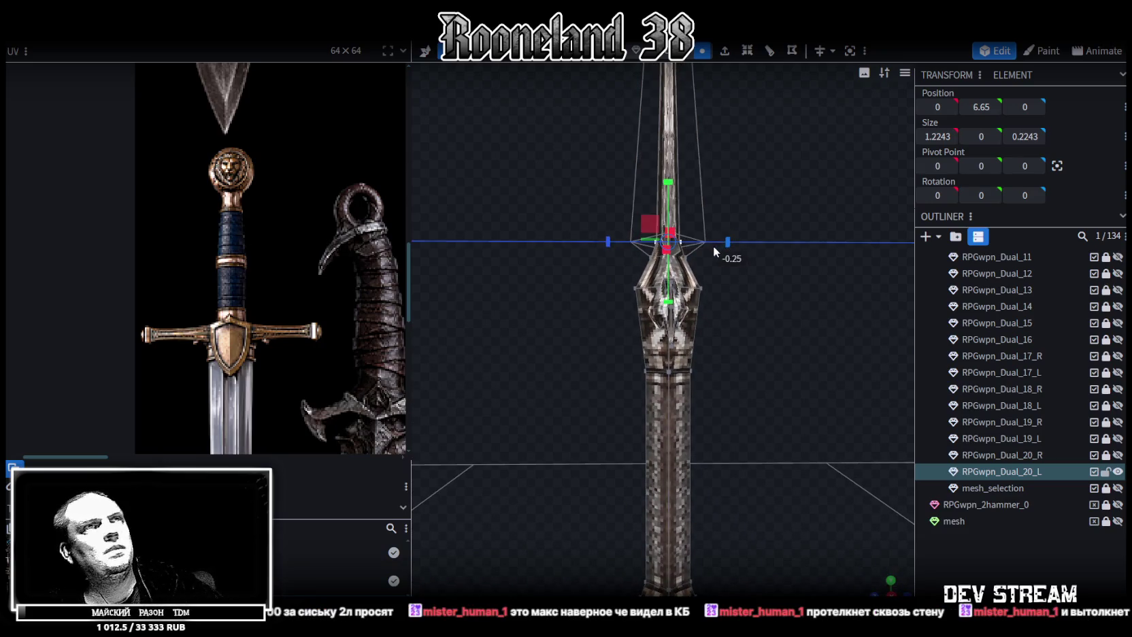
{"action": "left_click_drag", "start_coordinate": [728, 243], "coordinate": [716, 244]}
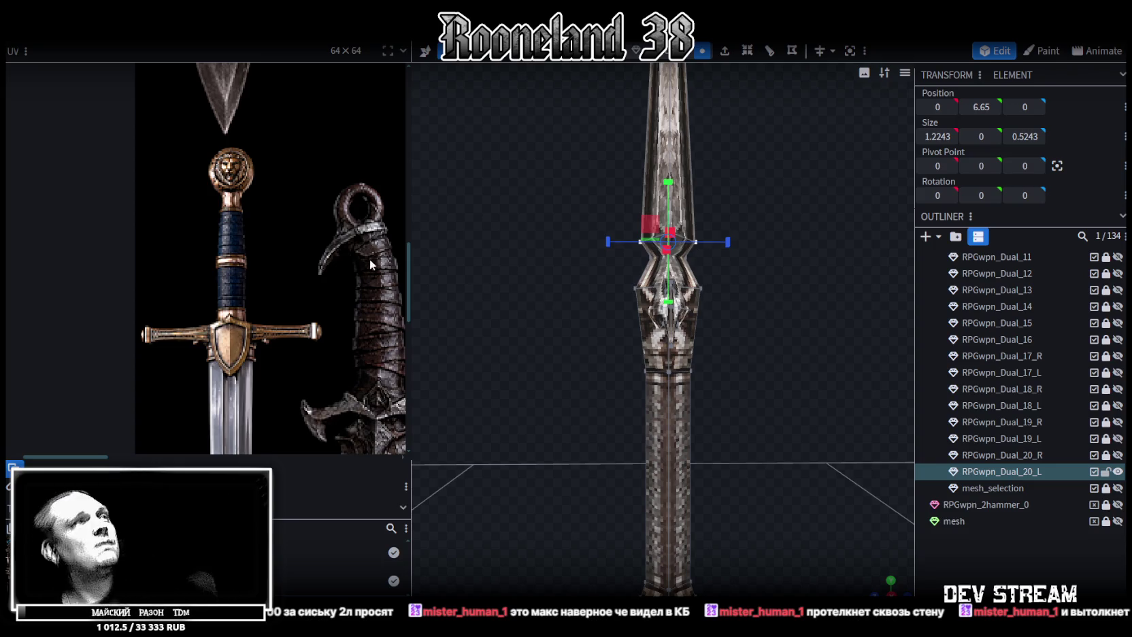
{"action": "scroll", "coordinate": [504, 354], "scroll_direction": "down", "scroll_amount": 2}
{"action": "mouse_move", "coordinate": [495, 366]}
{"action": "left_mouse_down"}
{"action": "mouse_move", "coordinate": [725, 414]}
{"action": "mouse_move", "coordinate": [663, 320]}
{"action": "left_mouse_up"}
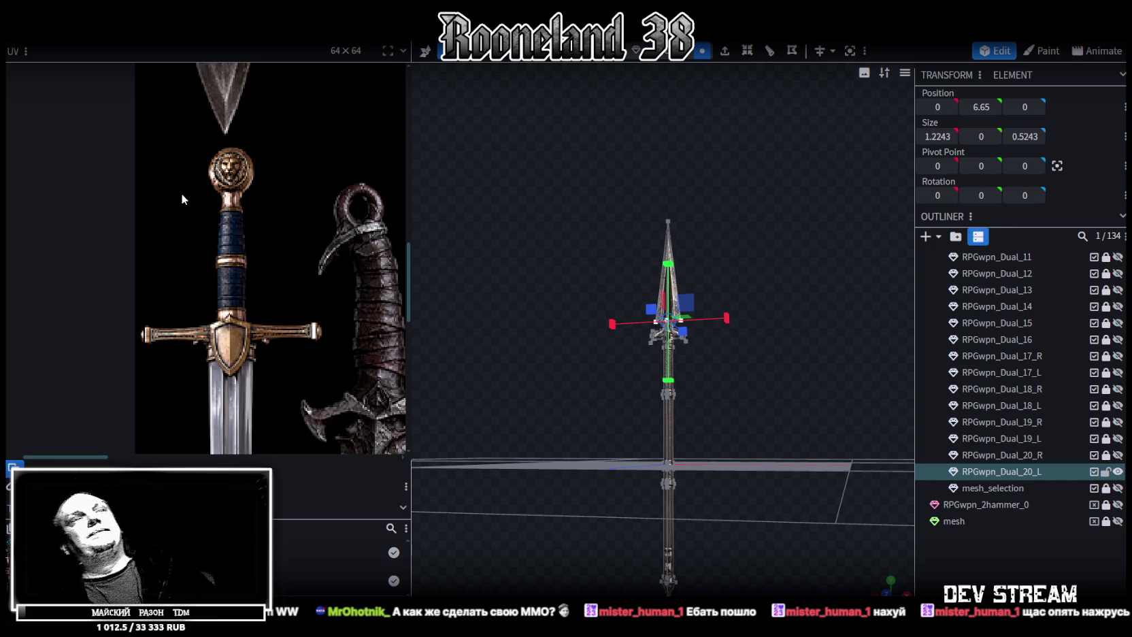
{"action": "left_click_drag", "start_coordinate": [408, 247], "coordinate": [420, 203]}
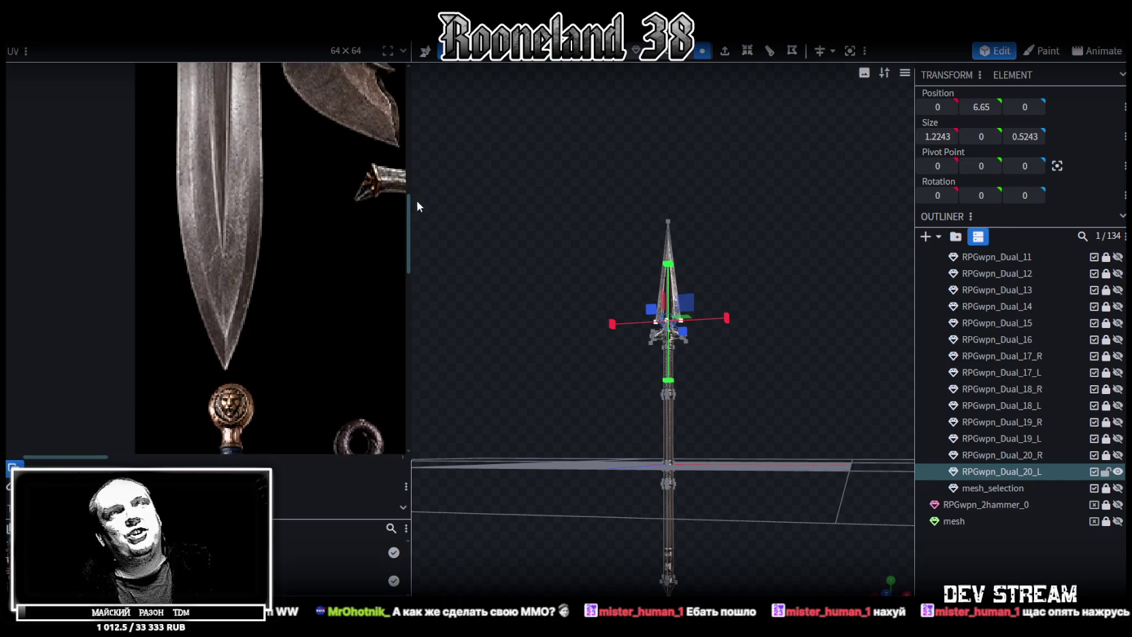
Deselect the vertices and orbit around the spear to inspect its head and full length
{"action": "scroll", "coordinate": [283, 263], "scroll_direction": "down", "scroll_amount": 3}
{"action": "scroll", "coordinate": [254, 260], "scroll_direction": "down", "scroll_amount": 2}
{"action": "scroll", "coordinate": [286, 272], "scroll_direction": "down", "scroll_amount": 2}
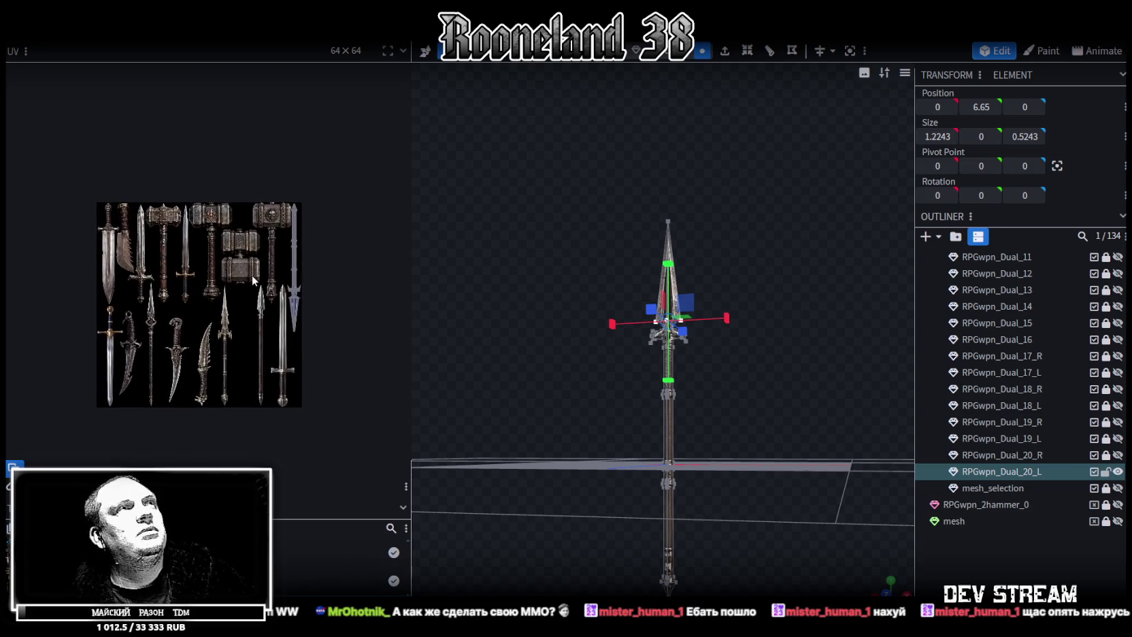
{"action": "scroll", "coordinate": [332, 284], "scroll_direction": "up", "scroll_amount": 5}
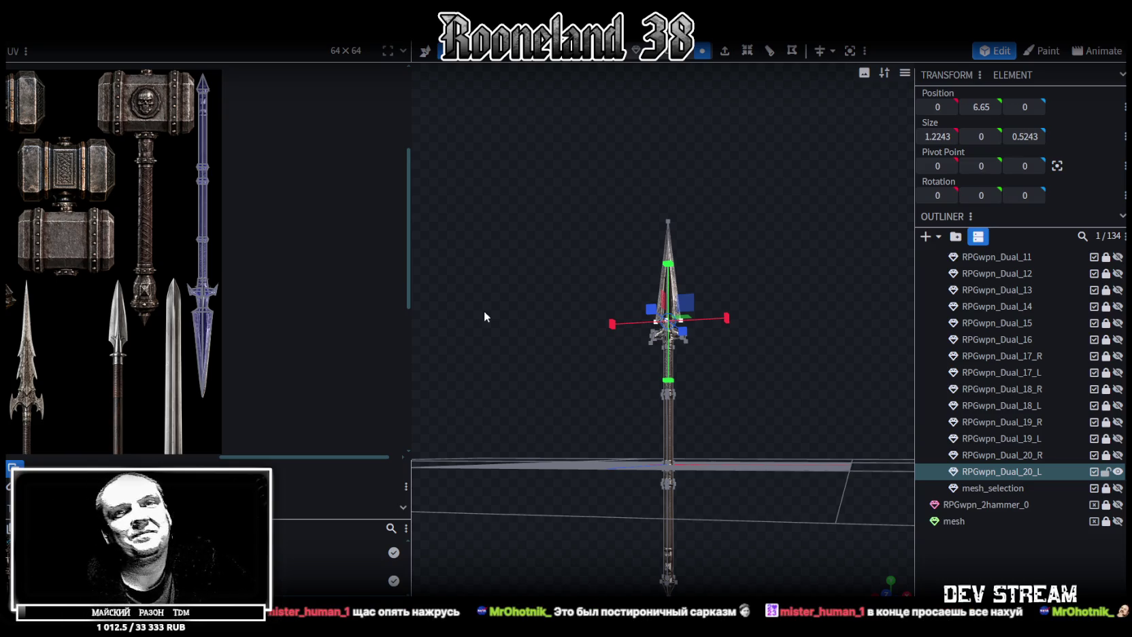
{"action": "scroll", "coordinate": [645, 347], "scroll_direction": "up", "scroll_amount": 5}
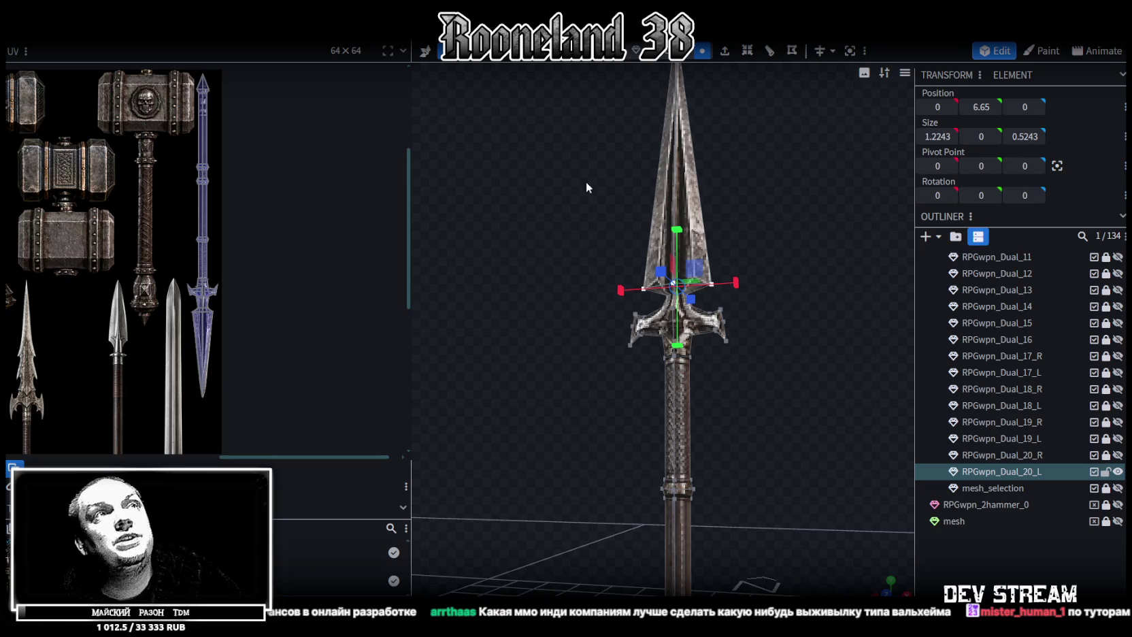
{"action": "left_click", "coordinate": [635, 222]}
{"action": "scroll", "coordinate": [635, 222], "scroll_direction": "up", "scroll_amount": 3}
{"action": "left_click_drag", "start_coordinate": [605, 224], "coordinate": [582, 257]}
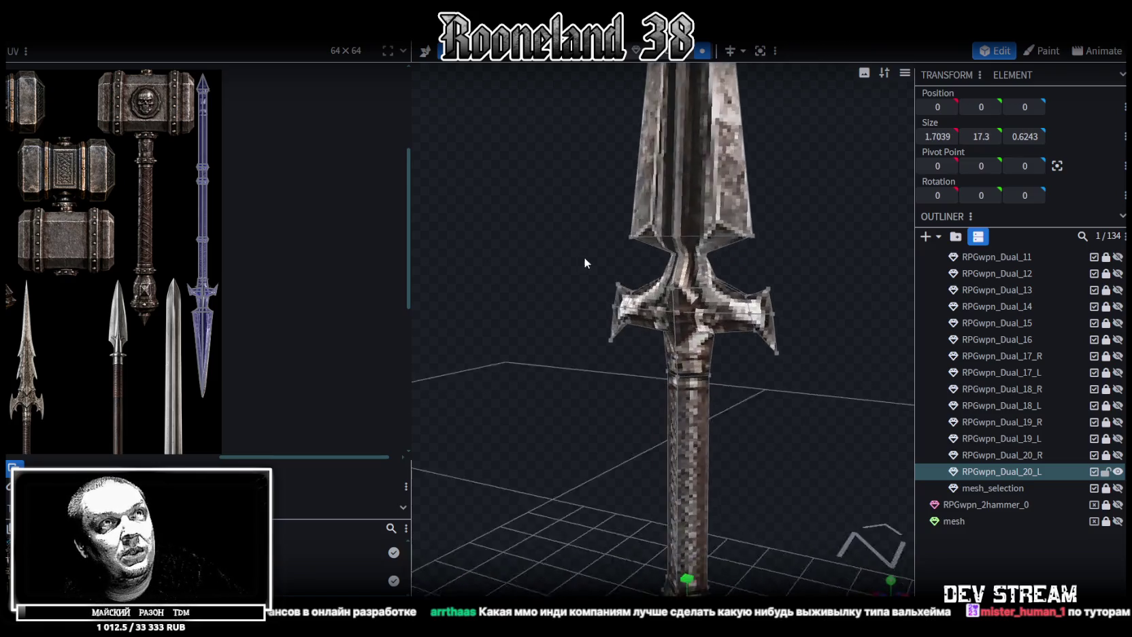
{"action": "scroll", "coordinate": [591, 275], "scroll_direction": "up", "scroll_amount": 2}
{"action": "scroll", "coordinate": [590, 297], "scroll_direction": "down", "scroll_amount": 2}
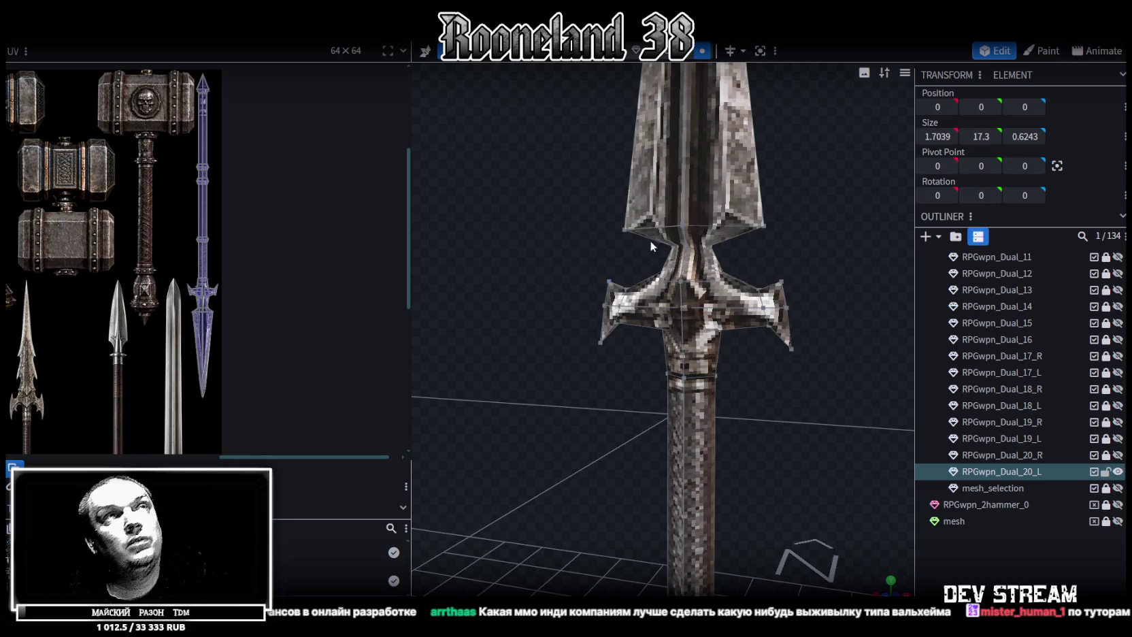
{"action": "scroll", "coordinate": [639, 250], "scroll_direction": "down", "scroll_amount": 2}
{"action": "mouse_move", "coordinate": [565, 182]}
{"action": "left_mouse_down"}
{"action": "mouse_move", "coordinate": [594, 270]}
{"action": "mouse_move", "coordinate": [509, 300]}
{"action": "mouse_move", "coordinate": [780, 253]}
{"action": "mouse_move", "coordinate": [633, 250]}
{"action": "mouse_move", "coordinate": [652, 249]}
{"action": "mouse_move", "coordinate": [681, 219]}
{"action": "left_mouse_up"}
Save the model as RPGweapon.bbmodel
{"action": "key", "text": "ctrl+s"}
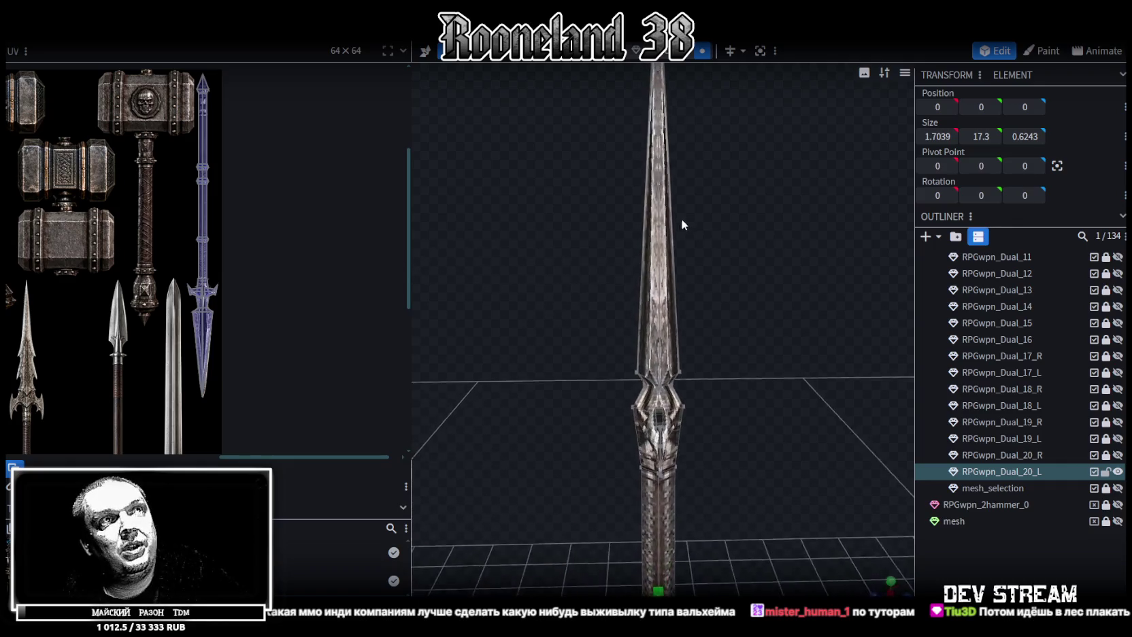
{"action": "scroll", "coordinate": [687, 192], "scroll_direction": "up", "scroll_amount": 2}
{"action": "scroll", "coordinate": [739, 194], "scroll_direction": "up", "scroll_amount": 2}
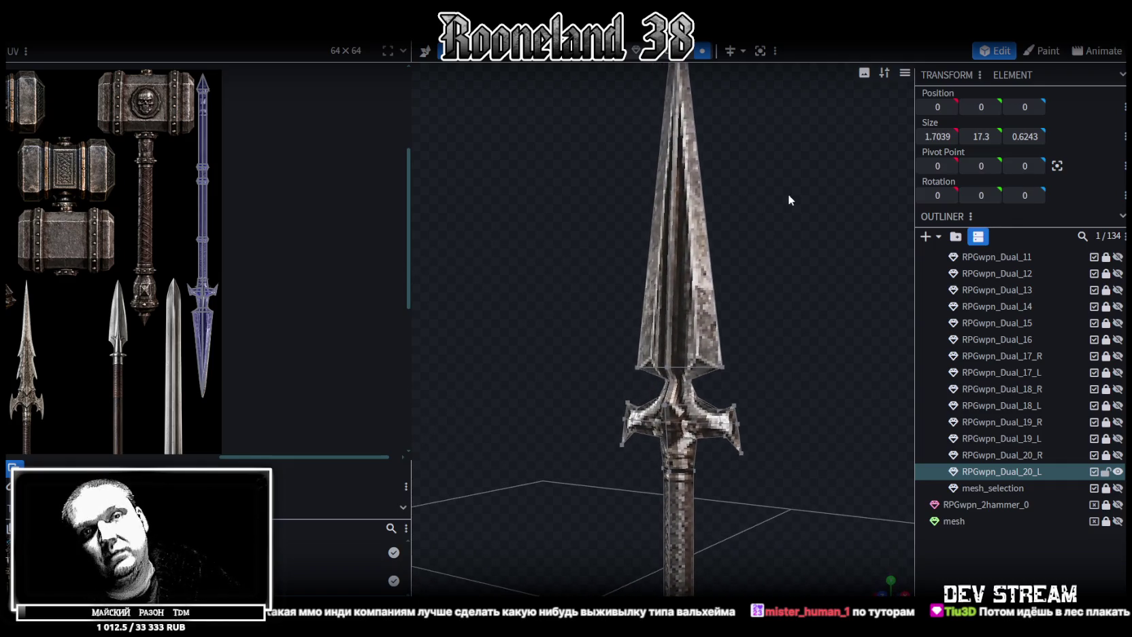
{"action": "mouse_move", "coordinate": [758, 214]}
{"action": "left_mouse_down"}
{"action": "mouse_move", "coordinate": [712, 199]}
{"action": "mouse_move", "coordinate": [729, 218]}
{"action": "mouse_move", "coordinate": [594, 296]}
{"action": "mouse_move", "coordinate": [792, 316]}
{"action": "mouse_move", "coordinate": [739, 329]}
{"action": "left_mouse_up"}
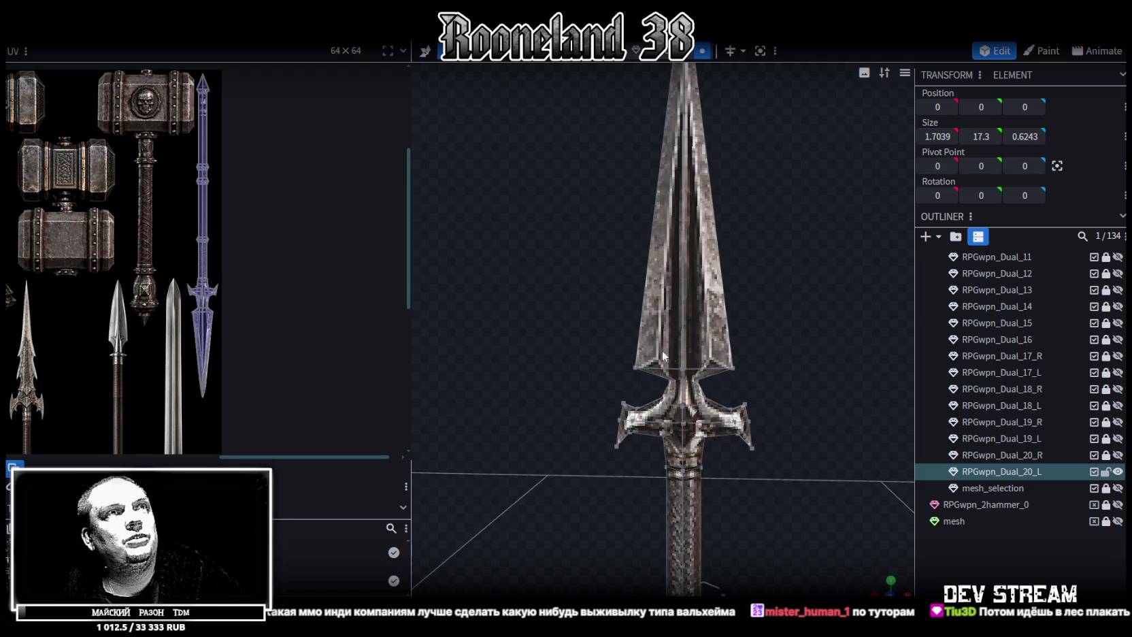
{"action": "scroll", "coordinate": [394, 327], "scroll_direction": "down", "scroll_amount": 3}
{"action": "scroll", "coordinate": [394, 326], "scroll_direction": "down", "scroll_amount": 2}
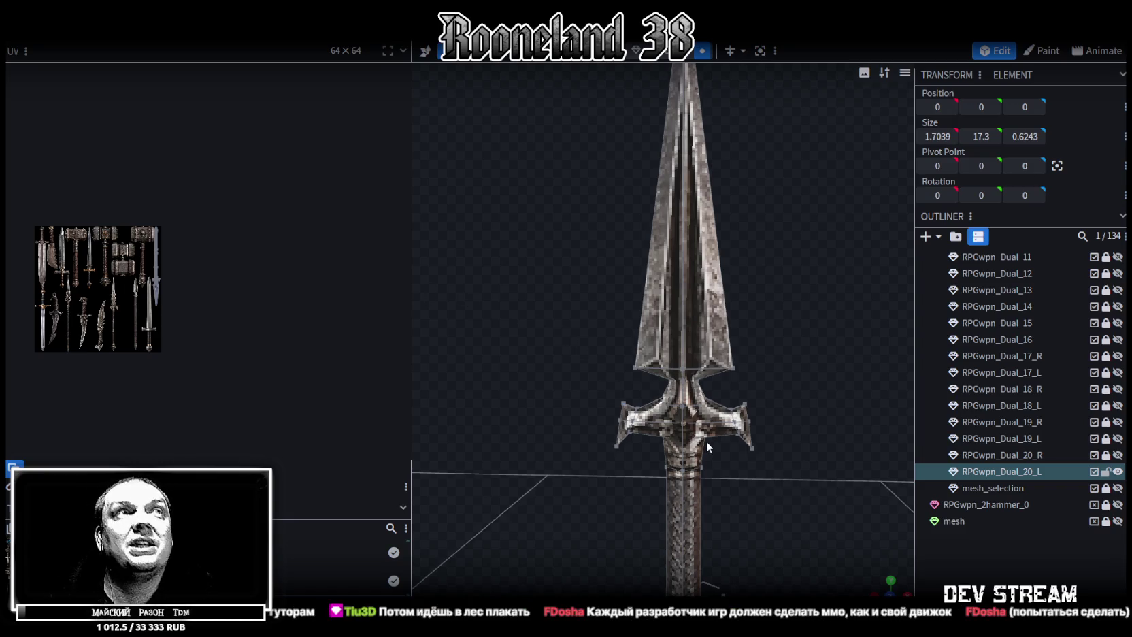
{"action": "scroll", "coordinate": [701, 388], "scroll_direction": "up", "scroll_amount": 2}
{"action": "scroll", "coordinate": [692, 391], "scroll_direction": "up", "scroll_amount": 3}
{"action": "scroll", "coordinate": [692, 388], "scroll_direction": "down", "scroll_amount": 1}
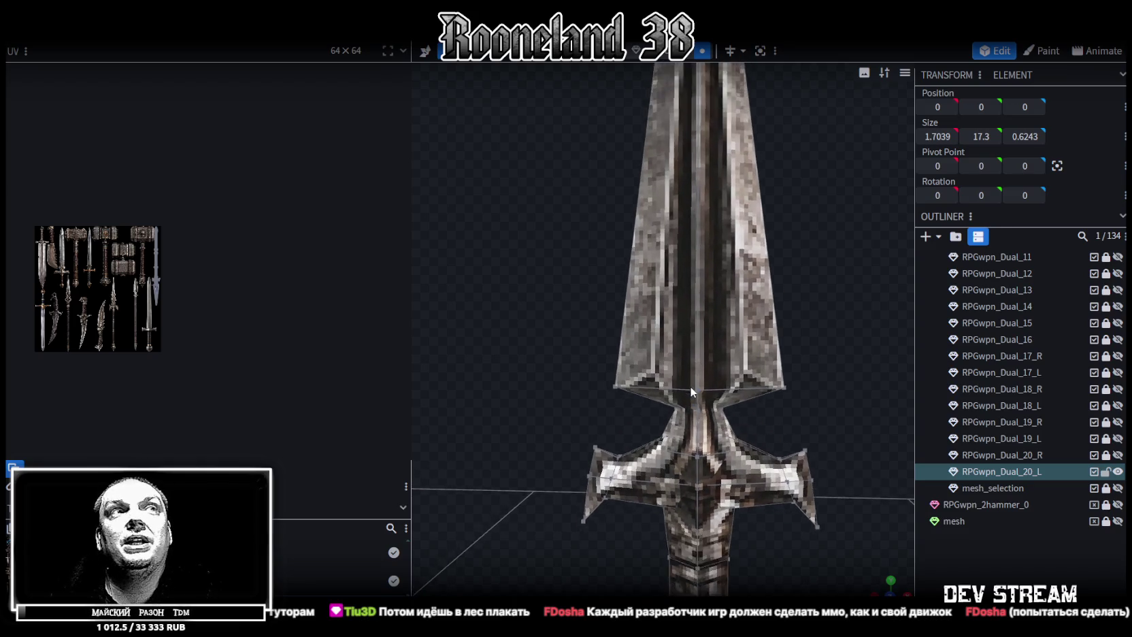
{"action": "left_click_drag", "start_coordinate": [837, 391], "coordinate": [765, 366]}
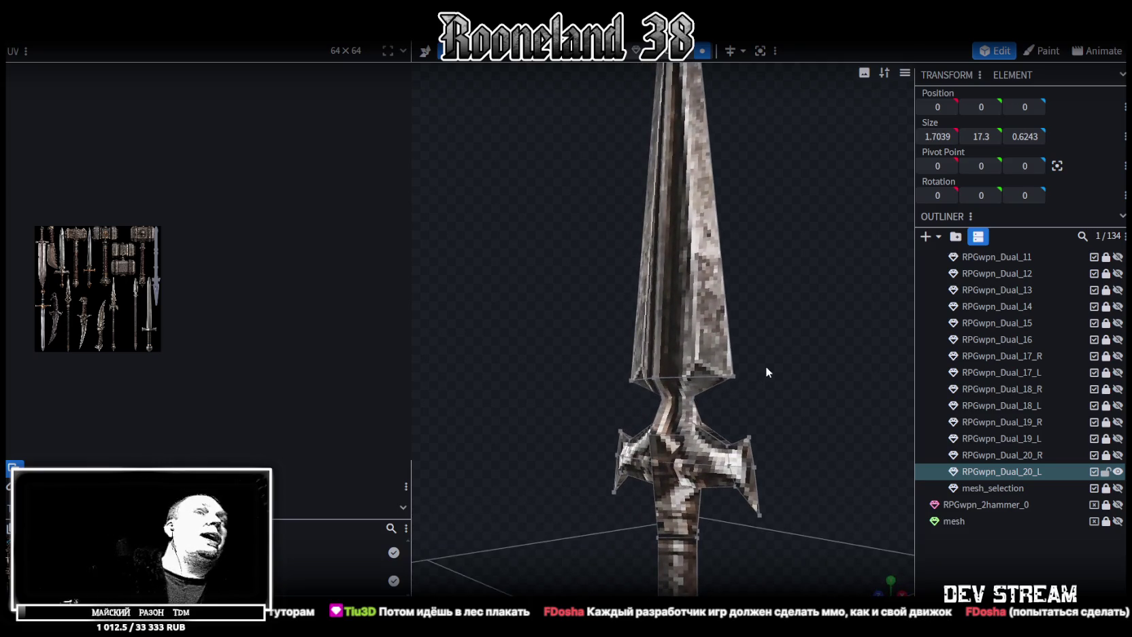
{"action": "mouse_move", "coordinate": [774, 347]}
{"action": "left_mouse_down"}
{"action": "mouse_move", "coordinate": [649, 348]}
{"action": "mouse_move", "coordinate": [581, 381]}
{"action": "mouse_move", "coordinate": [633, 383]}
{"action": "left_mouse_up"}
{"action": "scroll", "coordinate": [607, 379], "scroll_direction": "up", "scroll_amount": 3}
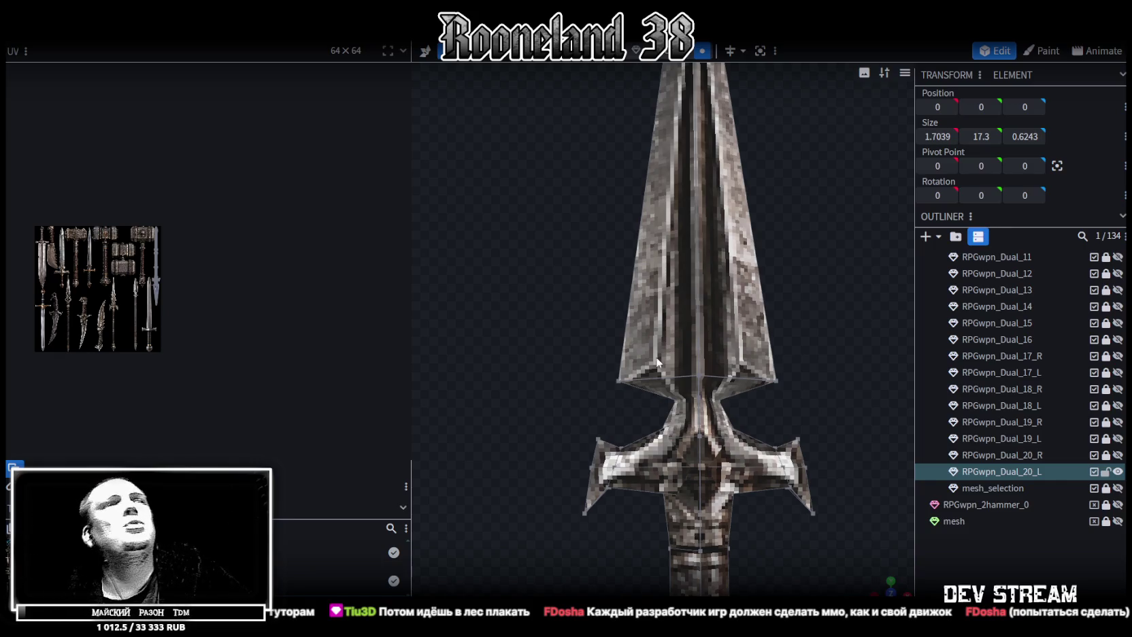
{"action": "scroll", "coordinate": [822, 267], "scroll_direction": "up", "scroll_amount": 2}
{"action": "scroll", "coordinate": [808, 262], "scroll_direction": "up", "scroll_amount": 1}
{"action": "scroll", "coordinate": [820, 262], "scroll_direction": "up", "scroll_amount": 1}
{"action": "scroll", "coordinate": [815, 264], "scroll_direction": "down", "scroll_amount": 3}
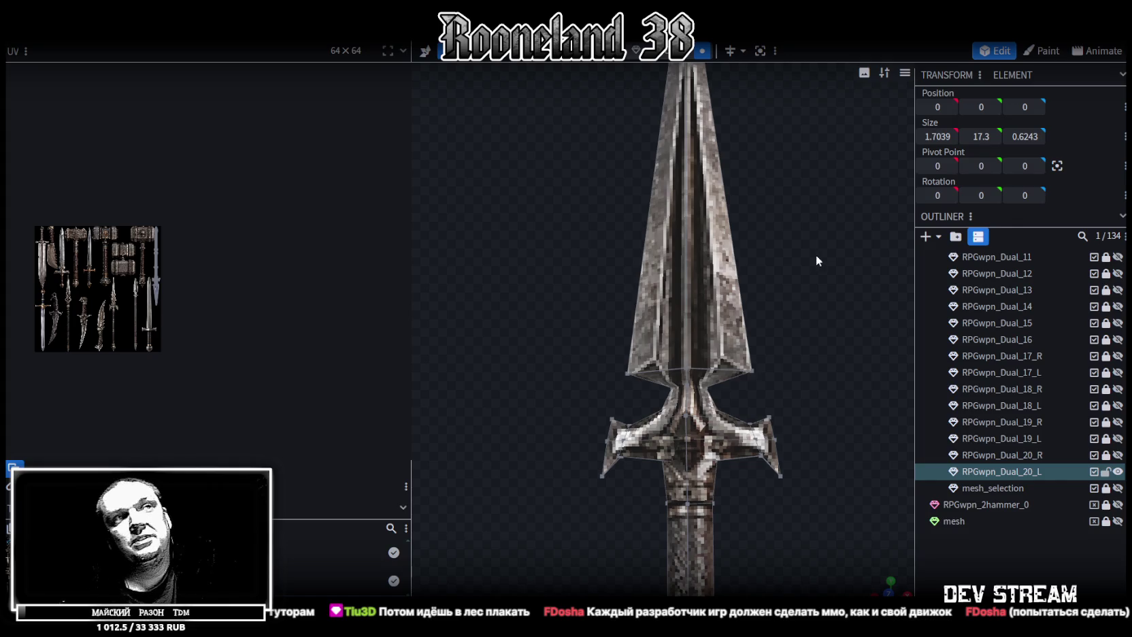
{"action": "scroll", "coordinate": [816, 254], "scroll_direction": "up", "scroll_amount": 1}
{"action": "mouse_move", "coordinate": [566, 365]}
{"action": "left_mouse_down"}
{"action": "mouse_move", "coordinate": [445, 348]}
{"action": "mouse_move", "coordinate": [491, 356]}
{"action": "left_mouse_up"}
{"action": "scroll", "coordinate": [580, 348], "scroll_direction": "down", "scroll_amount": 2}
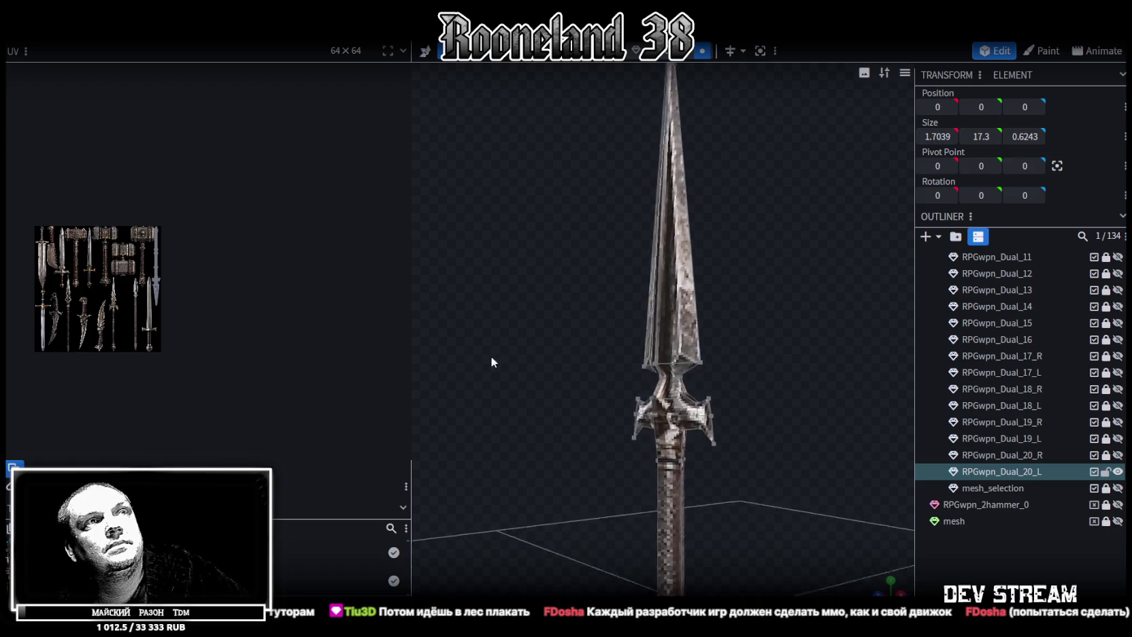
{"action": "scroll", "coordinate": [568, 347], "scroll_direction": "up", "scroll_amount": 3}
{"action": "scroll", "coordinate": [606, 334], "scroll_direction": "up", "scroll_amount": 2}
{"action": "scroll", "coordinate": [602, 332], "scroll_direction": "up", "scroll_amount": 1}
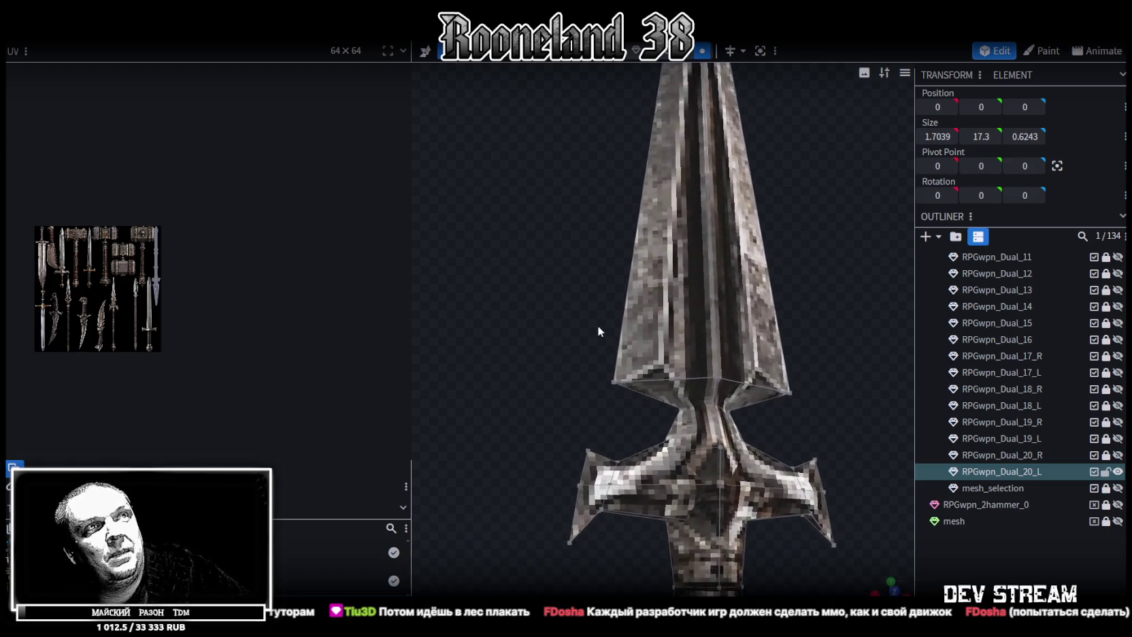
{"action": "scroll", "coordinate": [598, 325], "scroll_direction": "up", "scroll_amount": 1}
{"action": "left_click", "coordinate": [685, 408]}
Select the blade-base vertices at the crossguard along with their mirrored partners on the other side
{"action": "left_click_drag", "start_coordinate": [823, 417], "coordinate": [735, 413]}
{"action": "left_click", "coordinate": [734, 413]}
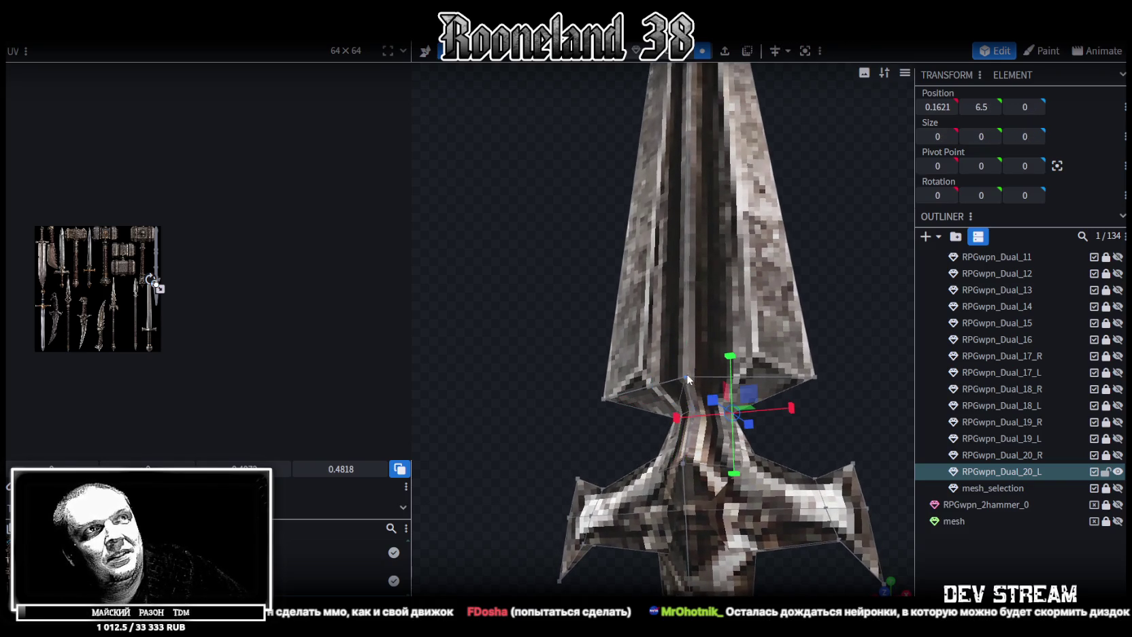
{"action": "left_click", "coordinate": [687, 374], "text": "shift"}
{"action": "mouse_move", "coordinate": [845, 421]}
{"action": "left_mouse_down"}
{"action": "mouse_move", "coordinate": [710, 422]}
{"action": "mouse_move", "coordinate": [701, 394]}
{"action": "mouse_move", "coordinate": [617, 416]}
{"action": "left_mouse_up"}
{"action": "left_click", "coordinate": [686, 389]}
{"action": "left_click", "coordinate": [631, 401]}
Check the narrowed neck by cycling viewport shading back to textured, and save the model
{"action": "key", "text": "z"}
{"action": "key", "text": "z"}
{"action": "key", "text": "z"}
{"action": "key", "text": "z"}
{"action": "mouse_move", "coordinate": [788, 433]}
{"action": "left_mouse_down"}
{"action": "mouse_move", "coordinate": [580, 428]}
{"action": "mouse_move", "coordinate": [818, 437]}
{"action": "mouse_move", "coordinate": [757, 445]}
{"action": "mouse_move", "coordinate": [767, 460]}
{"action": "mouse_move", "coordinate": [810, 469]}
{"action": "left_mouse_up"}
{"action": "key", "text": "z"}
{"action": "key", "text": "z"}
{"action": "key", "text": "z"}
{"action": "key", "text": "z"}
{"action": "key", "text": "ctrl+s"}
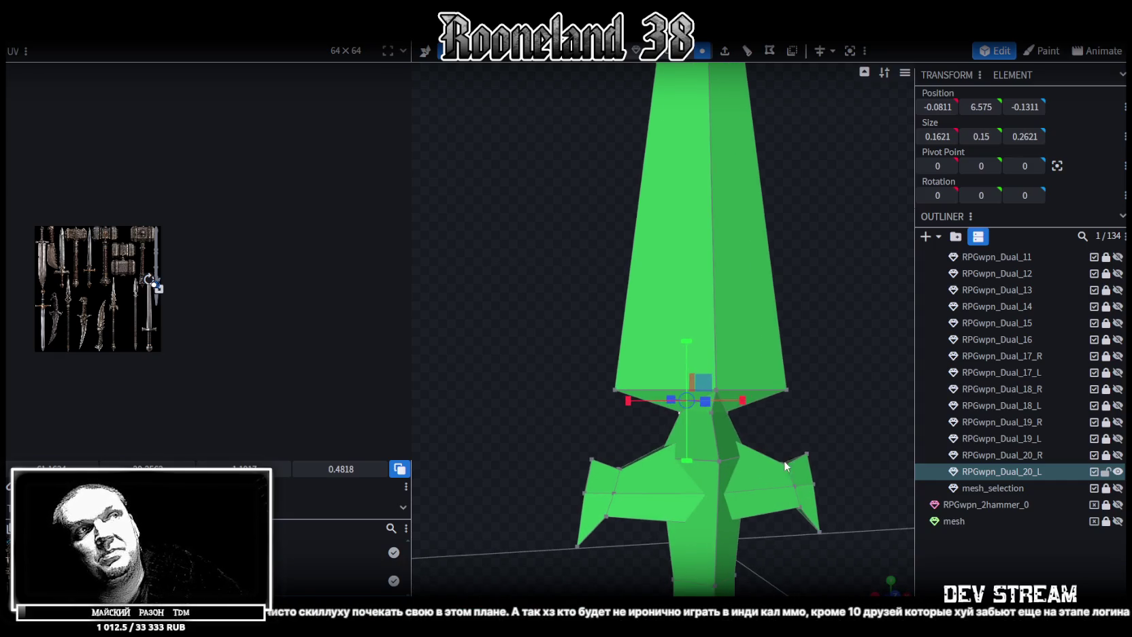
{"action": "scroll", "coordinate": [755, 434], "scroll_direction": "up", "scroll_amount": 2}
{"action": "scroll", "coordinate": [745, 432], "scroll_direction": "up", "scroll_amount": 2}
{"action": "scroll", "coordinate": [743, 431], "scroll_direction": "down", "scroll_amount": 2}
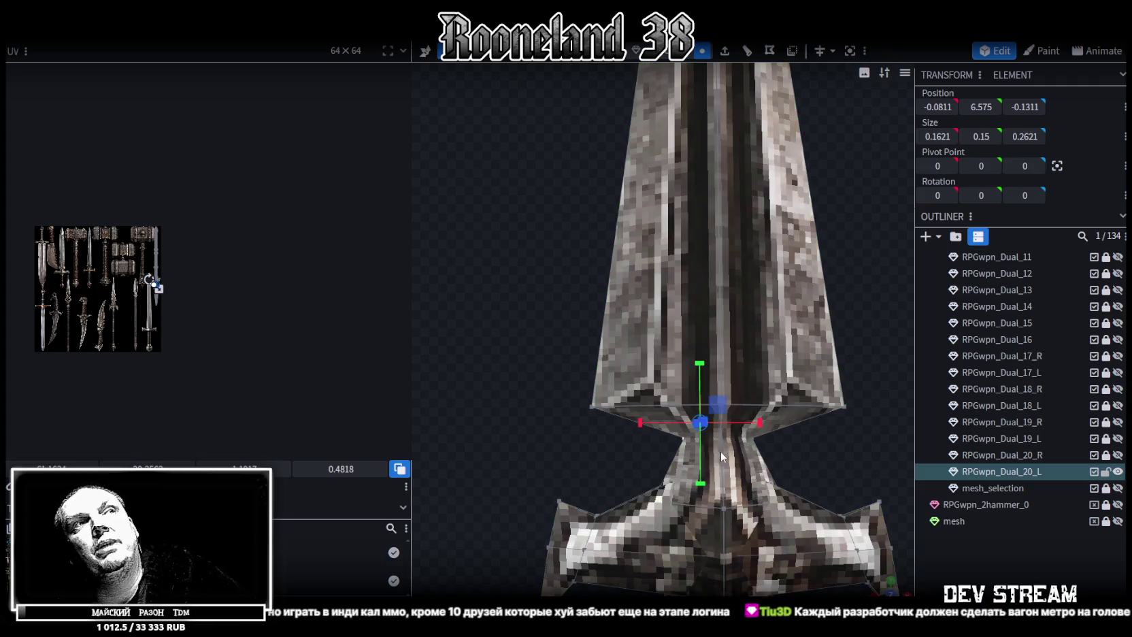
{"action": "scroll", "coordinate": [721, 451], "scroll_direction": "down", "scroll_amount": 2}
{"action": "mouse_move", "coordinate": [721, 451]}
{"action": "left_mouse_down"}
{"action": "mouse_move", "coordinate": [703, 437]}
{"action": "mouse_move", "coordinate": [671, 439]}
{"action": "left_mouse_up"}
{"action": "key", "text": "ctrl+s"}
{"action": "mouse_move", "coordinate": [779, 435]}
{"action": "left_mouse_down"}
{"action": "mouse_move", "coordinate": [830, 416]}
{"action": "mouse_move", "coordinate": [806, 414]}
{"action": "left_mouse_up"}
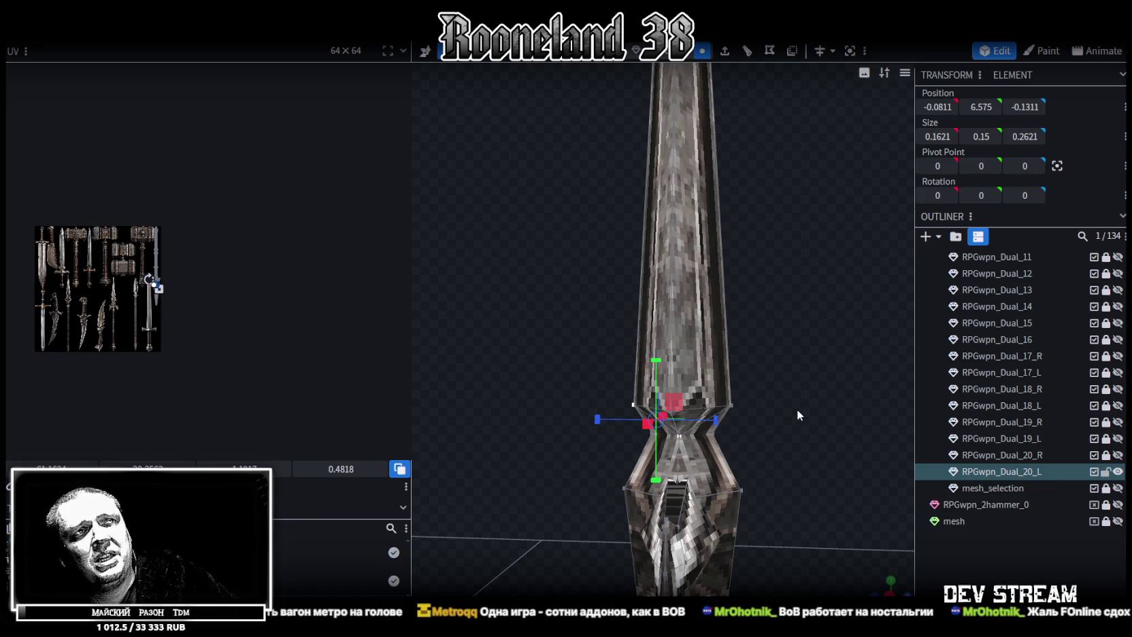
View the crossguard from the front and save RPGweapon.bbmodel
{"action": "mouse_move", "coordinate": [796, 409]}
{"action": "left_mouse_down"}
{"action": "mouse_move", "coordinate": [782, 425]}
{"action": "mouse_move", "coordinate": [701, 418]}
{"action": "mouse_move", "coordinate": [719, 449]}
{"action": "left_mouse_up"}
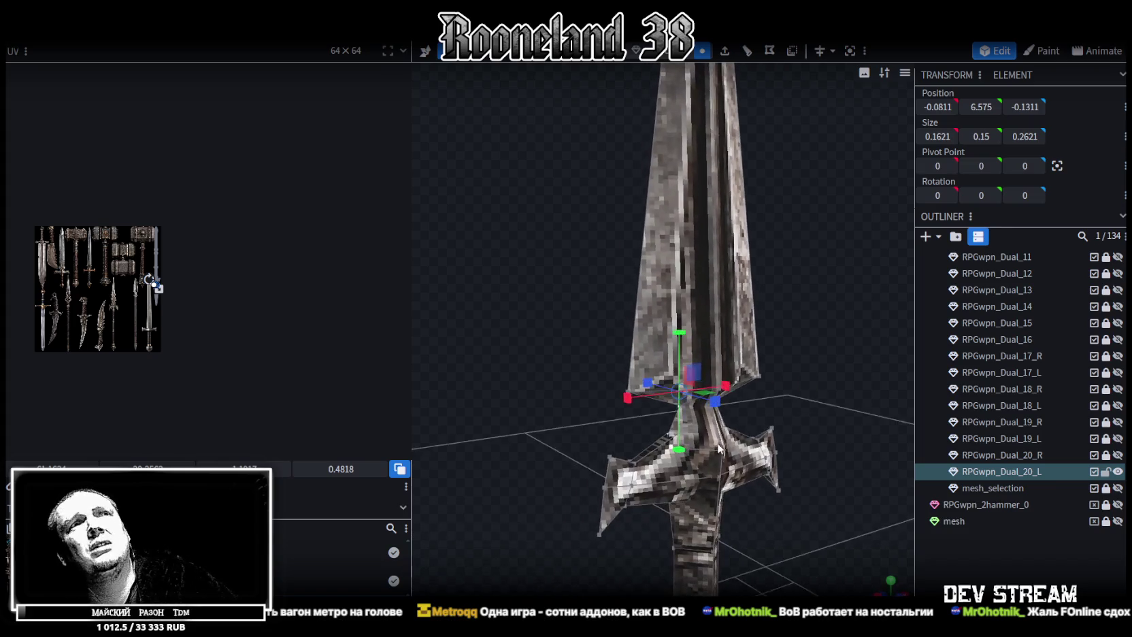
{"action": "mouse_move", "coordinate": [845, 350]}
{"action": "left_mouse_down"}
{"action": "mouse_move", "coordinate": [825, 380]}
{"action": "mouse_move", "coordinate": [777, 372]}
{"action": "mouse_move", "coordinate": [781, 358]}
{"action": "mouse_move", "coordinate": [790, 453]}
{"action": "mouse_move", "coordinate": [741, 413]}
{"action": "mouse_move", "coordinate": [776, 426]}
{"action": "mouse_move", "coordinate": [727, 334]}
{"action": "mouse_move", "coordinate": [659, 371]}
{"action": "mouse_move", "coordinate": [762, 371]}
{"action": "mouse_move", "coordinate": [781, 358]}
{"action": "mouse_move", "coordinate": [765, 370]}
{"action": "left_mouse_up"}
{"action": "key", "text": "ctrl+s"}
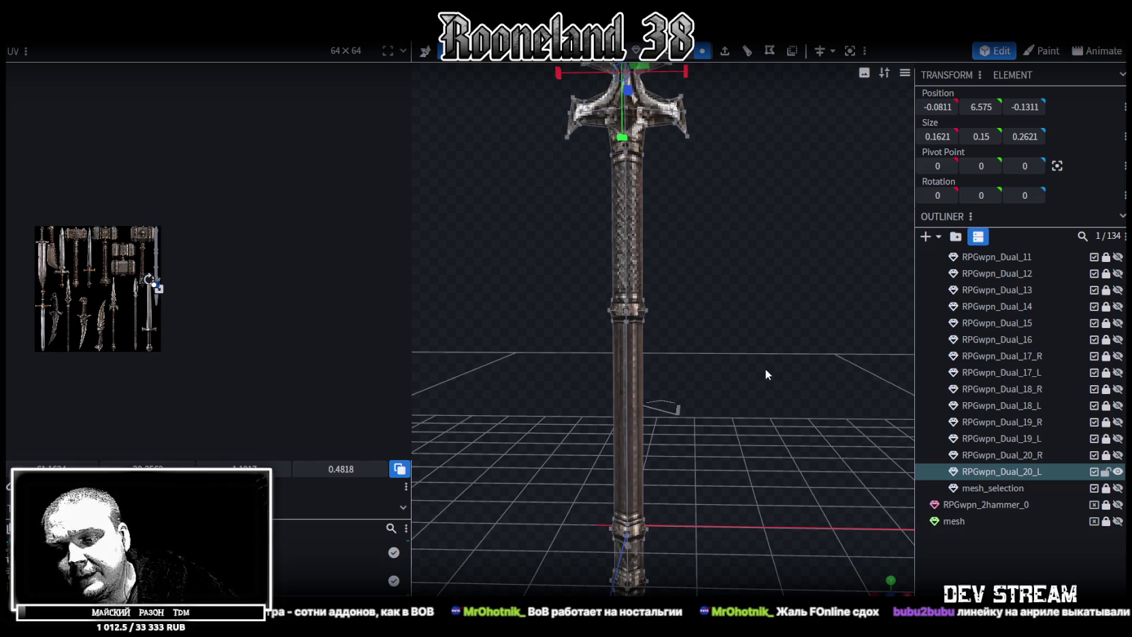
Select the ring on the spear shaft, save again, then deselect the spear part
{"action": "mouse_move", "coordinate": [765, 368]}
{"action": "left_mouse_down"}
{"action": "mouse_move", "coordinate": [760, 418]}
{"action": "mouse_move", "coordinate": [782, 391]}
{"action": "left_mouse_up"}
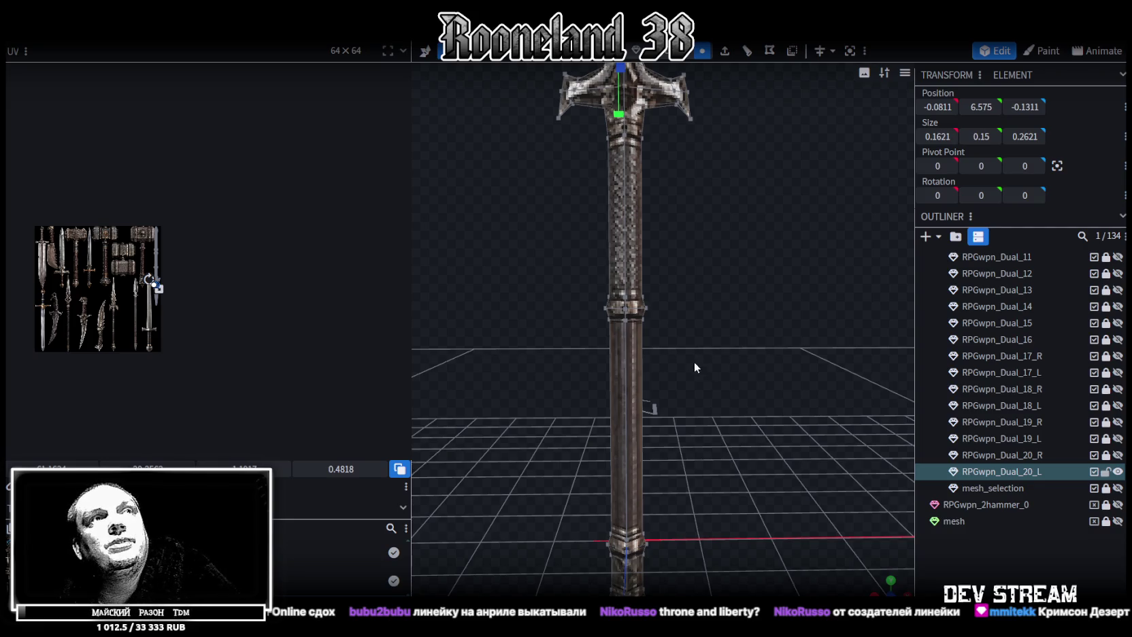
{"action": "scroll", "coordinate": [694, 361], "scroll_direction": "up", "scroll_amount": 2}
{"action": "left_click", "coordinate": [635, 302]}
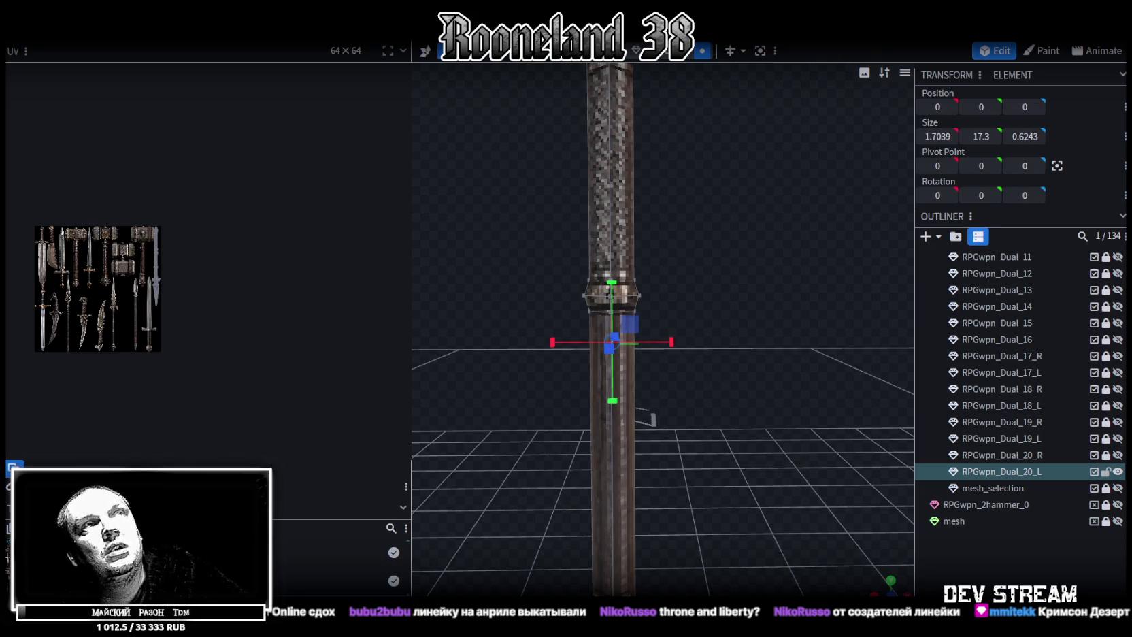
{"action": "left_click", "coordinate": [703, 51]}
{"action": "left_click", "coordinate": [631, 294]}
{"action": "scroll", "coordinate": [675, 399], "scroll_direction": "down", "scroll_amount": 3}
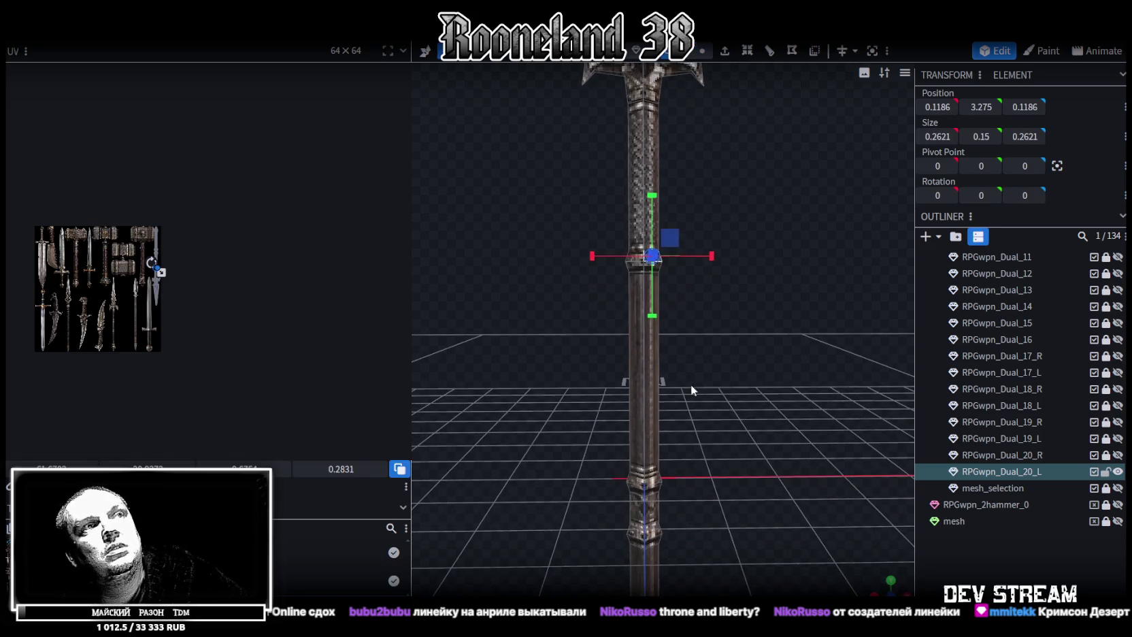
{"action": "key", "text": "ctrl+s"}
{"action": "scroll", "coordinate": [757, 441], "scroll_direction": "down", "scroll_amount": 3}
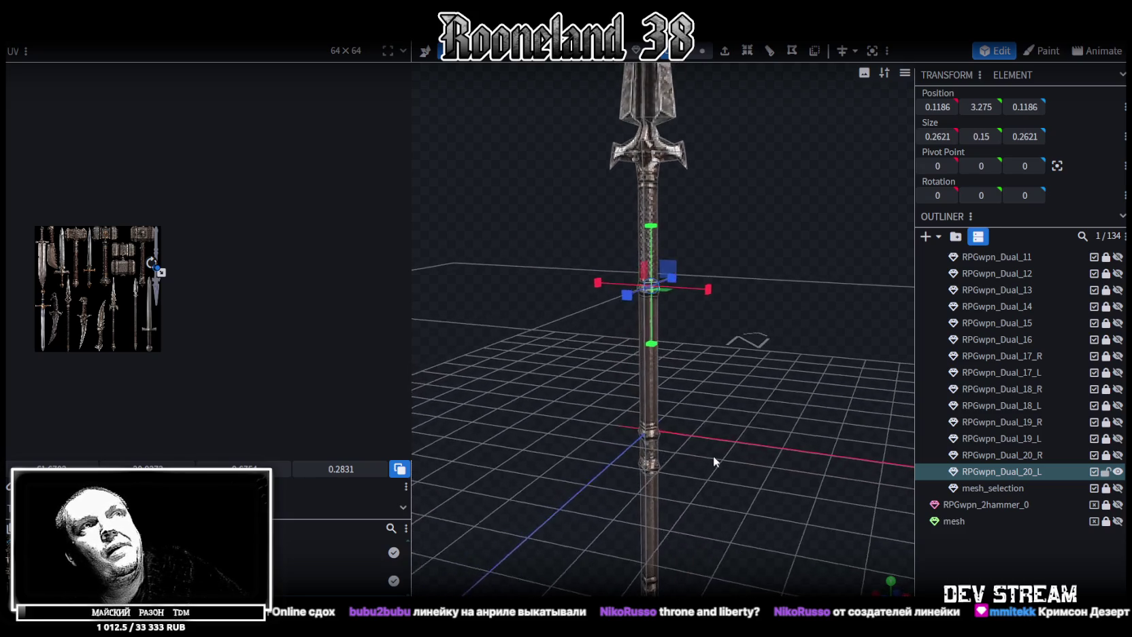
{"action": "left_click_drag", "start_coordinate": [698, 459], "coordinate": [732, 469]}
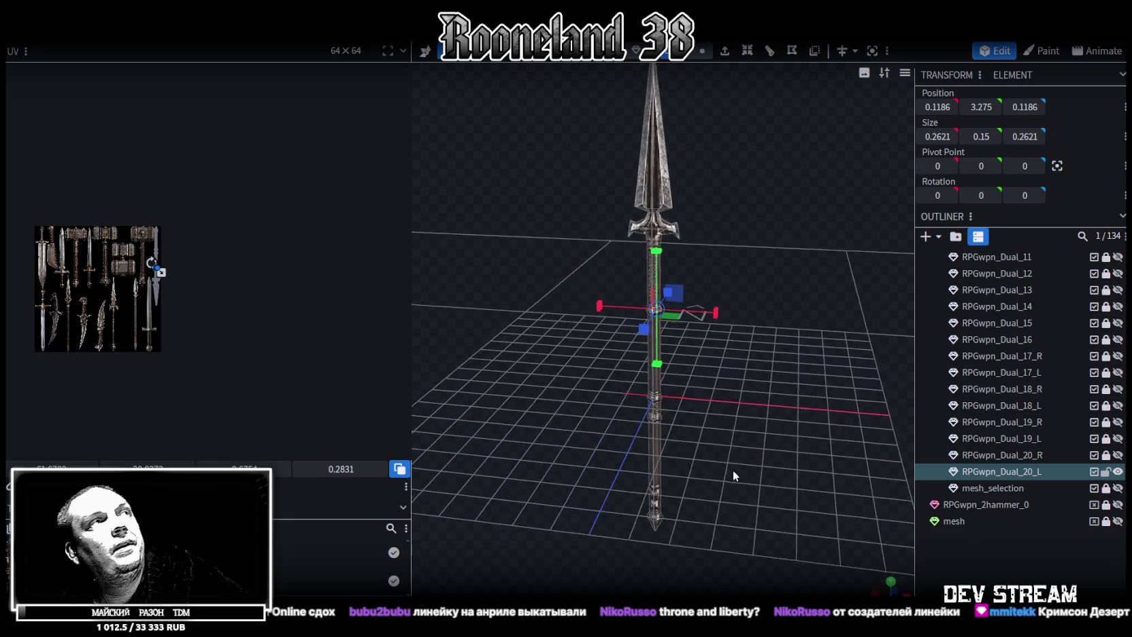
{"action": "left_click", "coordinate": [1119, 471]}
Hide the spear and widen the 3D viewport by dragging the divider left
{"action": "left_click", "coordinate": [1119, 471]}
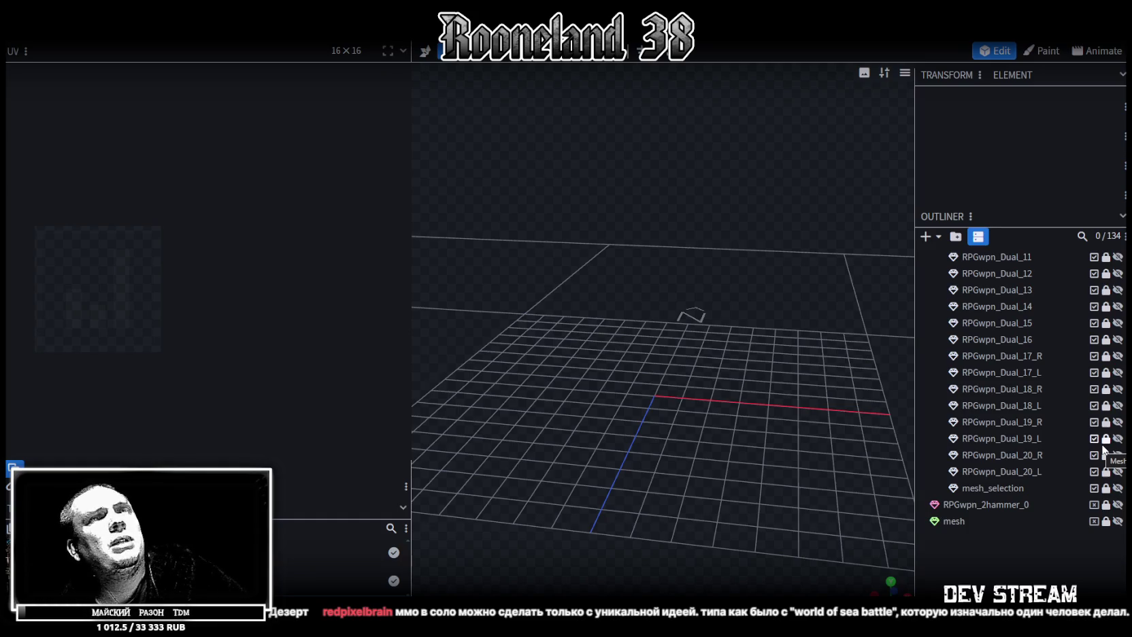
{"action": "mouse_move", "coordinate": [605, 300]}
{"action": "left_mouse_down"}
{"action": "mouse_move", "coordinate": [707, 327]}
{"action": "mouse_move", "coordinate": [688, 305]}
{"action": "mouse_move", "coordinate": [723, 333]}
{"action": "mouse_move", "coordinate": [477, 319]}
{"action": "left_mouse_up"}
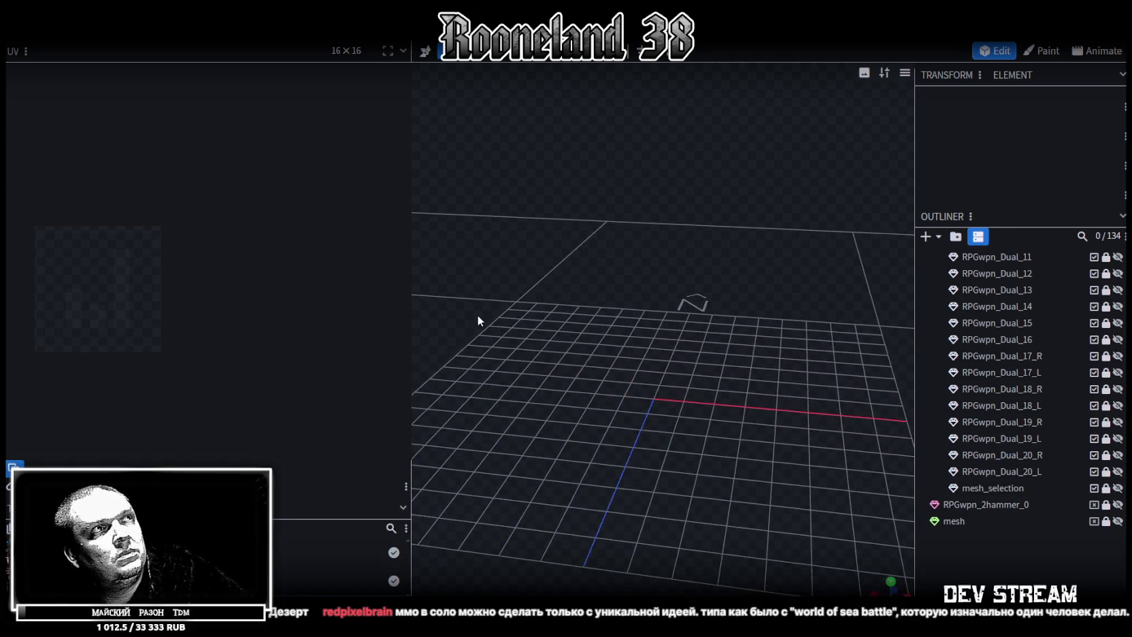
{"action": "left_click_drag", "start_coordinate": [410, 299], "coordinate": [313, 287]}
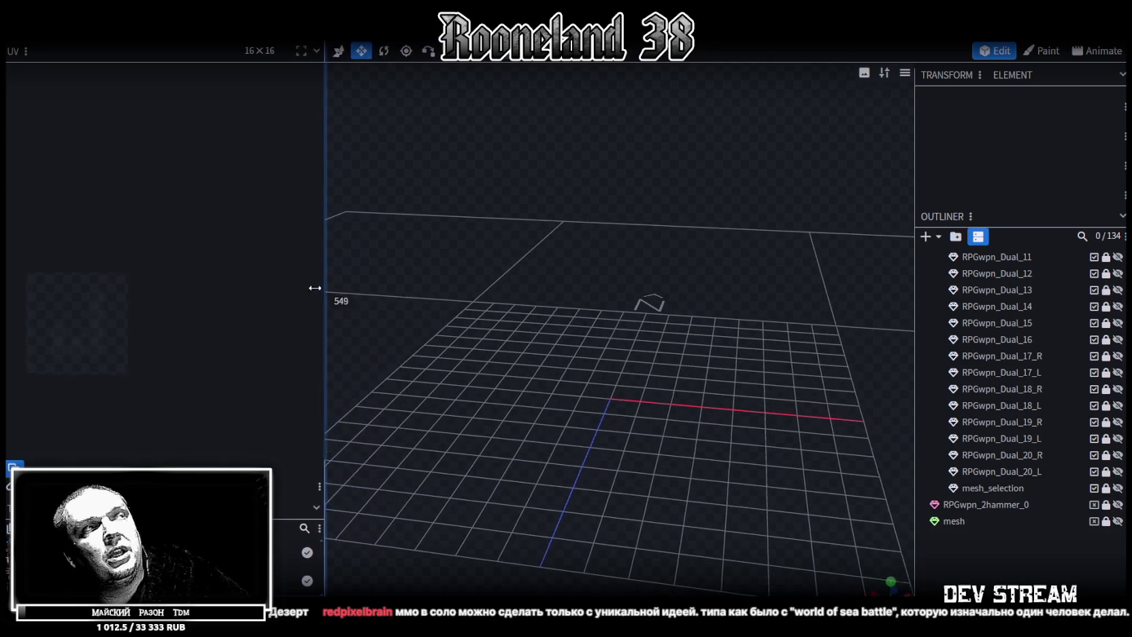
{"action": "mouse_move", "coordinate": [532, 355]}
{"action": "left_mouse_down"}
{"action": "mouse_move", "coordinate": [527, 369]}
{"action": "mouse_move", "coordinate": [615, 364]}
{"action": "mouse_move", "coordinate": [616, 390]}
{"action": "mouse_move", "coordinate": [605, 385]}
{"action": "mouse_move", "coordinate": [626, 365]}
{"action": "mouse_move", "coordinate": [653, 386]}
{"action": "mouse_move", "coordinate": [643, 372]}
{"action": "mouse_move", "coordinate": [648, 386]}
{"action": "mouse_move", "coordinate": [618, 384]}
{"action": "left_mouse_up"}
Save the project as RPGweapon.bbmodel, leaving the spear hidden
{"action": "key", "text": "ctrl+s"}
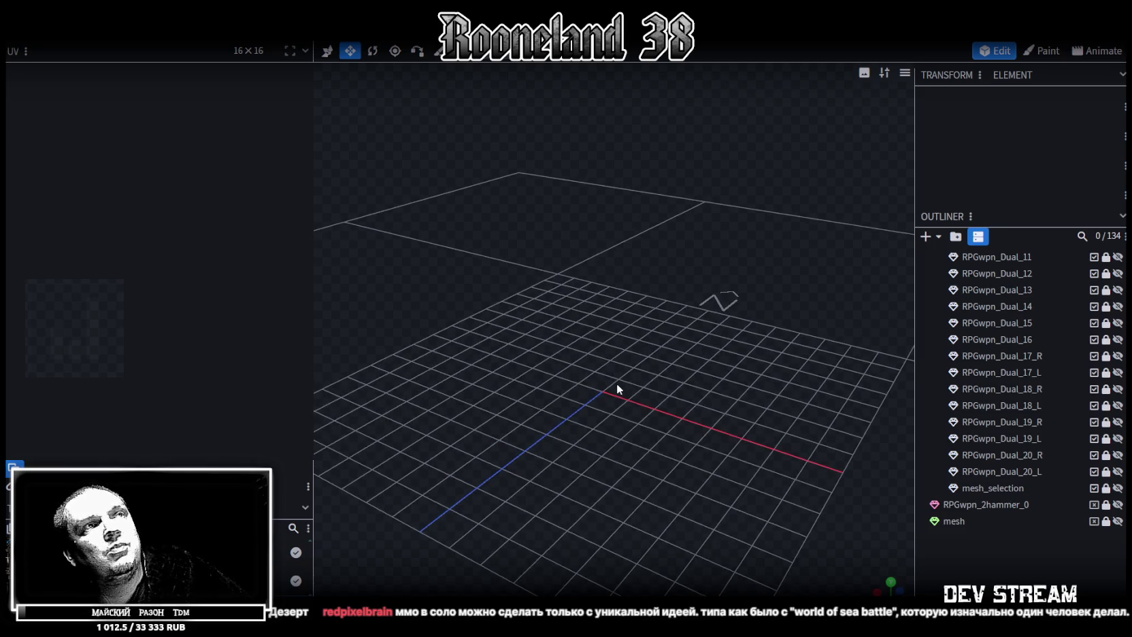
{"action": "left_click_drag", "start_coordinate": [619, 382], "coordinate": [627, 373]}
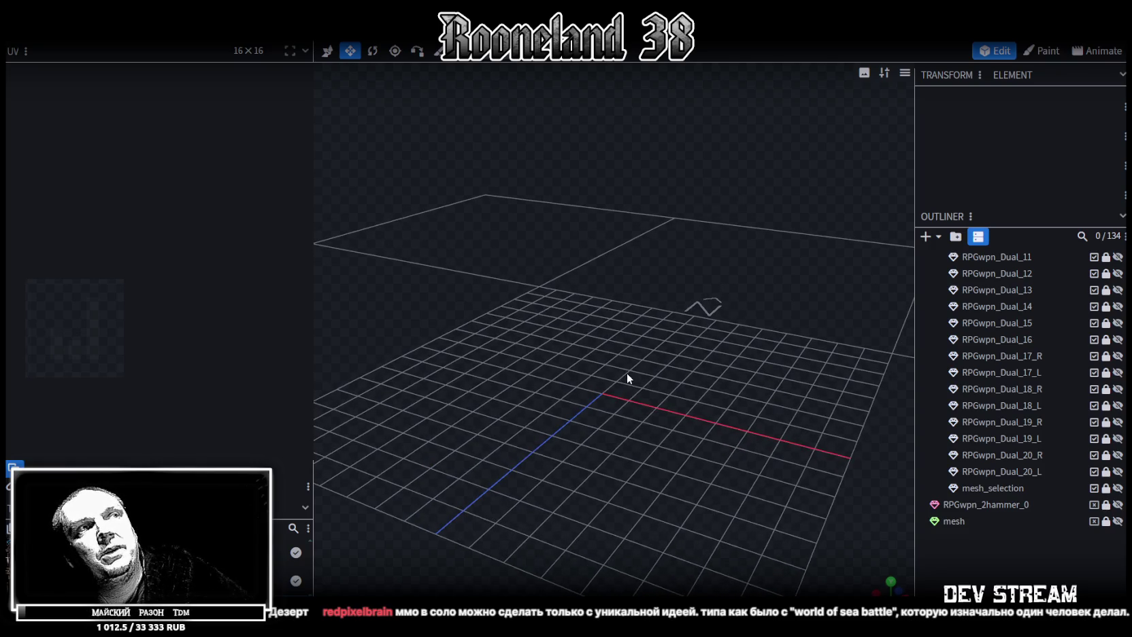
{"action": "left_click", "coordinate": [1118, 471]}
{"action": "left_click", "coordinate": [1118, 472]}
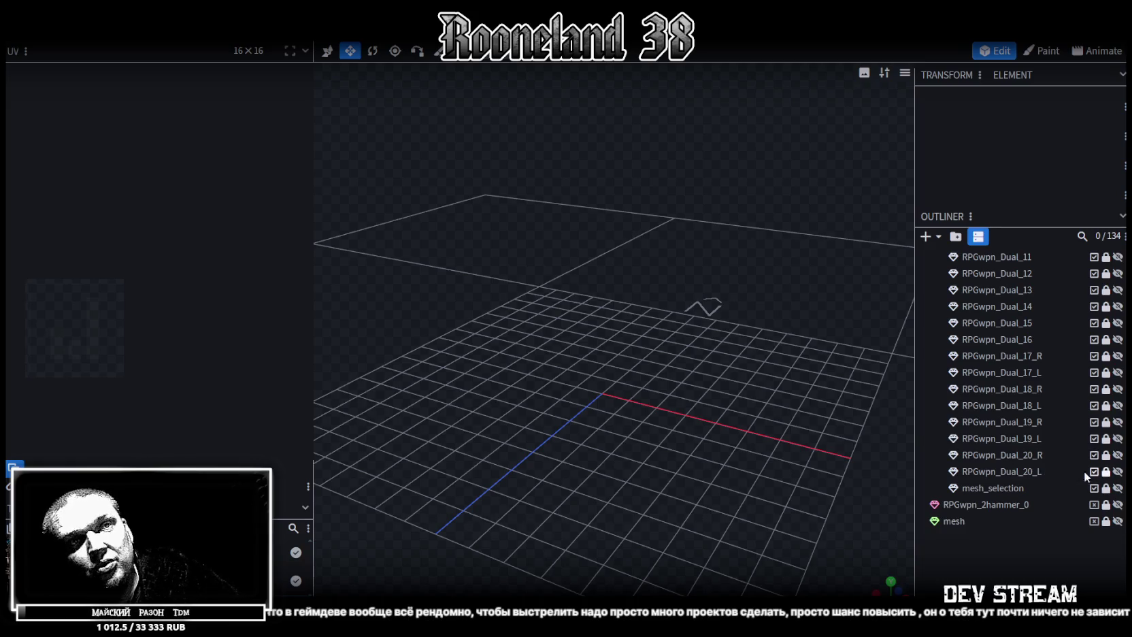
Show and select RPGwpn_Dual_20_L, then hide it and reveal and select the mesh_selection plane
{"action": "left_click", "coordinate": [1118, 471]}
{"action": "mouse_move", "coordinate": [648, 345]}
{"action": "left_mouse_down"}
{"action": "mouse_move", "coordinate": [713, 349]}
{"action": "mouse_move", "coordinate": [556, 132]}
{"action": "left_mouse_up"}
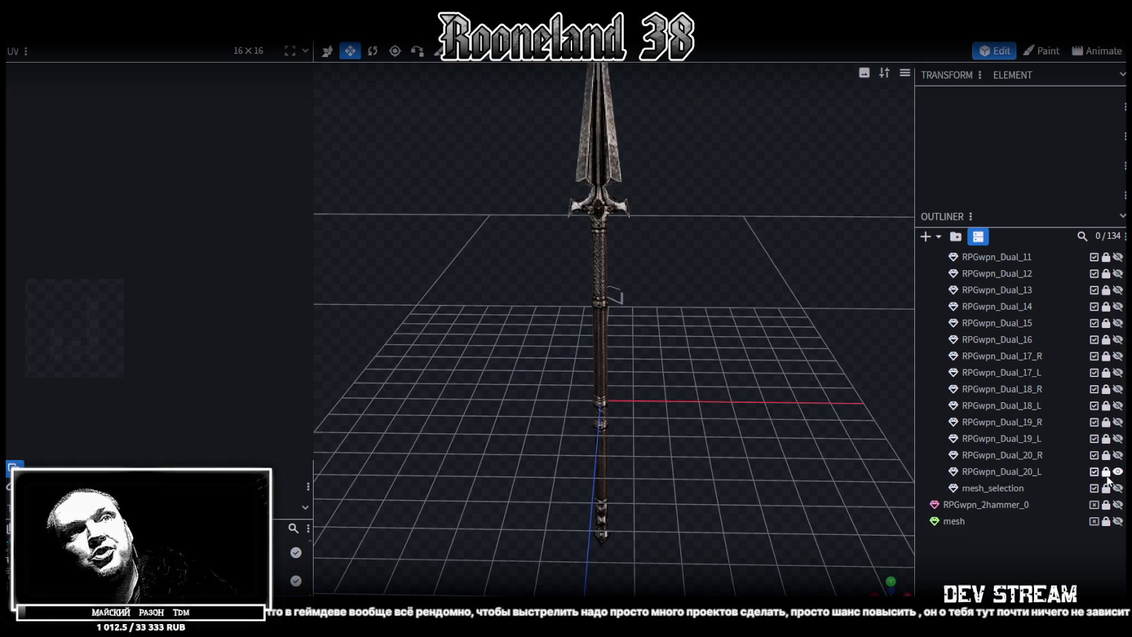
{"action": "left_click", "coordinate": [1035, 471]}
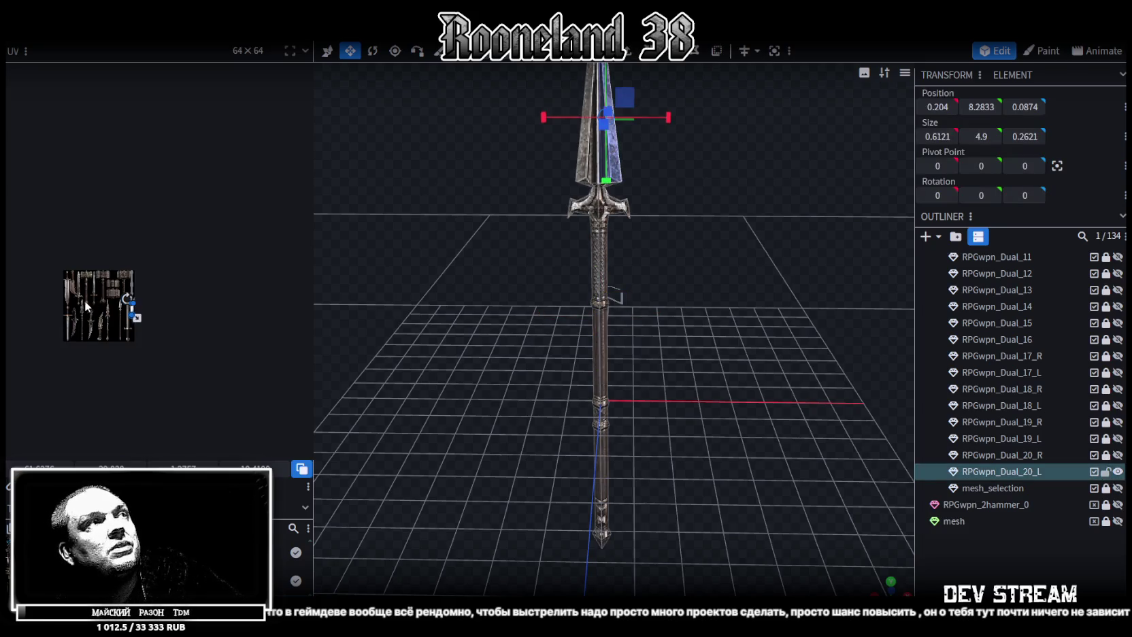
{"action": "scroll", "coordinate": [84, 300], "scroll_direction": "up", "scroll_amount": 2}
{"action": "scroll", "coordinate": [112, 297], "scroll_direction": "up", "scroll_amount": 3}
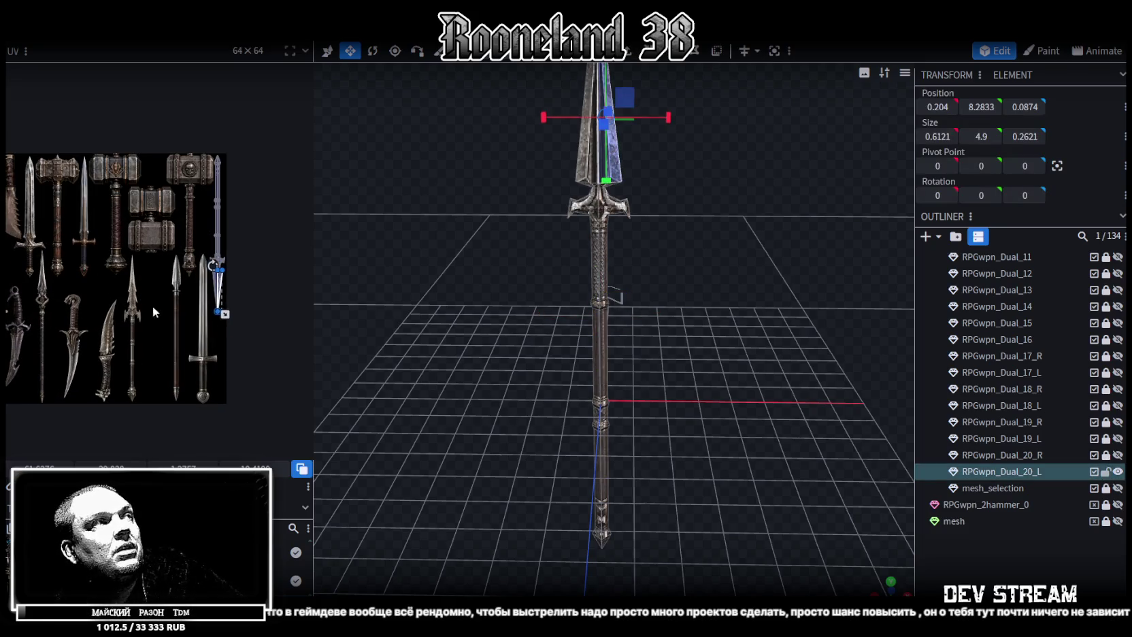
{"action": "left_click", "coordinate": [1118, 471]}
{"action": "left_click", "coordinate": [1119, 488]}
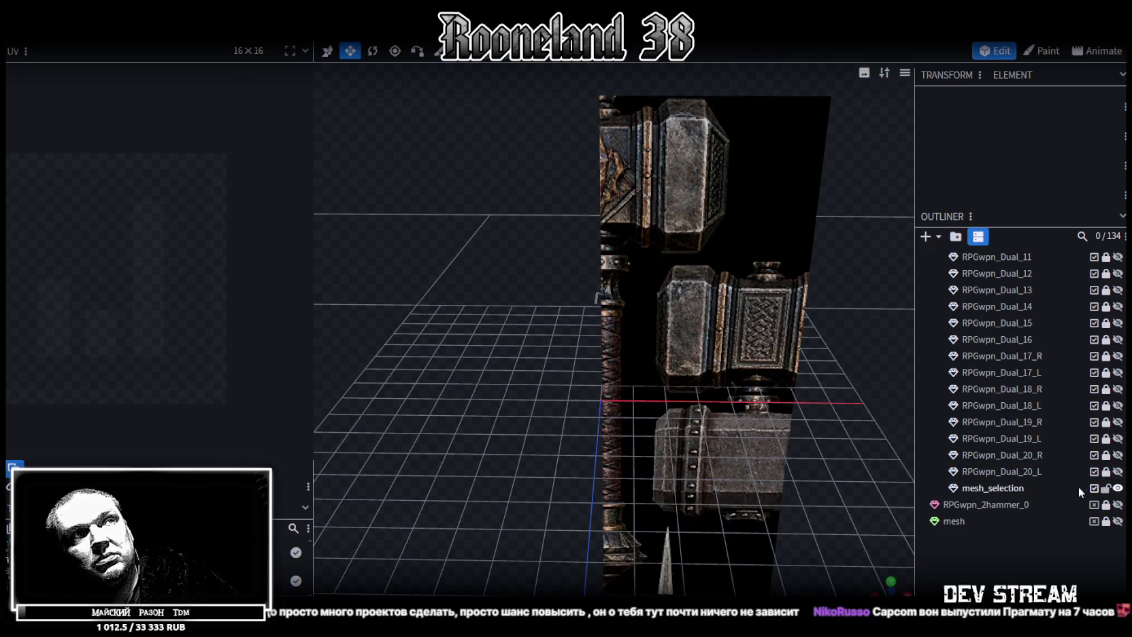
{"action": "left_click", "coordinate": [1008, 490]}
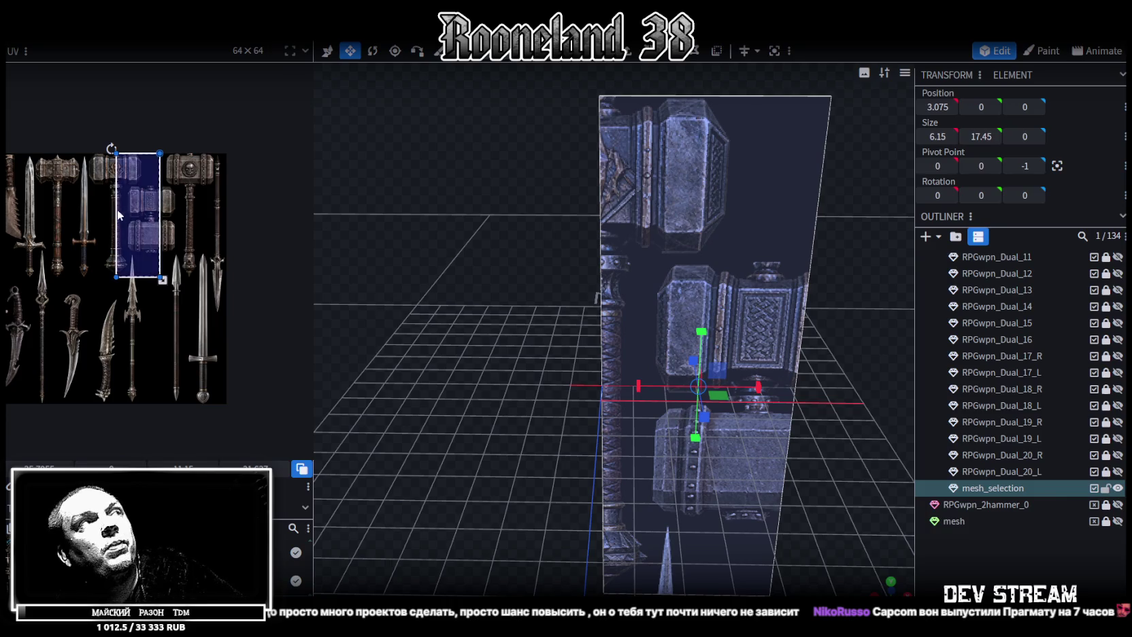
Move the mesh_selection plane's UV rectangle from the hammer images onto the dagger image
{"action": "scroll", "coordinate": [139, 245], "scroll_direction": "down", "scroll_amount": 1}
{"action": "scroll", "coordinate": [205, 198], "scroll_direction": "up", "scroll_amount": 2}
{"action": "left_click_drag", "start_coordinate": [213, 197], "coordinate": [82, 339]}
{"action": "scroll", "coordinate": [82, 344], "scroll_direction": "up", "scroll_amount": 3}
{"action": "scroll", "coordinate": [196, 268], "scroll_direction": "up", "scroll_amount": 2}
{"action": "left_click", "coordinate": [192, 264]}
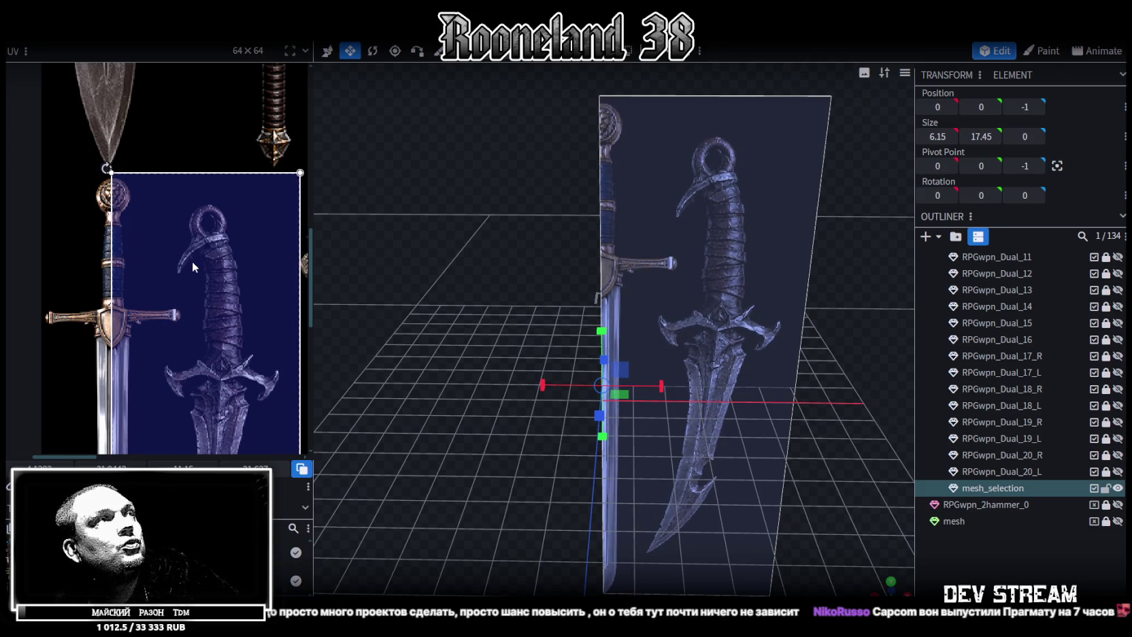
{"action": "middle_click_drag", "start_coordinate": [193, 261], "coordinate": [254, 86]}
{"action": "scroll", "coordinate": [215, 130], "scroll_direction": "up", "scroll_amount": 2}
{"action": "scroll", "coordinate": [216, 190], "scroll_direction": "up", "scroll_amount": 2}
{"action": "scroll", "coordinate": [234, 265], "scroll_direction": "up", "scroll_amount": 1}
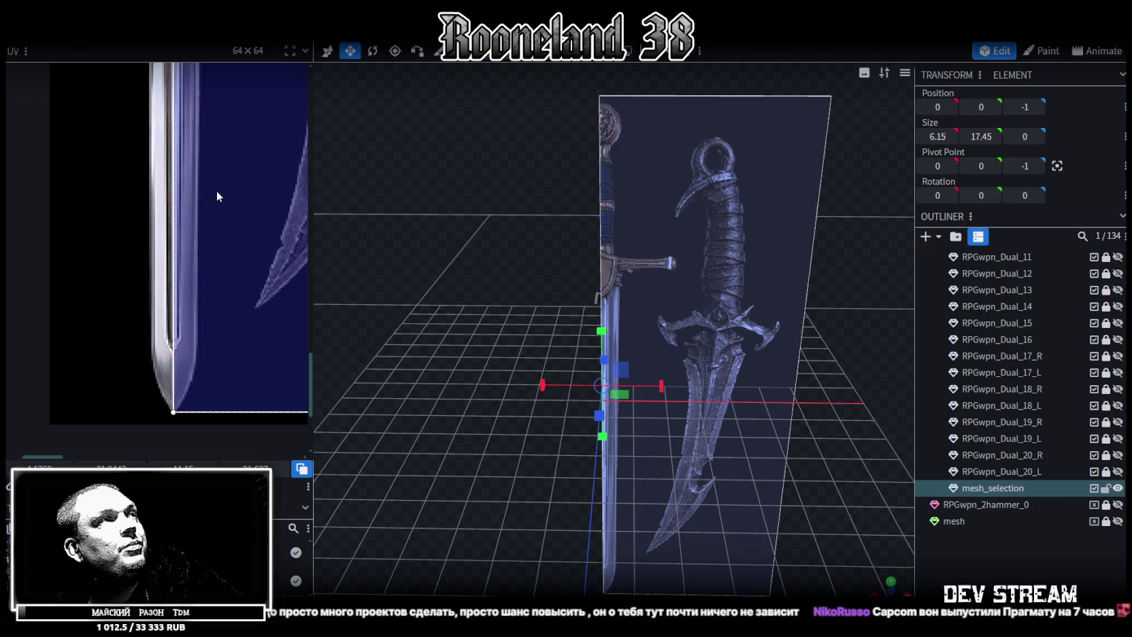
{"action": "scroll", "coordinate": [230, 279], "scroll_direction": "up", "scroll_amount": 3}
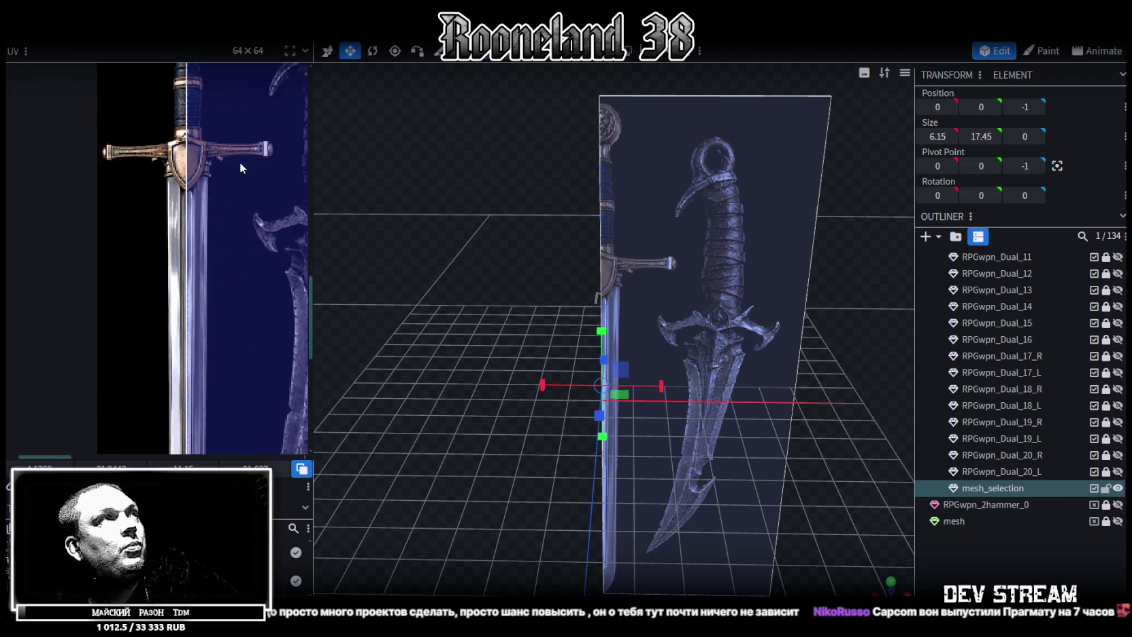
{"action": "scroll", "coordinate": [240, 164], "scroll_direction": "up", "scroll_amount": 3}
{"action": "scroll", "coordinate": [181, 144], "scroll_direction": "up", "scroll_amount": 2}
{"action": "scroll", "coordinate": [165, 202], "scroll_direction": "up", "scroll_amount": 1}
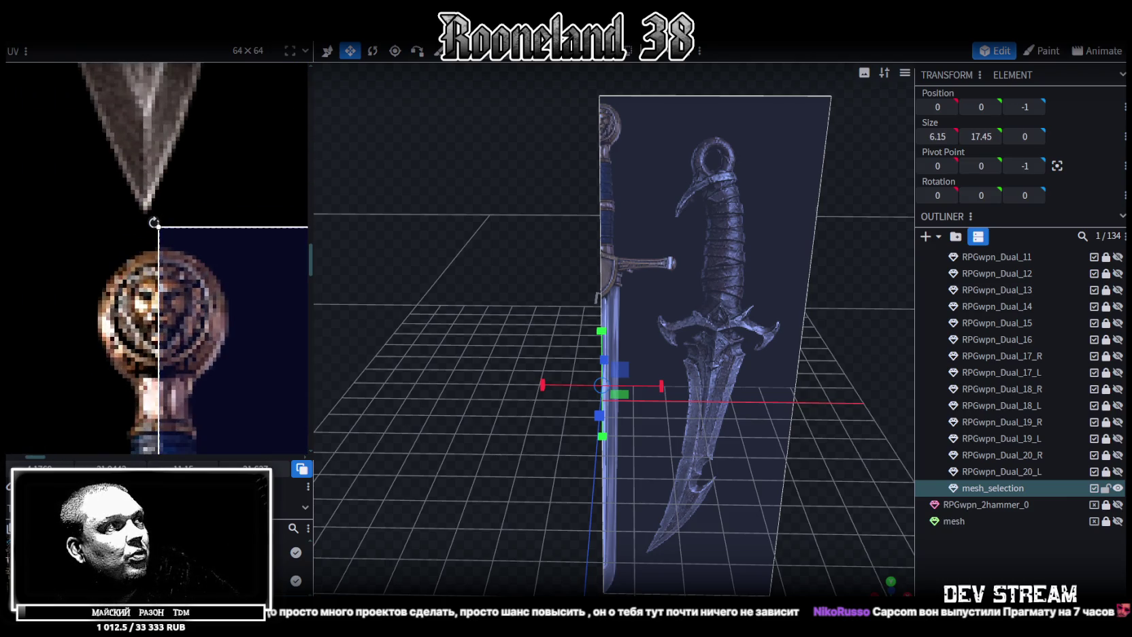
Drag the UV rectangle's top edge down so it fits the dagger's blade tip
{"action": "left_click_drag", "start_coordinate": [232, 226], "coordinate": [232, 237]}
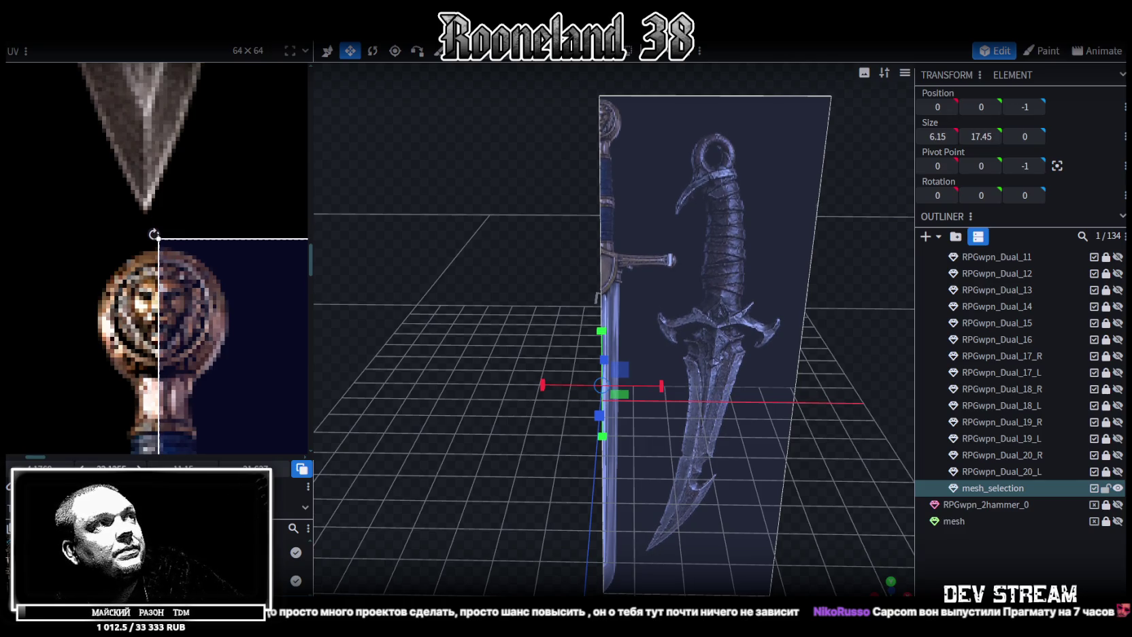
{"action": "scroll", "coordinate": [206, 347], "scroll_direction": "down", "scroll_amount": 2}
{"action": "scroll", "coordinate": [216, 327], "scroll_direction": "down", "scroll_amount": 2}
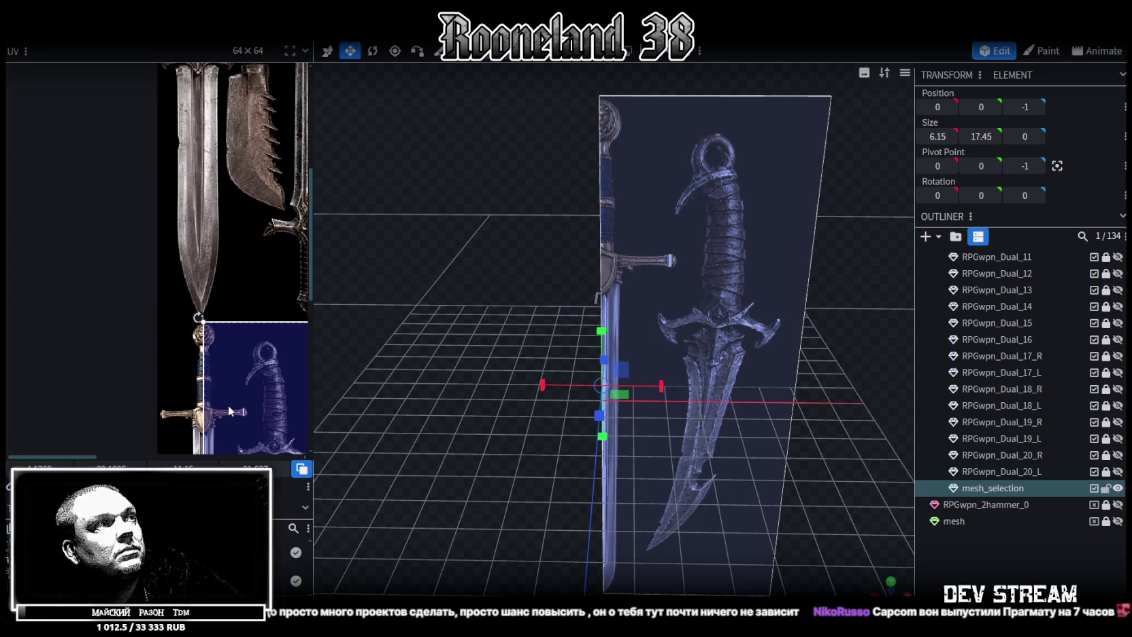
{"action": "scroll", "coordinate": [228, 405], "scroll_direction": "down", "scroll_amount": 2}
{"action": "scroll", "coordinate": [180, 246], "scroll_direction": "up", "scroll_amount": 2}
{"action": "scroll", "coordinate": [172, 241], "scroll_direction": "up", "scroll_amount": 2}
{"action": "scroll", "coordinate": [182, 293], "scroll_direction": "up", "scroll_amount": 1}
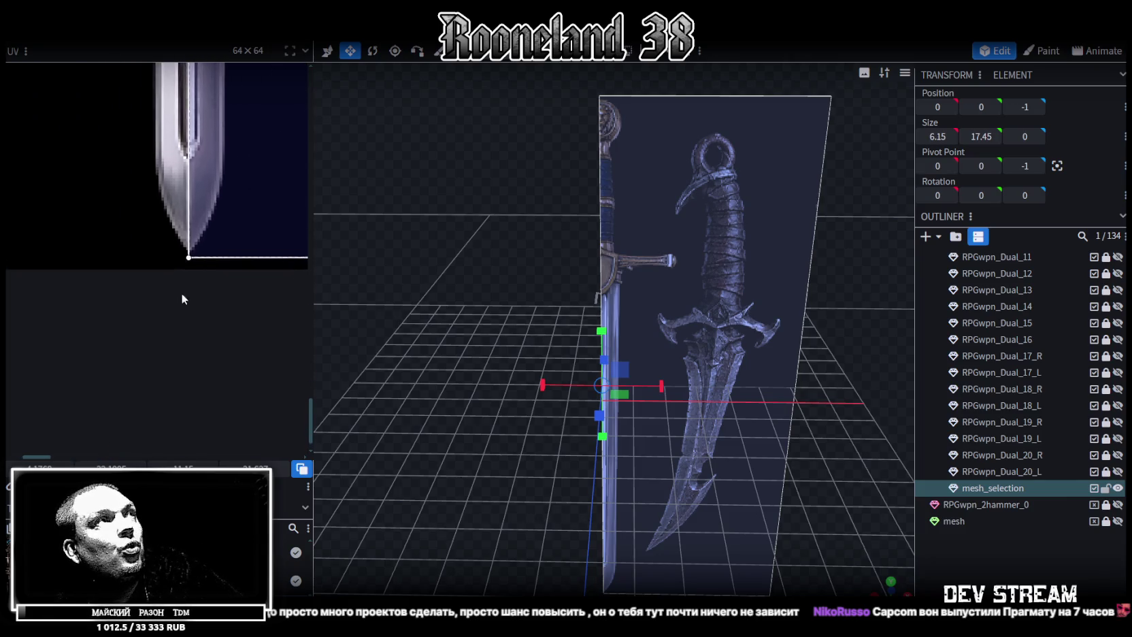
{"action": "scroll", "coordinate": [183, 341], "scroll_direction": "up", "scroll_amount": 2}
{"action": "scroll", "coordinate": [179, 361], "scroll_direction": "up", "scroll_amount": 2}
{"action": "scroll", "coordinate": [166, 347], "scroll_direction": "up", "scroll_amount": 1}
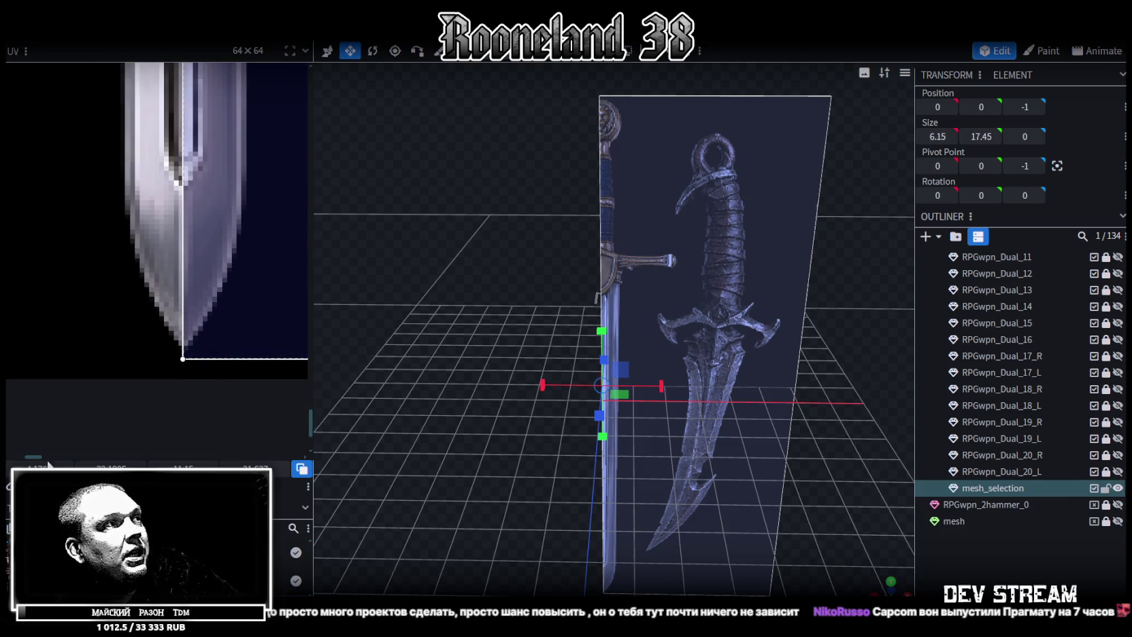
{"action": "scroll", "coordinate": [241, 309], "scroll_direction": "down", "scroll_amount": 1}
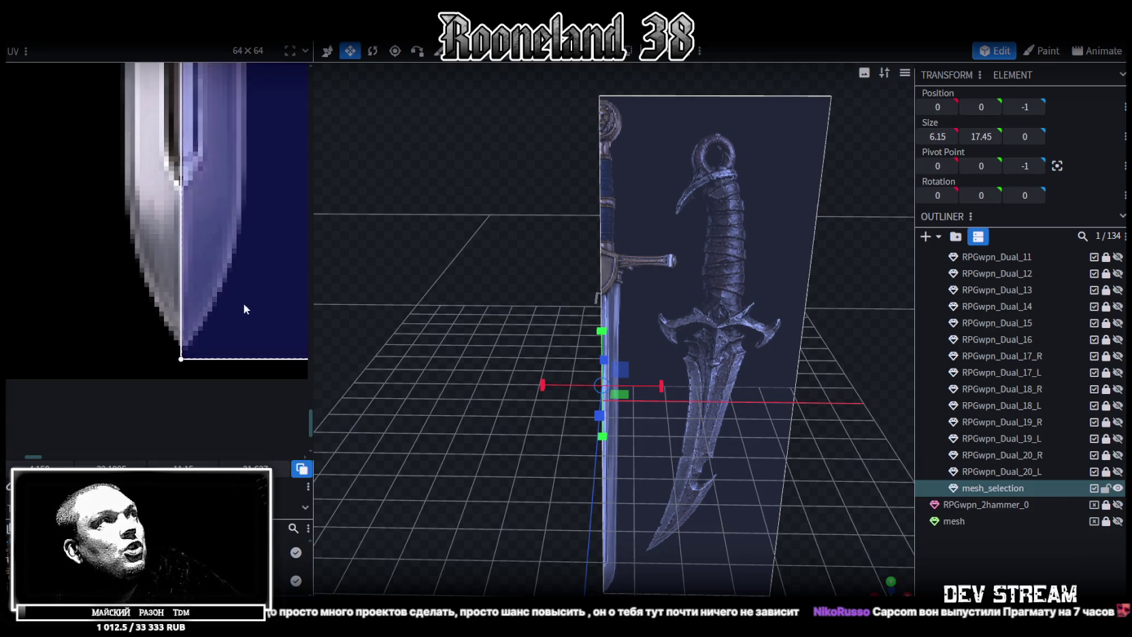
{"action": "scroll", "coordinate": [216, 254], "scroll_direction": "down", "scroll_amount": 1}
{"action": "scroll", "coordinate": [213, 249], "scroll_direction": "down", "scroll_amount": 2}
{"action": "scroll", "coordinate": [211, 244], "scroll_direction": "down", "scroll_amount": 1}
{"action": "scroll", "coordinate": [139, 239], "scroll_direction": "up", "scroll_amount": 2}
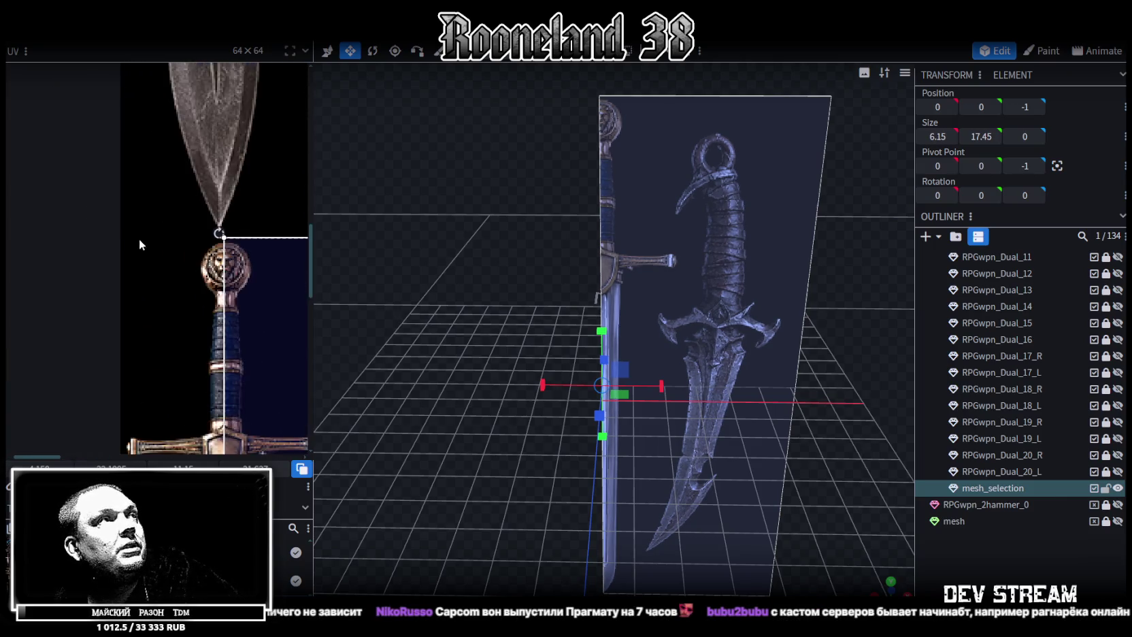
{"action": "scroll", "coordinate": [256, 277], "scroll_direction": "up", "scroll_amount": 1}
{"action": "scroll", "coordinate": [256, 278], "scroll_direction": "down", "scroll_amount": 2}
{"action": "scroll", "coordinate": [185, 213], "scroll_direction": "up", "scroll_amount": 2}
{"action": "scroll", "coordinate": [208, 245], "scroll_direction": "down", "scroll_amount": 1}
{"action": "scroll", "coordinate": [173, 215], "scroll_direction": "down", "scroll_amount": 2}
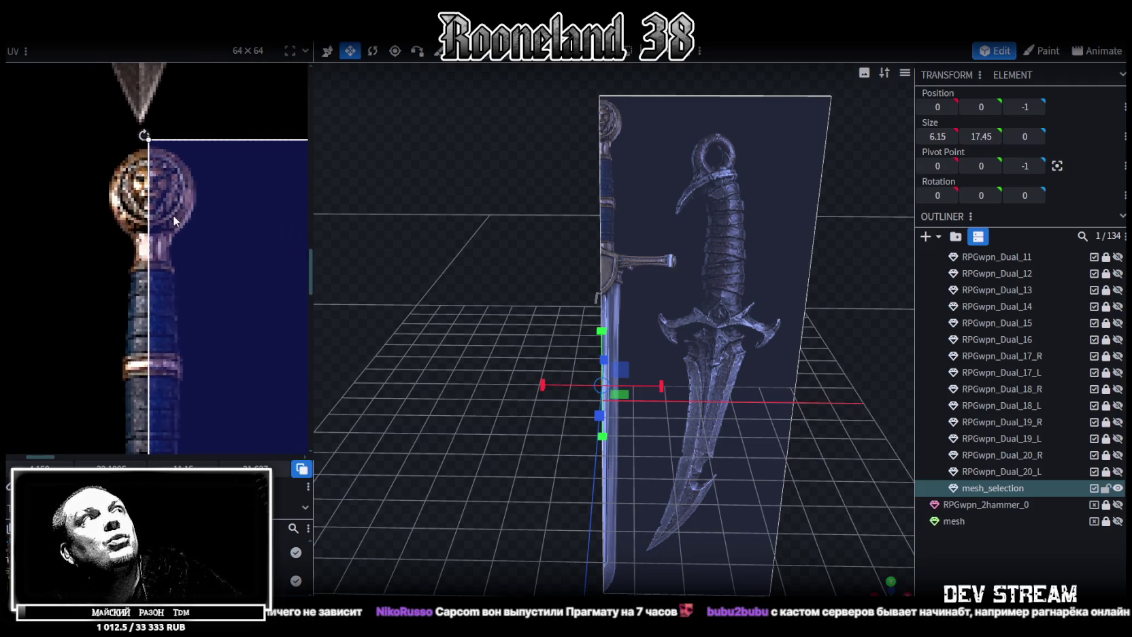
{"action": "scroll", "coordinate": [196, 246], "scroll_direction": "down", "scroll_amount": 1}
{"action": "scroll", "coordinate": [204, 262], "scroll_direction": "down", "scroll_amount": 2}
{"action": "scroll", "coordinate": [179, 234], "scroll_direction": "up", "scroll_amount": 2}
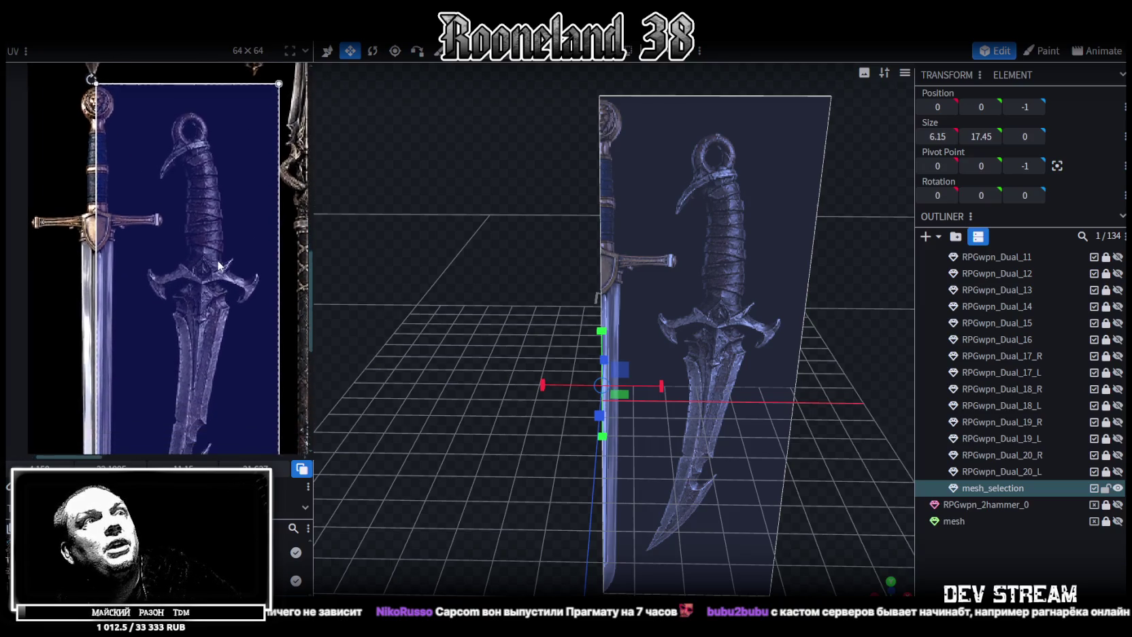
{"action": "scroll", "coordinate": [474, 344], "scroll_direction": "down", "scroll_amount": 2}
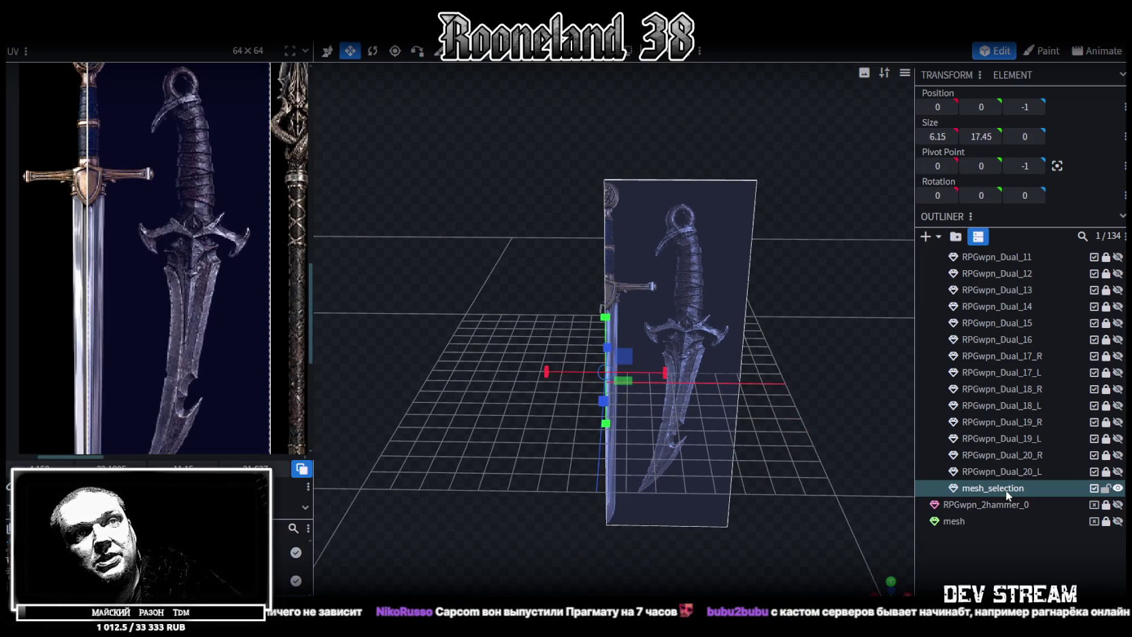
{"action": "key", "text": "v"}
{"action": "key", "text": "ctrl+d"}
{"action": "left_click_drag", "start_coordinate": [699, 464], "coordinate": [686, 281]}
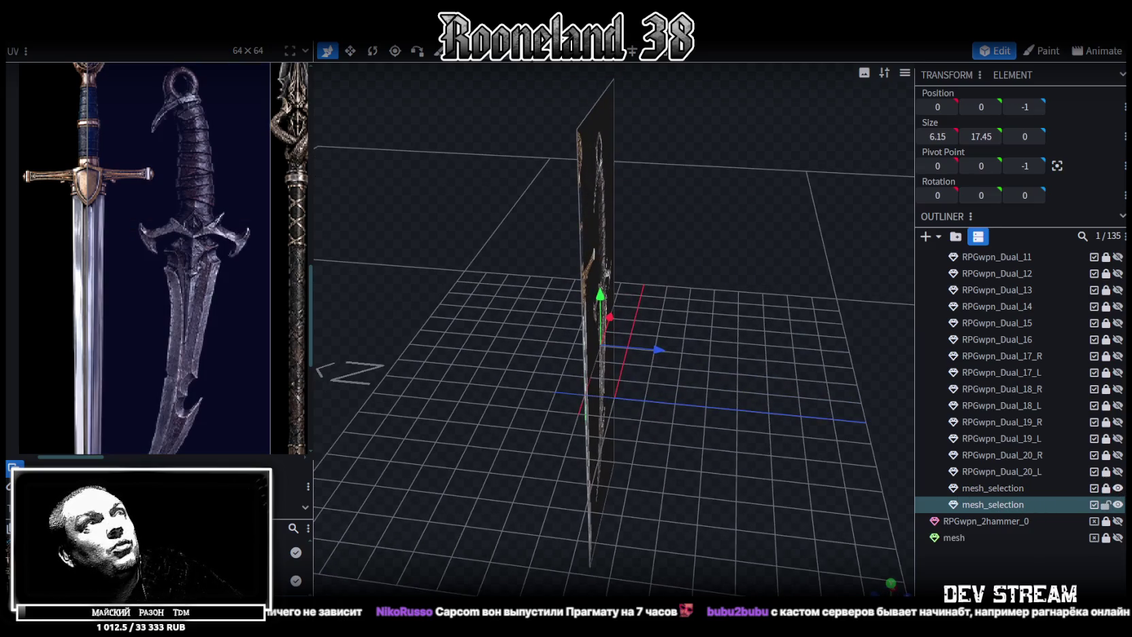
{"action": "key", "text": "v"}
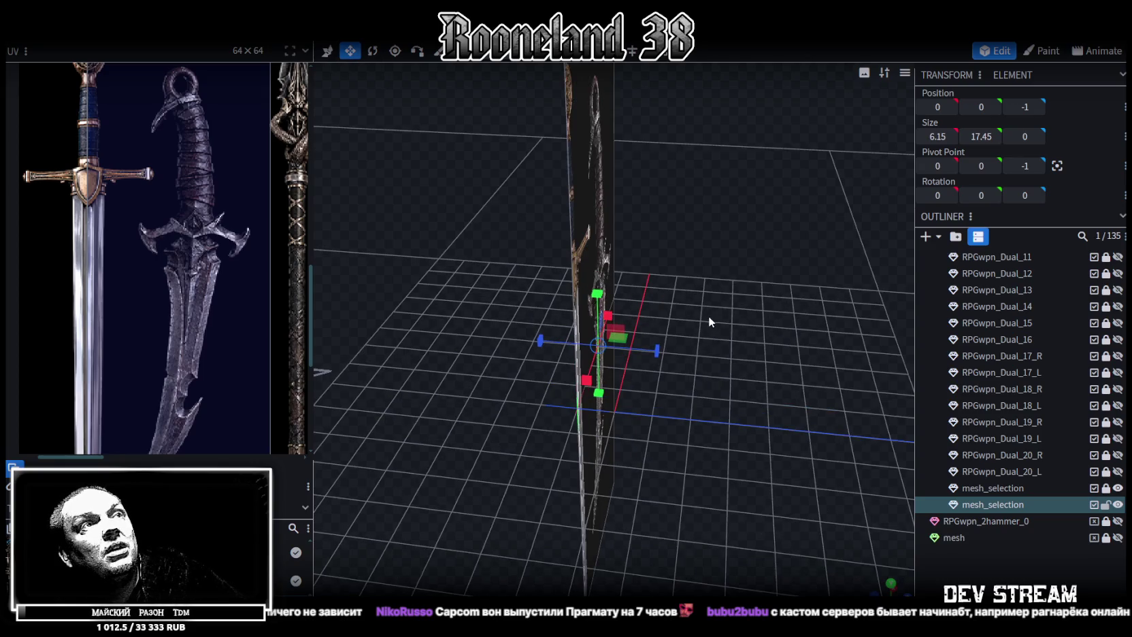
{"action": "key", "text": "q"}
{"action": "mouse_move", "coordinate": [831, 329]}
{"action": "left_mouse_down"}
{"action": "mouse_move", "coordinate": [719, 327]}
{"action": "mouse_move", "coordinate": [712, 281]}
{"action": "left_mouse_up"}
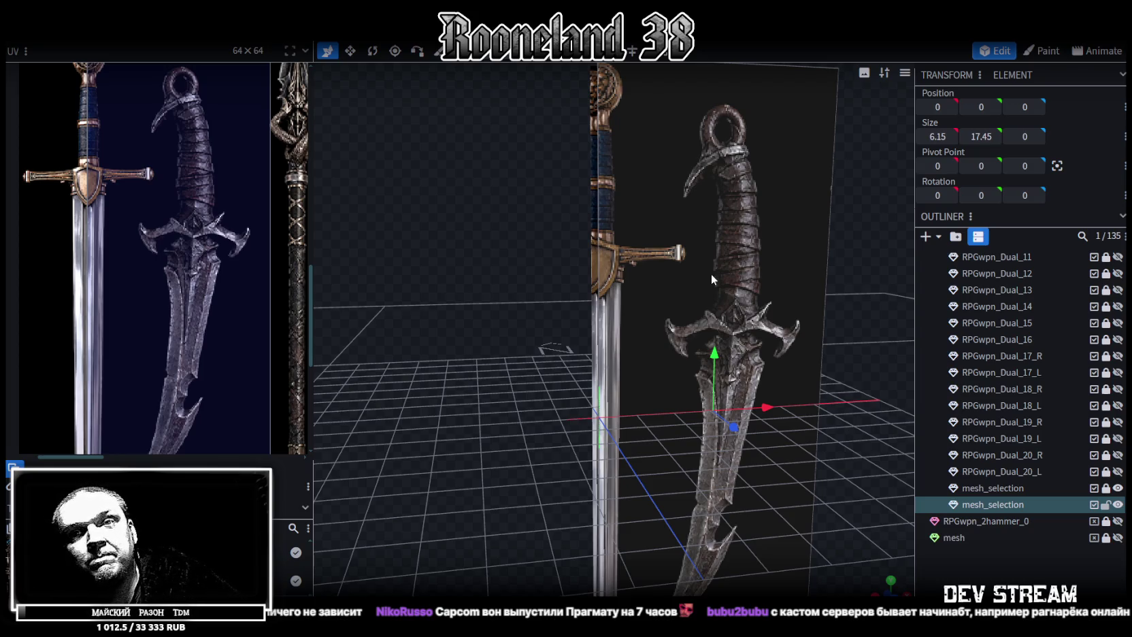
{"action": "left_click_drag", "start_coordinate": [644, 289], "coordinate": [655, 311]}
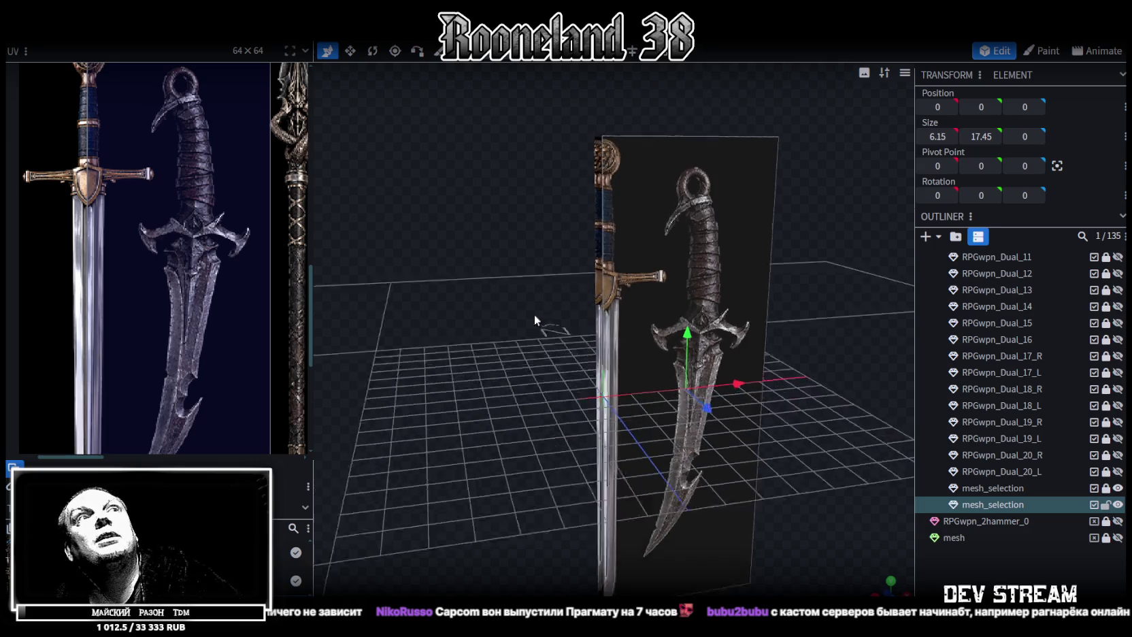
{"action": "left_click", "coordinate": [656, 311]}
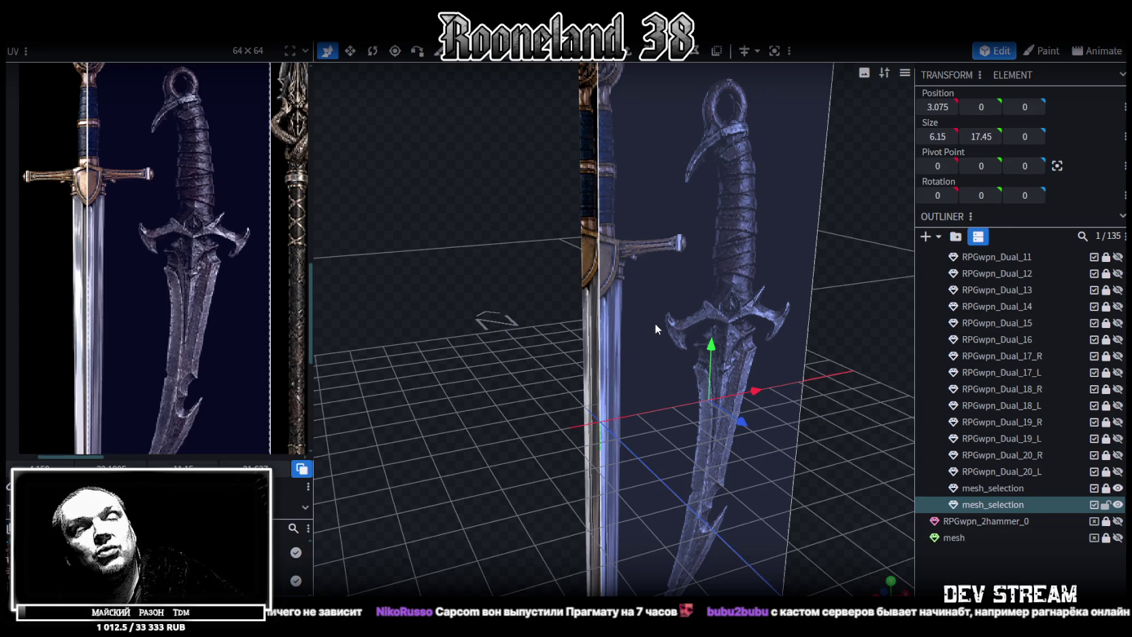
{"action": "left_click_drag", "start_coordinate": [633, 317], "coordinate": [781, 257]}
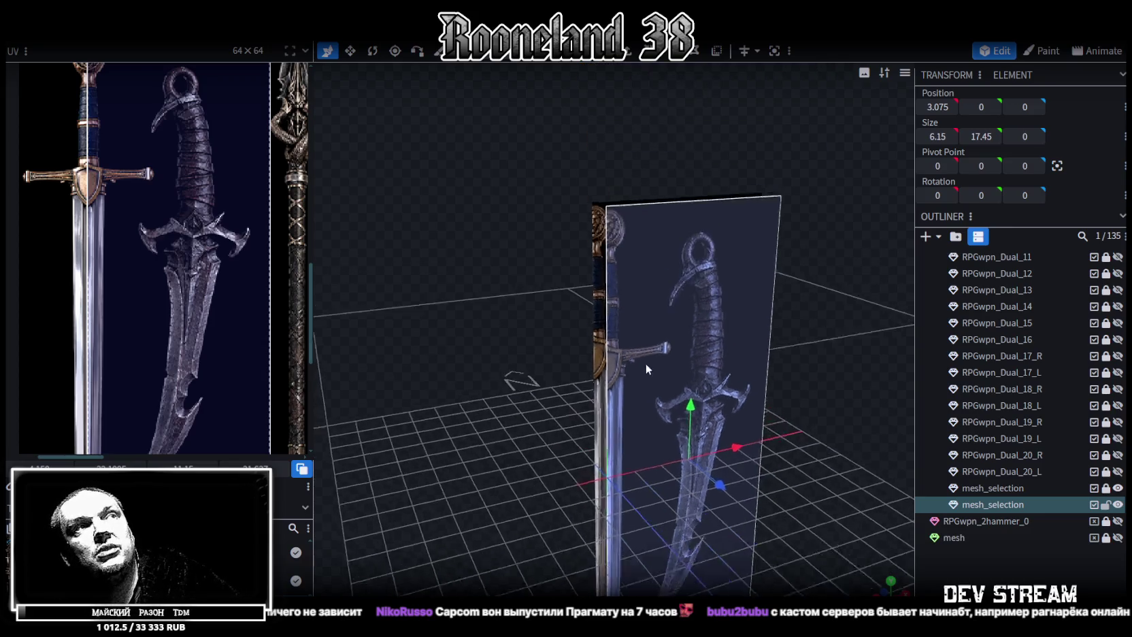
{"action": "scroll", "coordinate": [781, 252], "scroll_direction": "up", "scroll_amount": 3}
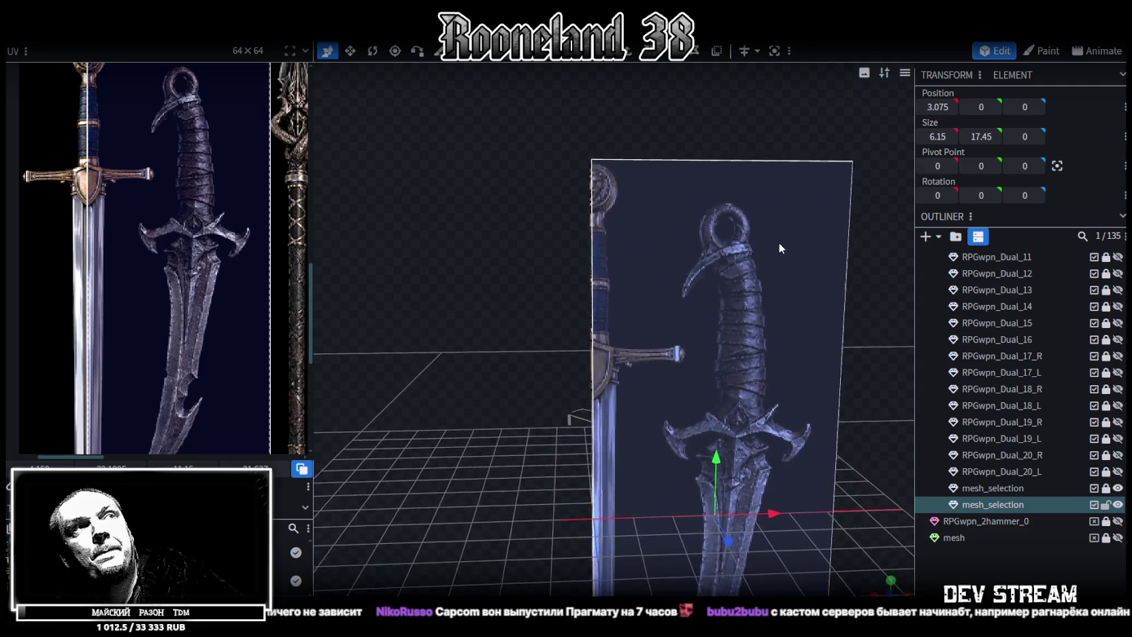
{"action": "left_click_drag", "start_coordinate": [755, 243], "coordinate": [759, 246]}
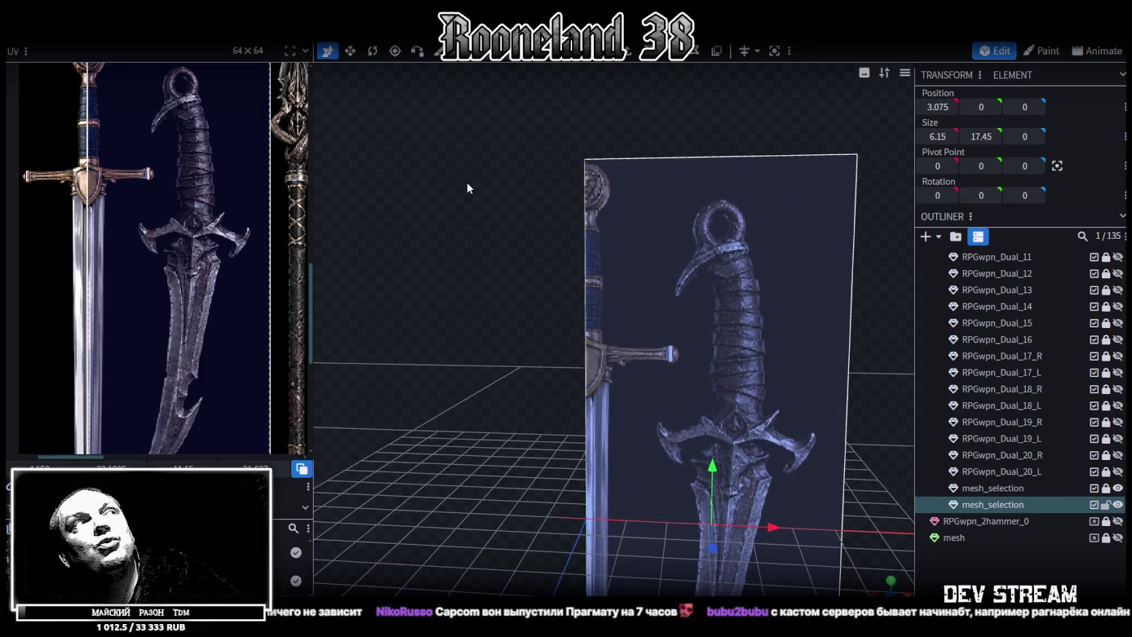
{"action": "left_click_drag", "start_coordinate": [467, 184], "coordinate": [533, 211]}
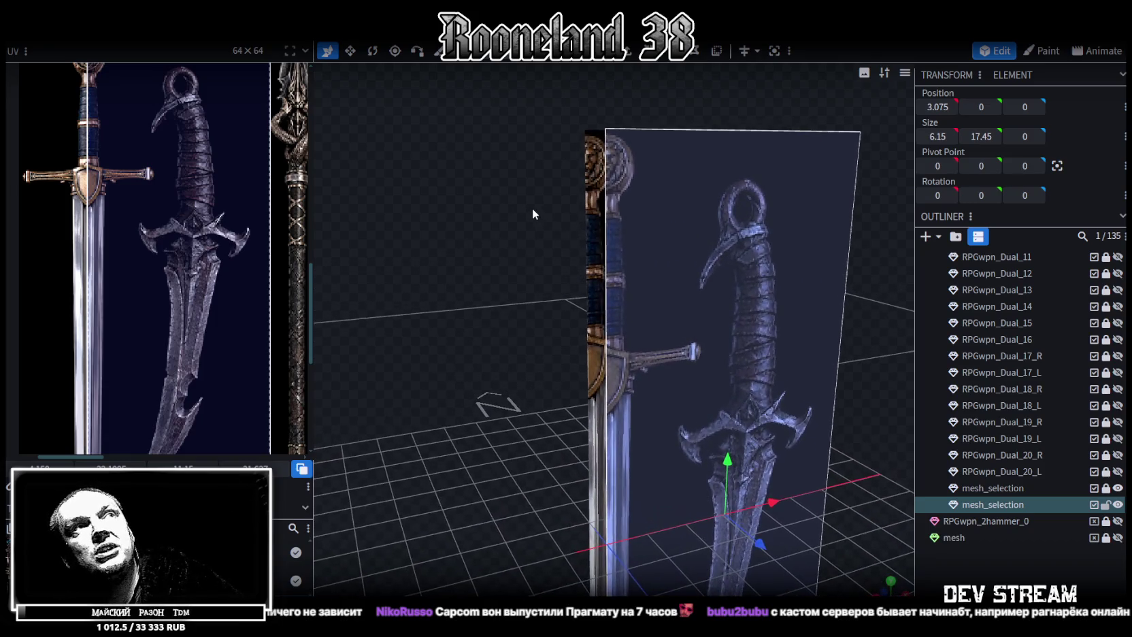
{"action": "left_click_drag", "start_coordinate": [531, 206], "coordinate": [509, 199]}
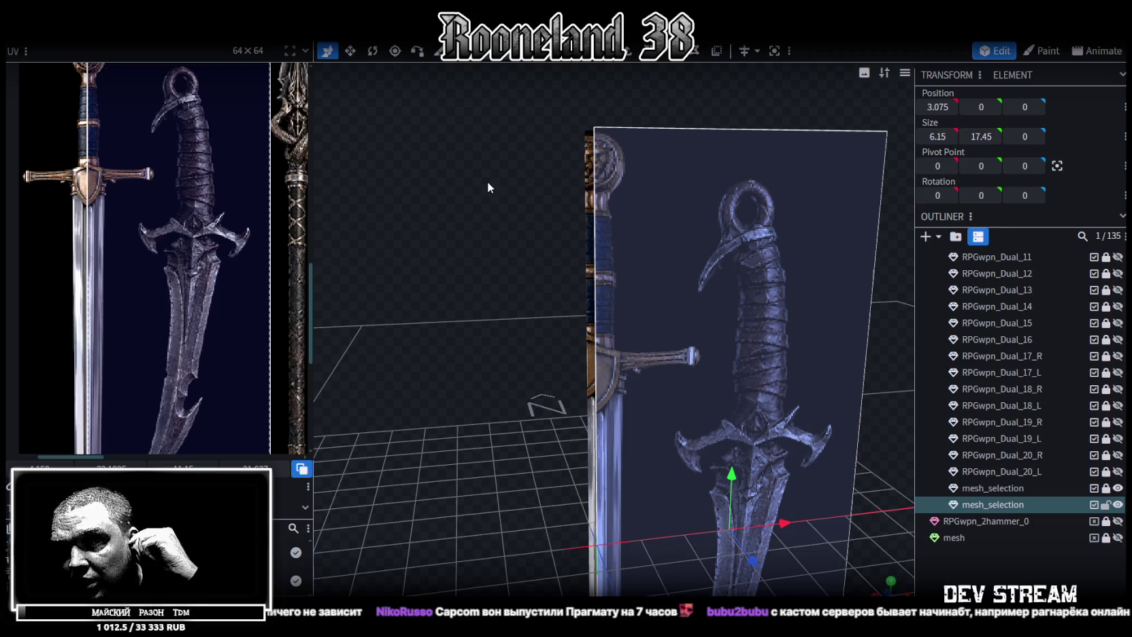
{"action": "scroll", "coordinate": [517, 228], "scroll_direction": "up", "scroll_amount": 2}
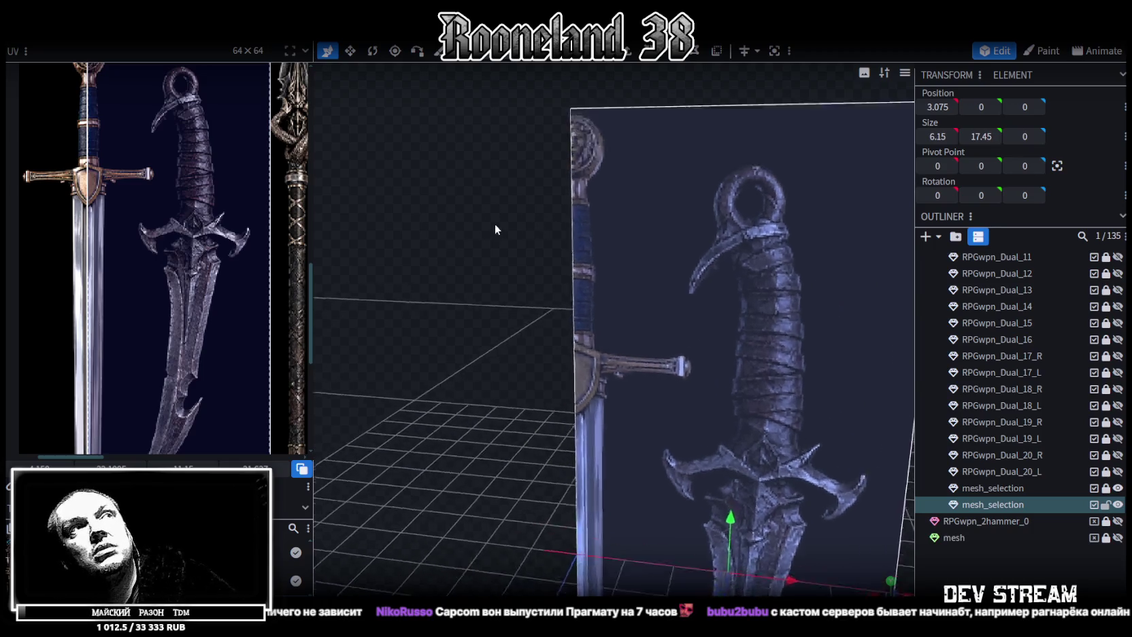
View the dagger plane straight on from the front
{"action": "scroll", "coordinate": [516, 340], "scroll_direction": "up", "scroll_amount": 2}
{"action": "scroll", "coordinate": [521, 313], "scroll_direction": "up", "scroll_amount": 2}
{"action": "scroll", "coordinate": [523, 315], "scroll_direction": "up", "scroll_amount": 2}
{"action": "scroll", "coordinate": [523, 315], "scroll_direction": "down", "scroll_amount": 2}
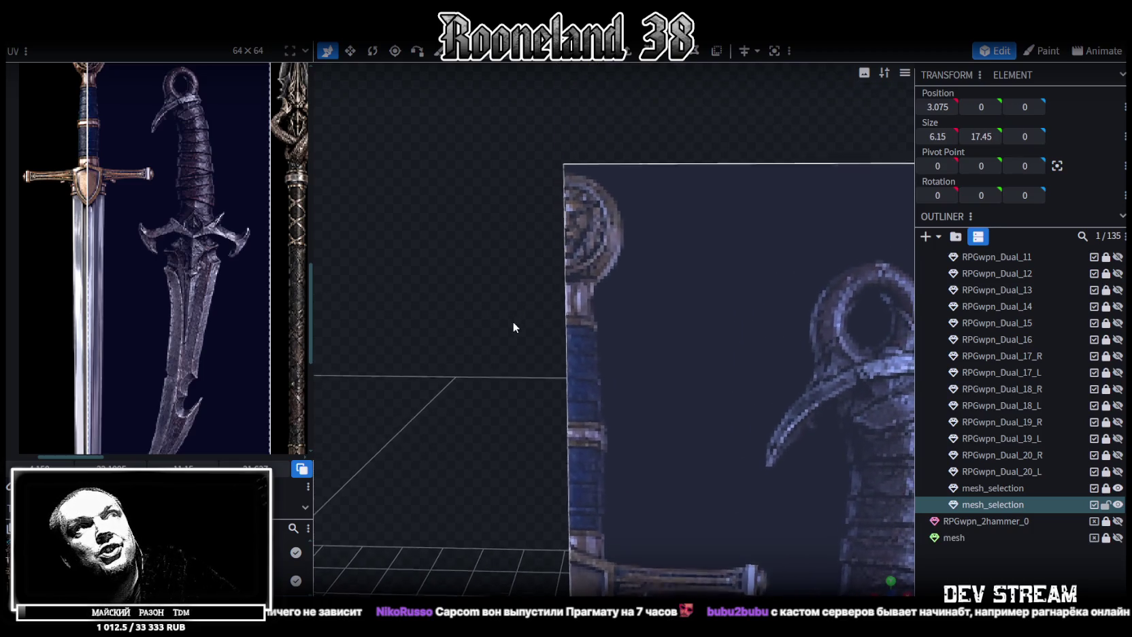
{"action": "key", "text": "KP_1"}
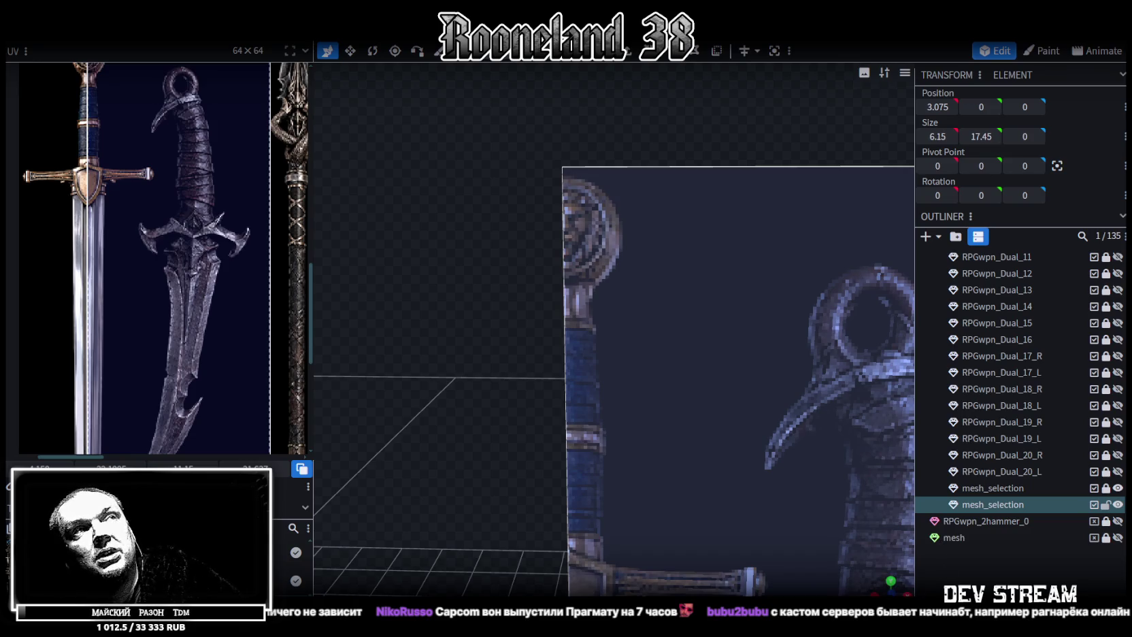
{"action": "scroll", "coordinate": [719, 375], "scroll_direction": "down", "scroll_amount": 2}
{"action": "scroll", "coordinate": [611, 378], "scroll_direction": "down", "scroll_amount": 1}
{"action": "scroll", "coordinate": [630, 340], "scroll_direction": "up", "scroll_amount": 2}
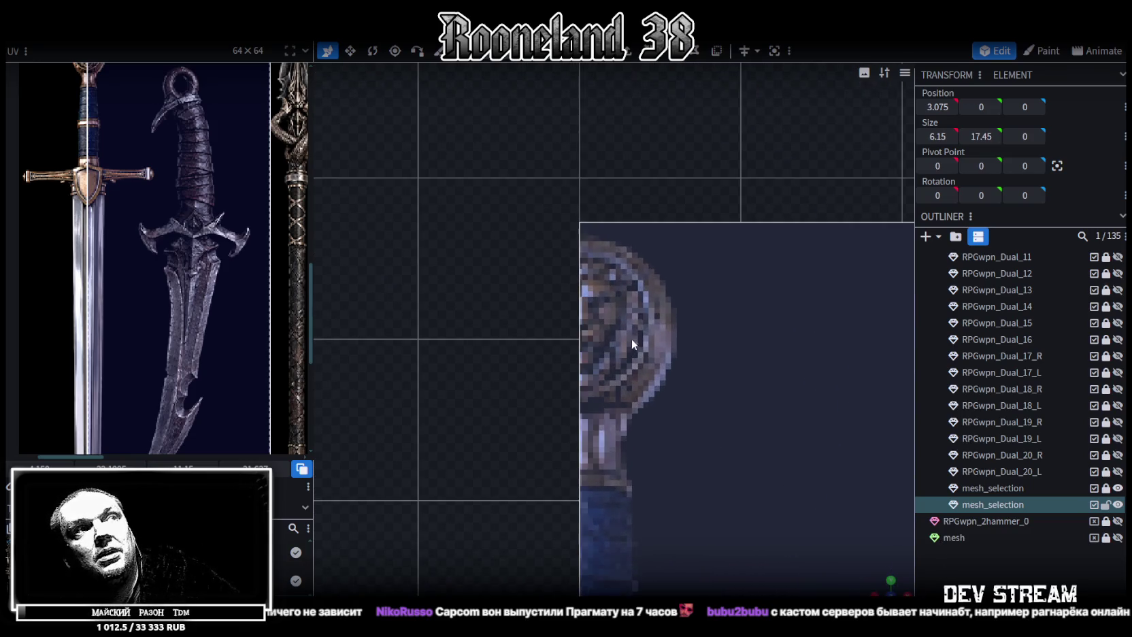
With the Knife tool, trace cut points from the plane's corner around the pommel
{"action": "key", "text": "b"}
{"action": "scroll", "coordinate": [591, 249], "scroll_direction": "up", "scroll_amount": 1}
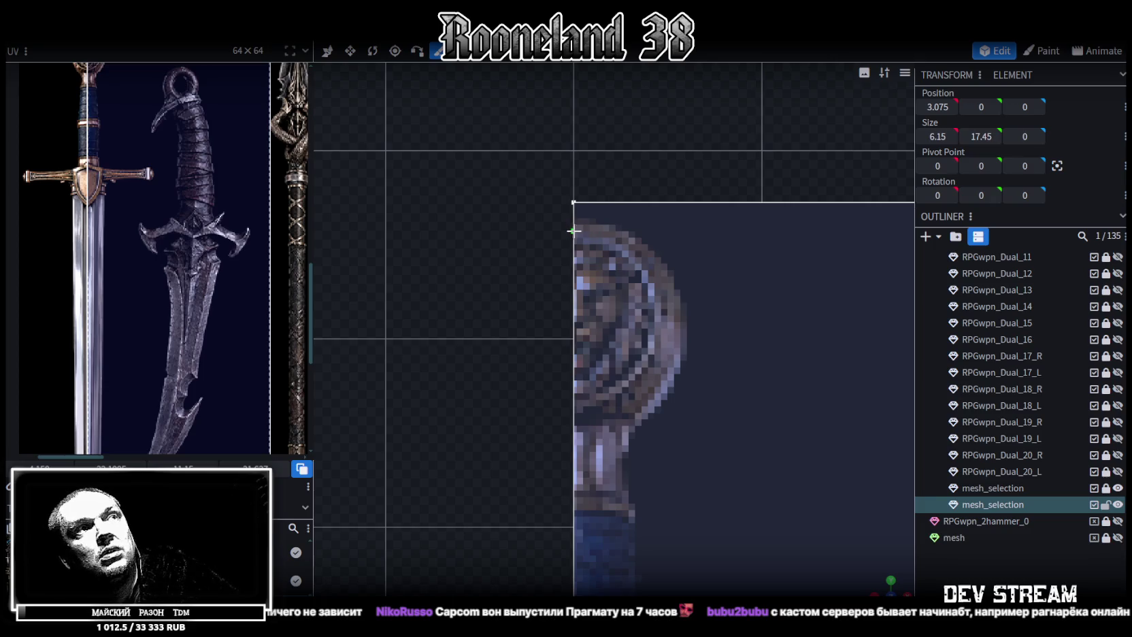
{"action": "left_click", "coordinate": [576, 231]}
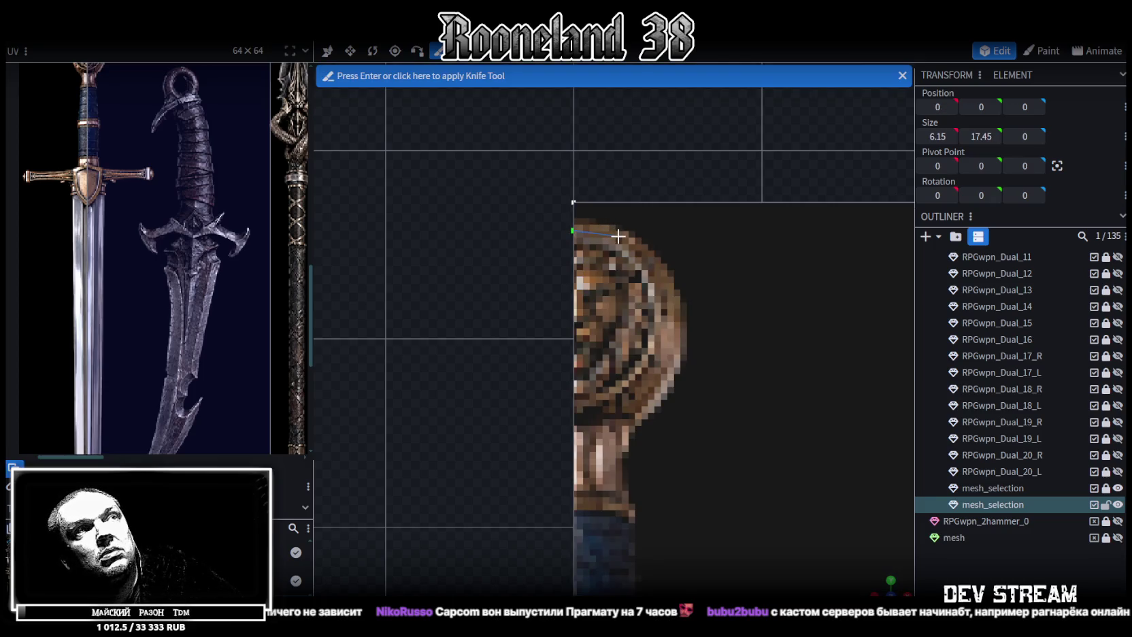
{"action": "left_click", "coordinate": [626, 238]}
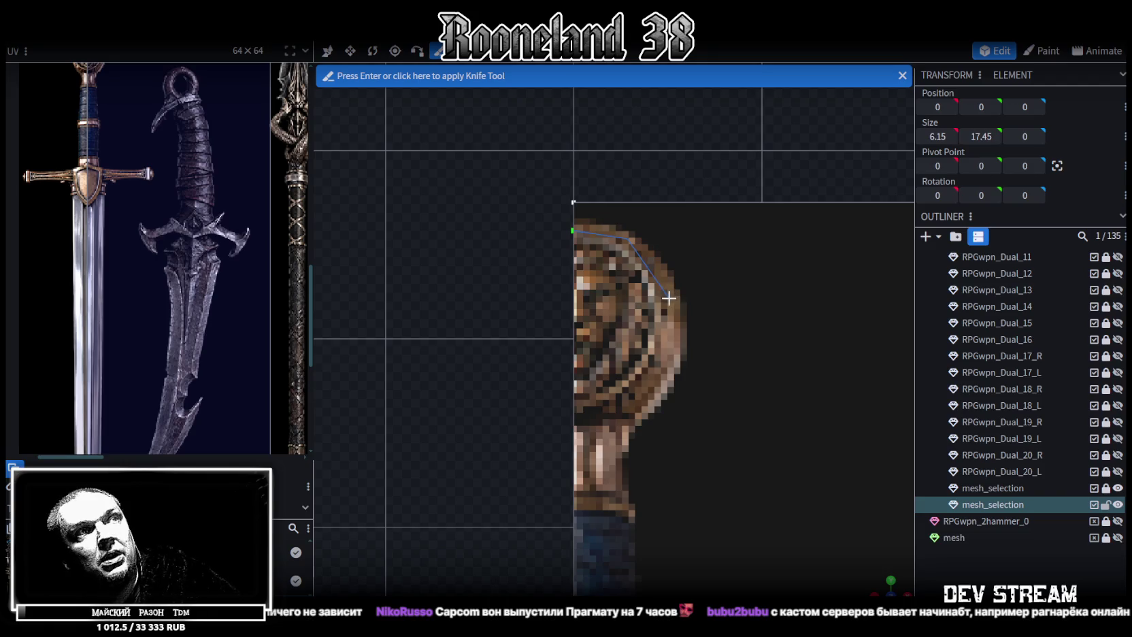
{"action": "left_click", "coordinate": [672, 366]}
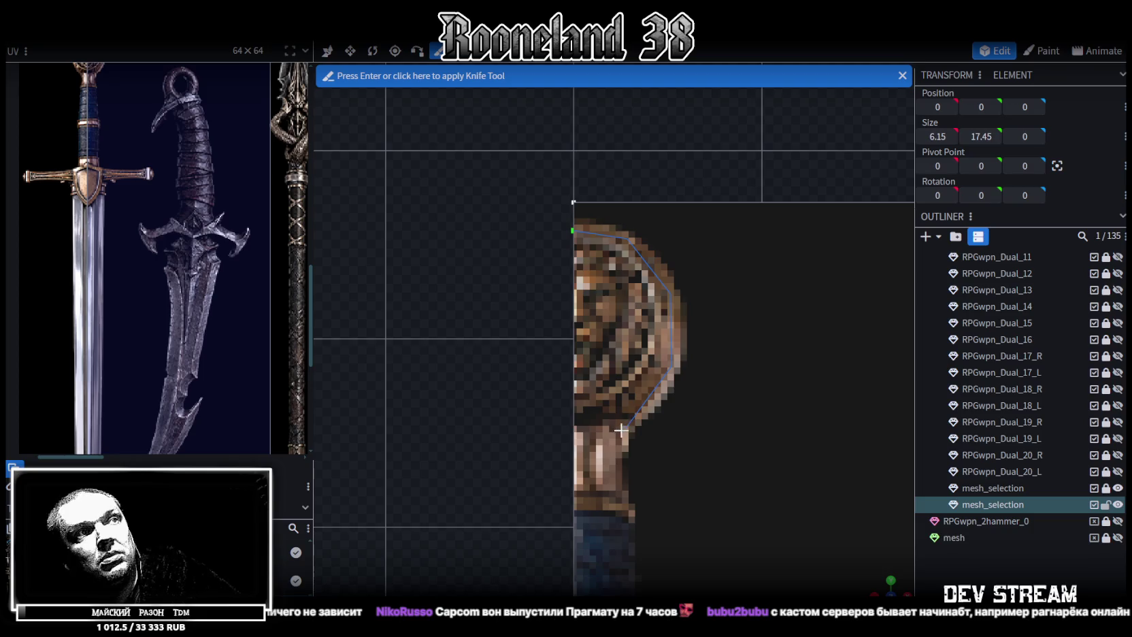
{"action": "left_click", "coordinate": [617, 430]}
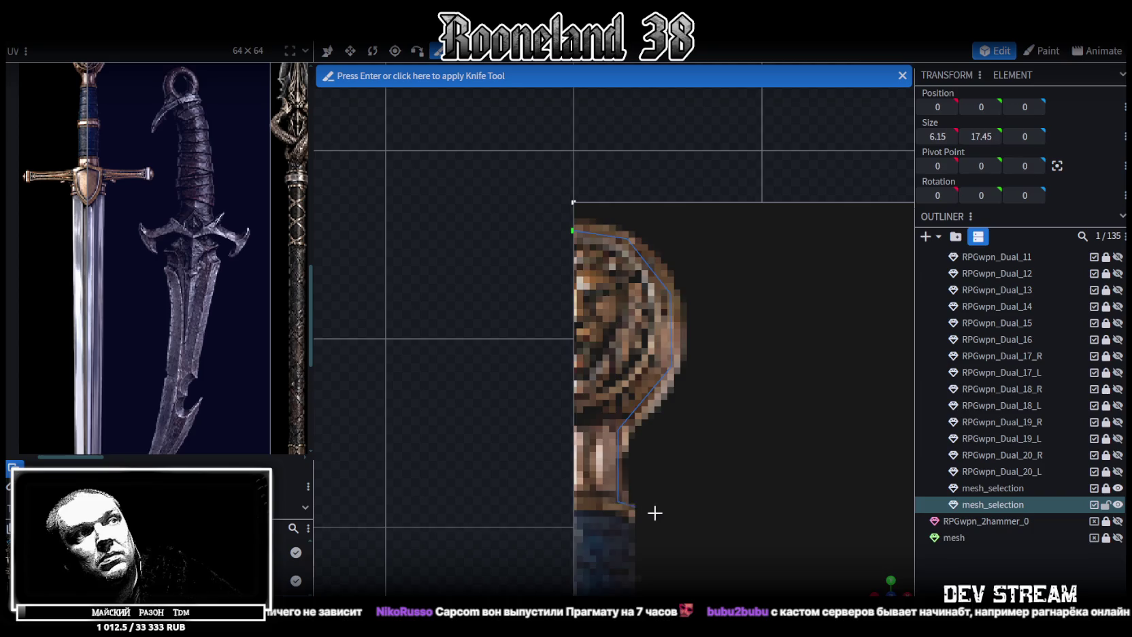
Continue the knife cut along the grip edge and around the crossguard
{"action": "scroll", "coordinate": [650, 512], "scroll_direction": "down", "scroll_amount": 3}
{"action": "mouse_move", "coordinate": [665, 515]}
{"action": "middle_mouse_down"}
{"action": "mouse_move", "coordinate": [644, 465]}
{"action": "mouse_move", "coordinate": [624, 265]}
{"action": "middle_mouse_up"}
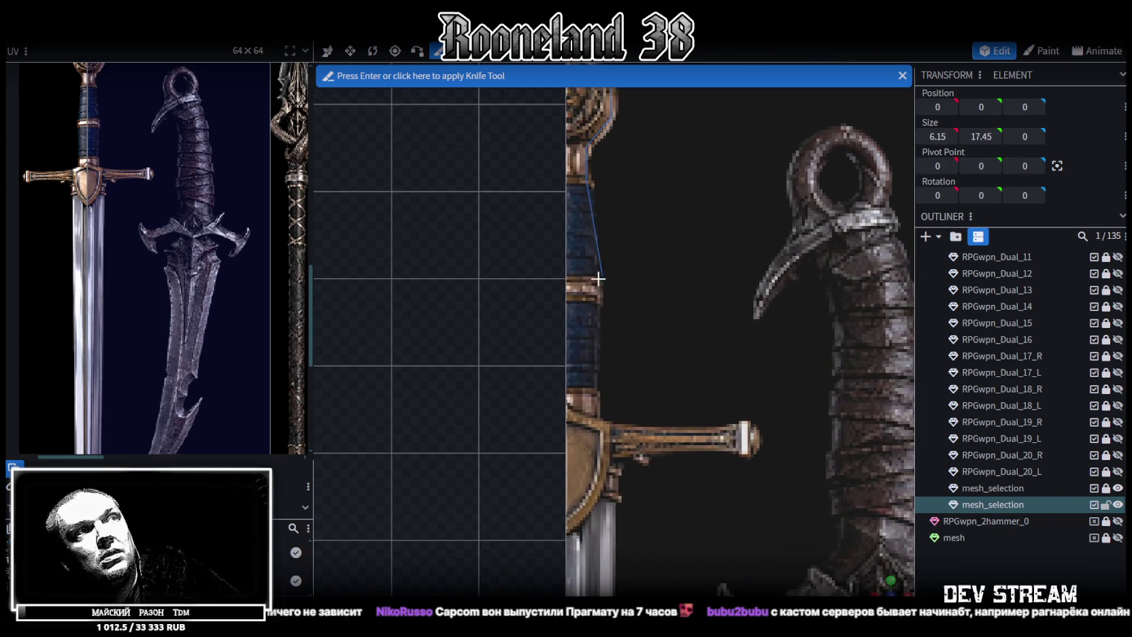
{"action": "scroll", "coordinate": [599, 278], "scroll_direction": "up", "scroll_amount": 1}
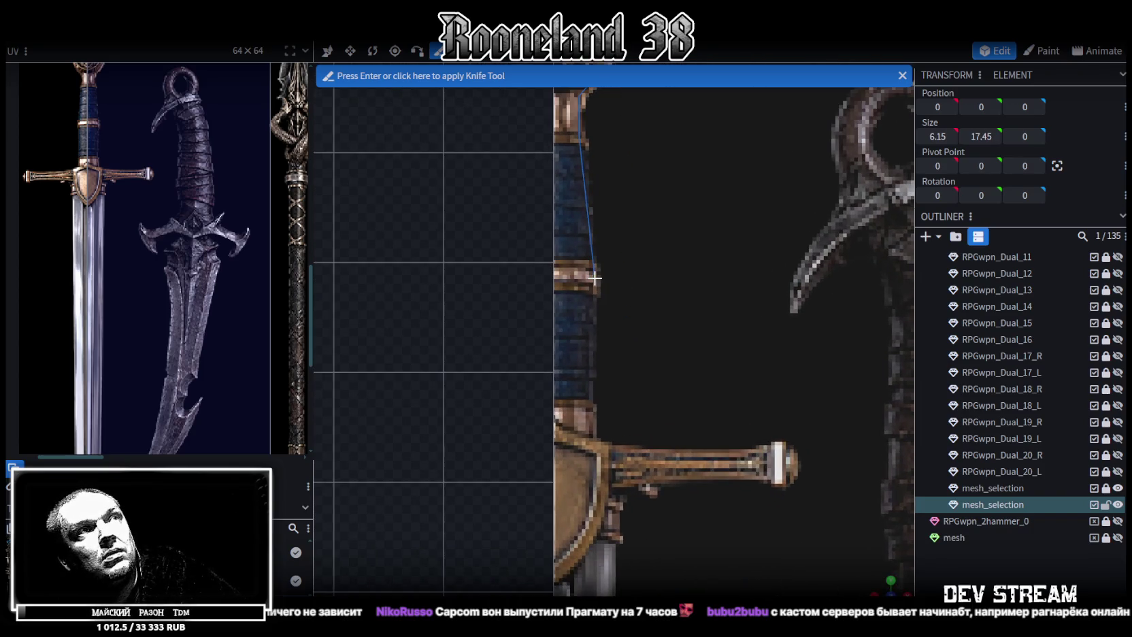
{"action": "left_click", "coordinate": [594, 281]}
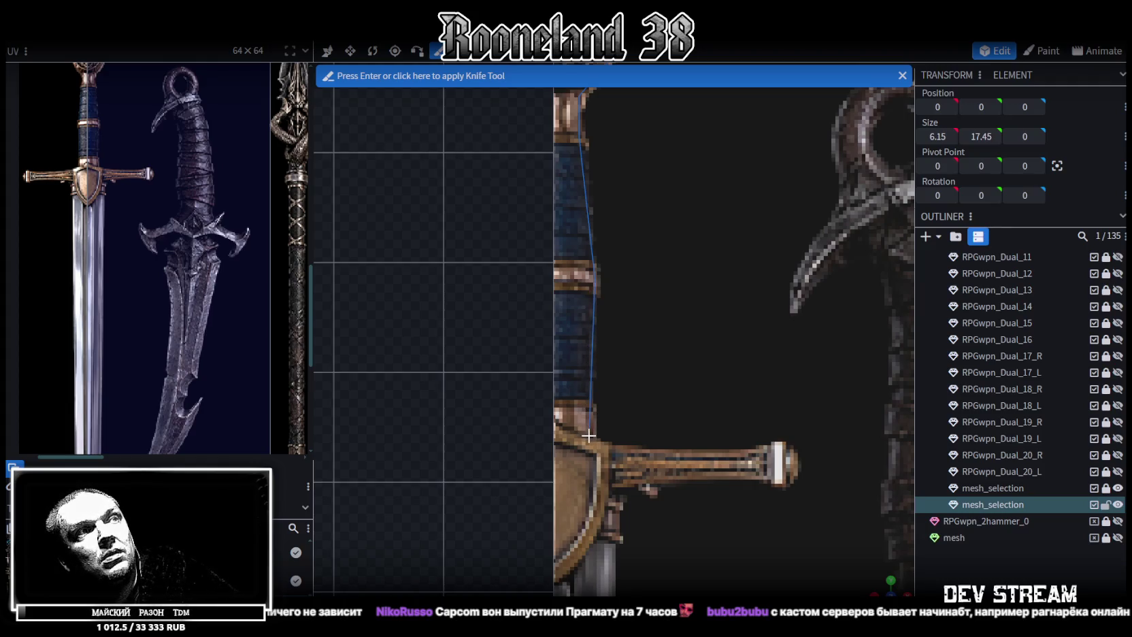
{"action": "left_click", "coordinate": [591, 437]}
{"action": "middle_click_drag", "start_coordinate": [632, 385], "coordinate": [579, 364]}
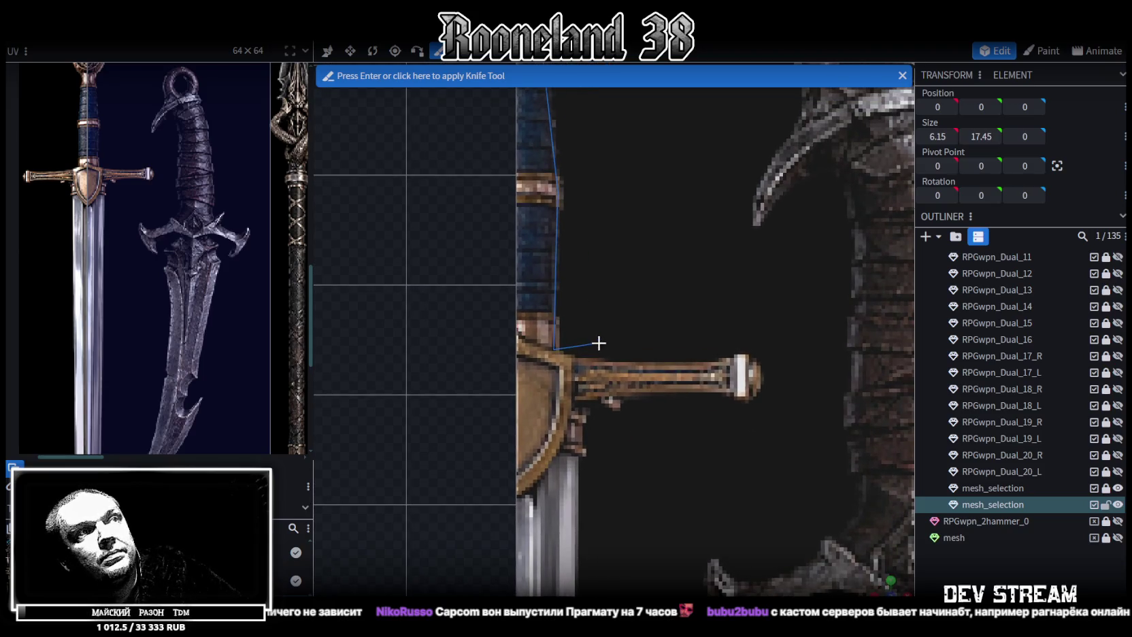
{"action": "left_click", "coordinate": [579, 366]}
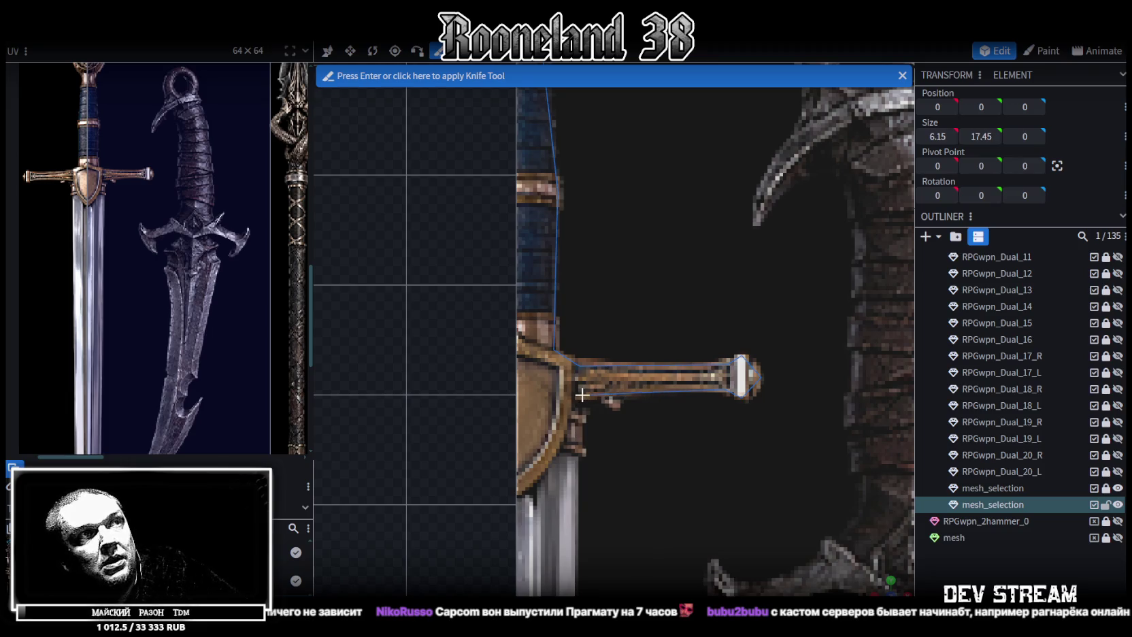
{"action": "left_click", "coordinate": [594, 393]}
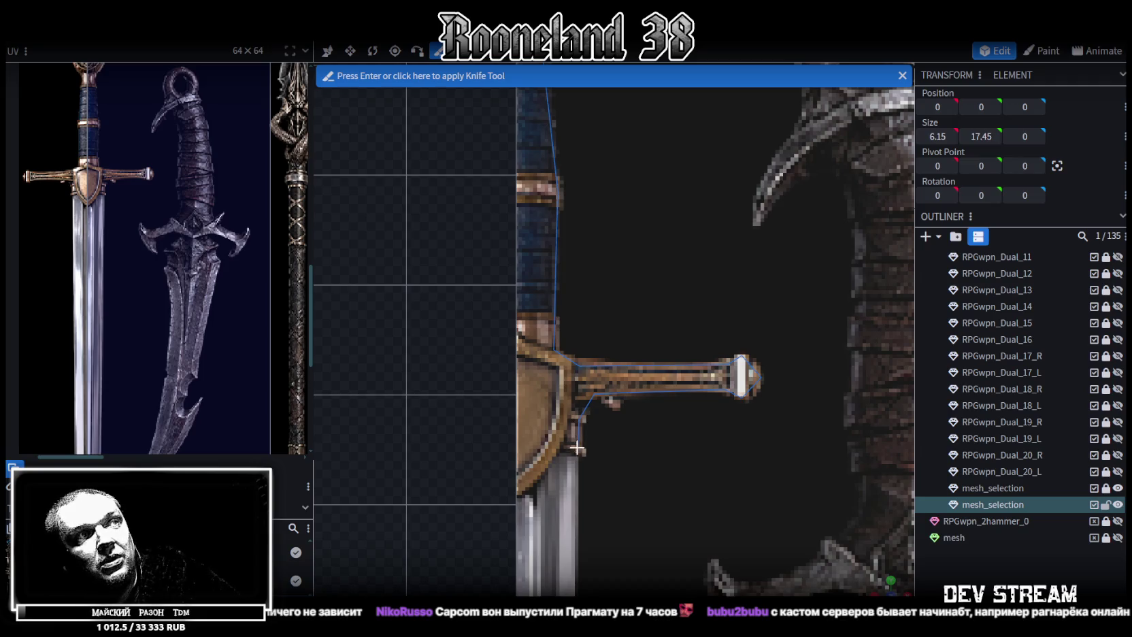
Apply the knife cut along the sword outline to the plane mesh
{"action": "scroll", "coordinate": [583, 469], "scroll_direction": "down", "scroll_amount": 3}
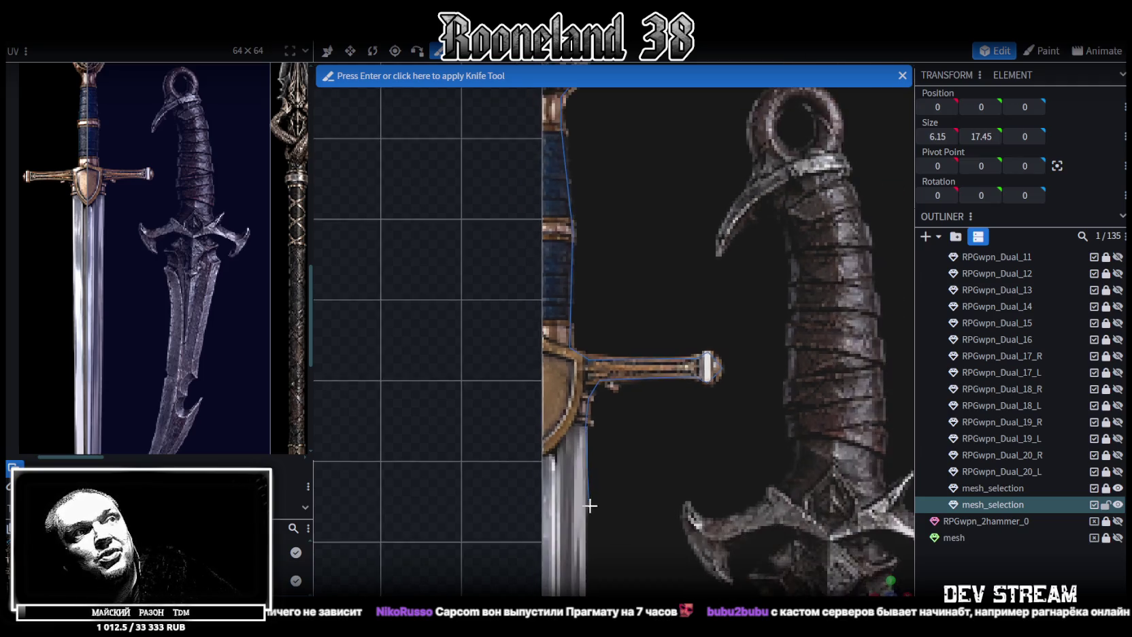
{"action": "right_click_drag", "start_coordinate": [606, 506], "coordinate": [601, 164]}
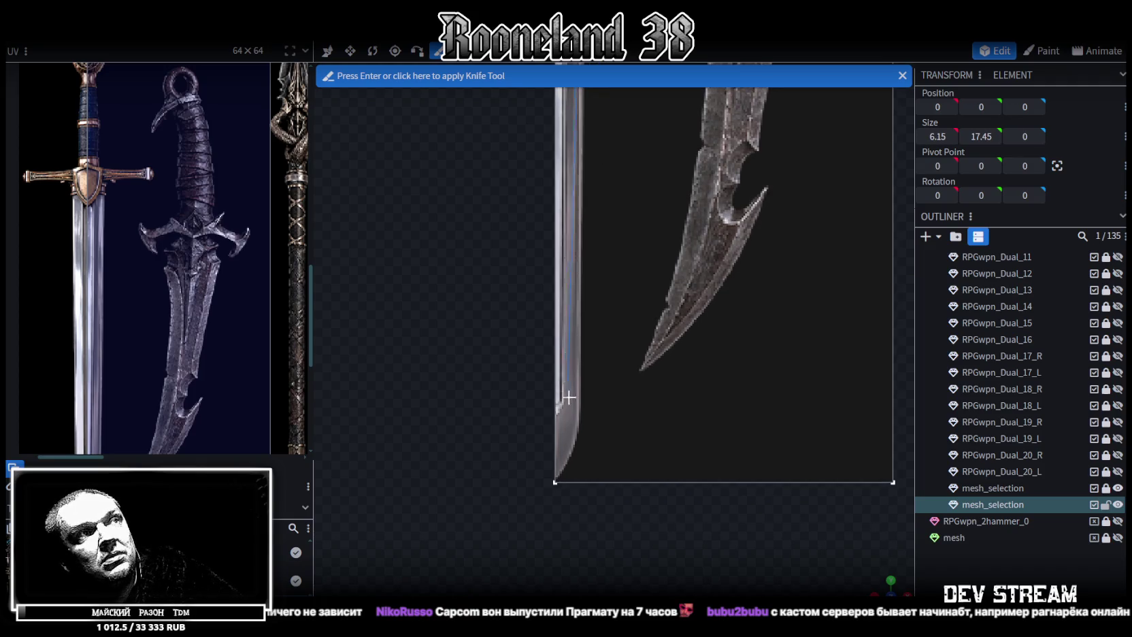
{"action": "scroll", "coordinate": [569, 391], "scroll_direction": "up", "scroll_amount": 2}
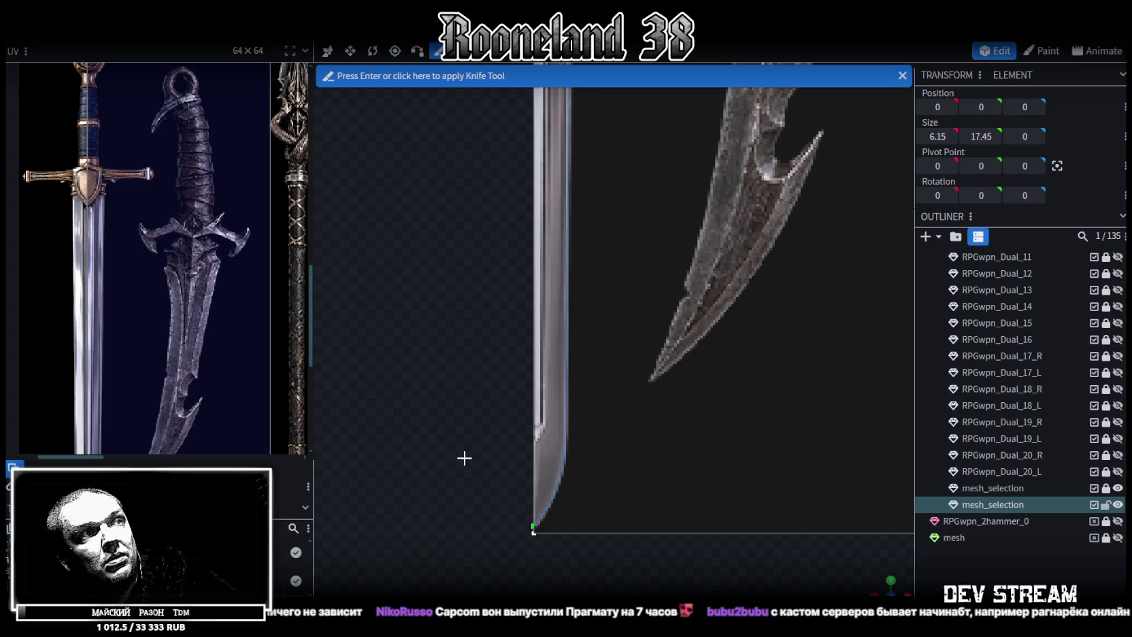
{"action": "scroll", "coordinate": [465, 458], "scroll_direction": "down", "scroll_amount": 2}
{"action": "scroll", "coordinate": [471, 369], "scroll_direction": "down", "scroll_amount": 2}
{"action": "key", "text": "Return"}
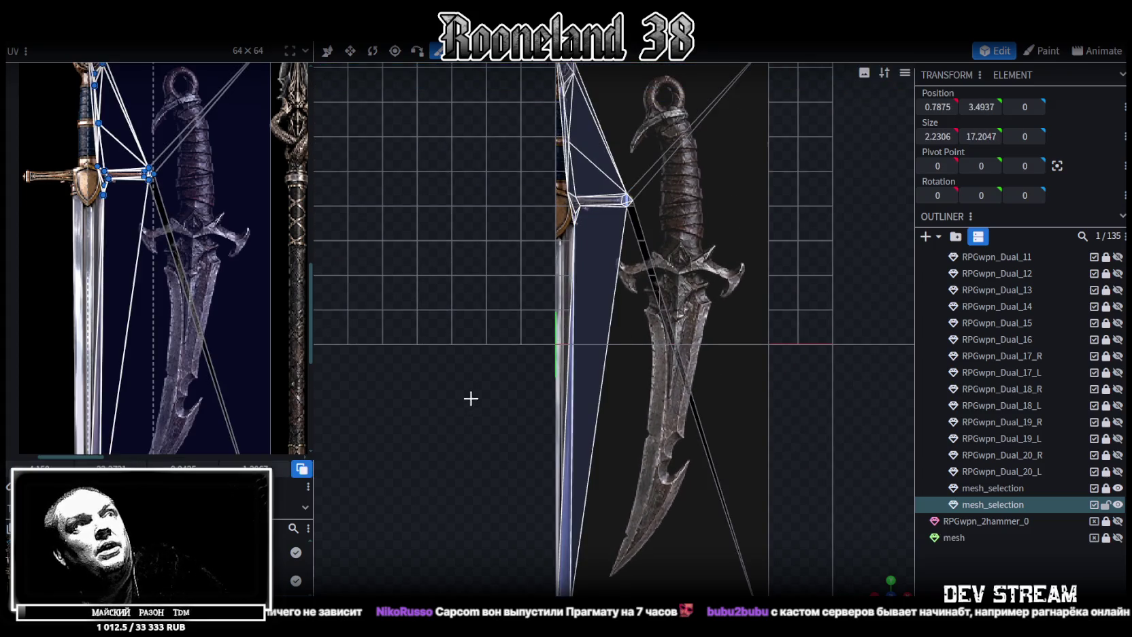
With the Move tool, box-select and refine a group of faces on the cut dagger plane
{"action": "scroll", "coordinate": [471, 399], "scroll_direction": "up", "scroll_amount": 1}
{"action": "scroll", "coordinate": [473, 516], "scroll_direction": "up", "scroll_amount": 1}
{"action": "scroll", "coordinate": [572, 391], "scroll_direction": "up", "scroll_amount": 1}
{"action": "scroll", "coordinate": [557, 370], "scroll_direction": "up", "scroll_amount": 2}
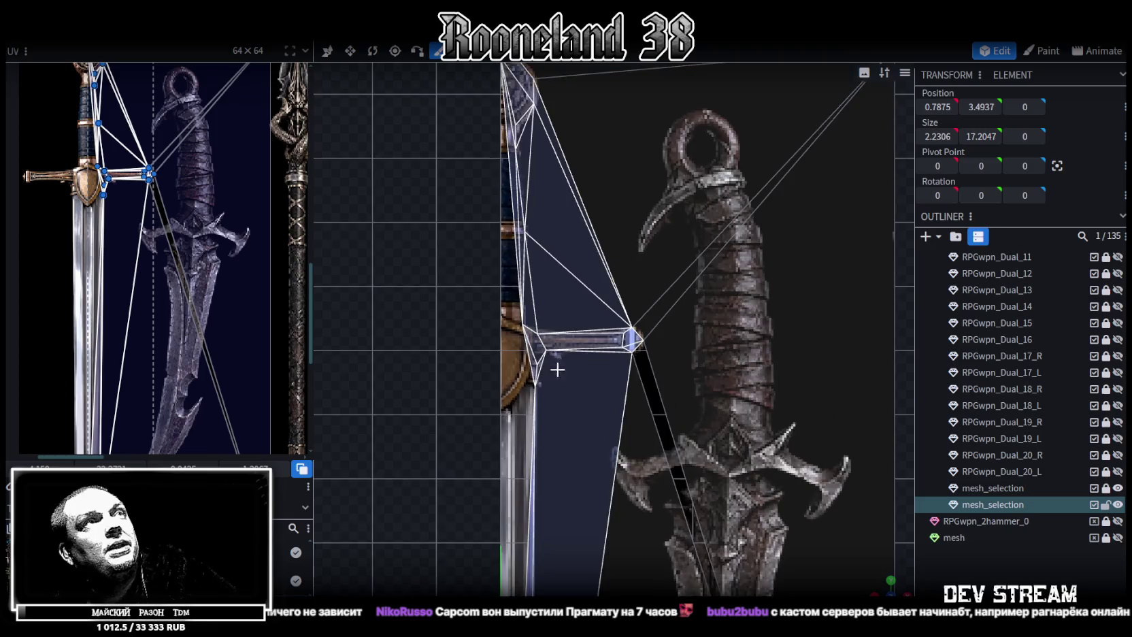
{"action": "scroll", "coordinate": [565, 435], "scroll_direction": "down", "scroll_amount": 2}
{"action": "scroll", "coordinate": [579, 430], "scroll_direction": "down", "scroll_amount": 1}
{"action": "scroll", "coordinate": [534, 285], "scroll_direction": "down", "scroll_amount": 2}
{"action": "scroll", "coordinate": [518, 263], "scroll_direction": "down", "scroll_amount": 1}
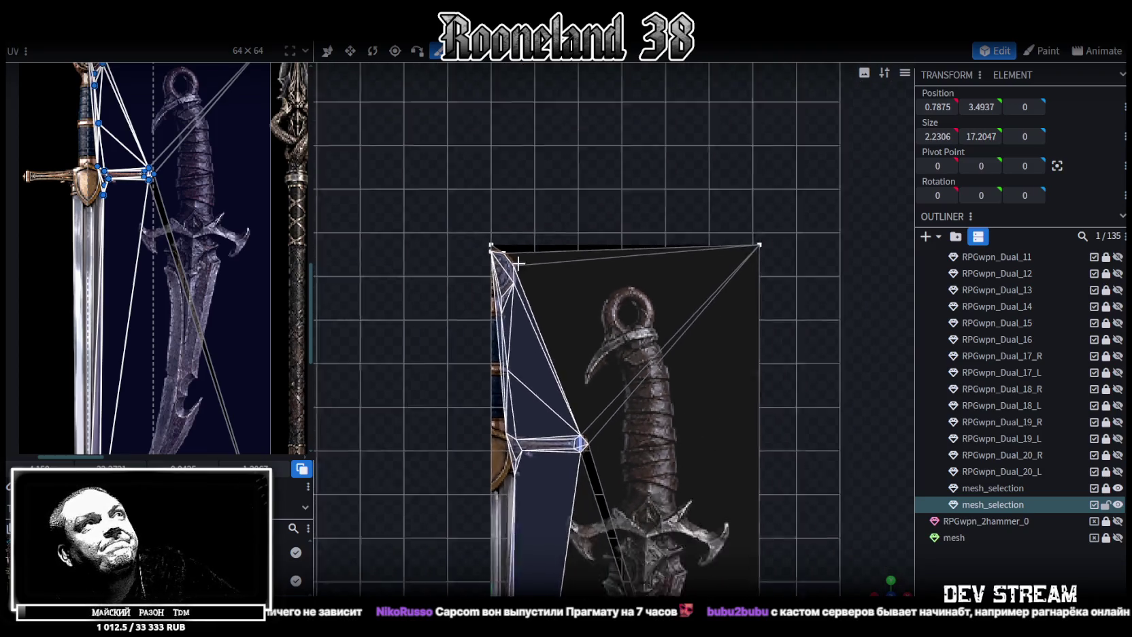
{"action": "left_click", "coordinate": [327, 50]}
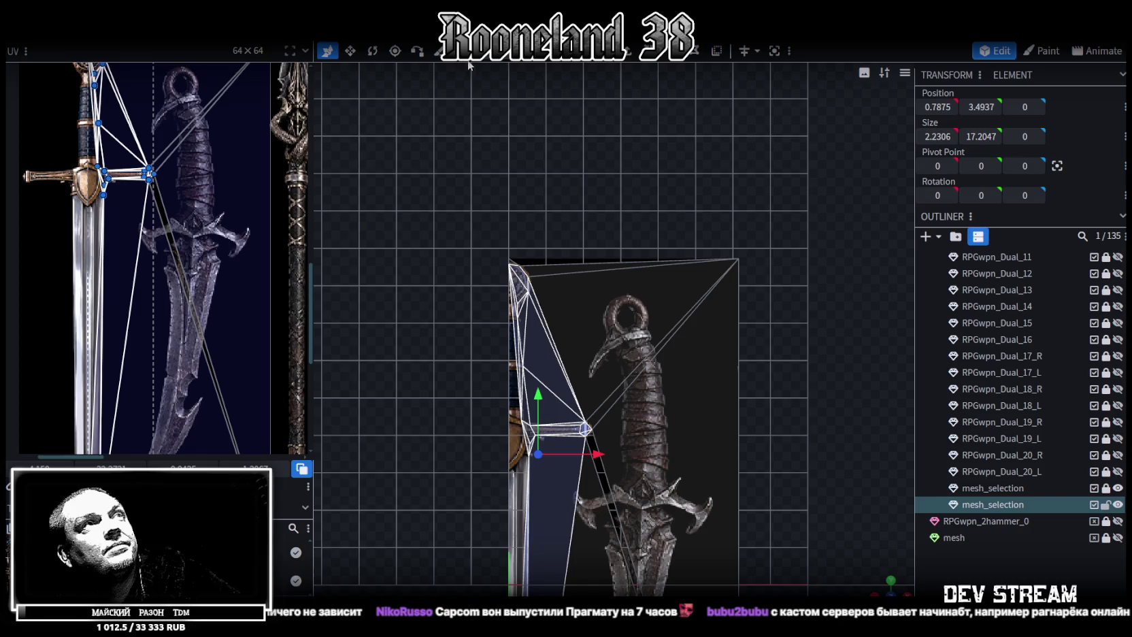
{"action": "left_click_drag", "start_coordinate": [776, 179], "coordinate": [658, 375]}
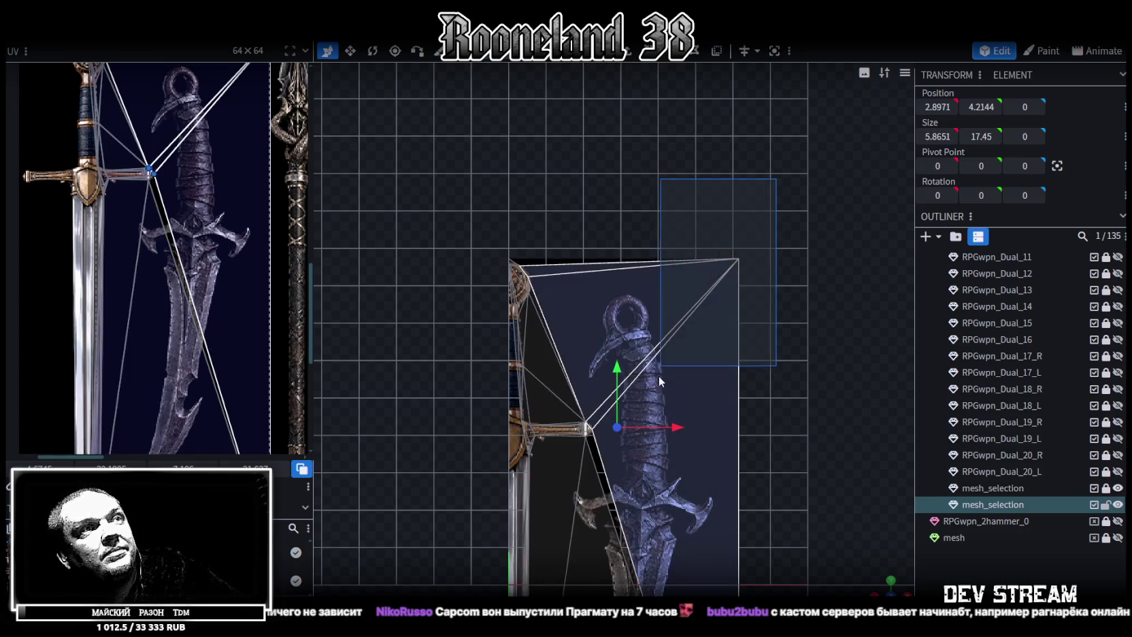
{"action": "left_click", "coordinate": [644, 345]}
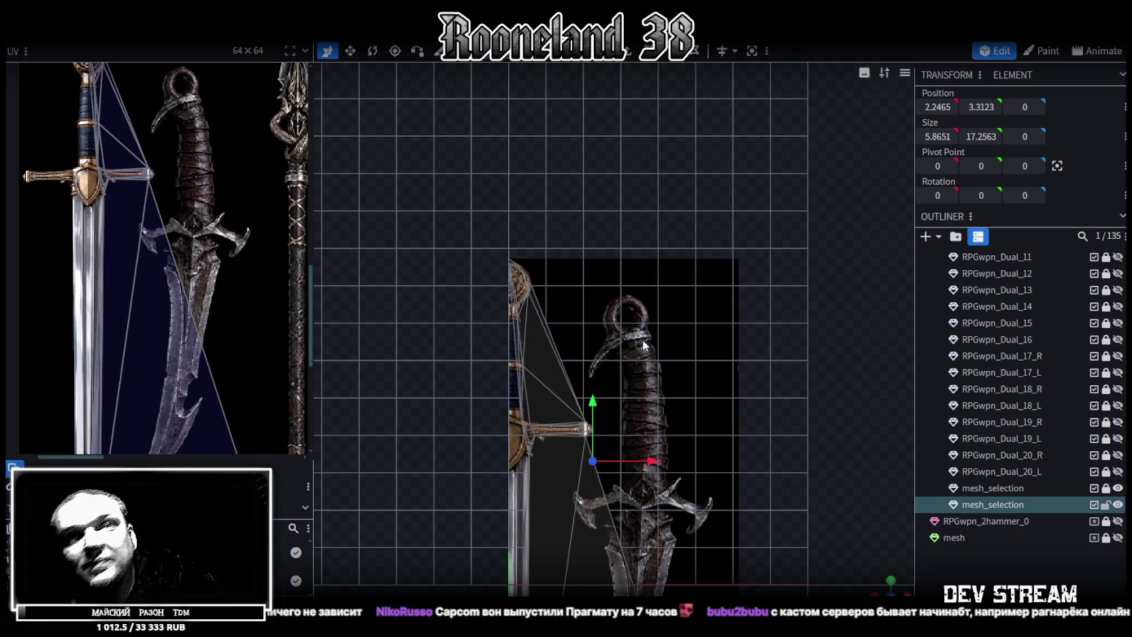
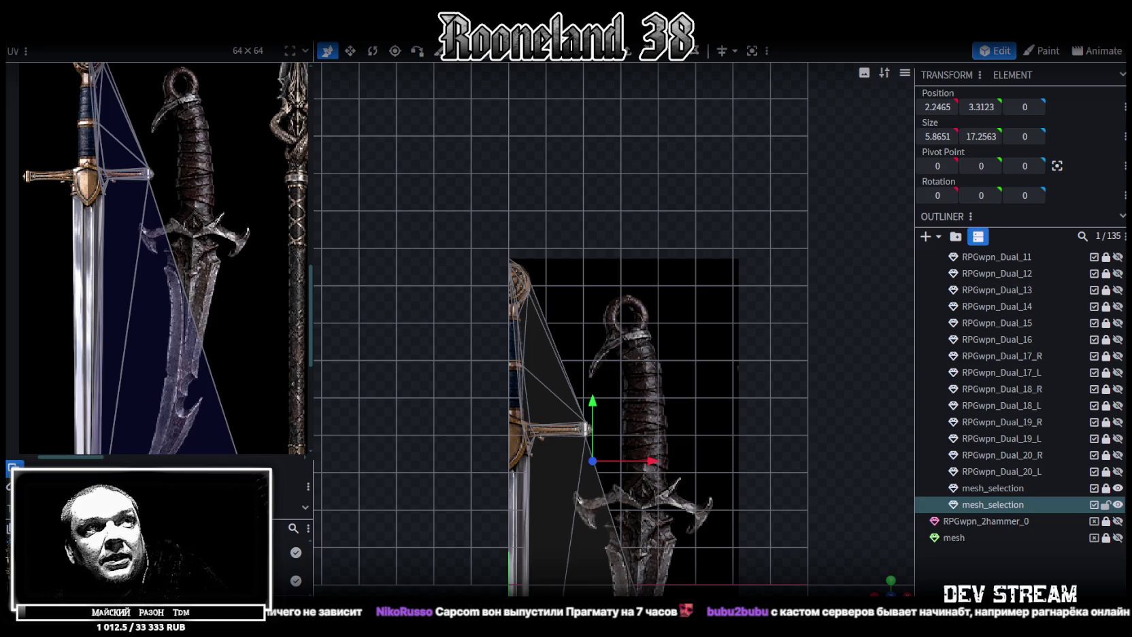
Select the sword plane faces, including the long blade face and its thin edge
{"action": "scroll", "coordinate": [598, 365], "scroll_direction": "up", "scroll_amount": 2}
{"action": "scroll", "coordinate": [686, 272], "scroll_direction": "up", "scroll_amount": 2}
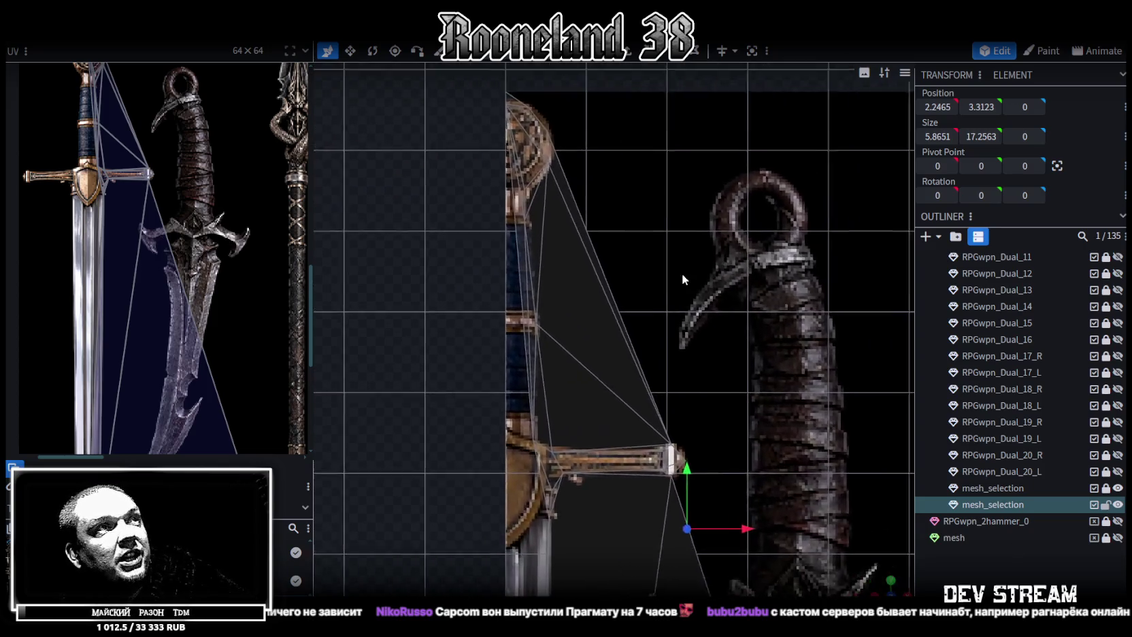
{"action": "scroll", "coordinate": [671, 284], "scroll_direction": "up", "scroll_amount": 2}
{"action": "scroll", "coordinate": [508, 450], "scroll_direction": "down", "scroll_amount": 2}
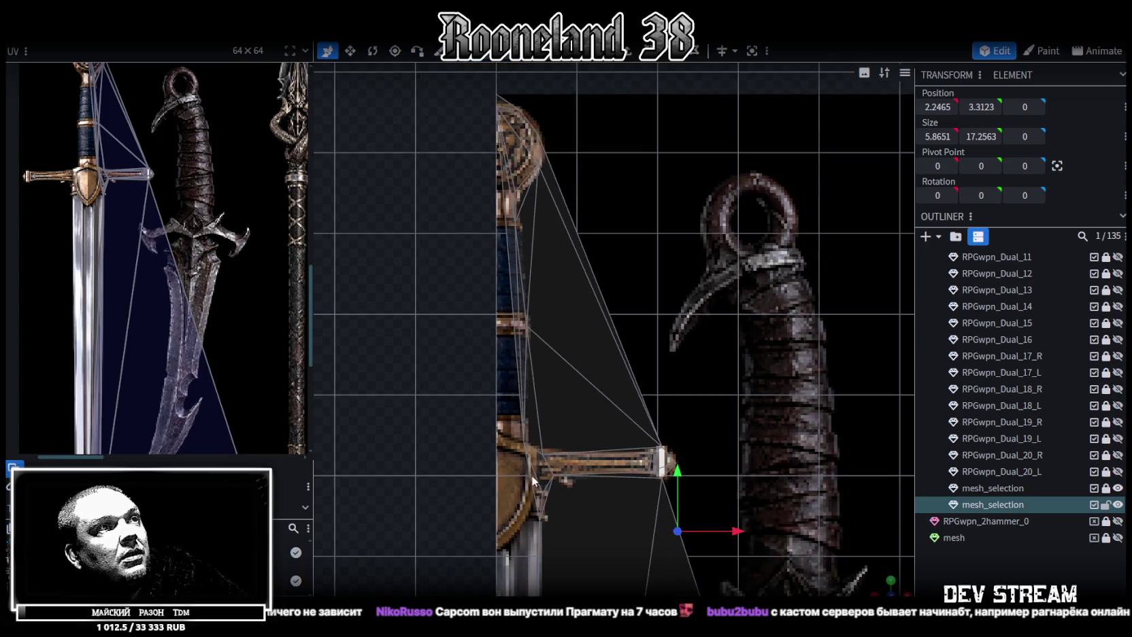
{"action": "scroll", "coordinate": [531, 474], "scroll_direction": "down", "scroll_amount": 2}
{"action": "mouse_move", "coordinate": [888, 588]}
{"action": "left_mouse_down"}
{"action": "mouse_move", "coordinate": [466, 359]}
{"action": "mouse_move", "coordinate": [446, 330]}
{"action": "mouse_move", "coordinate": [509, 370]}
{"action": "mouse_move", "coordinate": [558, 444]}
{"action": "mouse_move", "coordinate": [528, 415]}
{"action": "mouse_move", "coordinate": [473, 412]}
{"action": "mouse_move", "coordinate": [595, 303]}
{"action": "left_mouse_up"}
{"action": "scroll", "coordinate": [520, 417], "scroll_direction": "up", "scroll_amount": 3}
{"action": "scroll", "coordinate": [534, 436], "scroll_direction": "up", "scroll_amount": 2}
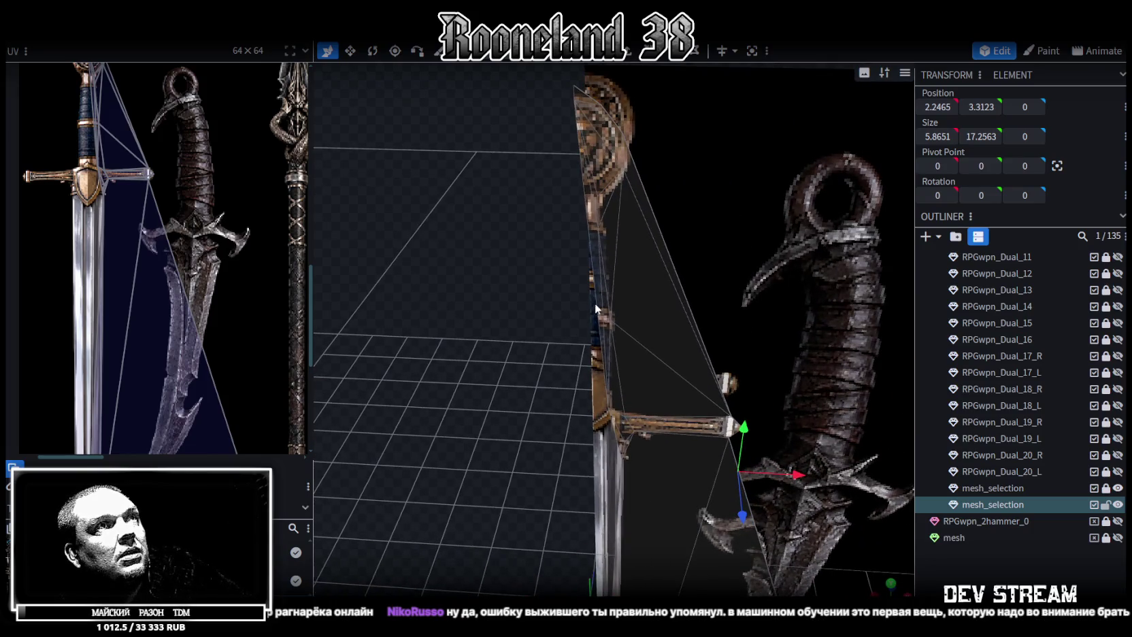
{"action": "left_click", "coordinate": [633, 173]}
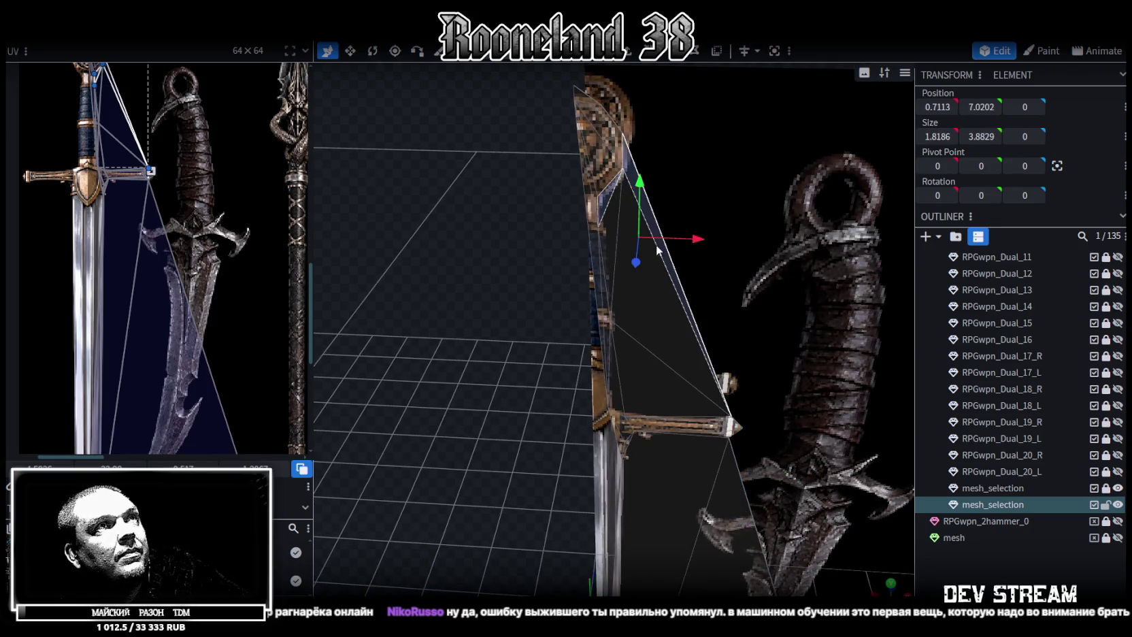
{"action": "left_click", "coordinate": [637, 382], "text": "shift"}
{"action": "mouse_move", "coordinate": [556, 443]}
{"action": "left_mouse_down"}
{"action": "mouse_move", "coordinate": [438, 351]}
{"action": "mouse_move", "coordinate": [448, 303]}
{"action": "mouse_move", "coordinate": [653, 308]}
{"action": "left_mouse_up"}
{"action": "left_click", "coordinate": [654, 308]}
{"action": "mouse_move", "coordinate": [400, 324]}
{"action": "left_mouse_down"}
{"action": "mouse_move", "coordinate": [469, 358]}
{"action": "mouse_move", "coordinate": [441, 368]}
{"action": "mouse_move", "coordinate": [595, 439]}
{"action": "left_mouse_up"}
{"action": "left_click", "coordinate": [605, 440]}
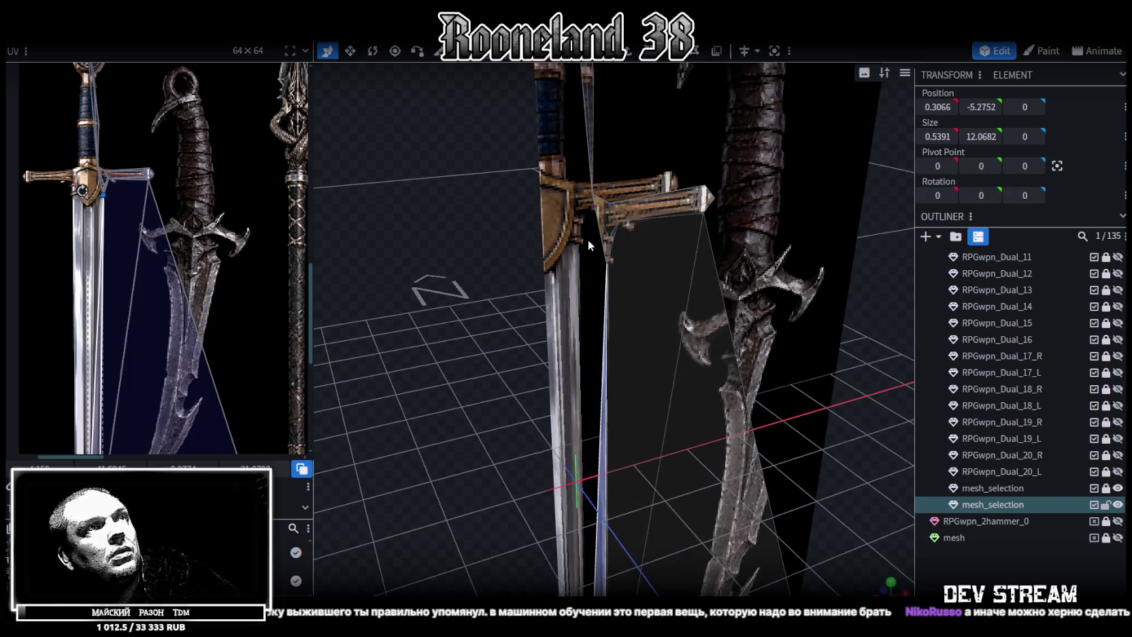
Select the crossguard faces, large triangular face, bottom face and sword edge near the crossguard
{"action": "left_click", "coordinate": [604, 246]}
{"action": "scroll", "coordinate": [611, 260], "scroll_direction": "up", "scroll_amount": 5}
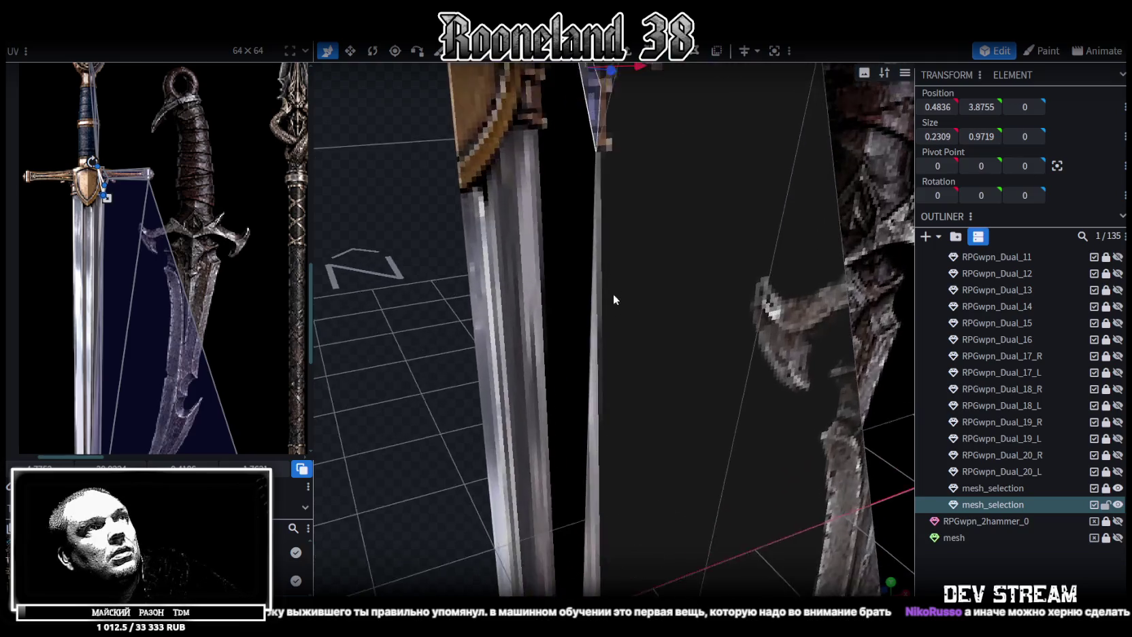
{"action": "left_click", "coordinate": [588, 249]}
{"action": "scroll", "coordinate": [670, 334], "scroll_direction": "down", "scroll_amount": 2}
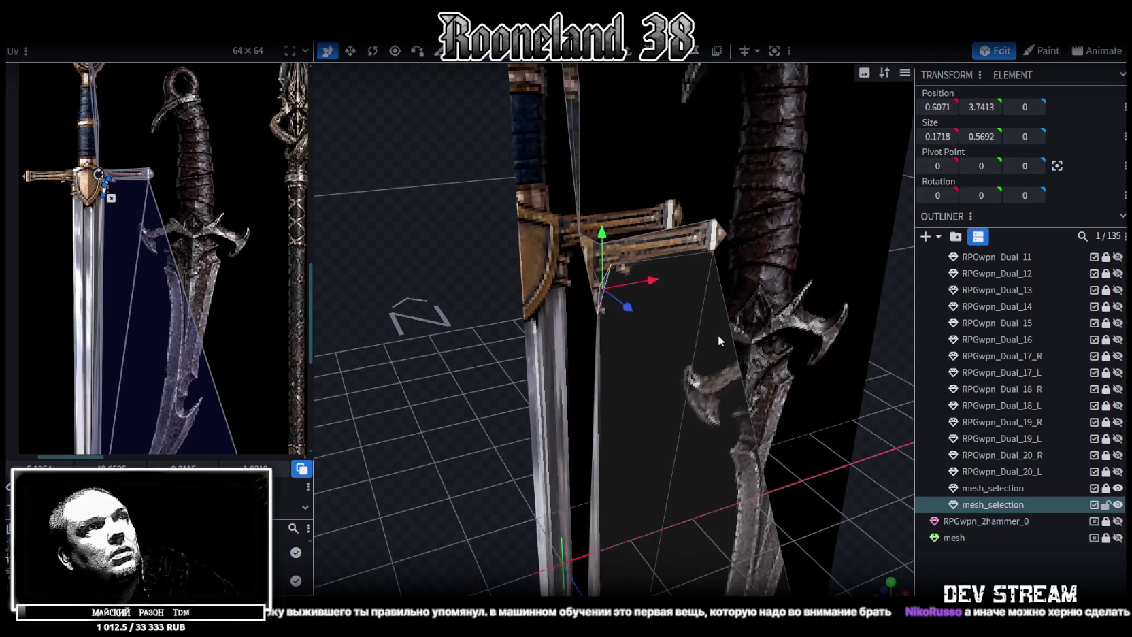
{"action": "scroll", "coordinate": [718, 335], "scroll_direction": "down", "scroll_amount": 2}
{"action": "scroll", "coordinate": [847, 398], "scroll_direction": "down", "scroll_amount": 2}
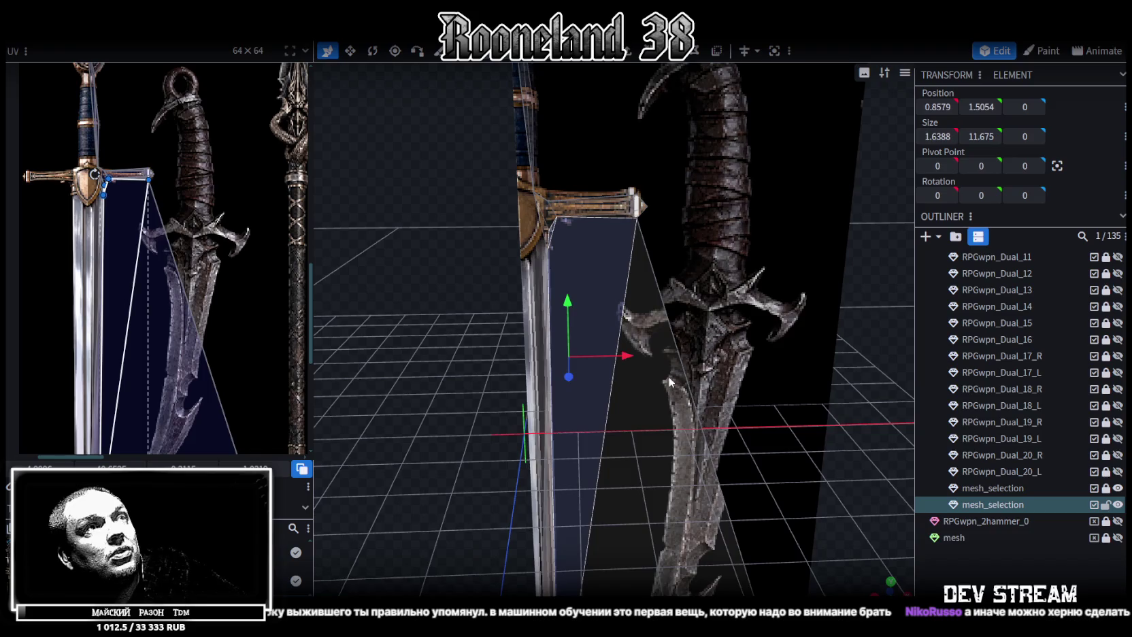
{"action": "left_click", "coordinate": [744, 374]}
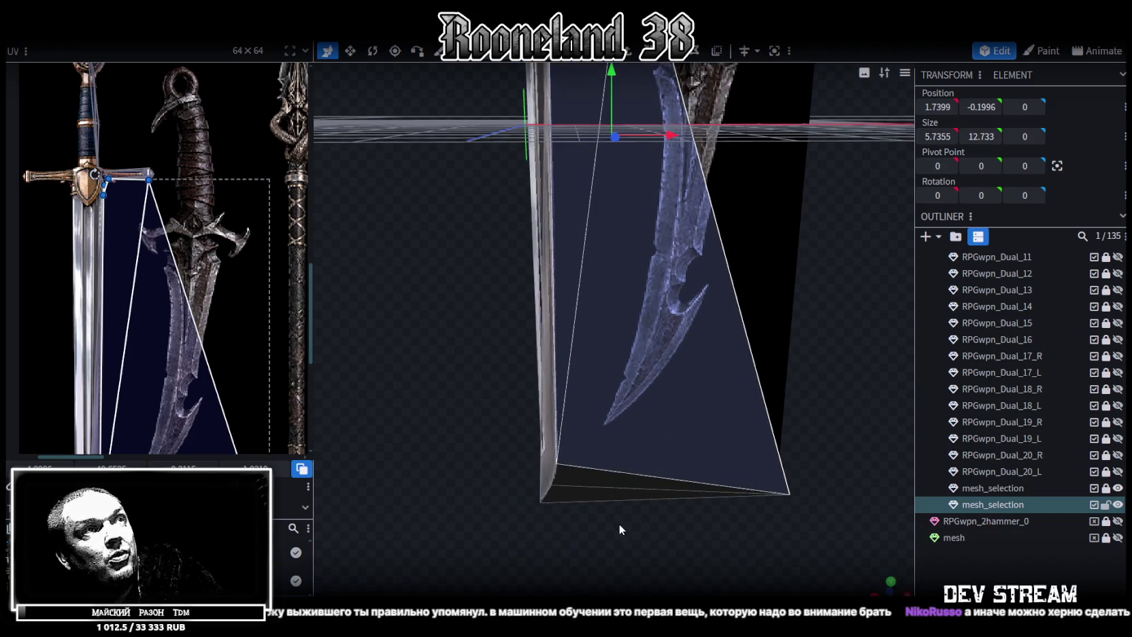
{"action": "mouse_move", "coordinate": [632, 521]}
{"action": "left_mouse_down"}
{"action": "mouse_move", "coordinate": [709, 429]}
{"action": "mouse_move", "coordinate": [509, 288]}
{"action": "left_mouse_up"}
{"action": "scroll", "coordinate": [522, 346], "scroll_direction": "up", "scroll_amount": 3}
{"action": "mouse_move", "coordinate": [523, 346]}
{"action": "middle_mouse_down"}
{"action": "mouse_move", "coordinate": [503, 432]}
{"action": "mouse_move", "coordinate": [507, 361]}
{"action": "mouse_move", "coordinate": [525, 364]}
{"action": "middle_mouse_up"}
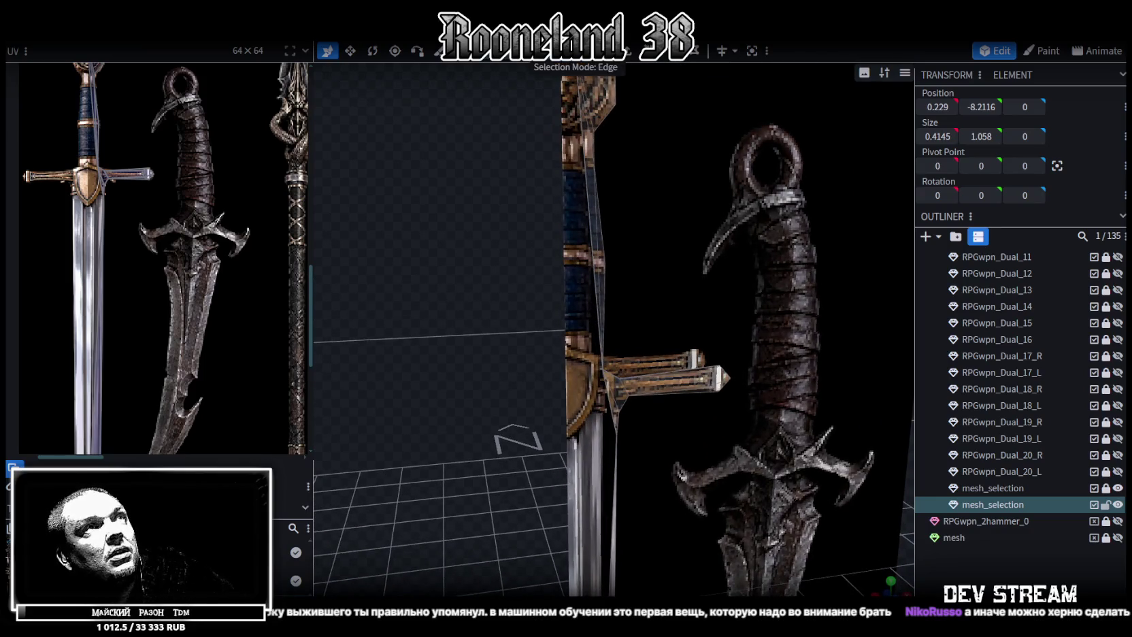
{"action": "scroll", "coordinate": [582, 255], "scroll_direction": "up", "scroll_amount": 2}
{"action": "left_click", "coordinate": [582, 237]}
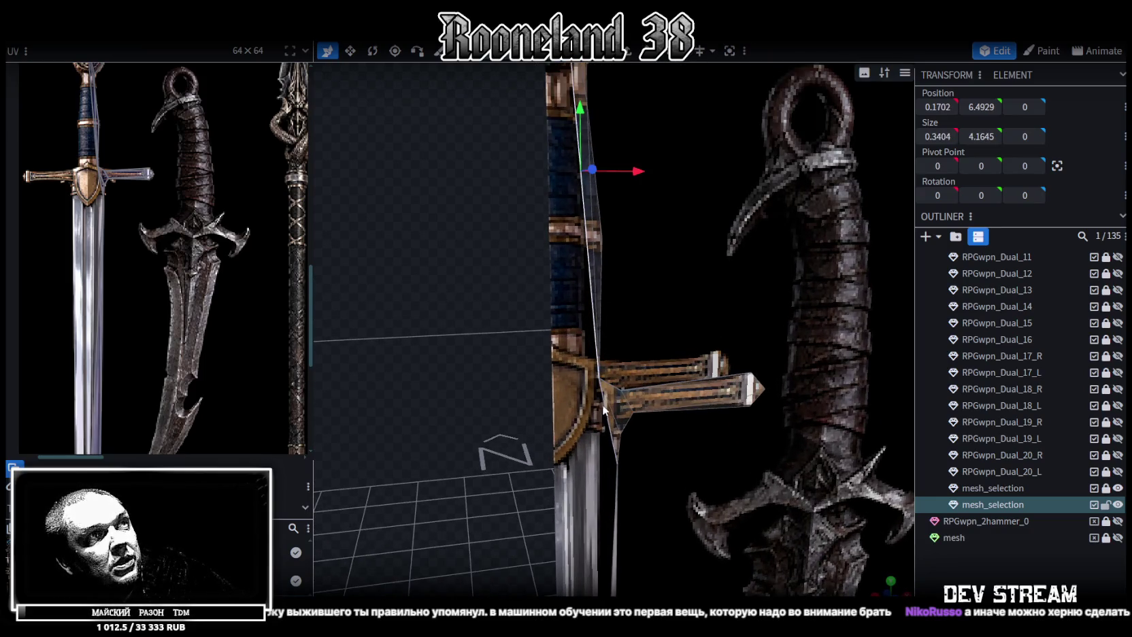
{"action": "mouse_move", "coordinate": [605, 411]}
{"action": "middle_mouse_down"}
{"action": "mouse_move", "coordinate": [630, 460]}
{"action": "mouse_move", "coordinate": [630, 292]}
{"action": "middle_mouse_up"}
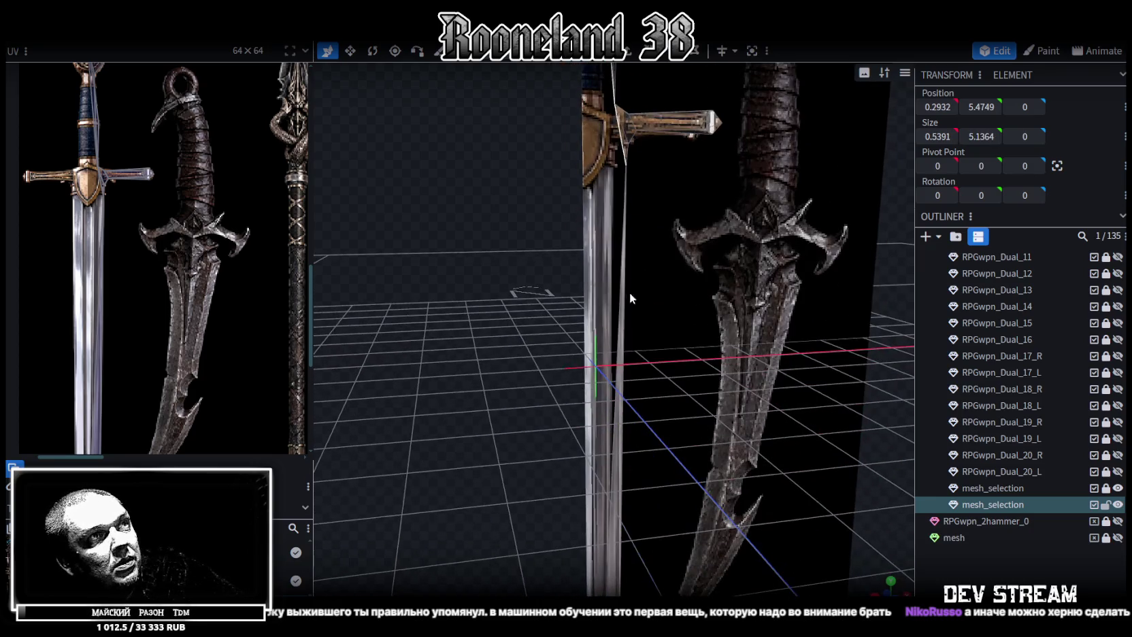
{"action": "left_click", "coordinate": [610, 332]}
{"action": "mouse_move", "coordinate": [609, 332]}
{"action": "middle_mouse_down"}
{"action": "mouse_move", "coordinate": [494, 291]}
{"action": "mouse_move", "coordinate": [523, 296]}
{"action": "mouse_move", "coordinate": [512, 335]}
{"action": "mouse_move", "coordinate": [527, 340]}
{"action": "middle_mouse_up"}
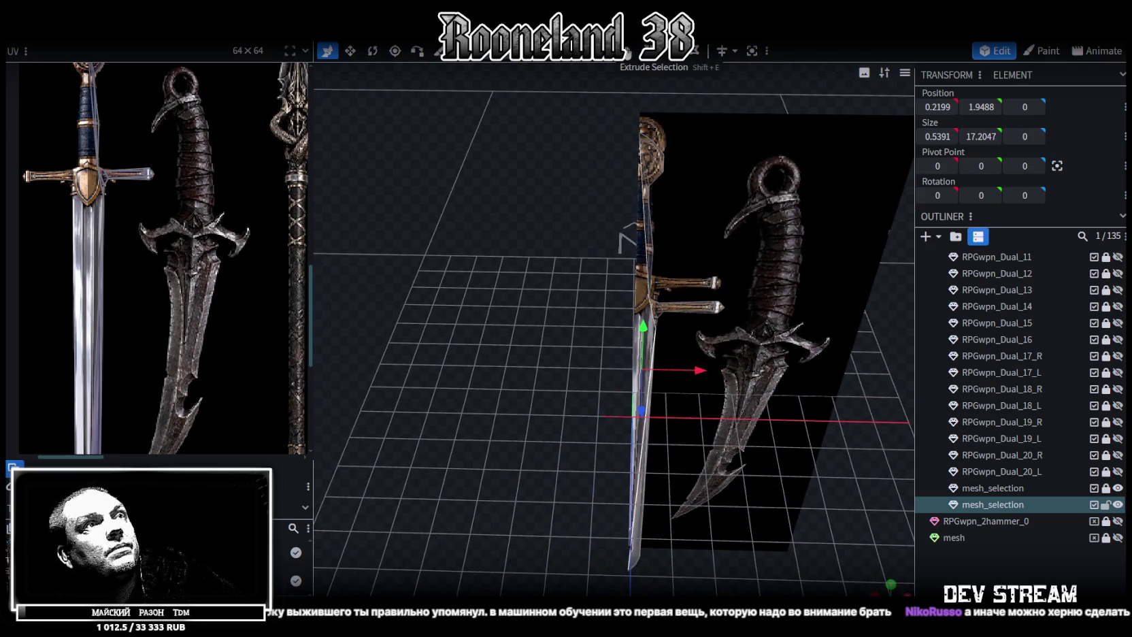
Extrude the edge along X-, set Position X to 0, merge overlapping vertices, and shade solid
{"action": "key", "text": "e"}
{"action": "left_click", "coordinate": [662, 589]}
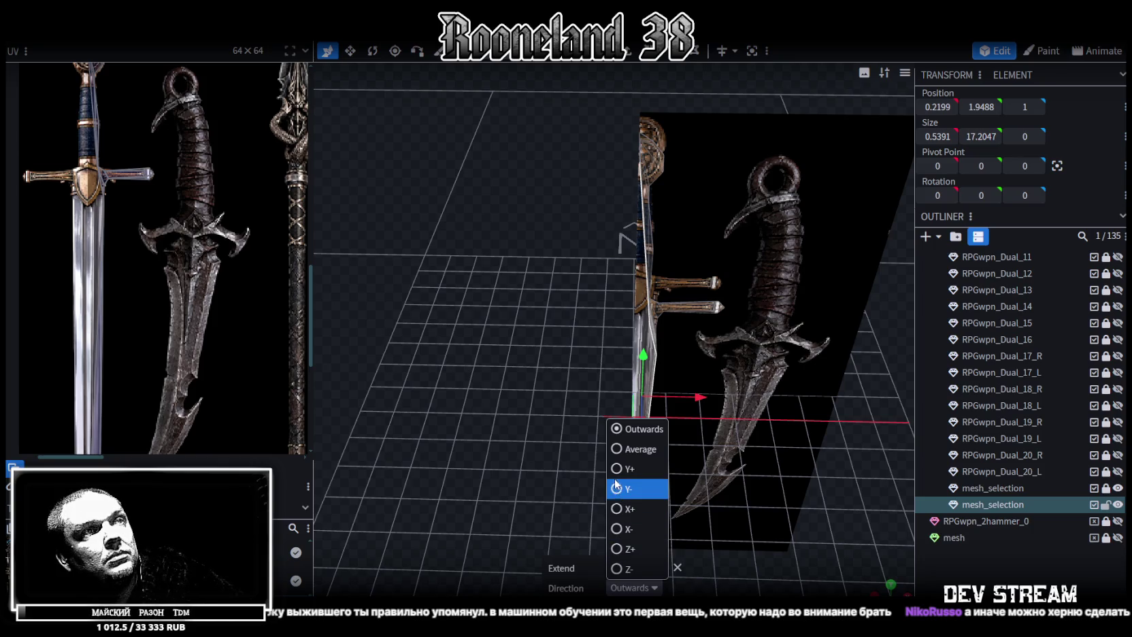
{"action": "left_click", "coordinate": [616, 529]}
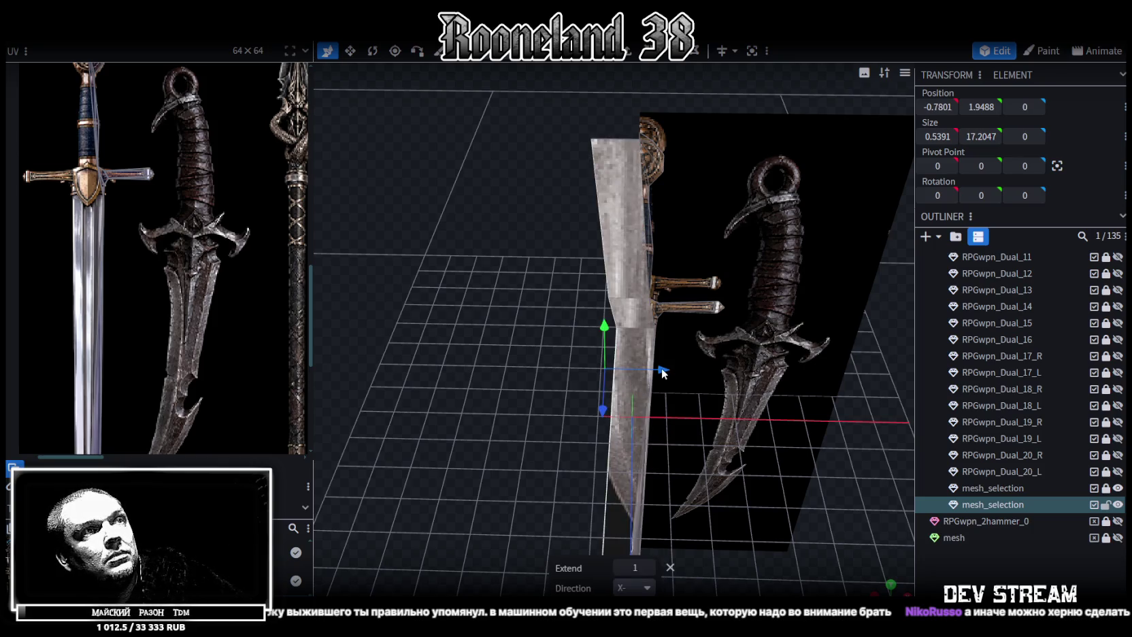
{"action": "left_click_drag", "start_coordinate": [664, 374], "coordinate": [567, 367]}
{"action": "left_click", "coordinate": [938, 106]}
{"action": "type", "text": "0"}
{"action": "key", "text": "Return"}
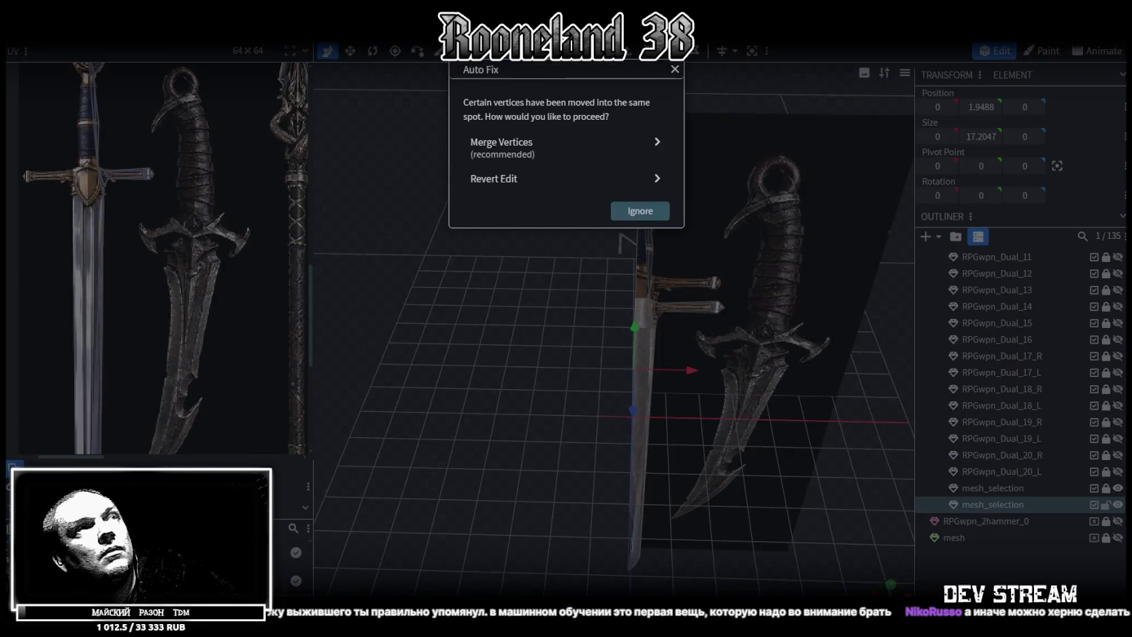
{"action": "left_click", "coordinate": [560, 145]}
{"action": "key", "text": "z"}
{"action": "key", "text": "z"}
{"action": "key", "text": "z"}
{"action": "key", "text": "z"}
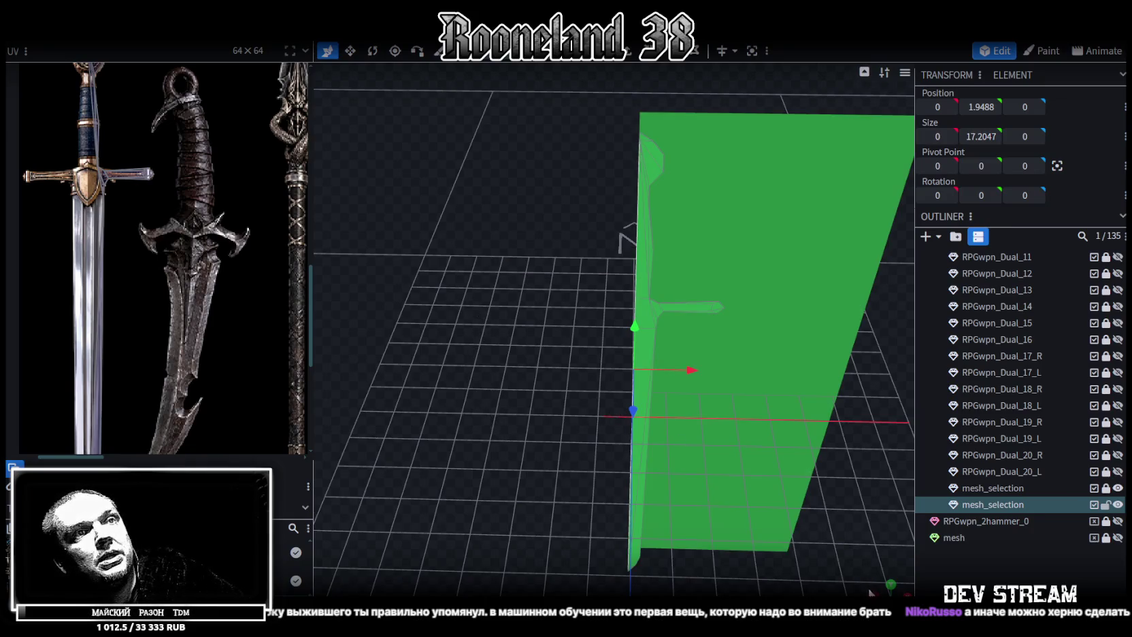
{"action": "mouse_move", "coordinate": [703, 488]}
{"action": "left_mouse_down"}
{"action": "mouse_move", "coordinate": [775, 382]}
{"action": "mouse_move", "coordinate": [566, 383]}
{"action": "mouse_move", "coordinate": [504, 143]}
{"action": "left_mouse_up"}
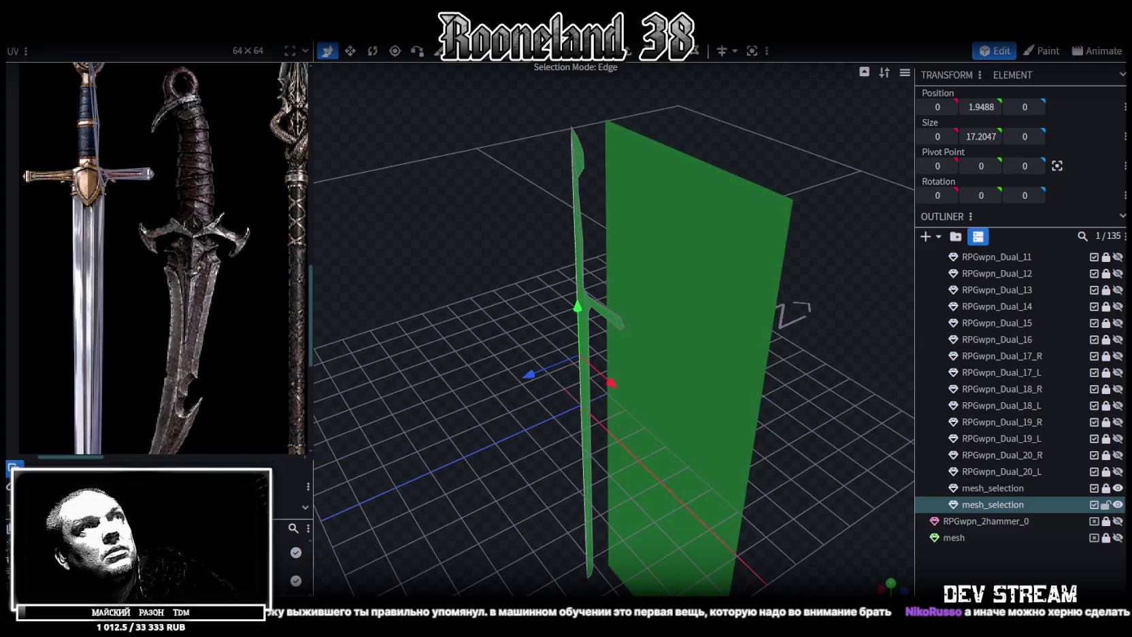
Extrude the whole sword outline 0.25 units along Z+
{"action": "left_click", "coordinate": [571, 157]}
{"action": "left_click_drag", "start_coordinate": [447, 212], "coordinate": [494, 200]}
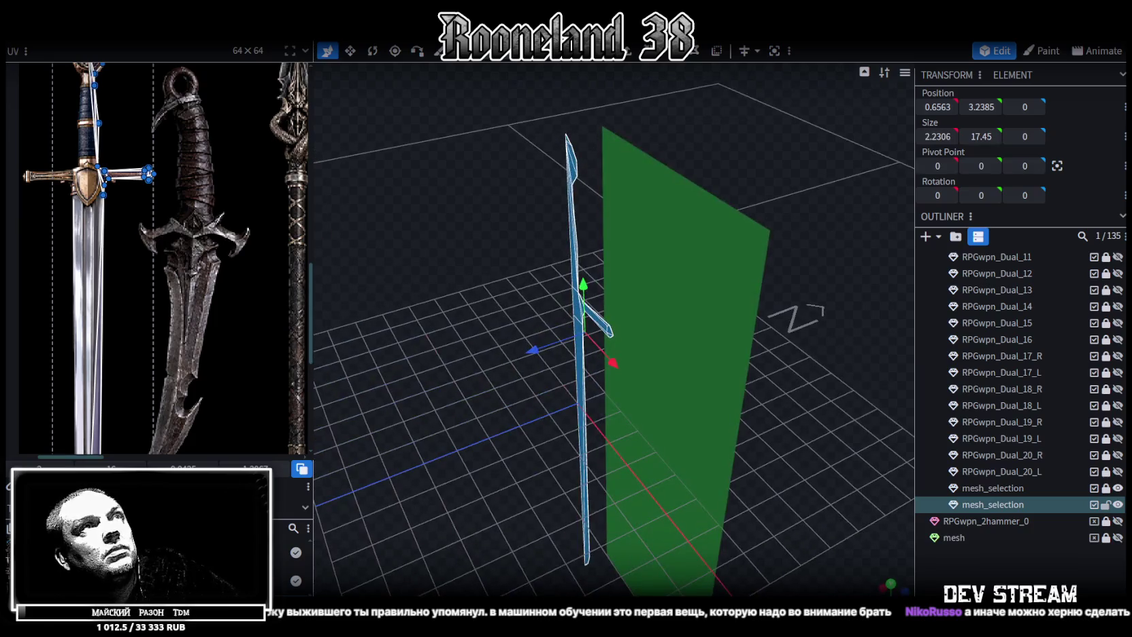
{"action": "key", "text": "e"}
{"action": "left_click", "coordinate": [650, 589]}
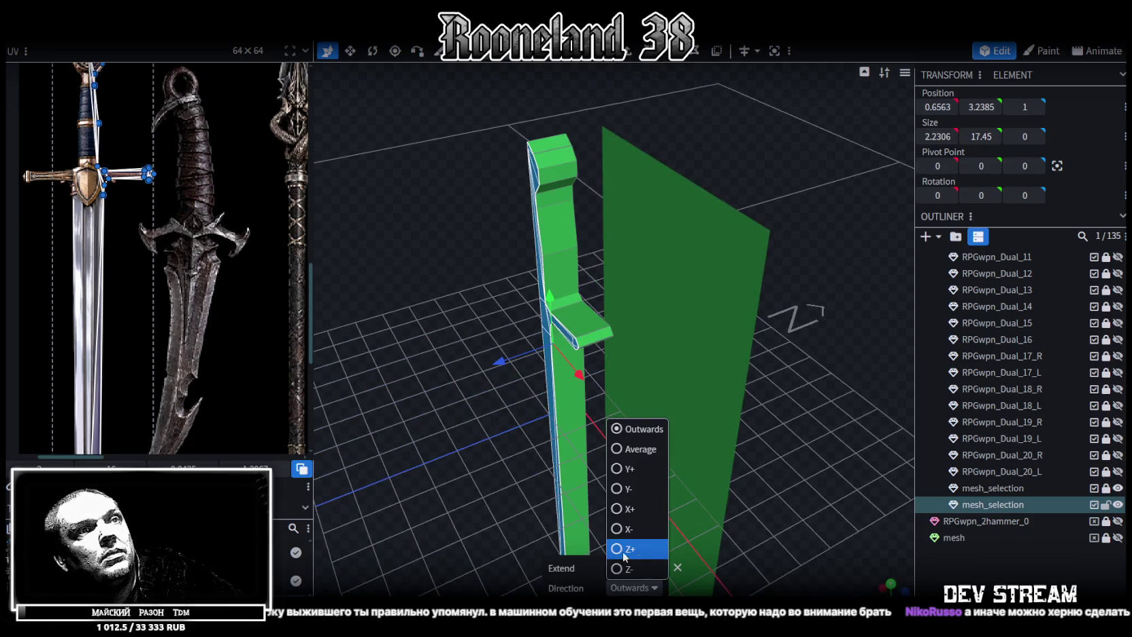
{"action": "left_click", "coordinate": [624, 549]}
{"action": "left_click", "coordinate": [622, 571]}
{"action": "type", "text": "0.25"}
{"action": "left_click_drag", "start_coordinate": [633, 549], "coordinate": [618, 462]}
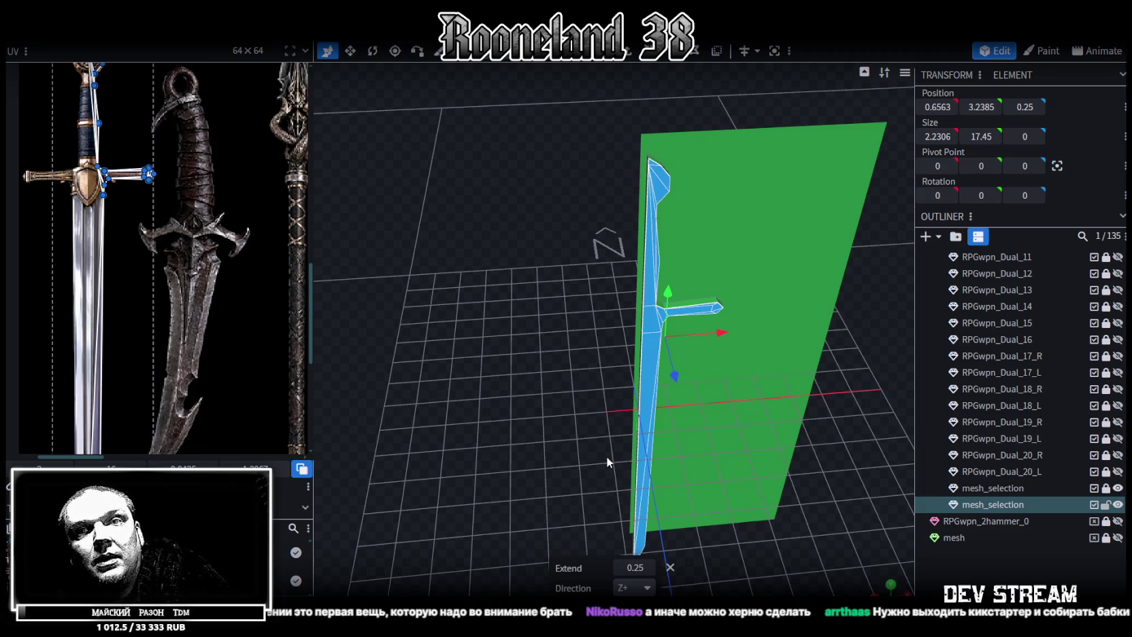
Select the blade's front and lower face strips to inspect the new thickness
{"action": "mouse_move", "coordinate": [646, 476]}
{"action": "left_mouse_down"}
{"action": "mouse_move", "coordinate": [557, 388]}
{"action": "mouse_move", "coordinate": [684, 361]}
{"action": "mouse_move", "coordinate": [720, 370]}
{"action": "mouse_move", "coordinate": [582, 385]}
{"action": "mouse_move", "coordinate": [683, 394]}
{"action": "mouse_move", "coordinate": [695, 463]}
{"action": "mouse_move", "coordinate": [709, 404]}
{"action": "mouse_move", "coordinate": [637, 297]}
{"action": "left_mouse_up"}
{"action": "left_click", "coordinate": [643, 306]}
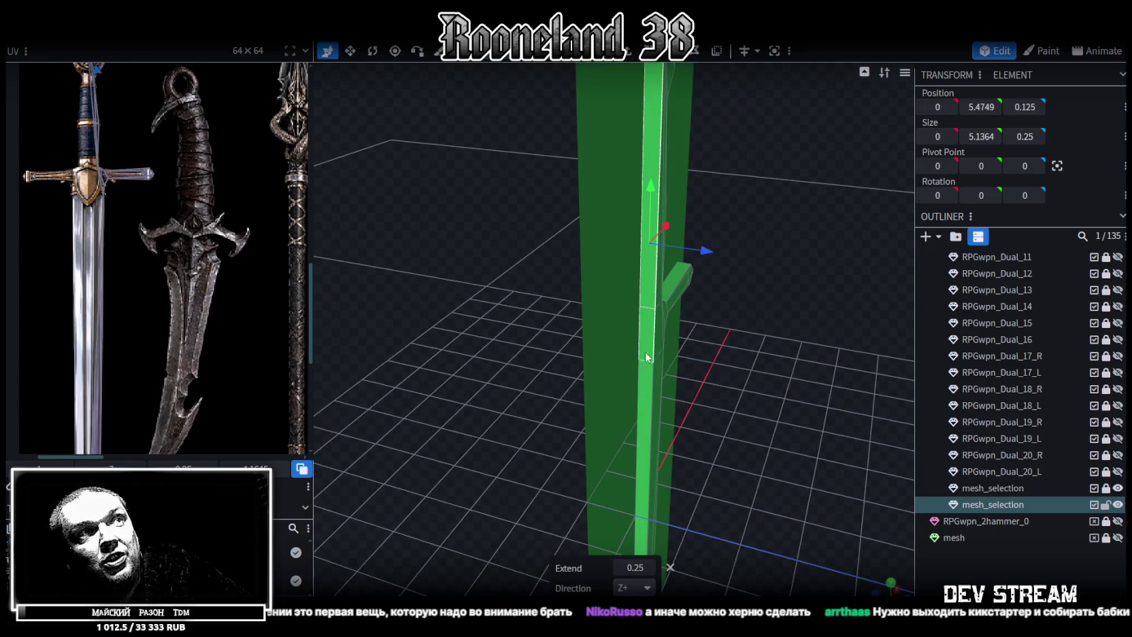
{"action": "left_click", "coordinate": [657, 384], "text": "shift"}
{"action": "mouse_move", "coordinate": [665, 388]}
{"action": "left_mouse_down"}
{"action": "mouse_move", "coordinate": [758, 331]}
{"action": "mouse_move", "coordinate": [634, 315]}
{"action": "left_mouse_up"}
{"action": "left_click", "coordinate": [632, 317]}
{"action": "left_click", "coordinate": [633, 394]}
{"action": "mouse_move", "coordinate": [704, 388]}
{"action": "left_mouse_down"}
{"action": "mouse_move", "coordinate": [762, 356]}
{"action": "mouse_move", "coordinate": [648, 367]}
{"action": "mouse_move", "coordinate": [862, 341]}
{"action": "mouse_move", "coordinate": [804, 325]}
{"action": "mouse_move", "coordinate": [444, 301]}
{"action": "mouse_move", "coordinate": [856, 499]}
{"action": "left_mouse_up"}
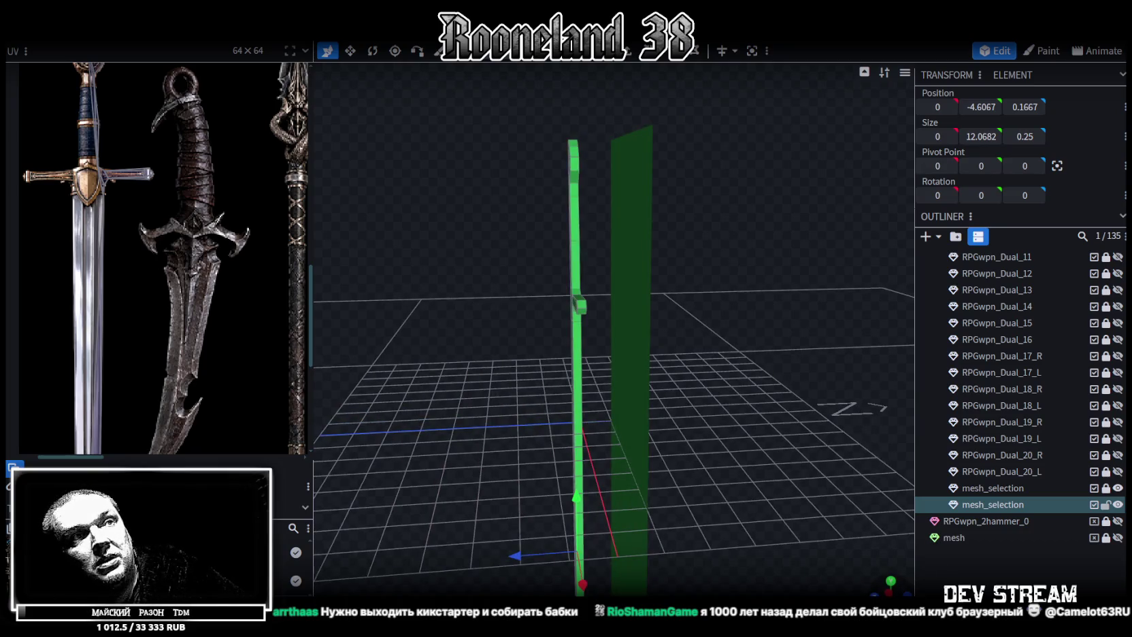
Undo the sword's thickness extrusion and select the crossguard arm and vertical blade faces
{"action": "key", "text": "KP_3"}
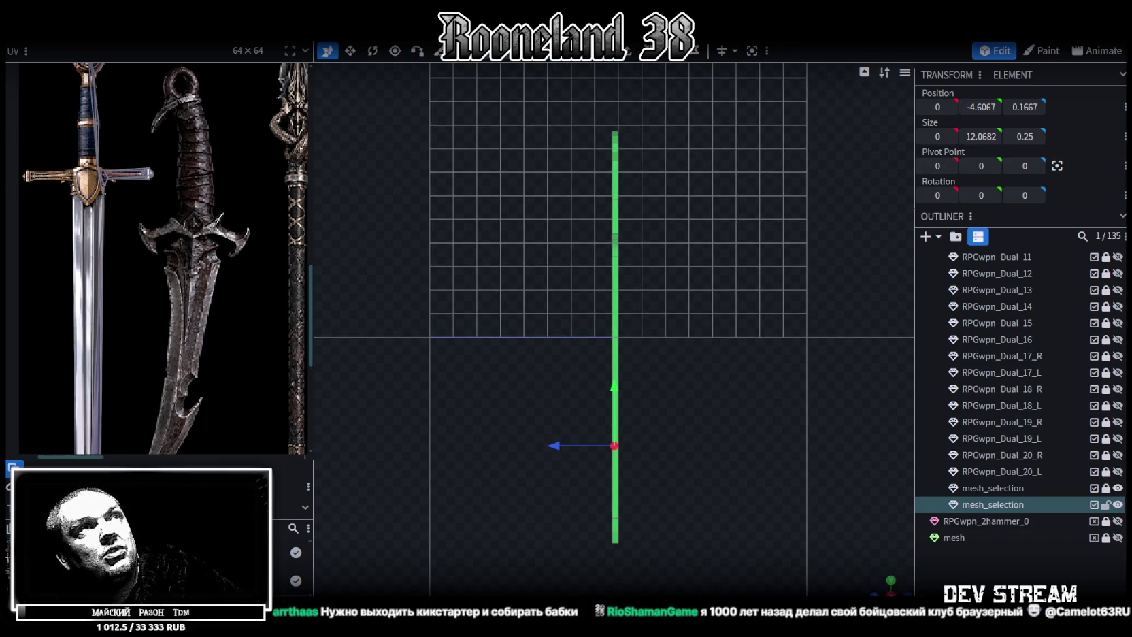
{"action": "mouse_move", "coordinate": [563, 90]}
{"action": "left_mouse_down"}
{"action": "mouse_move", "coordinate": [601, 542]}
{"action": "mouse_move", "coordinate": [615, 573]}
{"action": "left_mouse_up"}
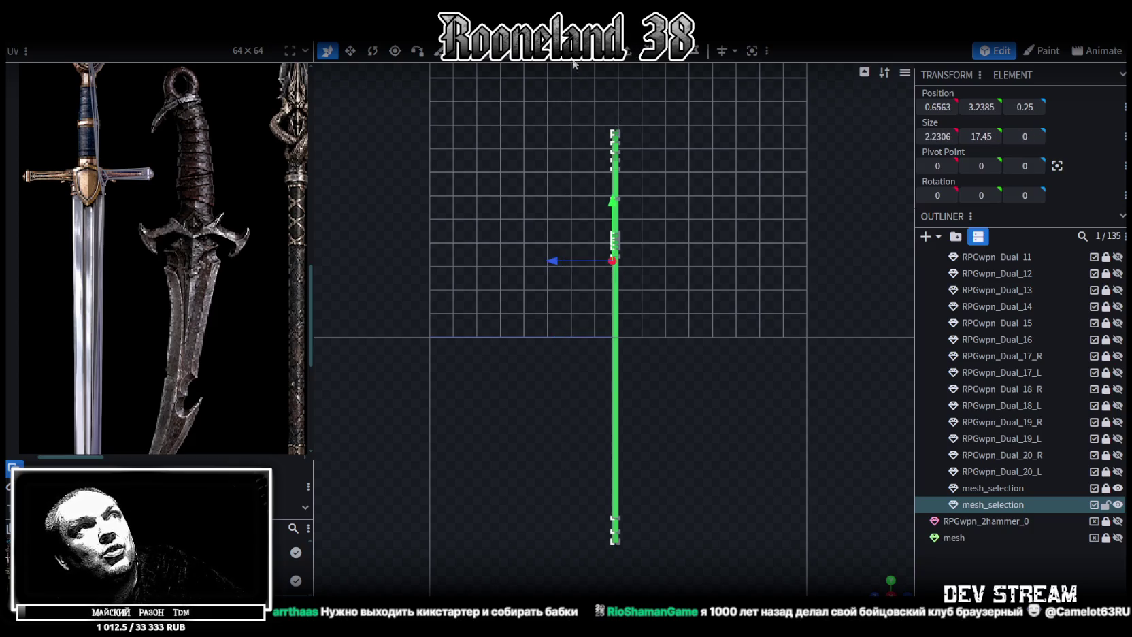
{"action": "mouse_move", "coordinate": [675, 536]}
{"action": "left_mouse_down"}
{"action": "mouse_move", "coordinate": [757, 506]}
{"action": "mouse_move", "coordinate": [651, 482]}
{"action": "mouse_move", "coordinate": [545, 353]}
{"action": "mouse_move", "coordinate": [504, 393]}
{"action": "mouse_move", "coordinate": [485, 444]}
{"action": "mouse_move", "coordinate": [490, 437]}
{"action": "mouse_move", "coordinate": [426, 404]}
{"action": "mouse_move", "coordinate": [567, 423]}
{"action": "left_mouse_up"}
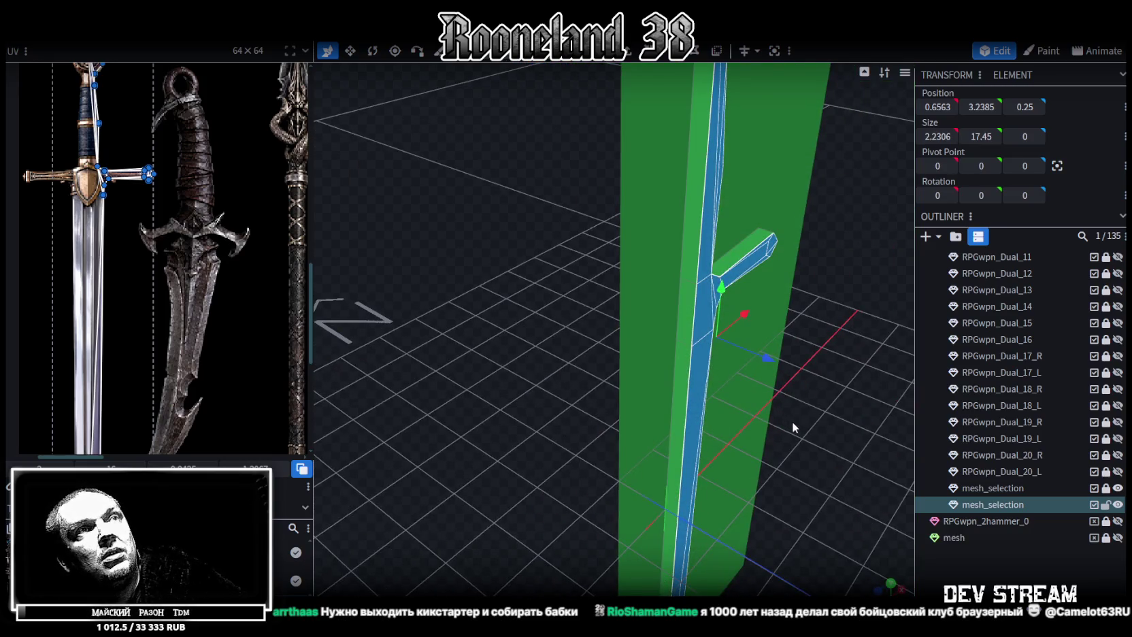
{"action": "key", "text": "ctrl+z"}
{"action": "scroll", "coordinate": [783, 422], "scroll_direction": "up", "scroll_amount": 4}
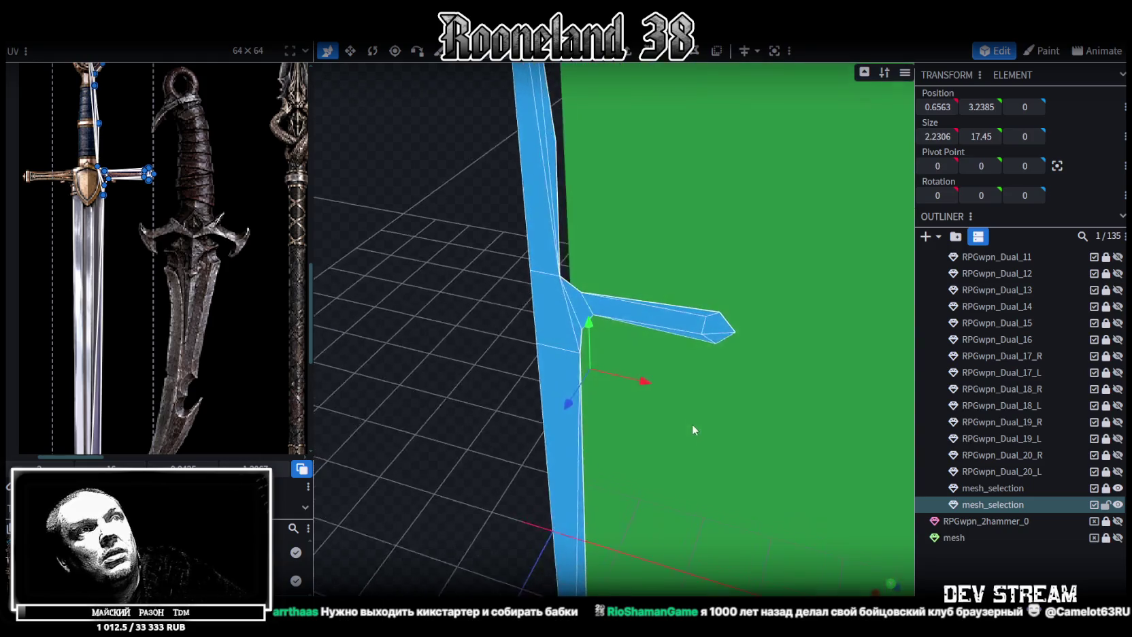
{"action": "scroll", "coordinate": [692, 424], "scroll_direction": "up", "scroll_amount": 2}
{"action": "left_click", "coordinate": [698, 337]}
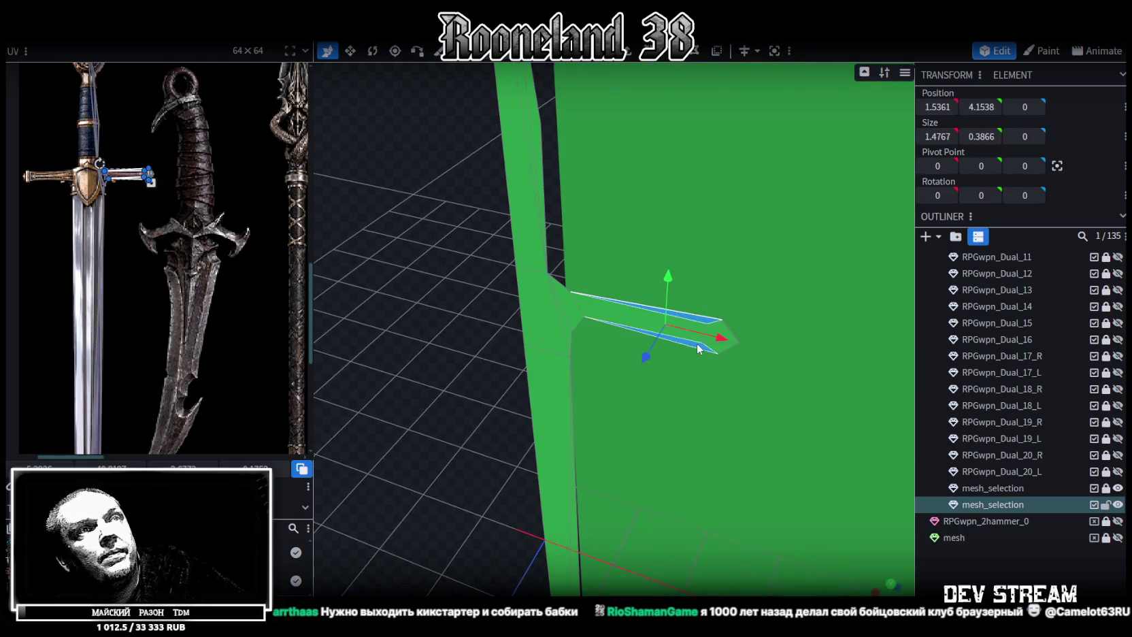
{"action": "mouse_move", "coordinate": [437, 354]}
{"action": "left_mouse_down"}
{"action": "mouse_move", "coordinate": [481, 308]}
{"action": "mouse_move", "coordinate": [389, 335]}
{"action": "mouse_move", "coordinate": [565, 311]}
{"action": "left_mouse_up"}
{"action": "left_click", "coordinate": [566, 311]}
{"action": "mouse_move", "coordinate": [455, 369]}
{"action": "left_mouse_down"}
{"action": "mouse_move", "coordinate": [421, 432]}
{"action": "mouse_move", "coordinate": [485, 310]}
{"action": "mouse_move", "coordinate": [453, 378]}
{"action": "mouse_move", "coordinate": [741, 367]}
{"action": "mouse_move", "coordinate": [653, 173]}
{"action": "left_mouse_up"}
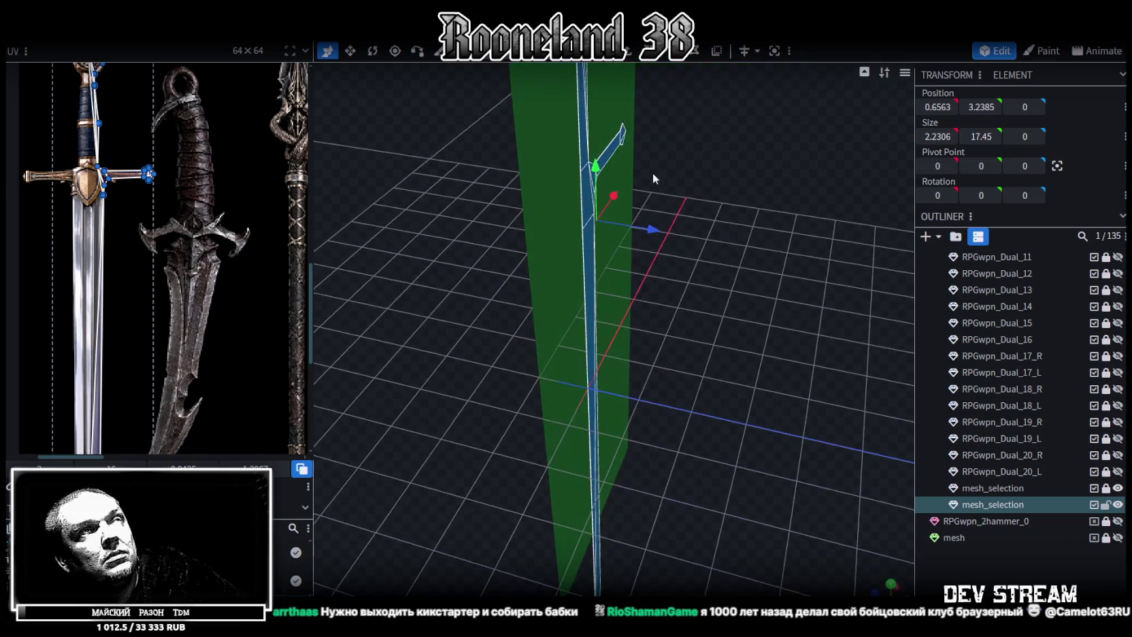
Extrude the selected strip faces 0.25 deep along Z+
{"action": "left_click", "coordinate": [630, 56]}
{"action": "left_click_drag", "start_coordinate": [733, 284], "coordinate": [680, 487]}
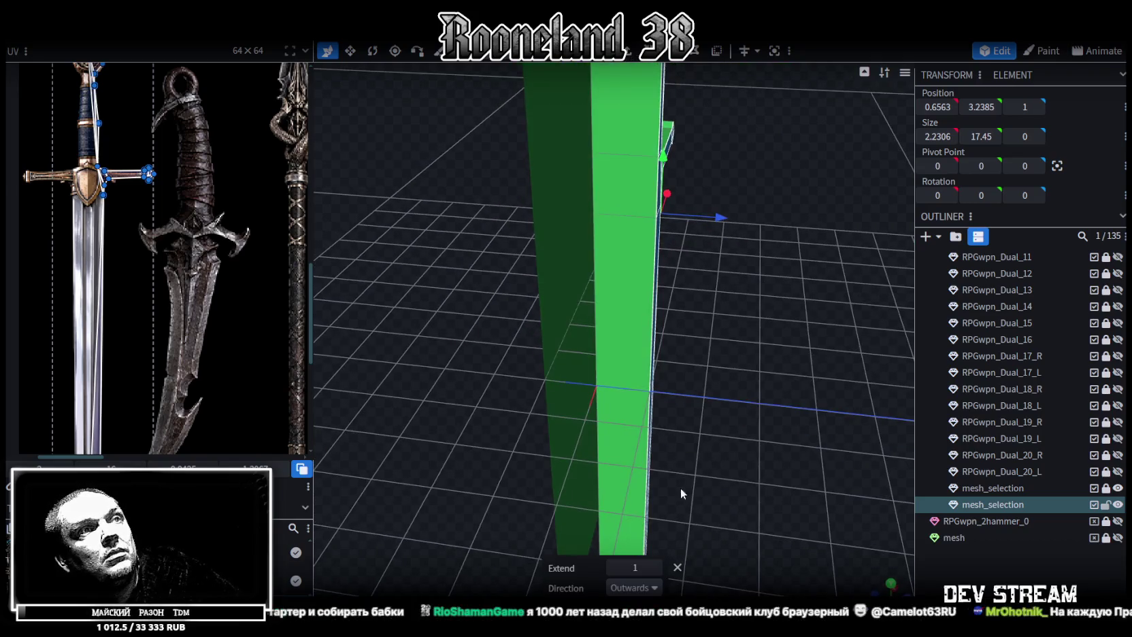
{"action": "left_click", "coordinate": [652, 589]}
{"action": "left_click", "coordinate": [626, 549]}
{"action": "left_click", "coordinate": [649, 568]}
{"action": "left_click", "coordinate": [649, 569]}
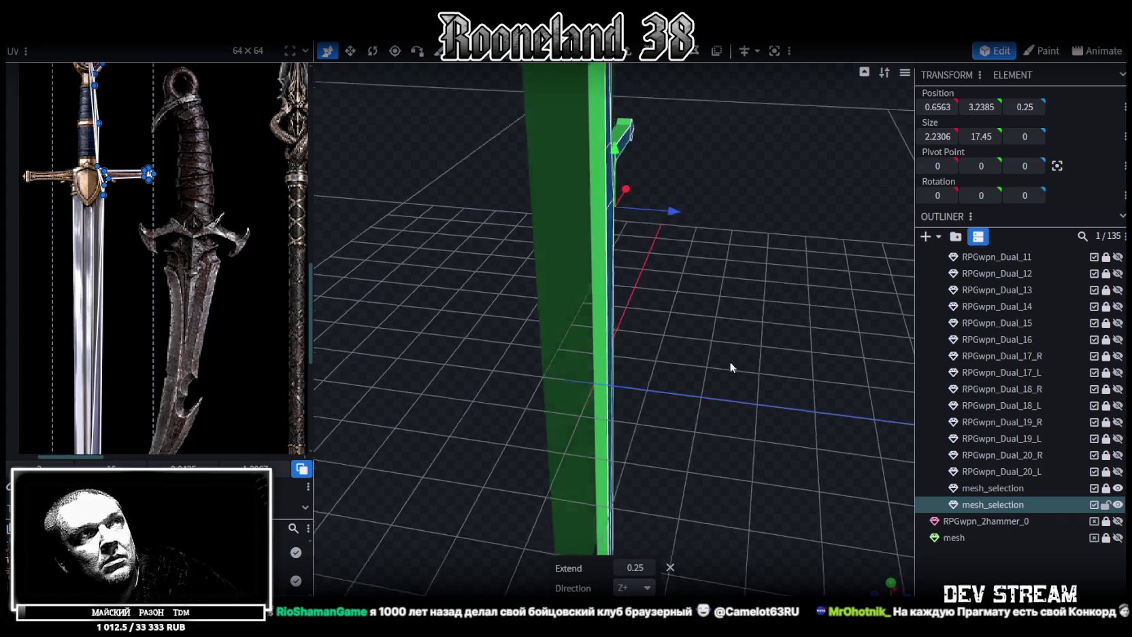
{"action": "mouse_move", "coordinate": [731, 362]}
{"action": "left_mouse_down"}
{"action": "mouse_move", "coordinate": [502, 379]}
{"action": "mouse_move", "coordinate": [478, 361]}
{"action": "mouse_move", "coordinate": [497, 338]}
{"action": "left_mouse_up"}
Inspect the extruded strip by selecting its side faces and the top end face
{"action": "left_click", "coordinate": [503, 320]}
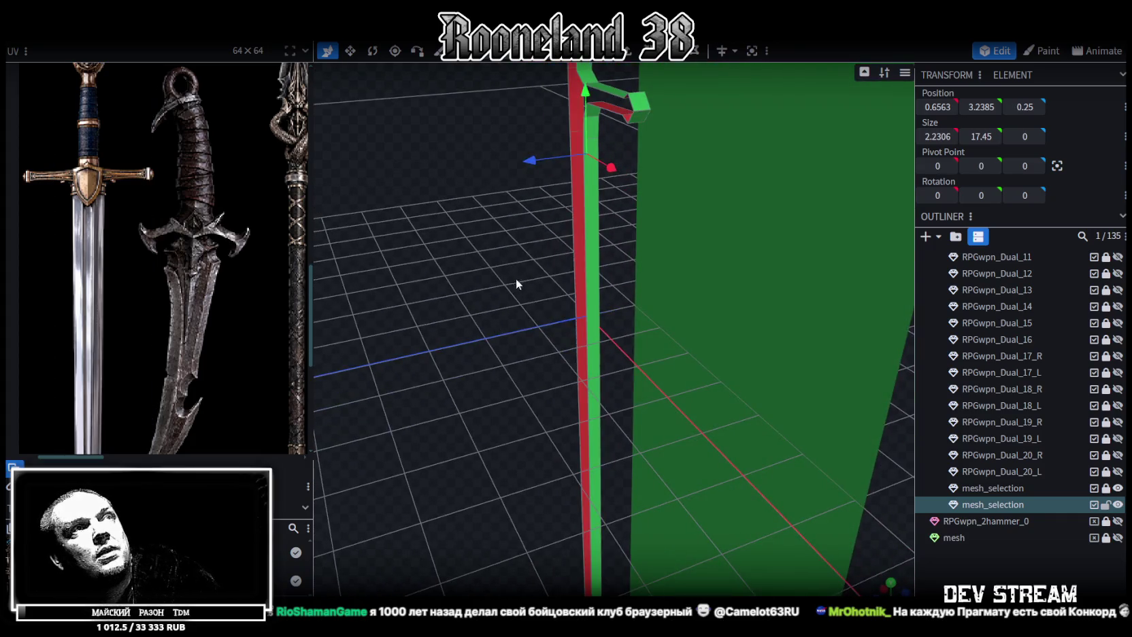
{"action": "mouse_move", "coordinate": [515, 279]}
{"action": "left_mouse_down"}
{"action": "mouse_move", "coordinate": [811, 314]}
{"action": "mouse_move", "coordinate": [600, 142]}
{"action": "left_mouse_up"}
{"action": "left_click", "coordinate": [606, 238]}
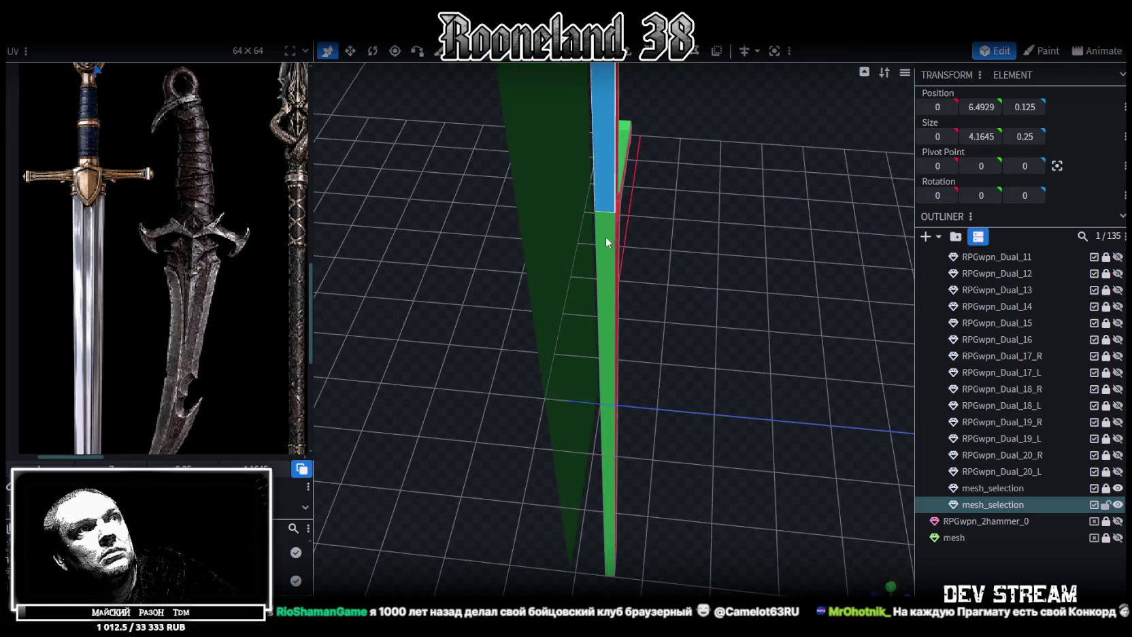
{"action": "scroll", "coordinate": [697, 346], "scroll_direction": "up", "scroll_amount": 3}
{"action": "scroll", "coordinate": [673, 378], "scroll_direction": "up", "scroll_amount": 2}
{"action": "left_click", "coordinate": [674, 378]}
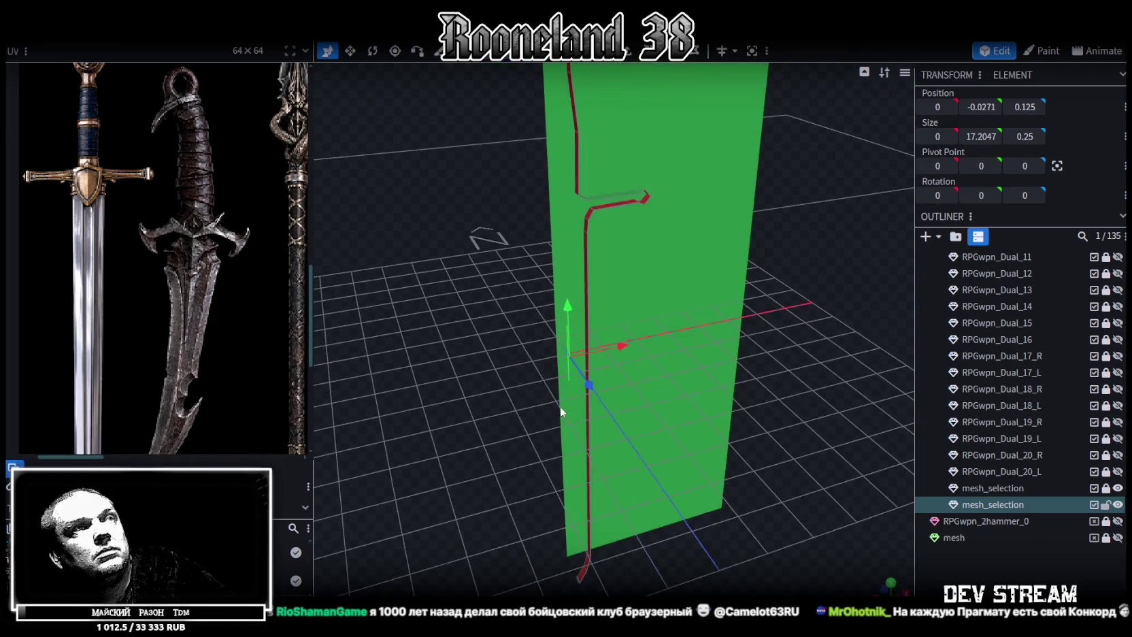
{"action": "scroll", "coordinate": [561, 406], "scroll_direction": "down", "scroll_amount": 3}
{"action": "mouse_move", "coordinate": [539, 358]}
{"action": "left_mouse_down"}
{"action": "mouse_move", "coordinate": [522, 327]}
{"action": "mouse_move", "coordinate": [777, 440]}
{"action": "mouse_move", "coordinate": [732, 359]}
{"action": "mouse_move", "coordinate": [637, 358]}
{"action": "mouse_move", "coordinate": [510, 272]}
{"action": "mouse_move", "coordinate": [535, 283]}
{"action": "left_mouse_up"}
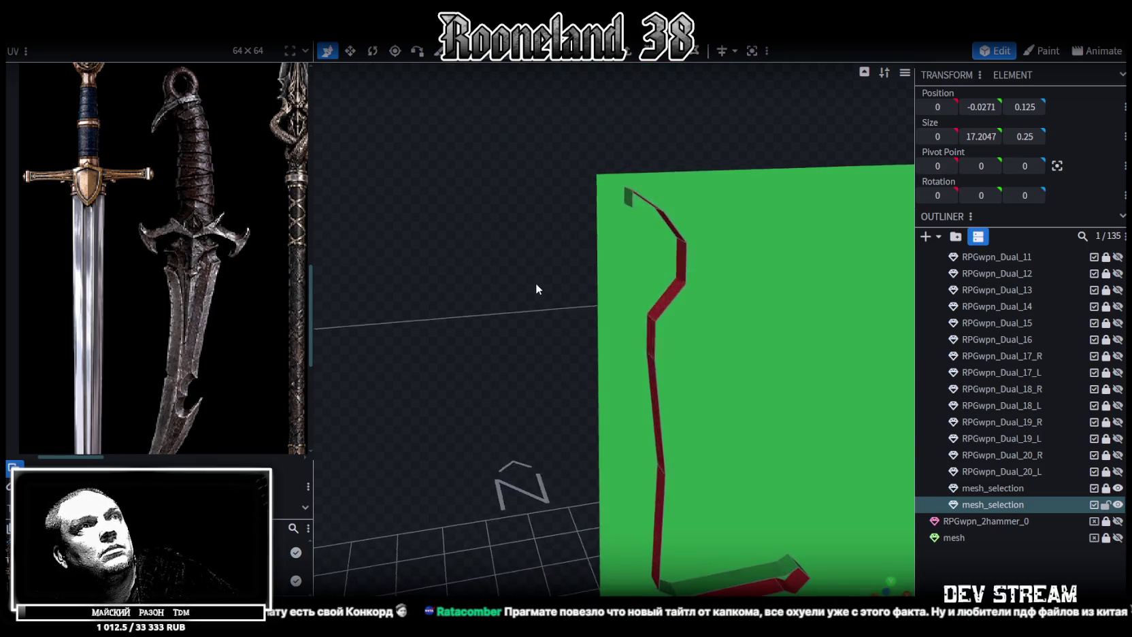
{"action": "left_click", "coordinate": [647, 212]}
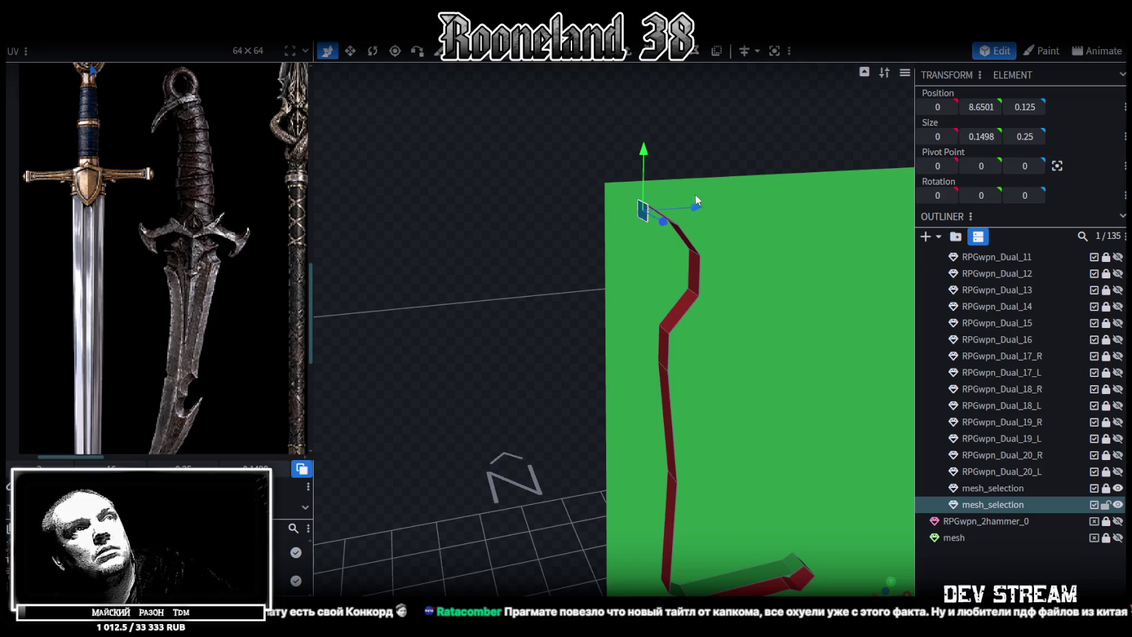
Scale the strip's top face to zero and merge the tip vertices into one point
{"action": "mouse_move", "coordinate": [648, 198]}
{"action": "left_mouse_down"}
{"action": "mouse_move", "coordinate": [577, 193]}
{"action": "mouse_move", "coordinate": [535, 205]}
{"action": "left_mouse_up"}
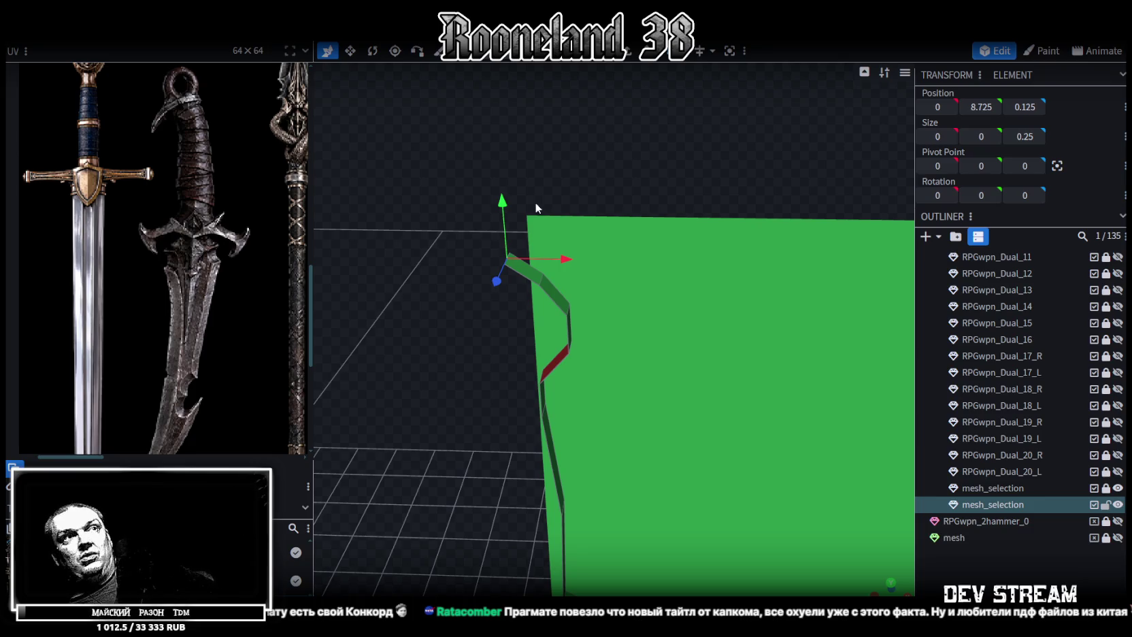
{"action": "mouse_move", "coordinate": [540, 190]}
{"action": "left_mouse_down"}
{"action": "mouse_move", "coordinate": [444, 320]}
{"action": "mouse_move", "coordinate": [497, 123]}
{"action": "left_mouse_up"}
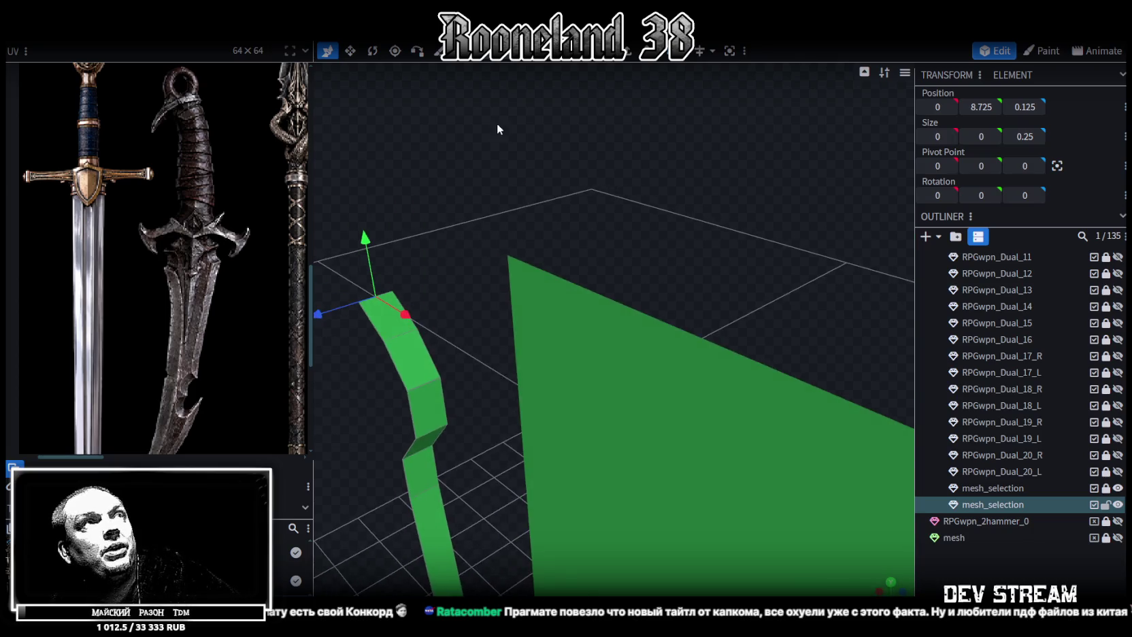
{"action": "left_click_drag", "start_coordinate": [542, 191], "coordinate": [558, 289]}
{"action": "left_click", "coordinate": [526, 294]}
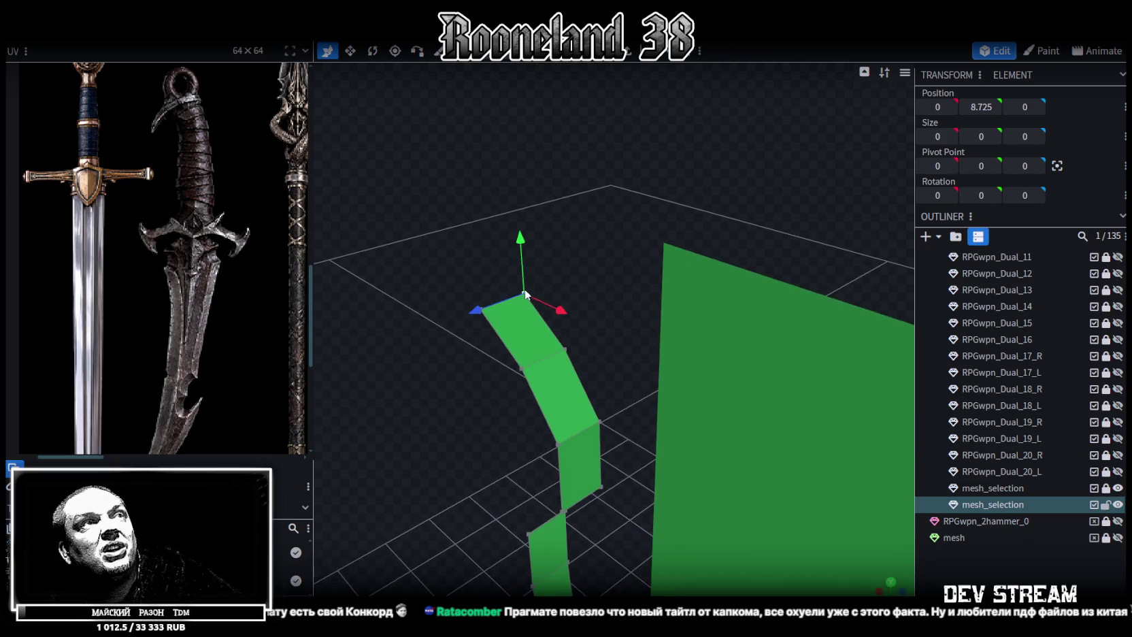
{"action": "left_click_drag", "start_coordinate": [480, 313], "coordinate": [498, 332]}
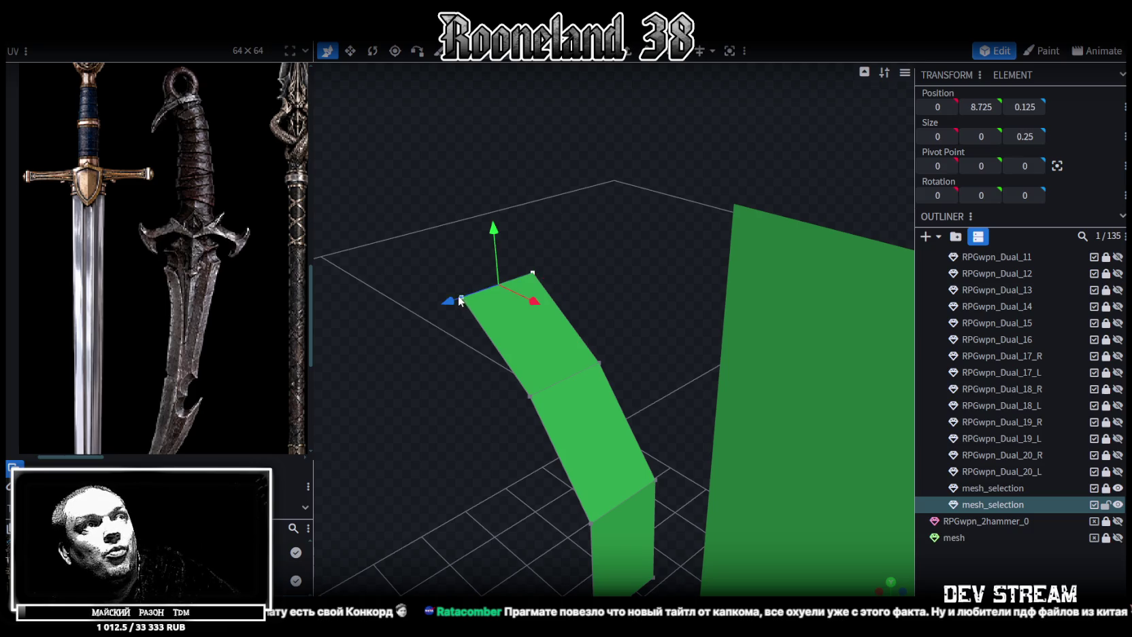
{"action": "right_click", "coordinate": [459, 299]}
{"action": "left_click", "coordinate": [627, 330]}
Push two blade-edge vertices outward in depth to 0.45
{"action": "mouse_move", "coordinate": [573, 356]}
{"action": "left_mouse_down"}
{"action": "mouse_move", "coordinate": [583, 287]}
{"action": "mouse_move", "coordinate": [540, 304]}
{"action": "mouse_move", "coordinate": [573, 272]}
{"action": "left_mouse_up"}
{"action": "left_click", "coordinate": [616, 227]}
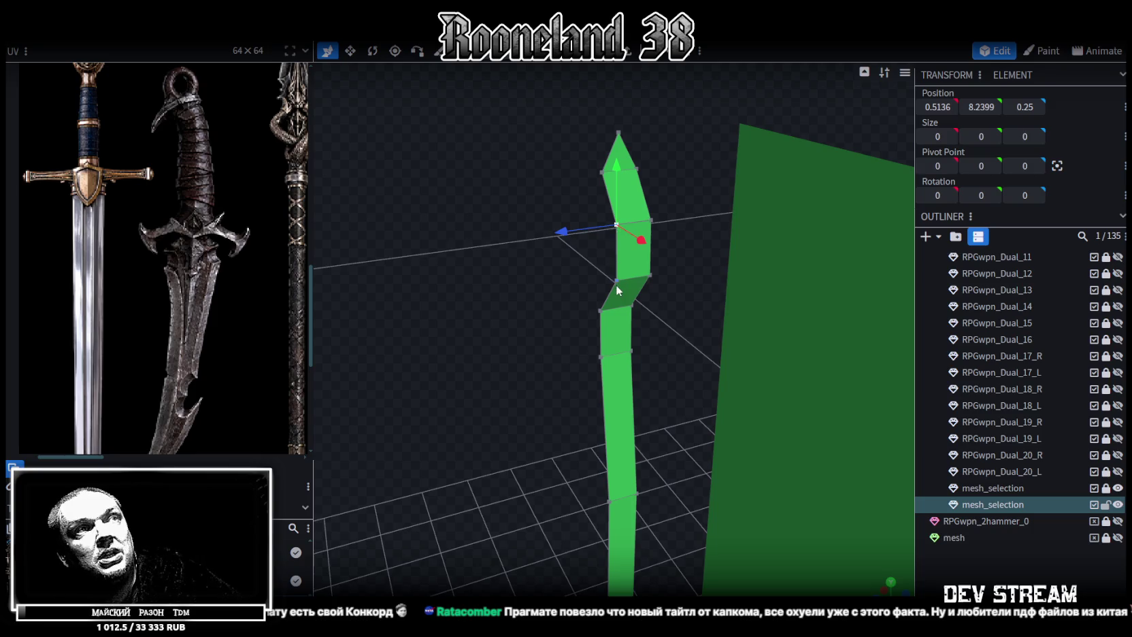
{"action": "left_click", "coordinate": [604, 279], "text": "shift"}
{"action": "left_click_drag", "start_coordinate": [562, 267], "coordinate": [544, 270]}
{"action": "mouse_move", "coordinate": [526, 324]}
{"action": "left_mouse_down"}
{"action": "mouse_move", "coordinate": [583, 302]}
{"action": "mouse_move", "coordinate": [626, 327]}
{"action": "mouse_move", "coordinate": [567, 339]}
{"action": "mouse_move", "coordinate": [564, 353]}
{"action": "mouse_move", "coordinate": [584, 339]}
{"action": "mouse_move", "coordinate": [541, 331]}
{"action": "mouse_move", "coordinate": [627, 290]}
{"action": "mouse_move", "coordinate": [514, 248]}
{"action": "left_mouse_up"}
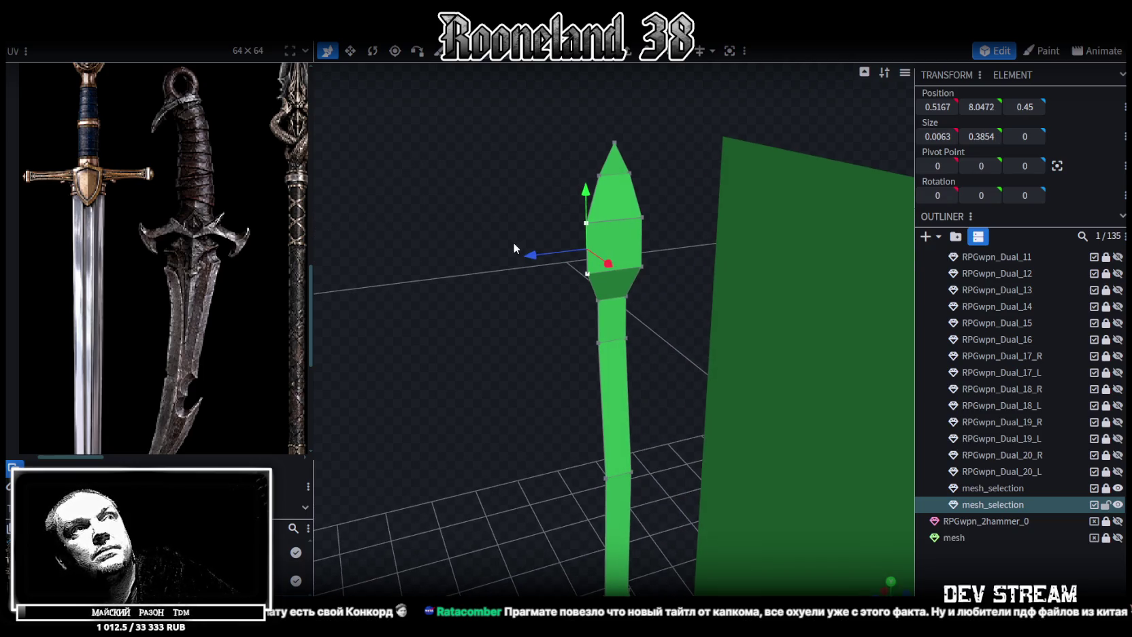
Select further vertices down the strip, including the lower bend vertex
{"action": "mouse_move", "coordinate": [495, 210]}
{"action": "left_mouse_down"}
{"action": "mouse_move", "coordinate": [533, 225]}
{"action": "mouse_move", "coordinate": [696, 228]}
{"action": "mouse_move", "coordinate": [687, 250]}
{"action": "left_mouse_up"}
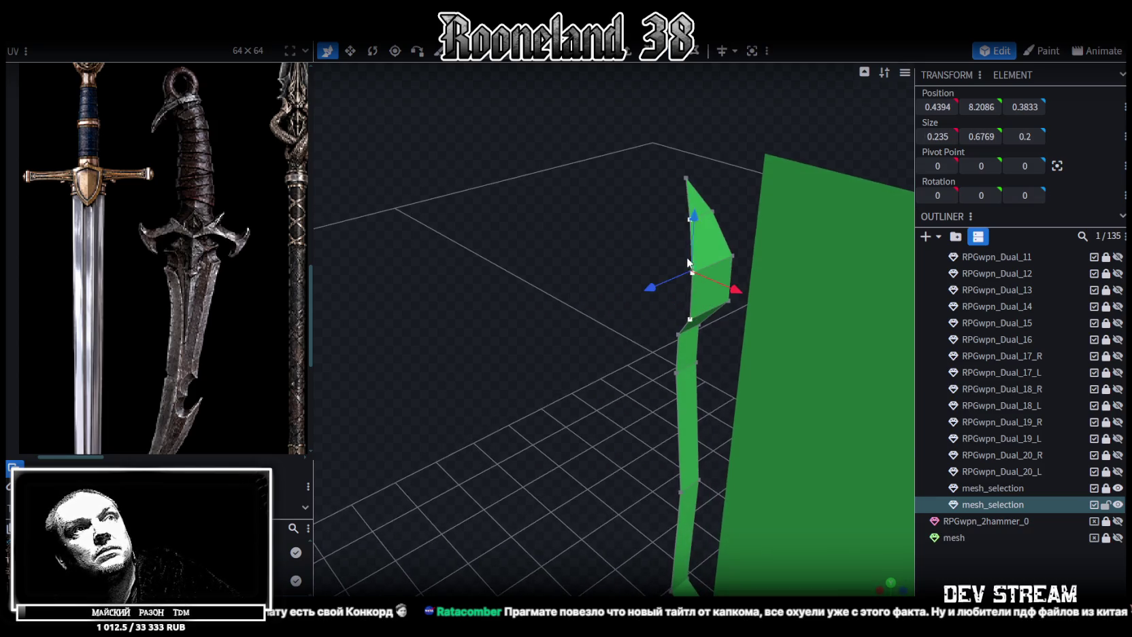
{"action": "left_click", "coordinate": [676, 373], "text": "shift"}
{"action": "left_click", "coordinate": [677, 494], "text": "shift"}
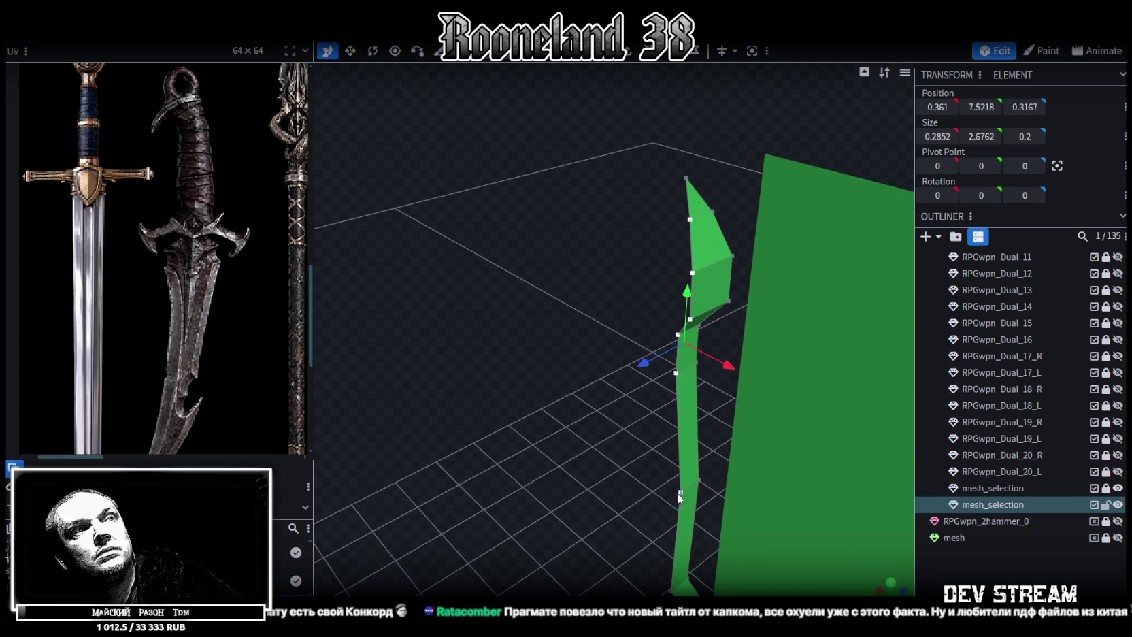
{"action": "left_click_drag", "start_coordinate": [677, 494], "coordinate": [679, 375]}
{"action": "left_click", "coordinate": [658, 448], "text": "shift"}
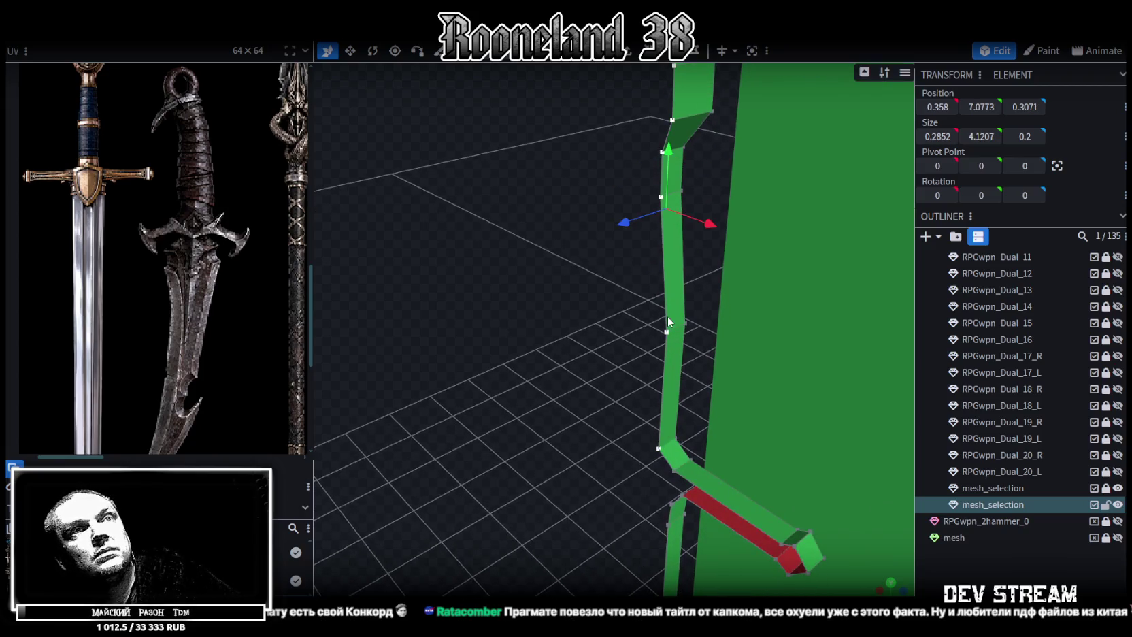
{"action": "mouse_move", "coordinate": [821, 545]}
{"action": "left_mouse_down"}
{"action": "mouse_move", "coordinate": [524, 458]}
{"action": "mouse_move", "coordinate": [586, 432]}
{"action": "left_mouse_up"}
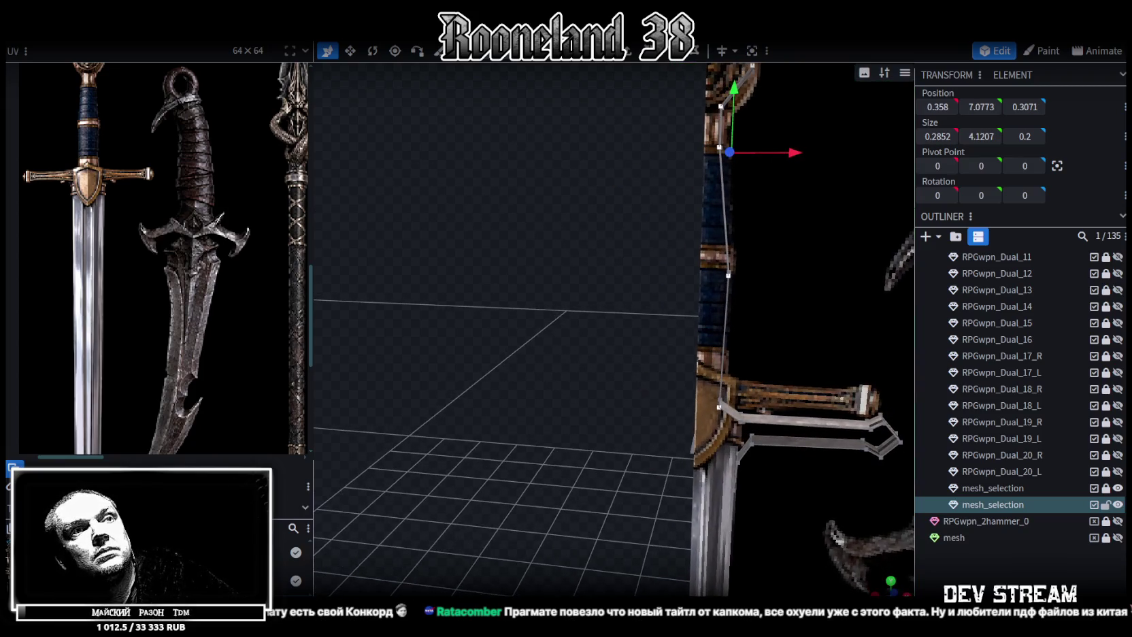
In front view, set the selected vertices' Position X to 0
{"action": "left_click", "coordinate": [880, 583]}
{"action": "scroll", "coordinate": [613, 413], "scroll_direction": "up", "scroll_amount": 3}
{"action": "scroll", "coordinate": [633, 394], "scroll_direction": "up", "scroll_amount": 3}
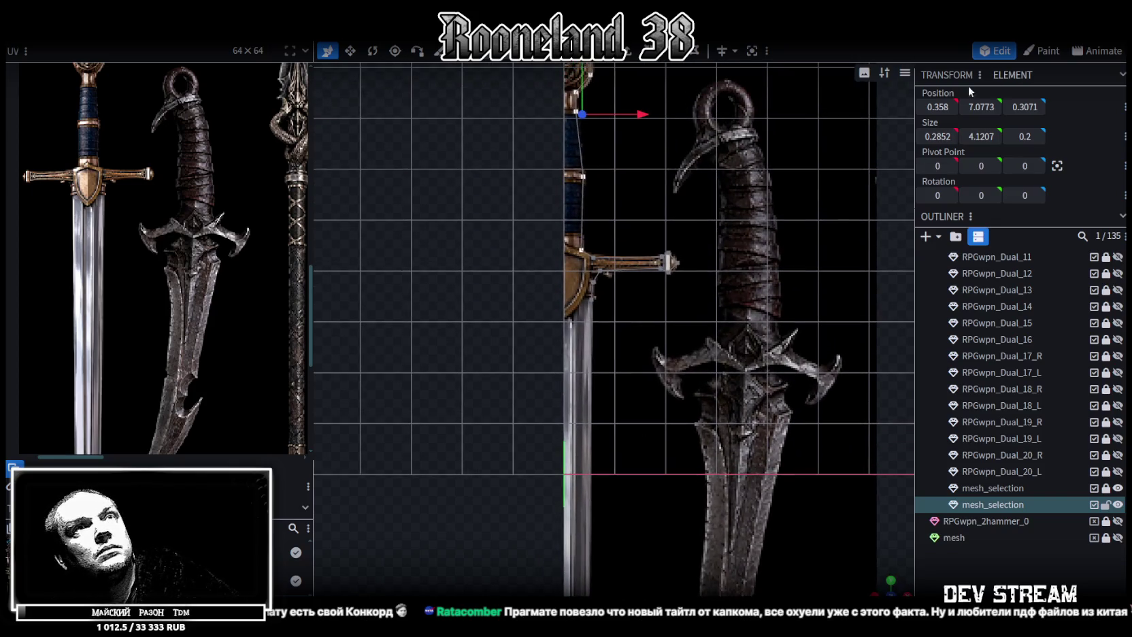
{"action": "type", "text": "0"}
{"action": "key", "text": "Return"}
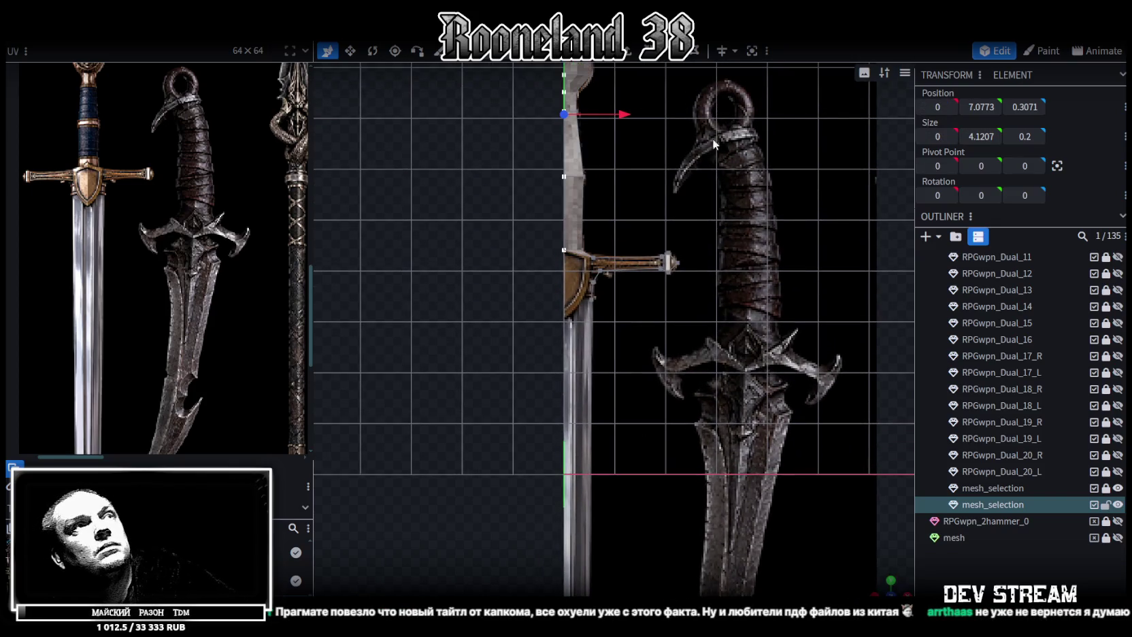
Move the blade-guard corner vertex left to X 0.5109 and slightly upward
{"action": "scroll", "coordinate": [611, 401], "scroll_direction": "up", "scroll_amount": 3}
{"action": "scroll", "coordinate": [610, 402], "scroll_direction": "up", "scroll_amount": 2}
{"action": "scroll", "coordinate": [626, 368], "scroll_direction": "up", "scroll_amount": 2}
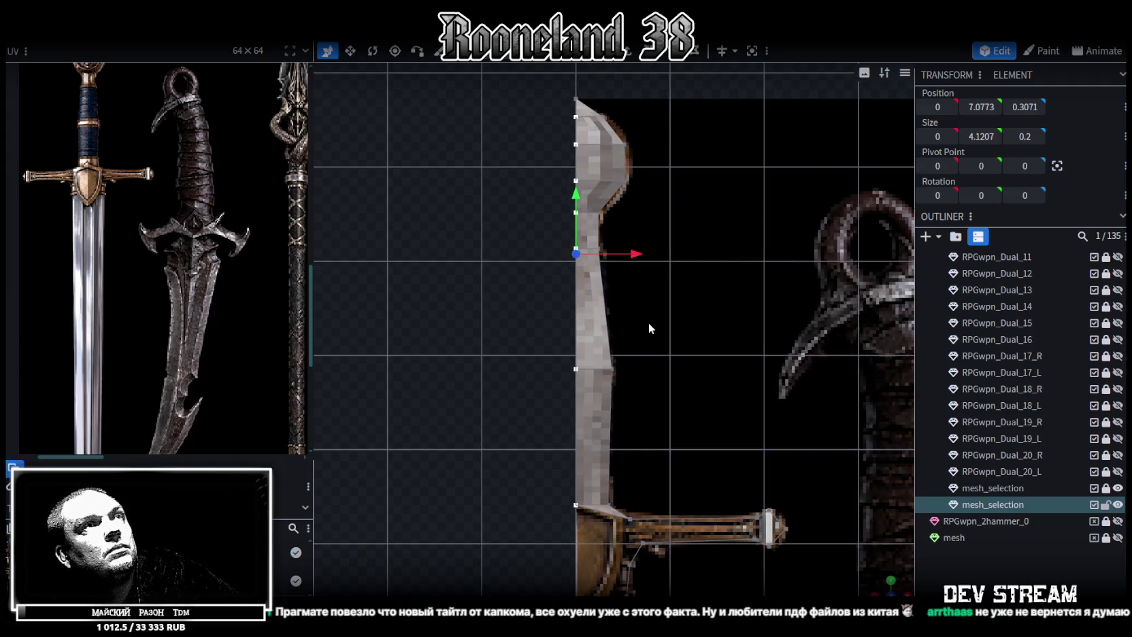
{"action": "right_click_drag", "start_coordinate": [649, 323], "coordinate": [665, 155]}
{"action": "scroll", "coordinate": [677, 238], "scroll_direction": "up", "scroll_amount": 2}
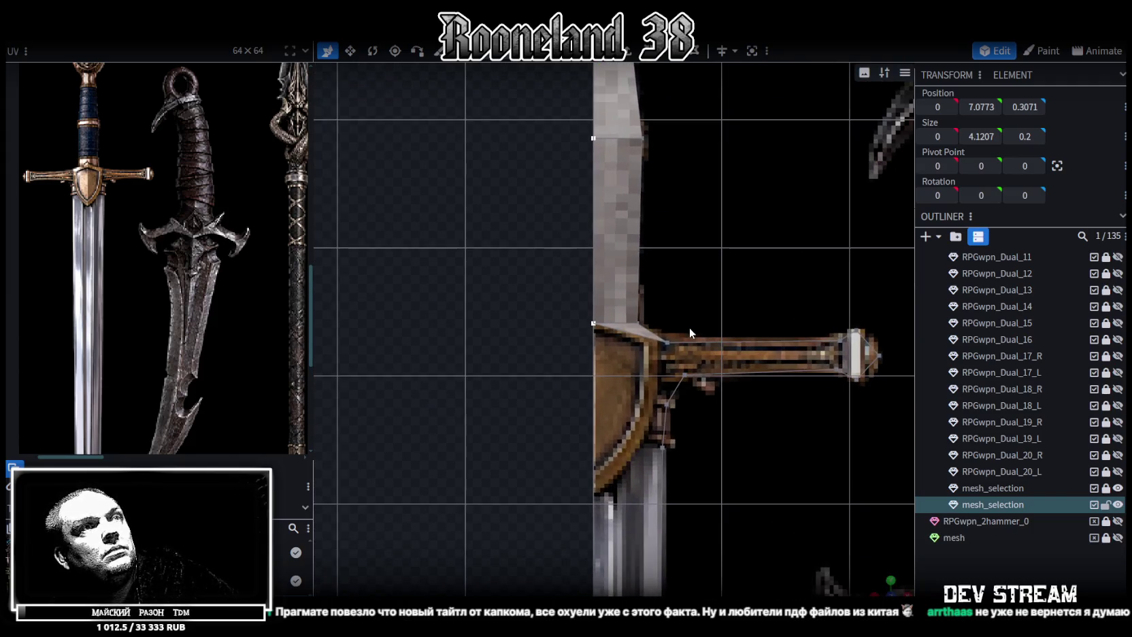
{"action": "right_click_drag", "start_coordinate": [689, 327], "coordinate": [677, 288]}
{"action": "scroll", "coordinate": [671, 288], "scroll_direction": "up", "scroll_amount": 1}
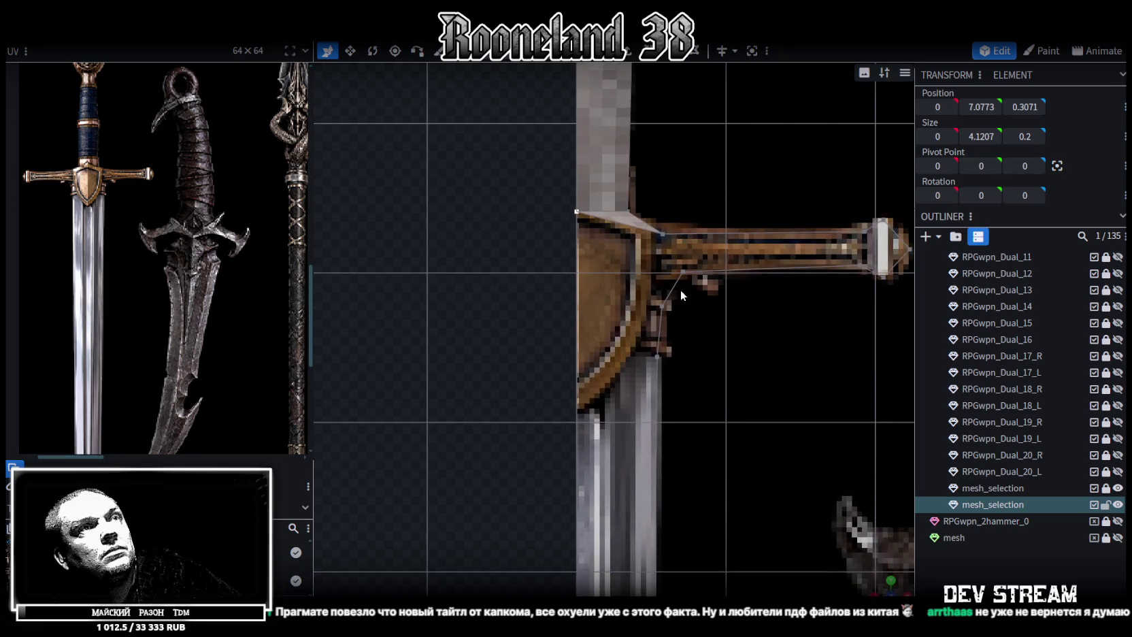
{"action": "left_click", "coordinate": [683, 271]}
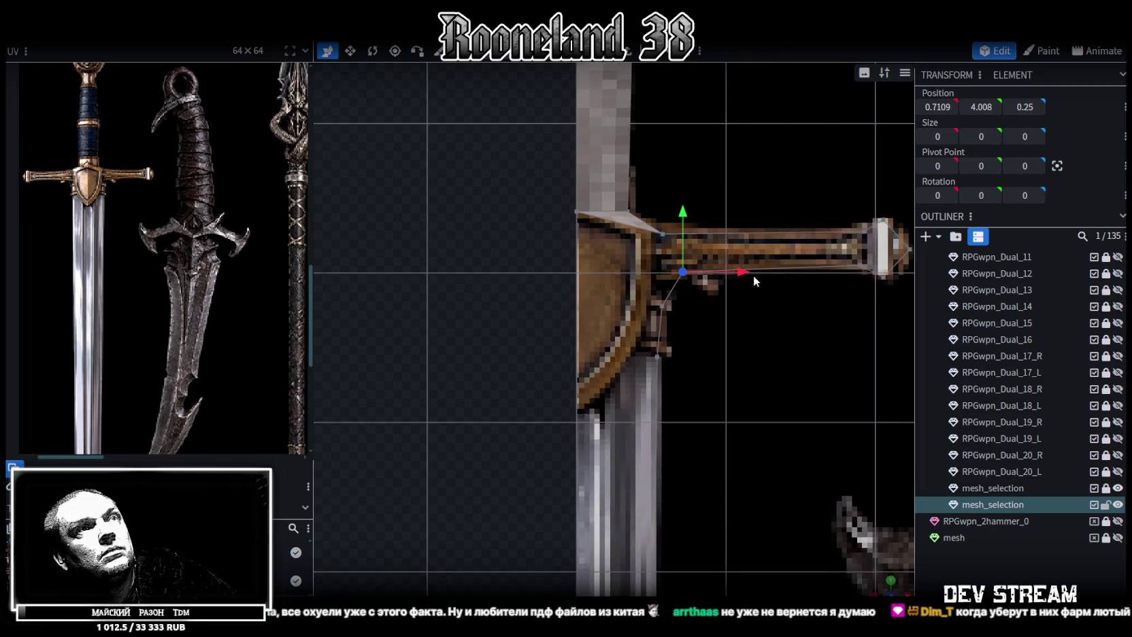
{"action": "left_click_drag", "start_coordinate": [739, 269], "coordinate": [709, 270]}
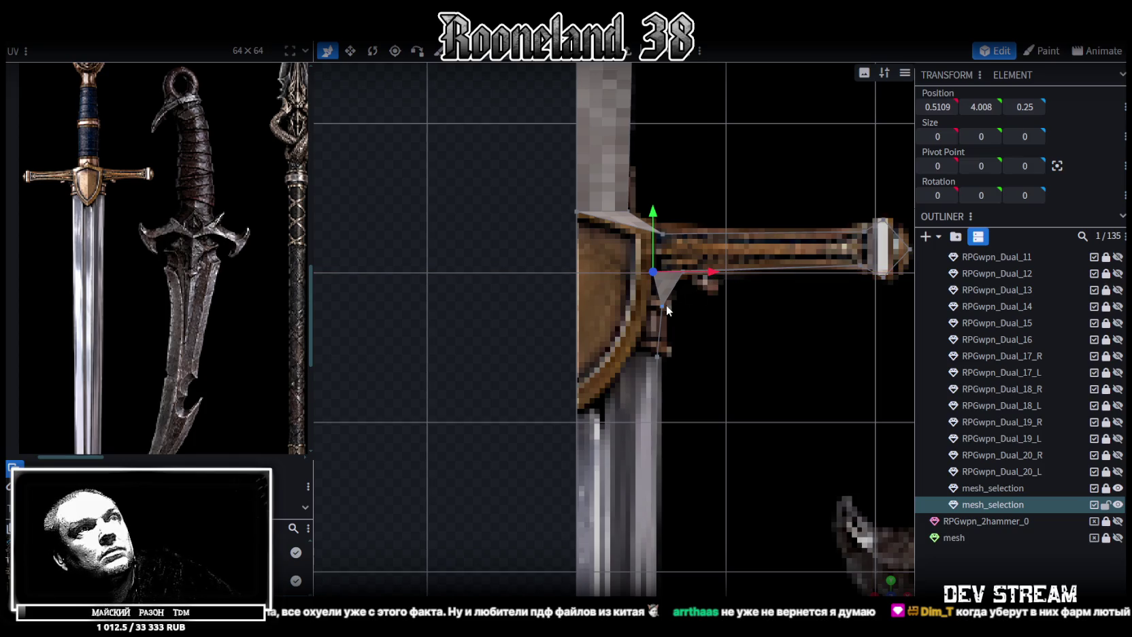
{"action": "scroll", "coordinate": [670, 237], "scroll_direction": "up", "scroll_amount": 1}
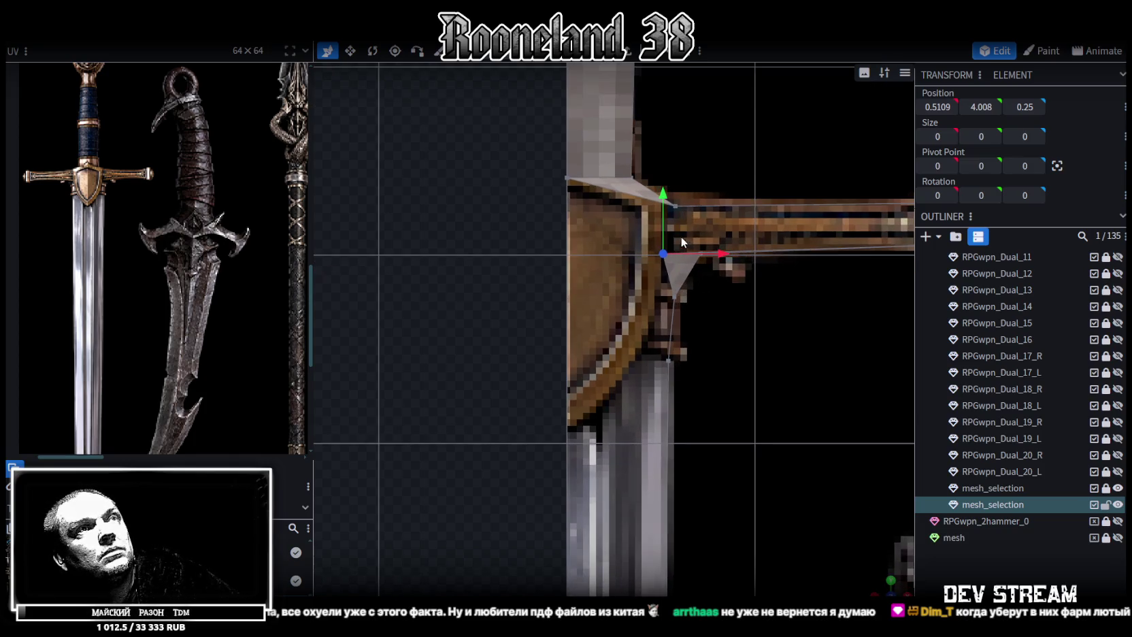
{"action": "left_click_drag", "start_coordinate": [666, 196], "coordinate": [670, 174]}
Merge the two guard-corner vertices and pull the merged point down the blade to Y 3.4388
{"action": "left_click", "coordinate": [676, 205]}
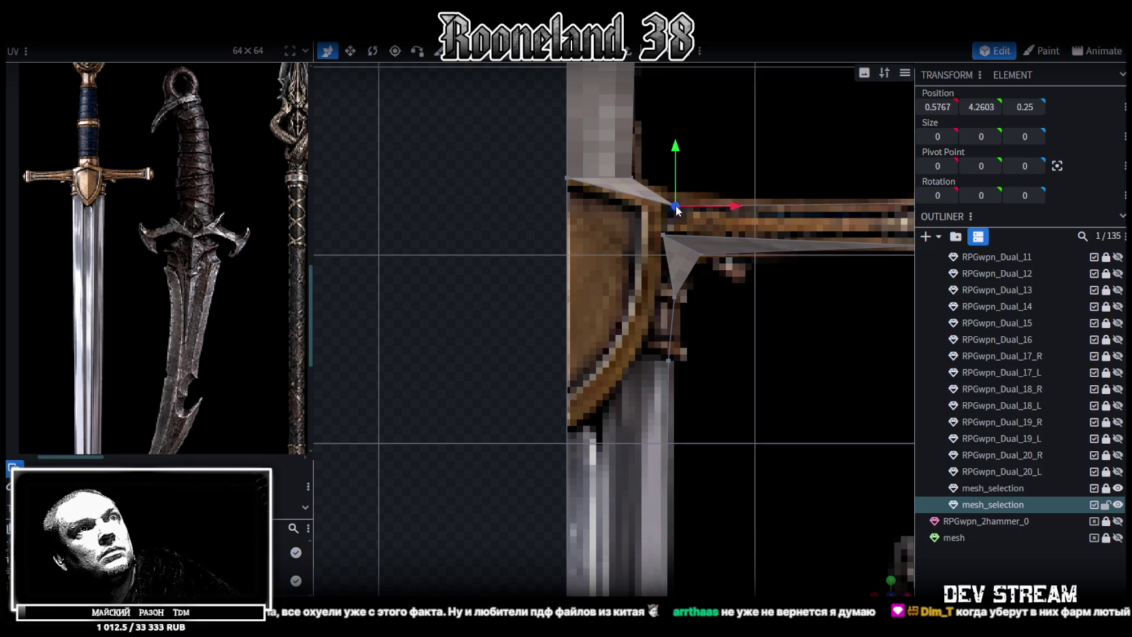
{"action": "left_click", "coordinate": [665, 233], "text": "shift"}
{"action": "right_click", "coordinate": [676, 206]}
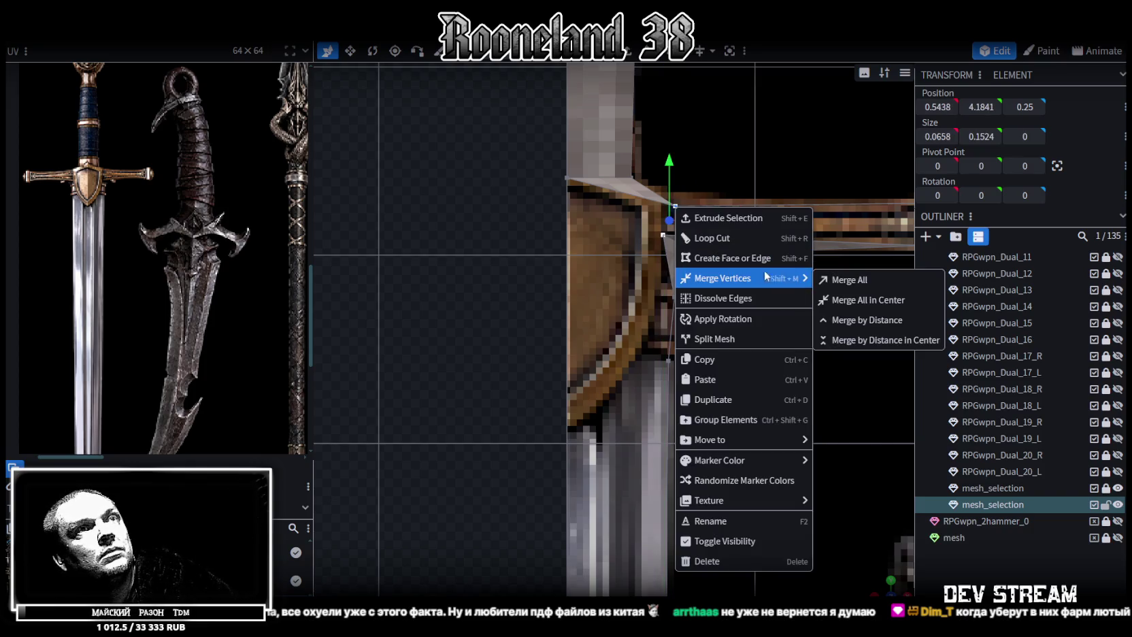
{"action": "left_click", "coordinate": [837, 280]}
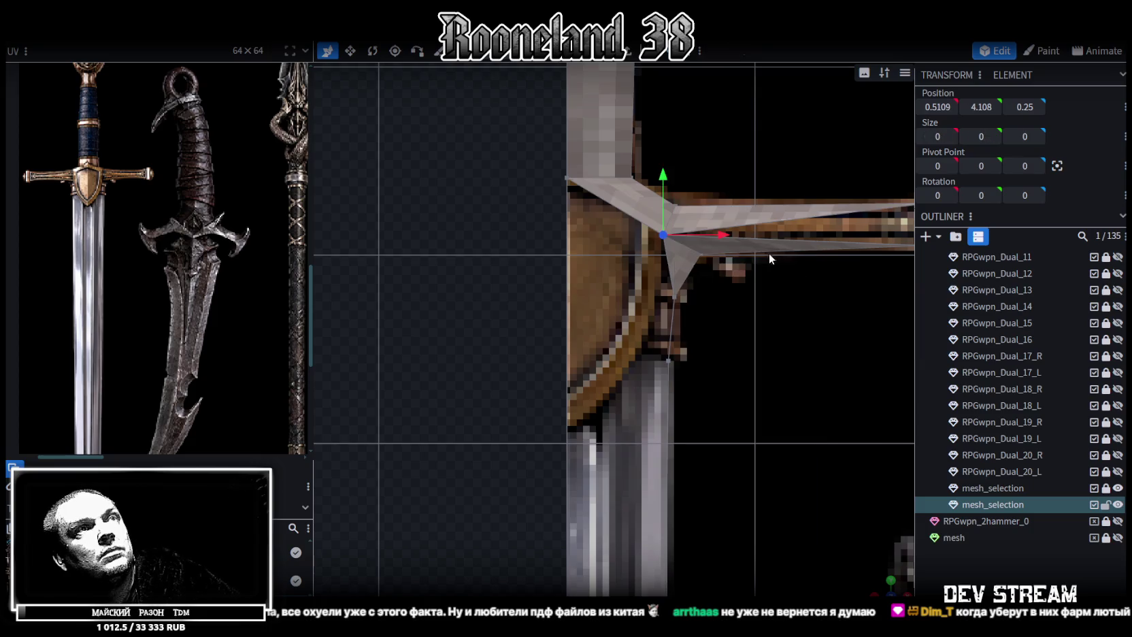
{"action": "right_click_drag", "start_coordinate": [732, 258], "coordinate": [713, 273]}
{"action": "left_click_drag", "start_coordinate": [671, 208], "coordinate": [671, 190]}
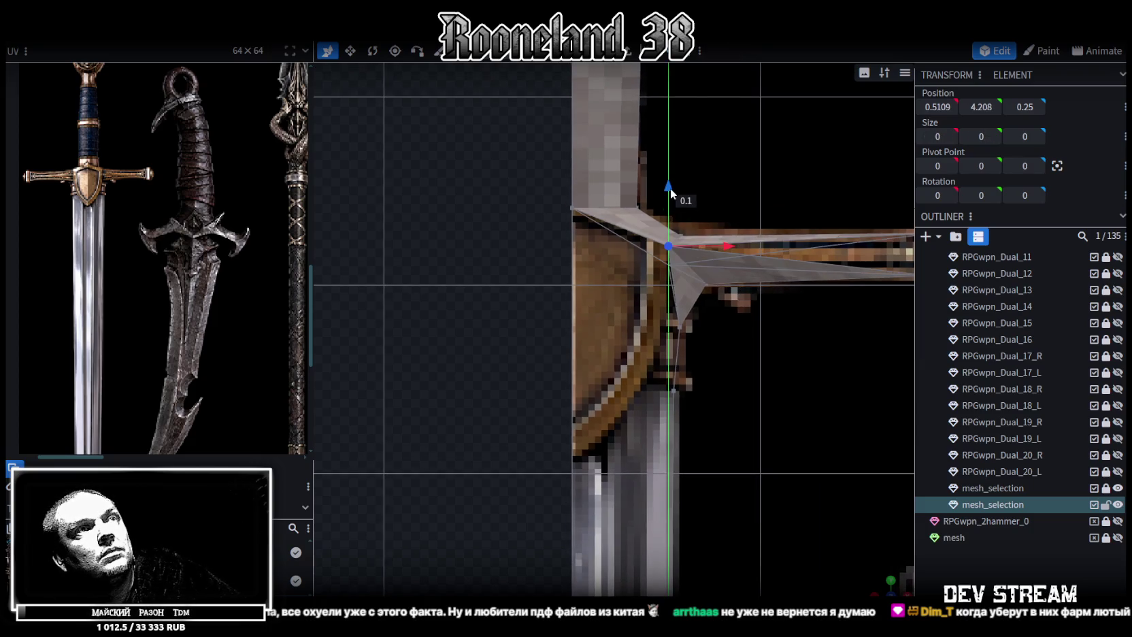
{"action": "left_click_drag", "start_coordinate": [674, 182], "coordinate": [674, 187]}
{"action": "left_click_drag", "start_coordinate": [686, 237], "coordinate": [724, 328]}
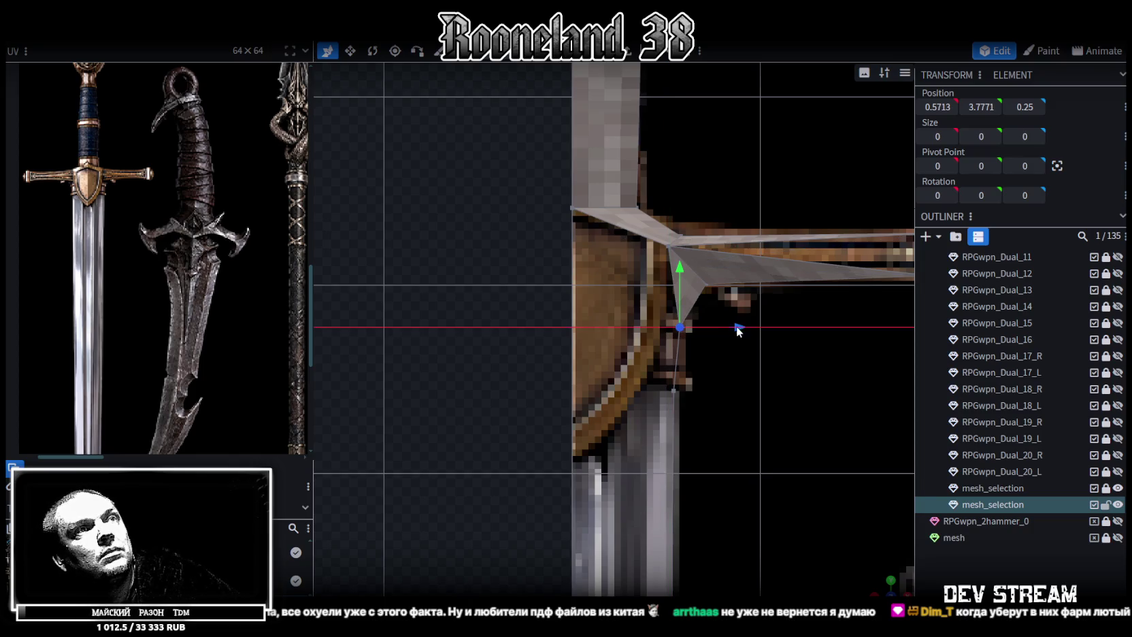
{"action": "left_click_drag", "start_coordinate": [724, 327], "coordinate": [727, 395]}
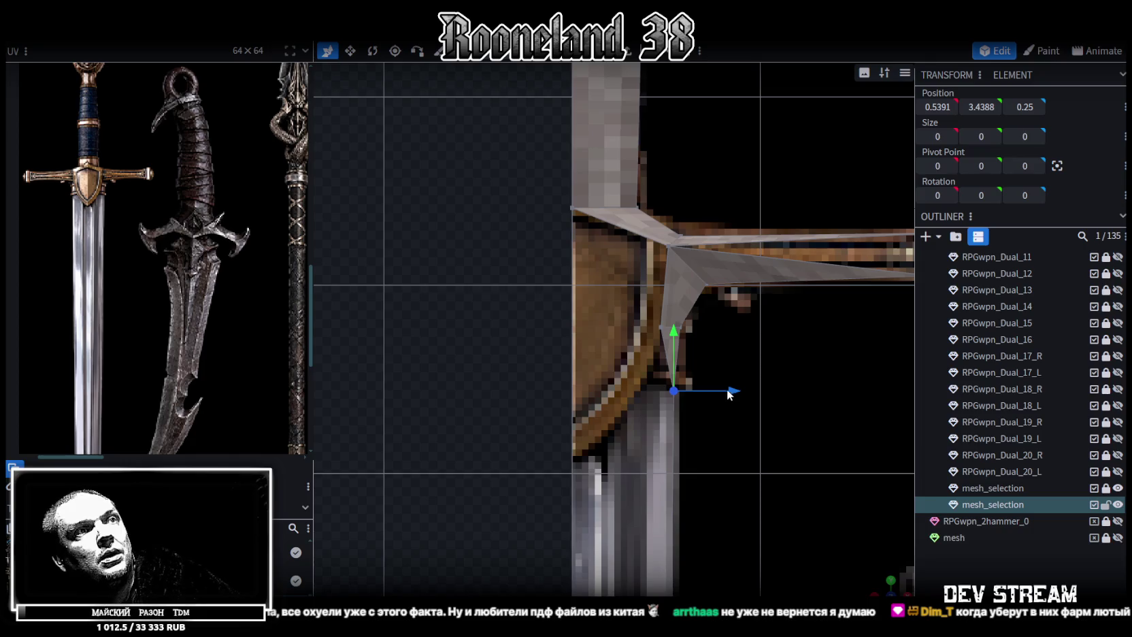
{"action": "scroll", "coordinate": [739, 333], "scroll_direction": "down", "scroll_amount": 2}
{"action": "right_click_drag", "start_coordinate": [738, 333], "coordinate": [733, 314]}
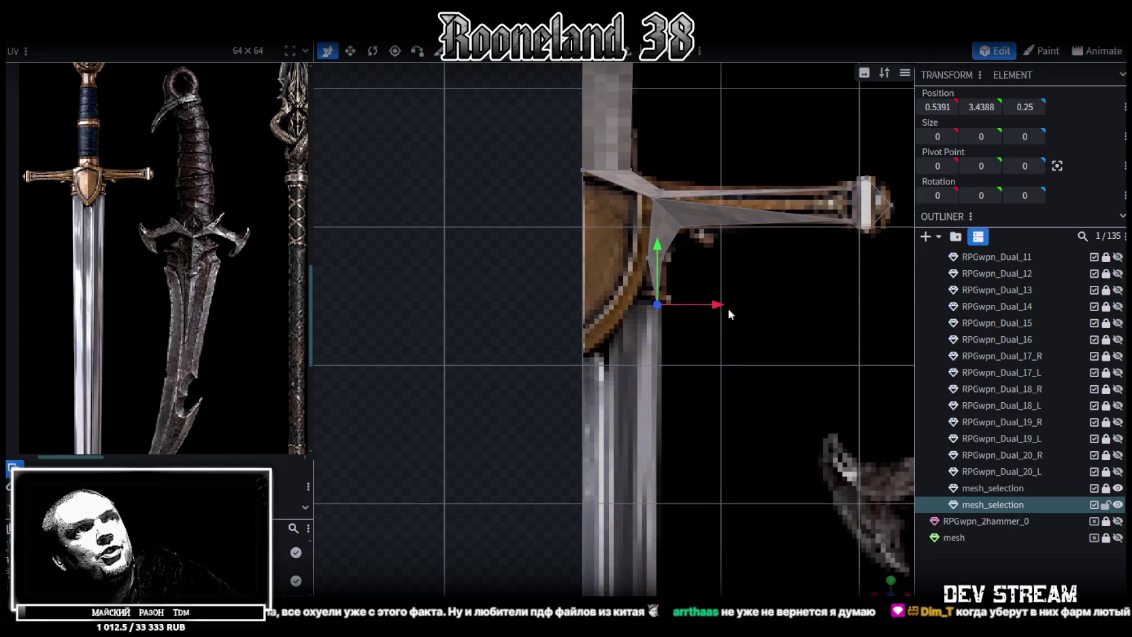